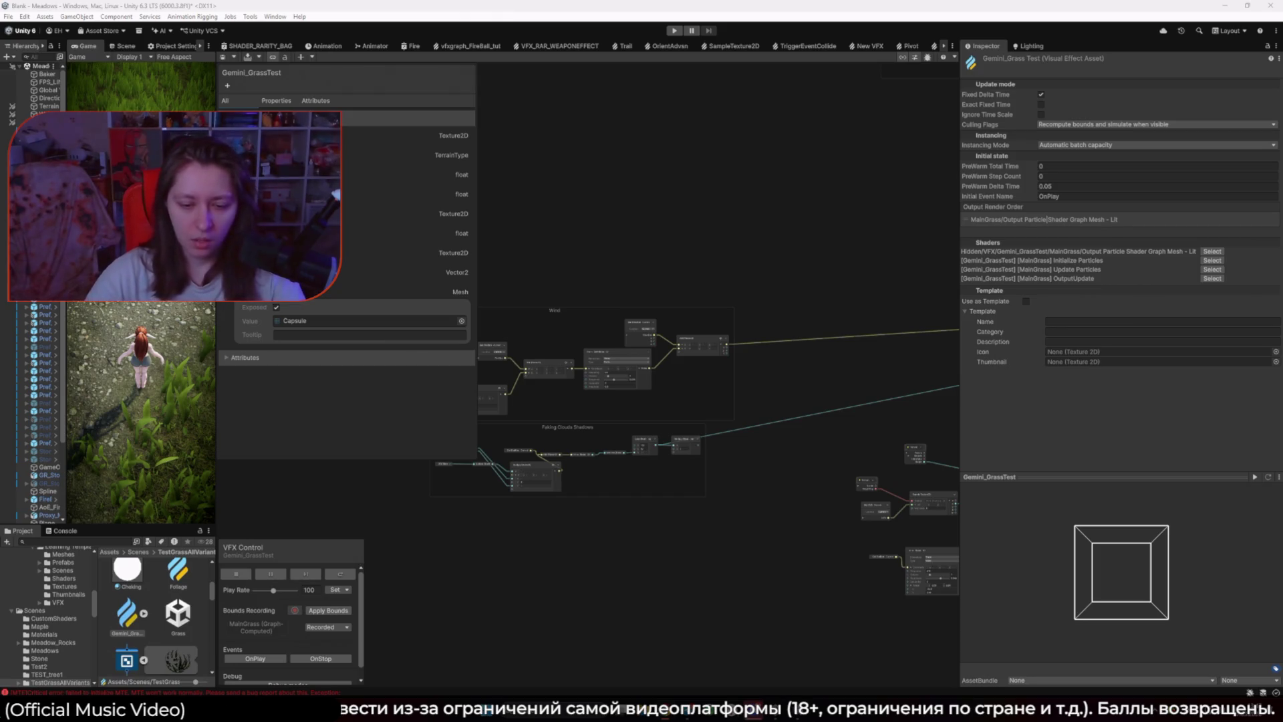
# Step: Select the ColliderCapsule Mesh parameter in the Blackboard to show its Capsule settings
pyautogui.moveTo(686, 712)
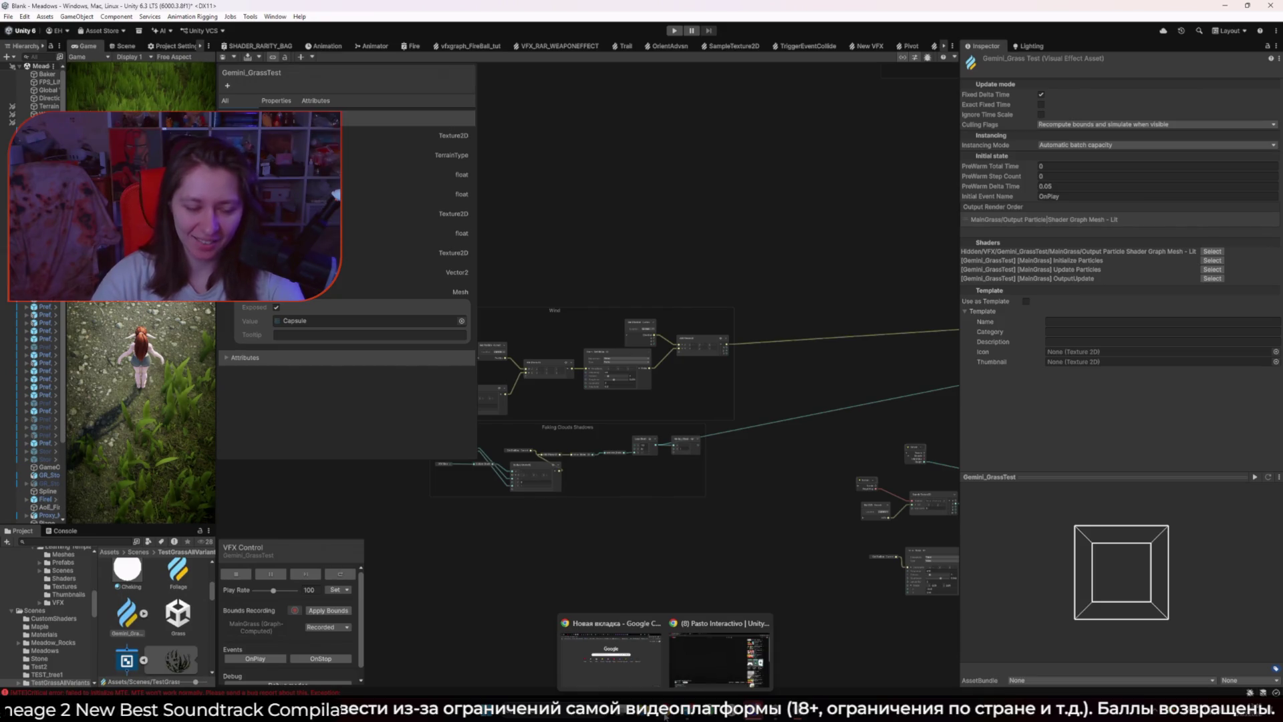
pyautogui.click(349, 344)
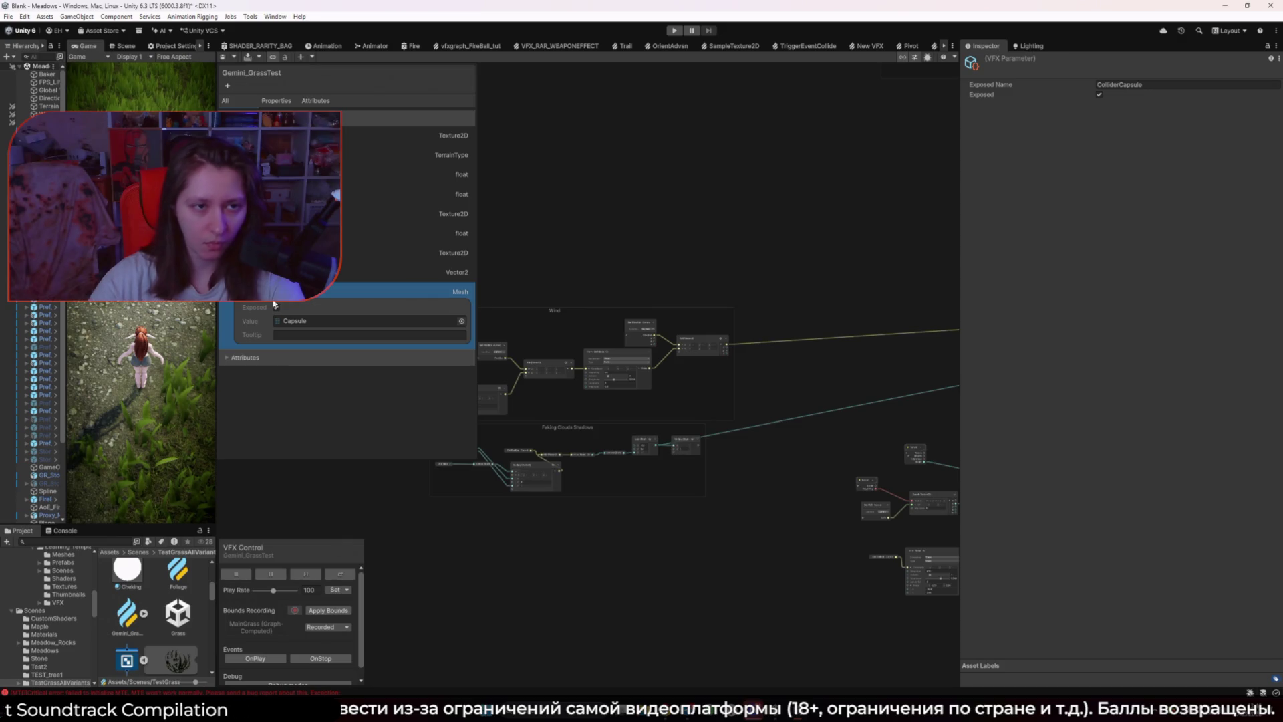
# Step: Add a Vector3 Blackboard parameter named CharacterPos and select it to view its settings
pyautogui.click(227, 85)
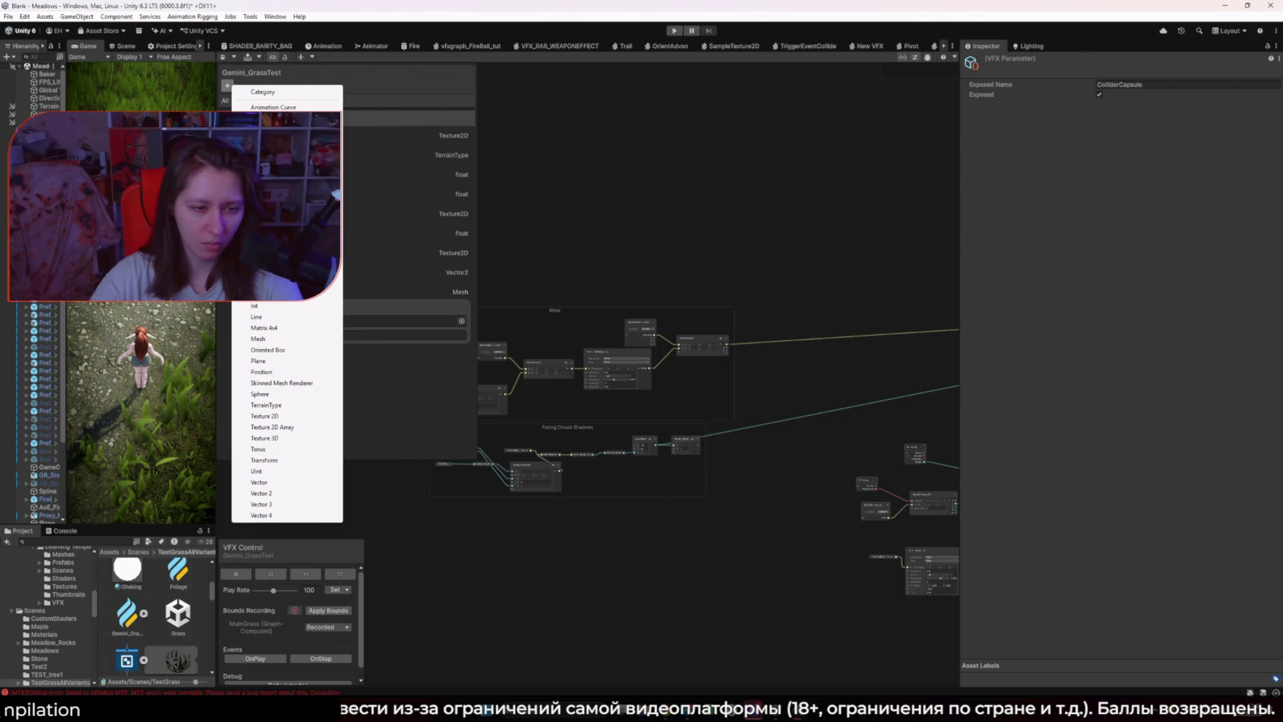
pyautogui.click(279, 505)
pyautogui.write('CharacterPos')
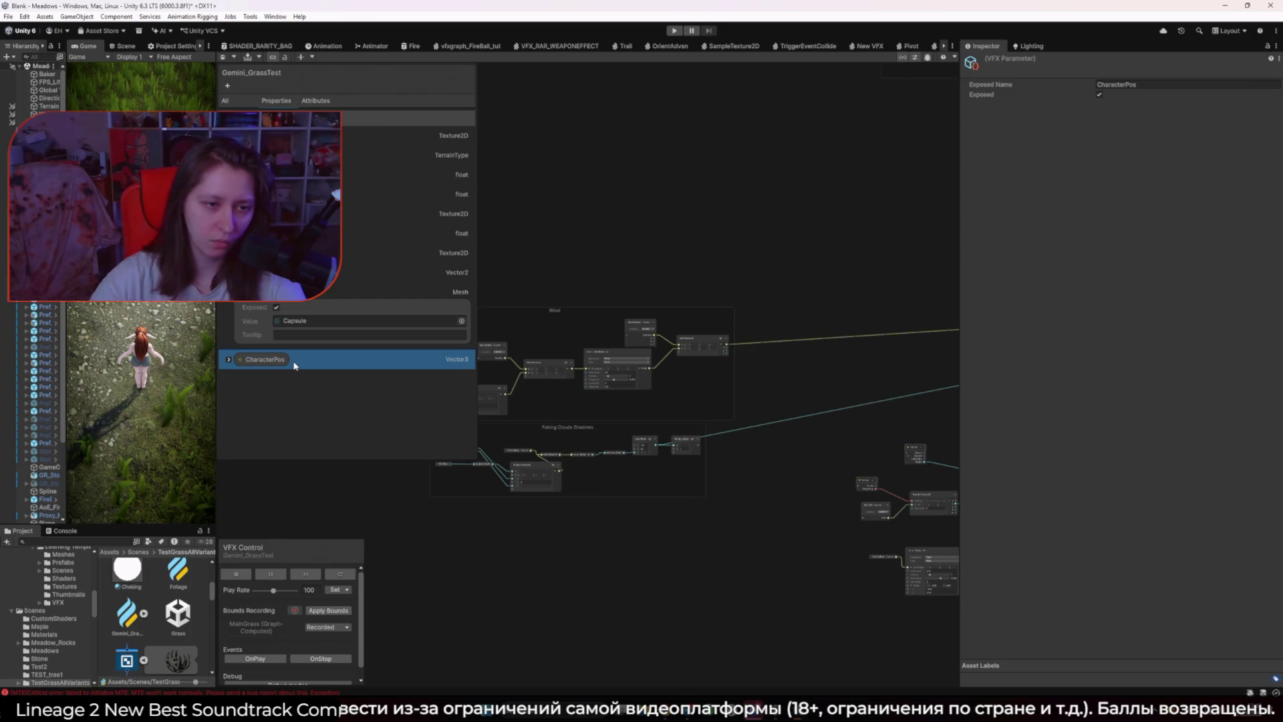
pyautogui.press('Return')
pyautogui.click(475, 362)
pyautogui.scroll(3, 475, 362)
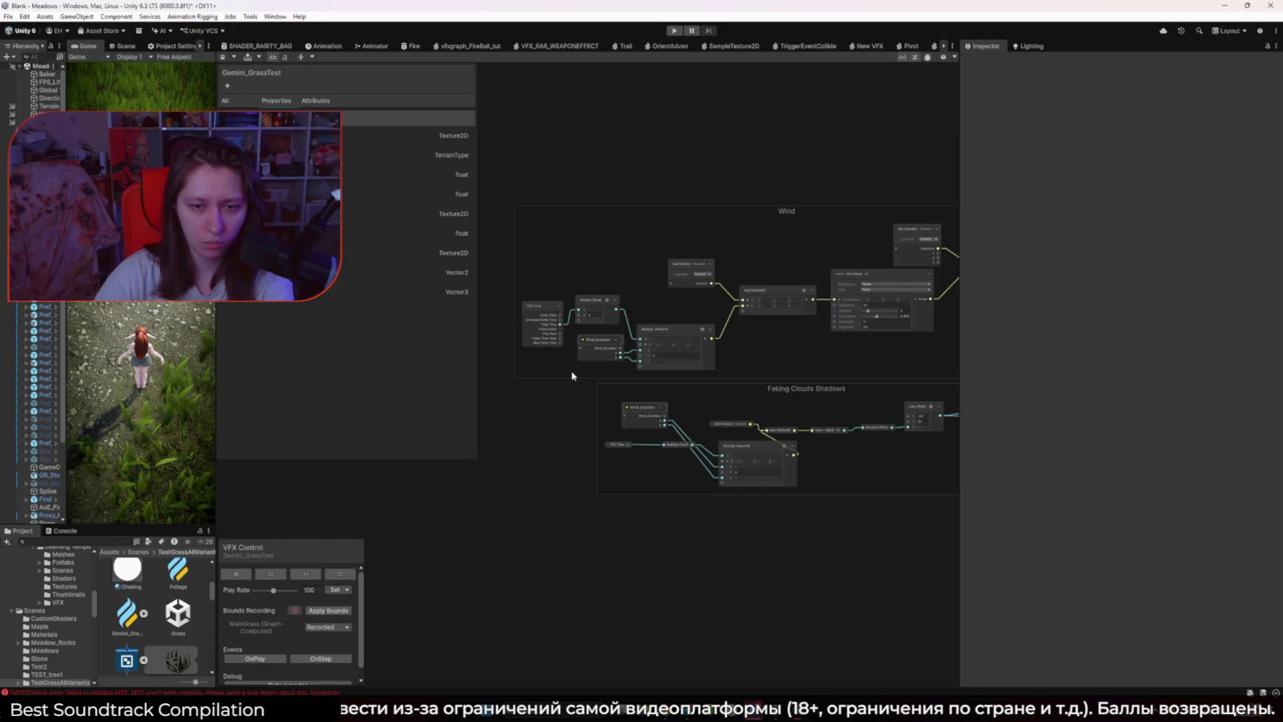
pyautogui.scroll(-3, 576, 388)
pyautogui.click(468, 292)
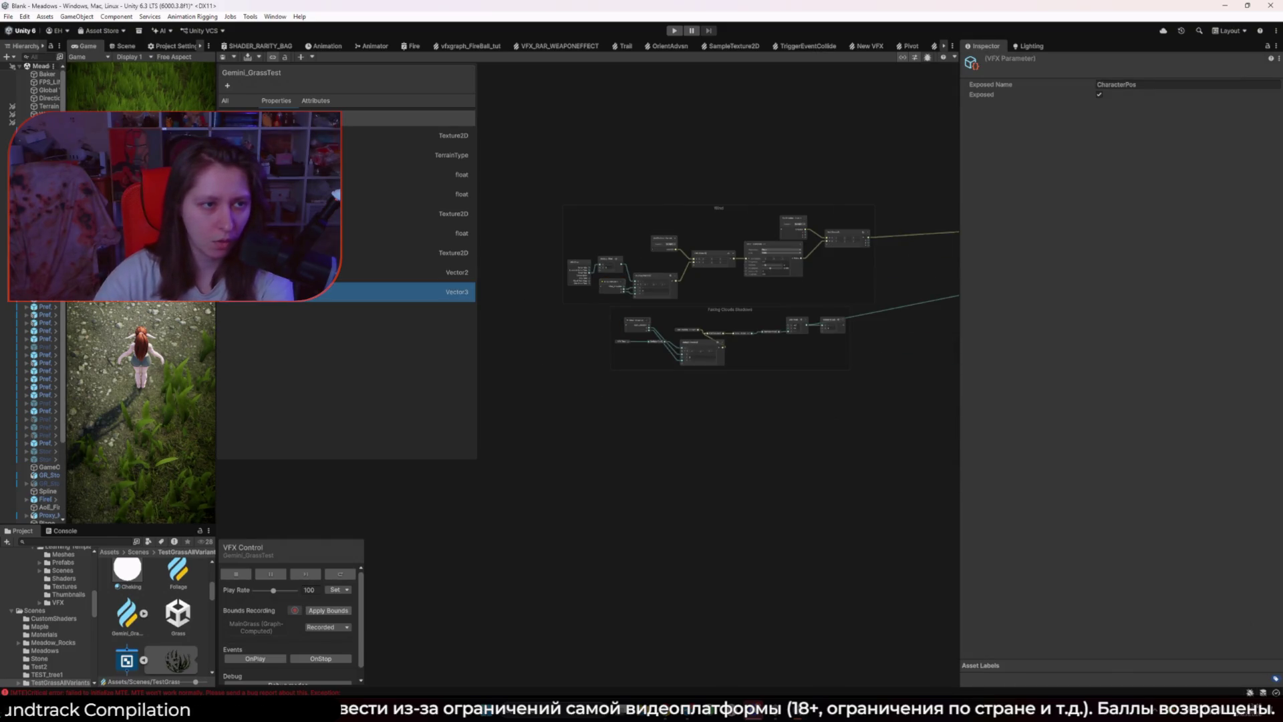
# Step: Select the Gemini_GrassTest object, briefly searching components for 'rigi' before cancelling
pyautogui.moveTo(65, 401); pyautogui.dragTo(74, 401)
pyautogui.click(20, 122)
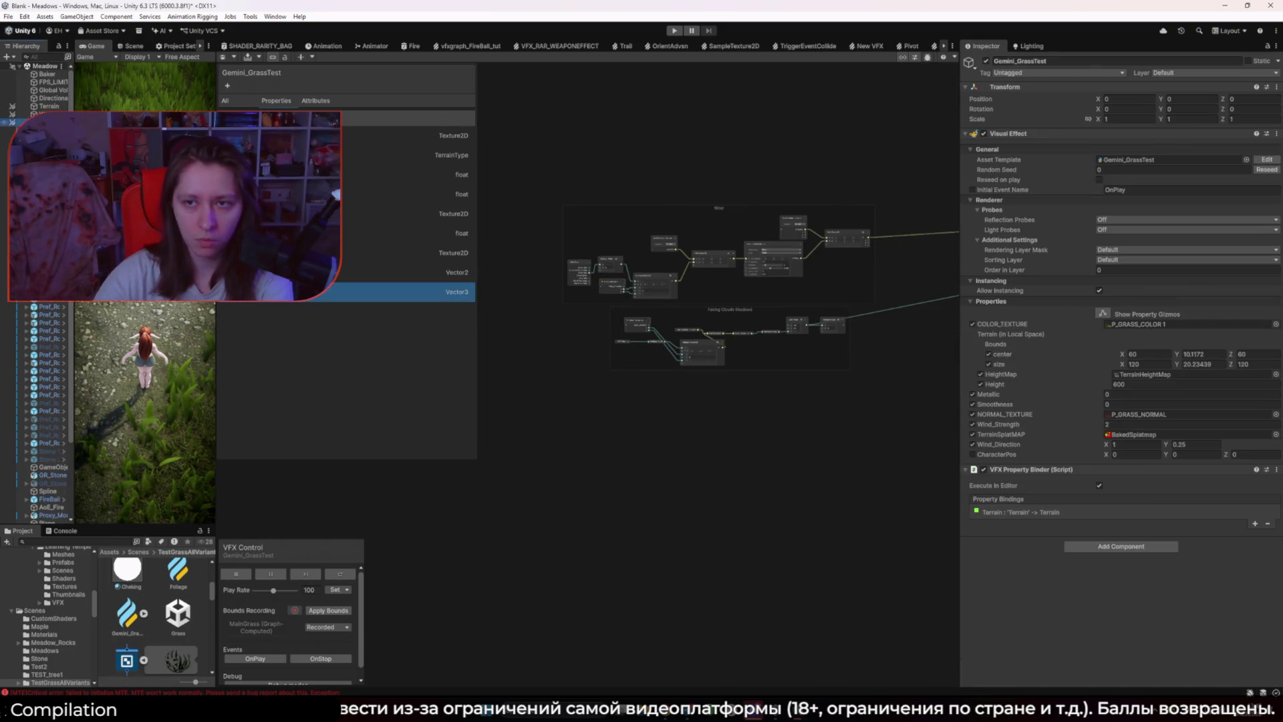
pyautogui.click(1106, 547)
pyautogui.write('rigi')
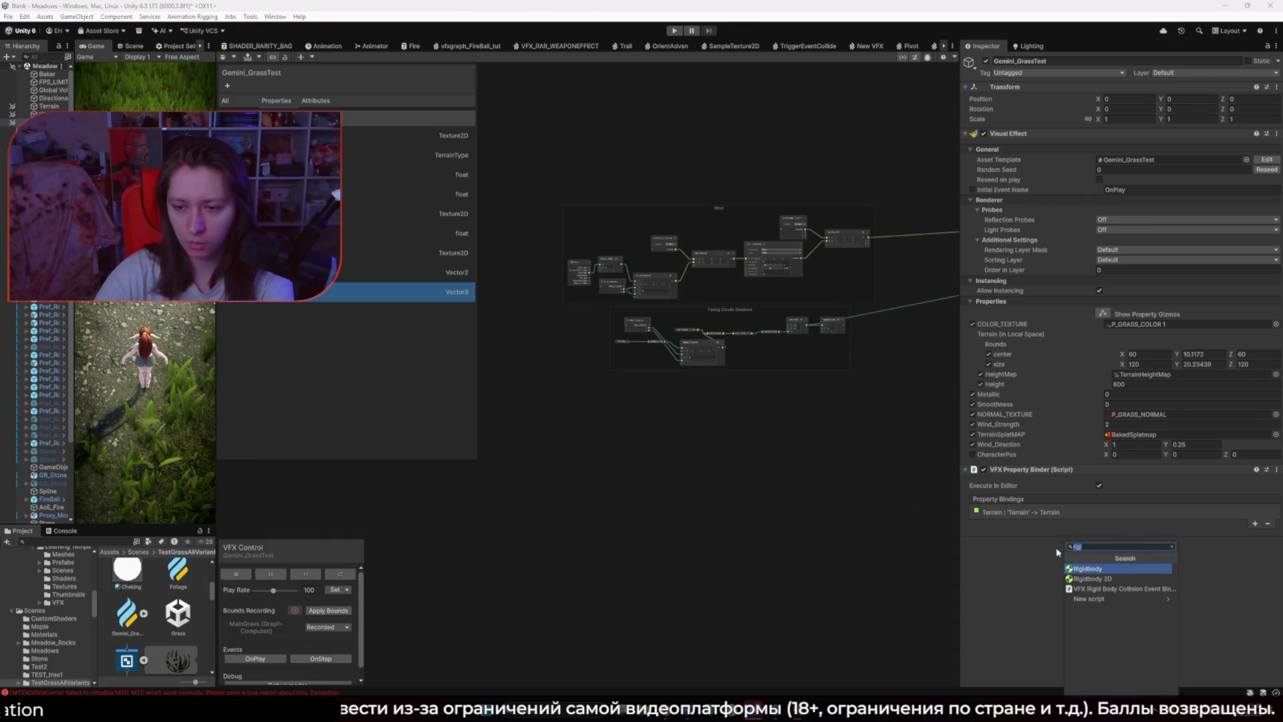
pyautogui.press('Escape')
# Step: Add a Transform > Position binding to the VFX Property Binder and inspect its space options
pyautogui.click(1255, 523)
pyautogui.moveTo(1253, 531)
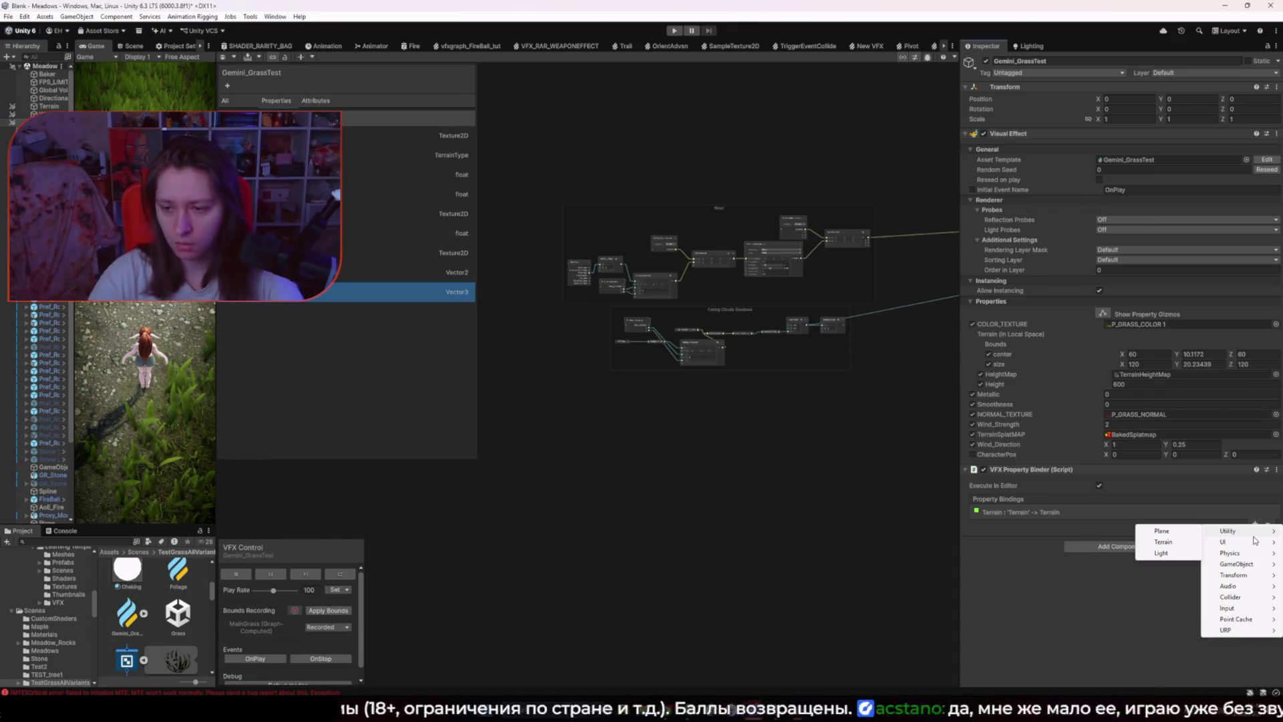
pyautogui.moveTo(1250, 556)
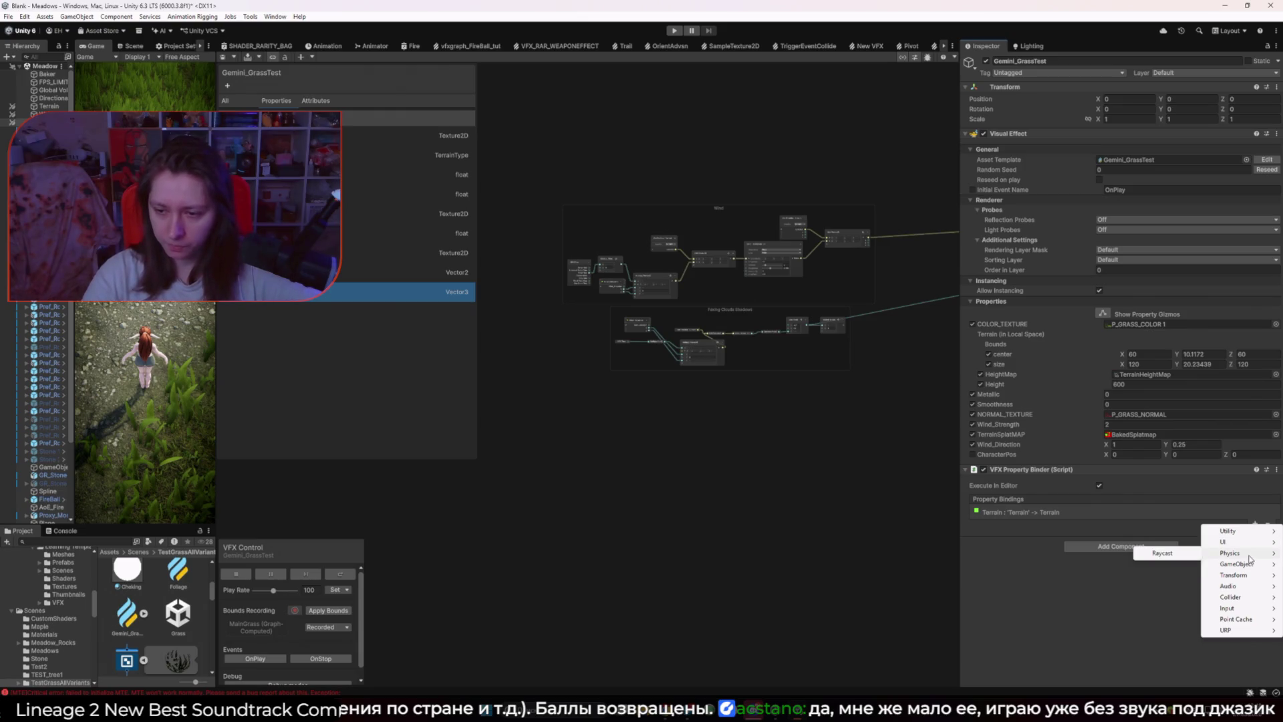
pyautogui.moveTo(1249, 578)
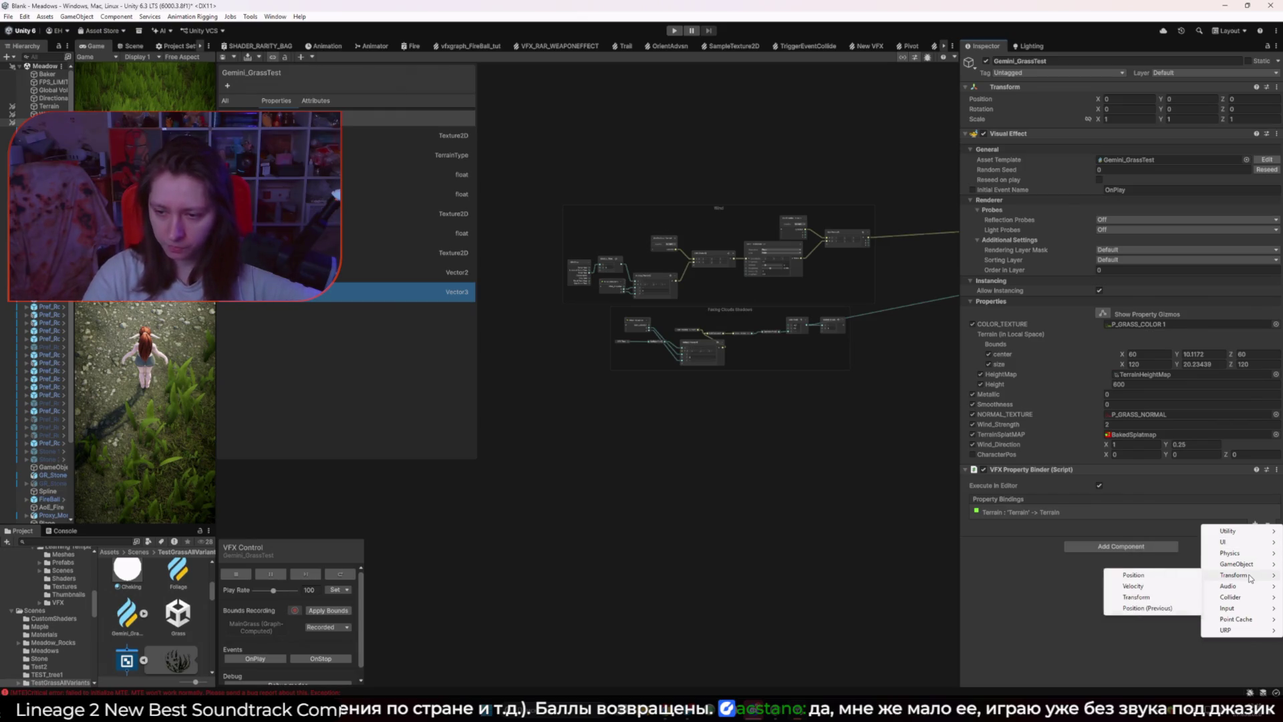
pyautogui.click(1167, 576)
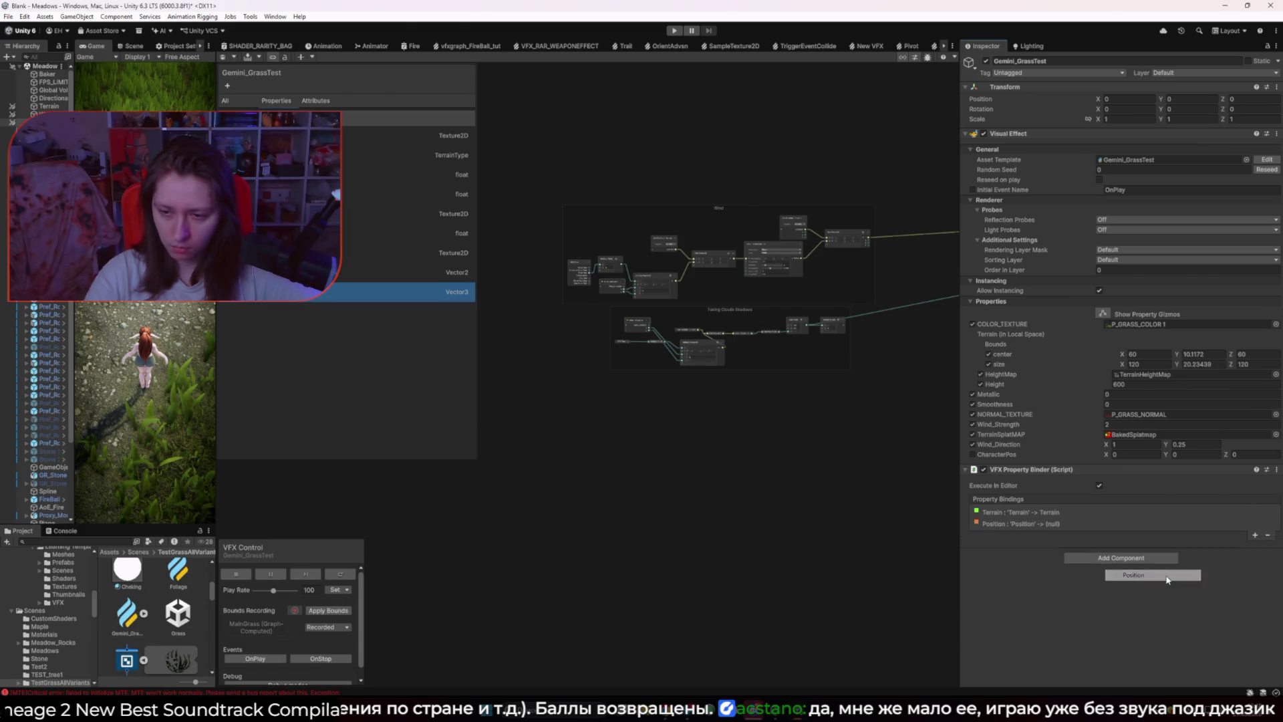
pyautogui.click(1220, 525)
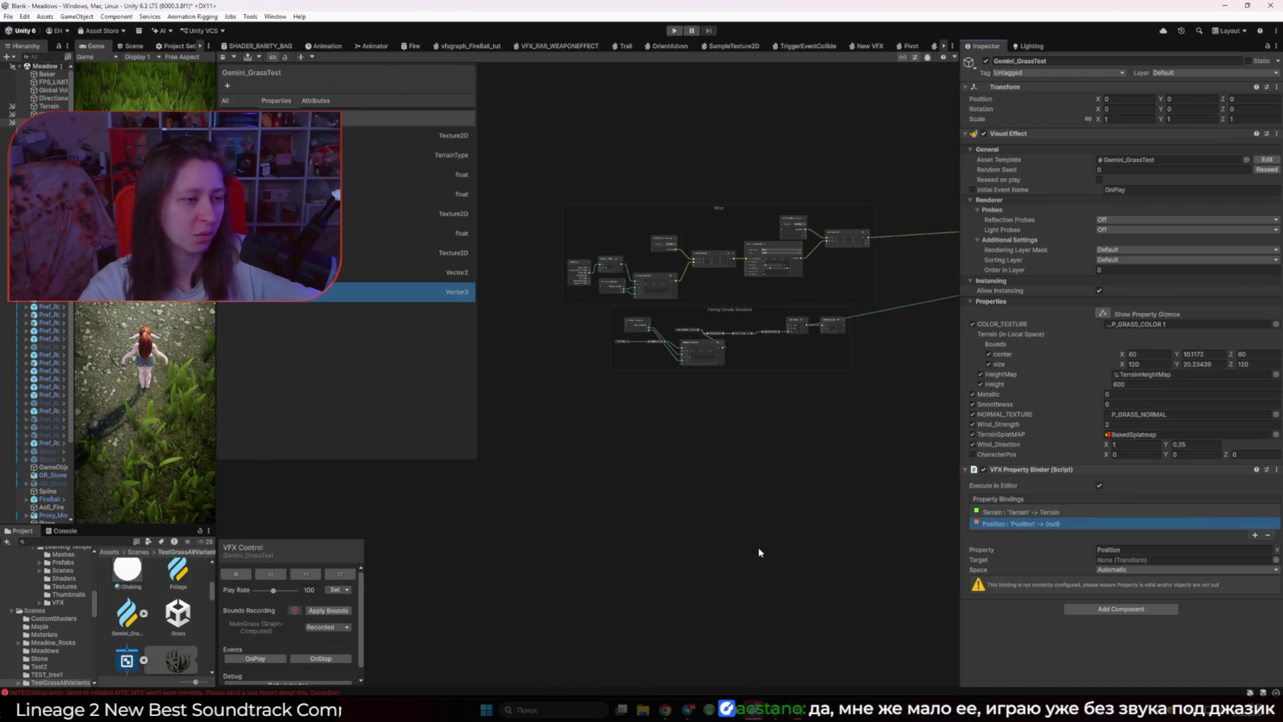
pyautogui.moveTo(753, 710)
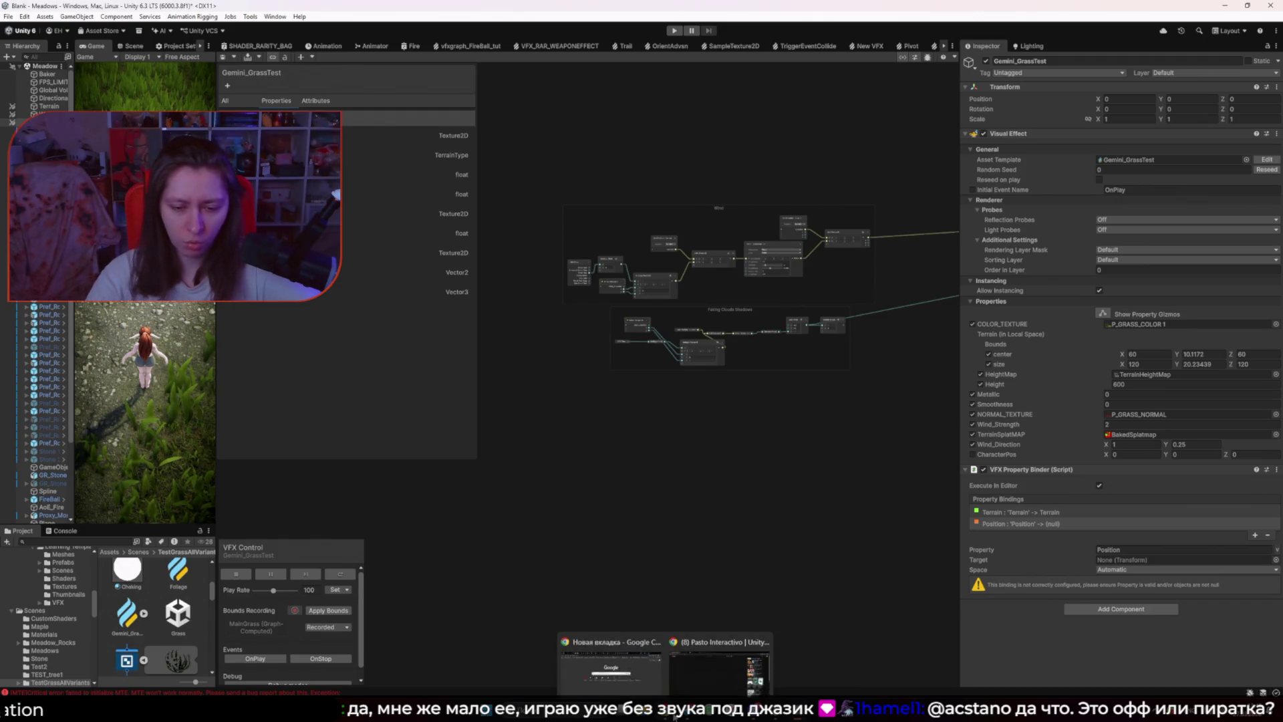
pyautogui.click(1104, 571)
pyautogui.click(1109, 581)
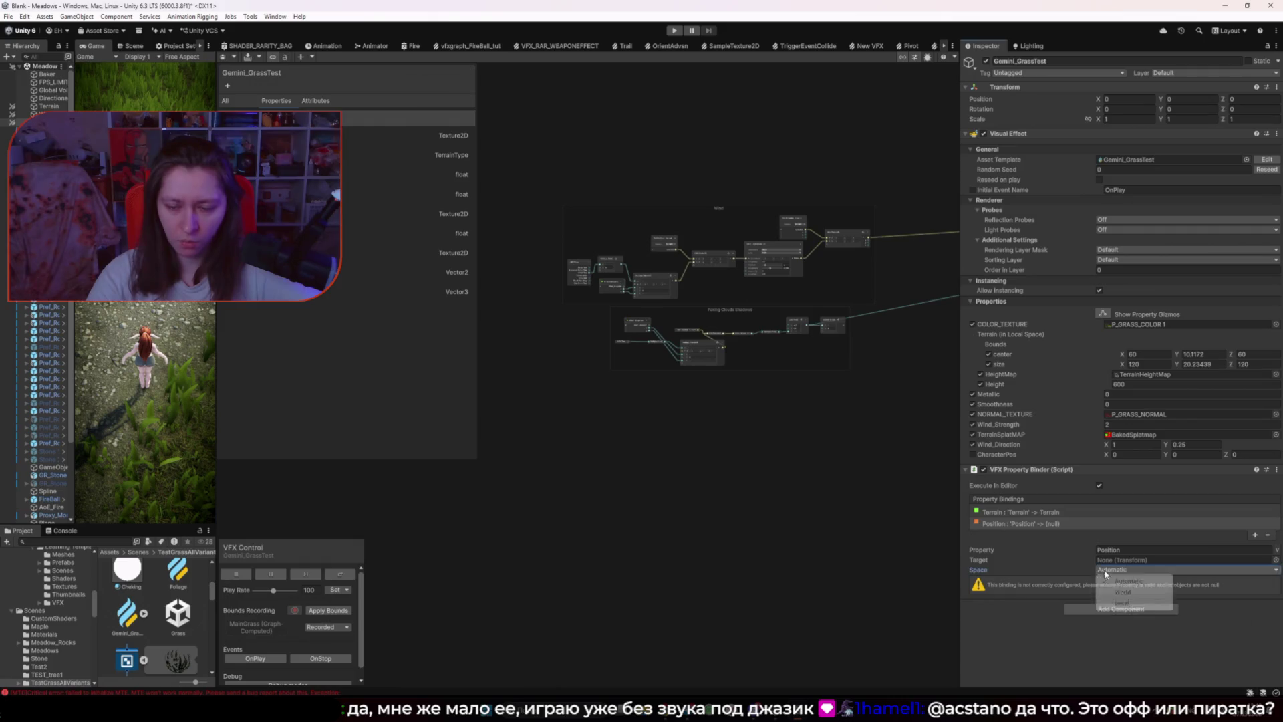
# Step: Play the YouTube tutorial fullscreen from its interactive grass logic section onward
pyautogui.moveTo(691, 701)
pyautogui.moveTo(624, 665)
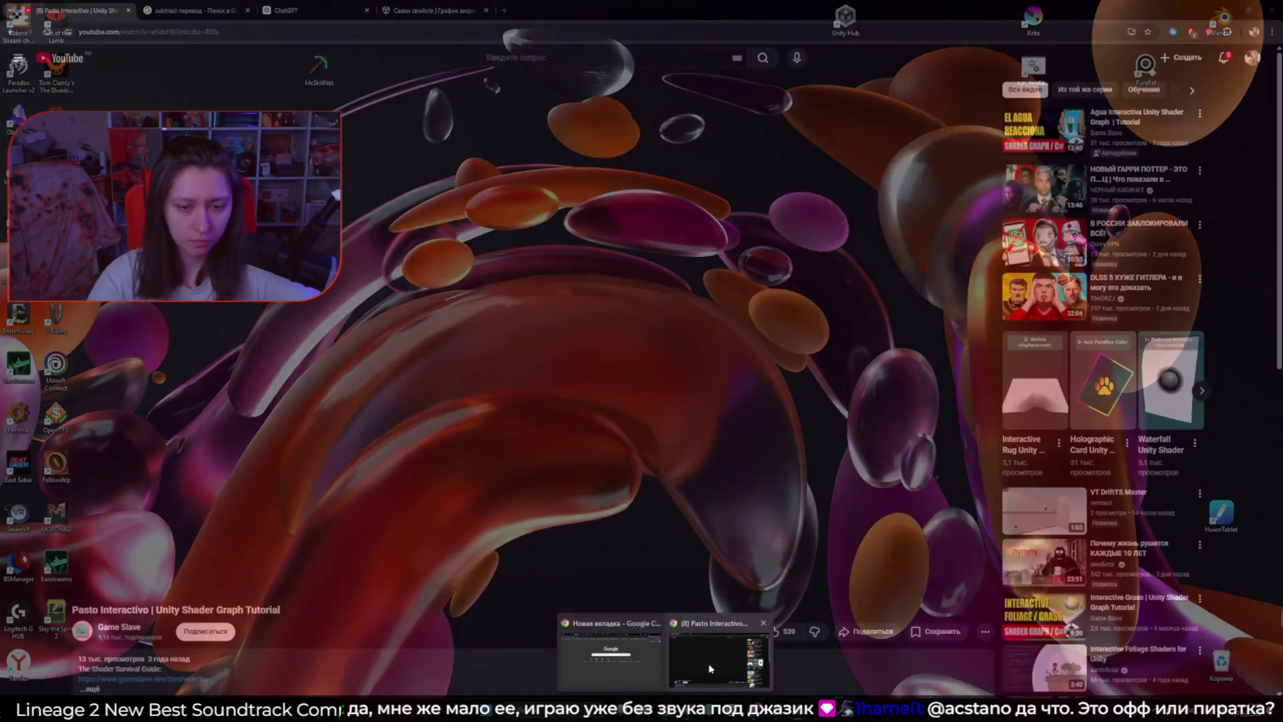
pyautogui.click(720, 658)
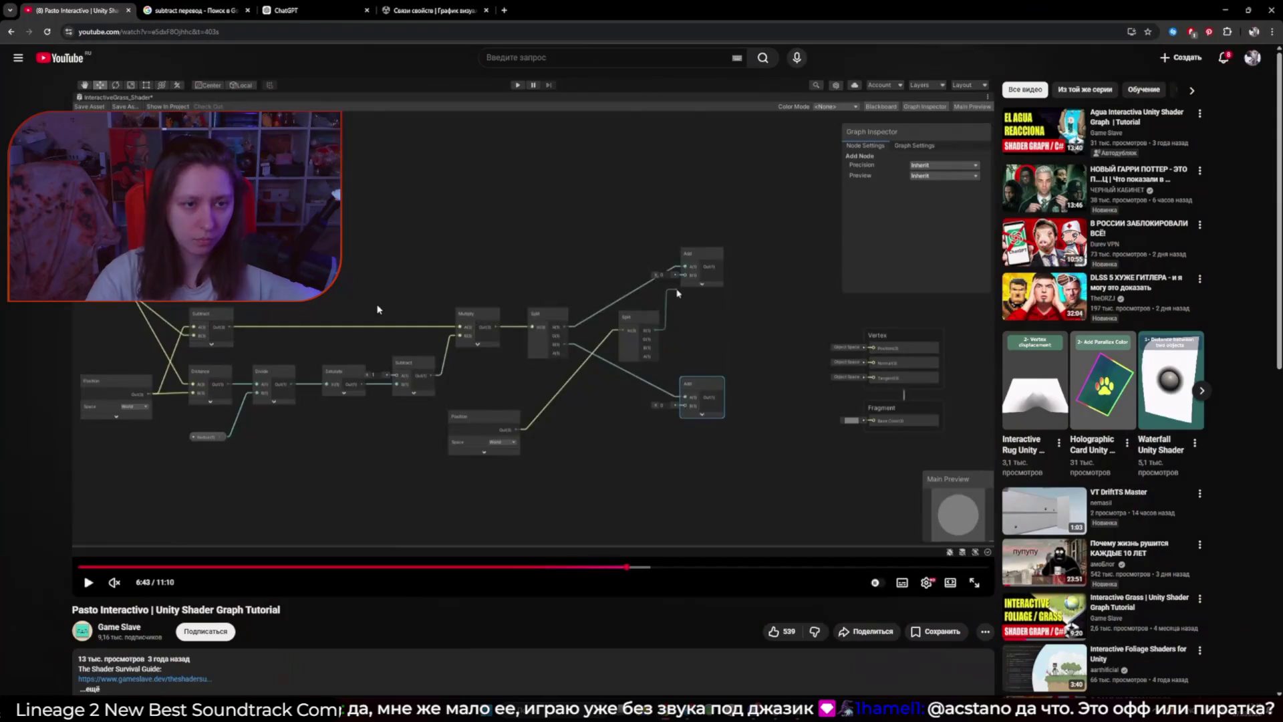
pyautogui.click(516, 567)
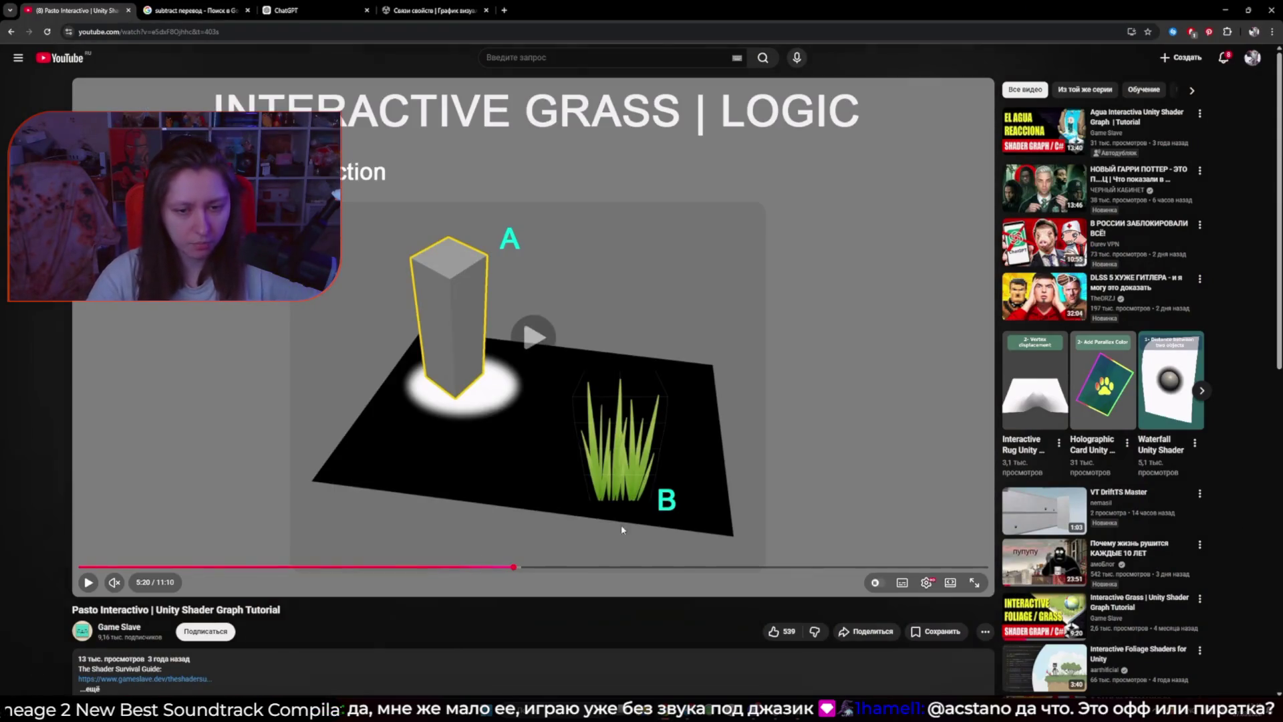
pyautogui.click(974, 581)
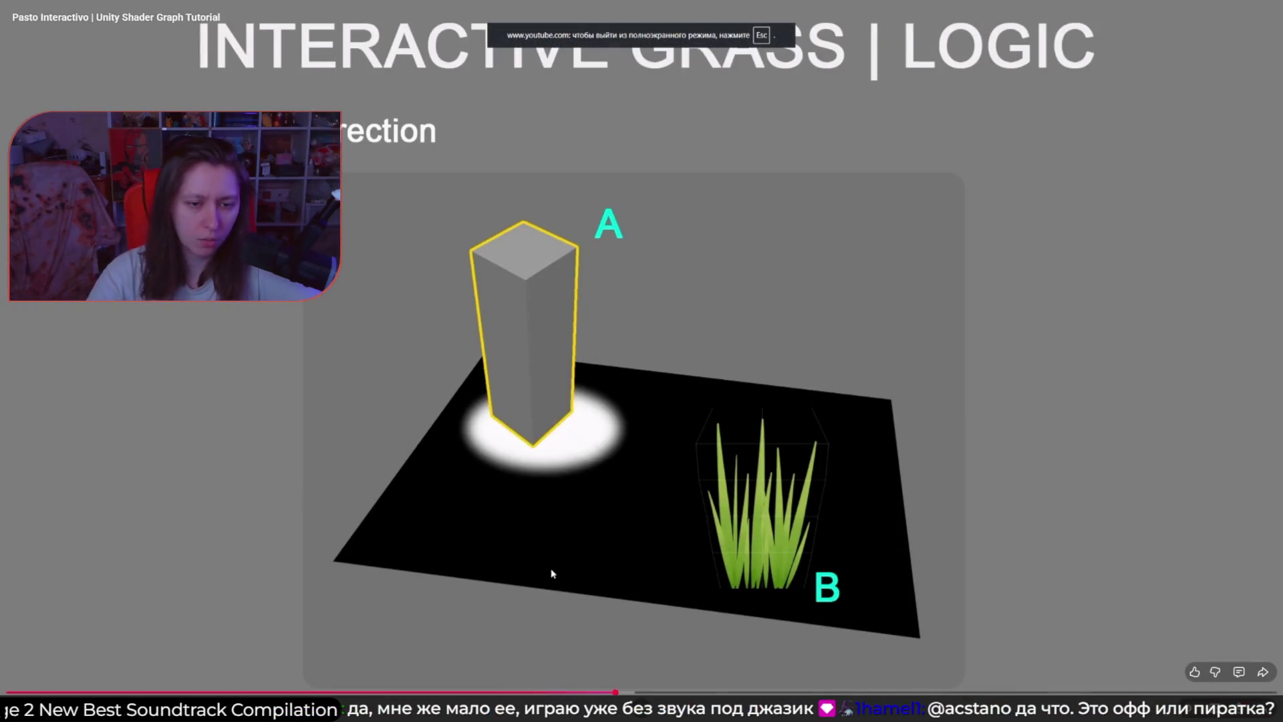
pyautogui.click(653, 692)
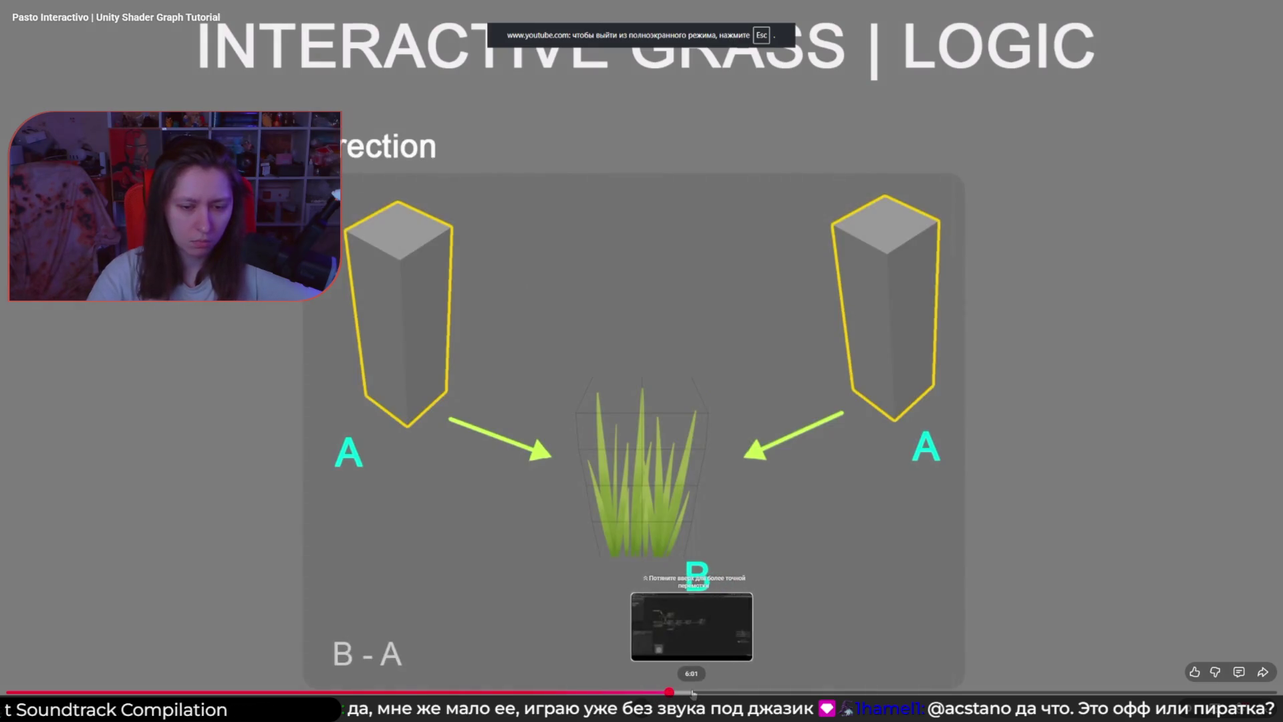
pyautogui.click(670, 693)
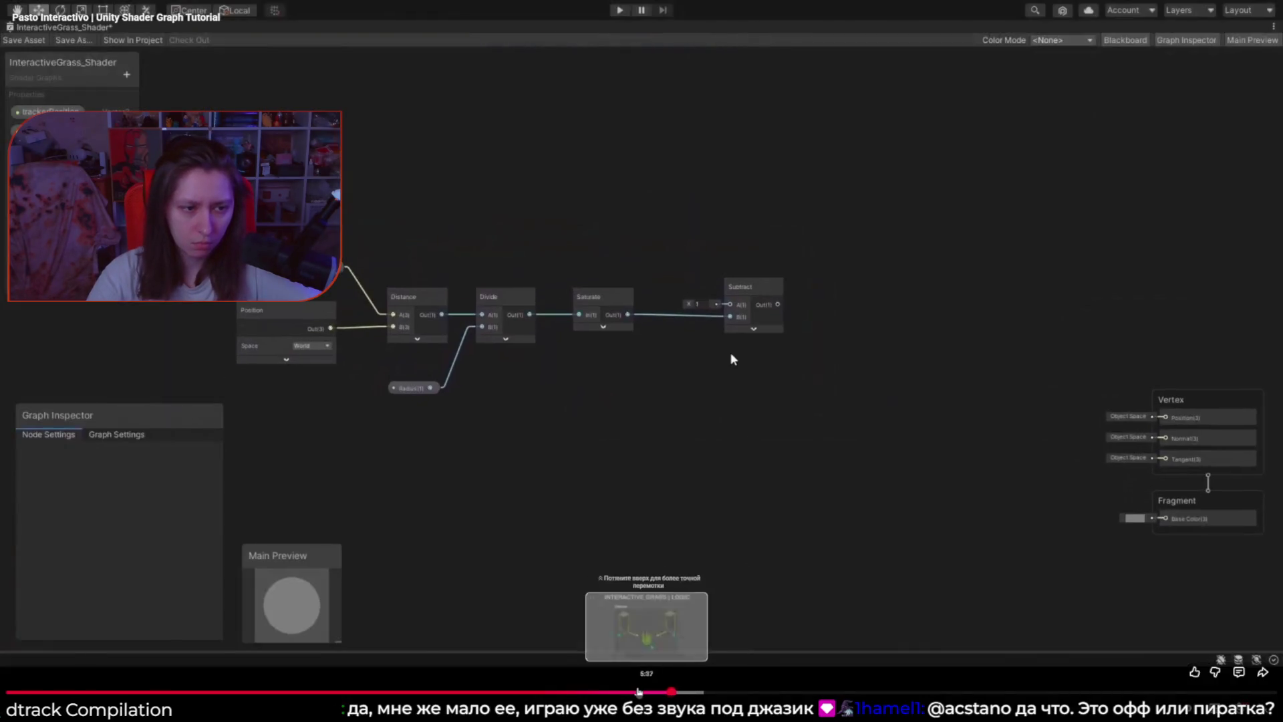
# Step: Rewind the tutorial to the grass A/B and Distance slides, then exit fullscreen
pyautogui.moveTo(645, 692); pyautogui.dragTo(574, 692)
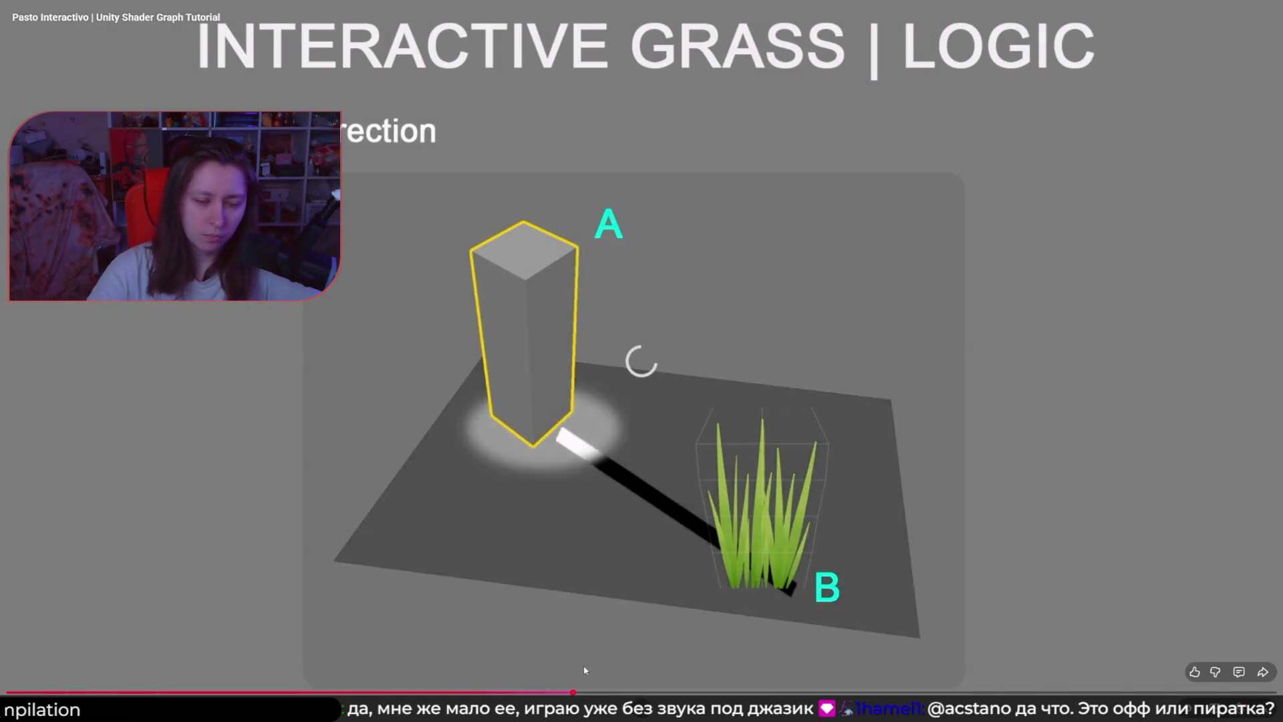
pyautogui.click(670, 671)
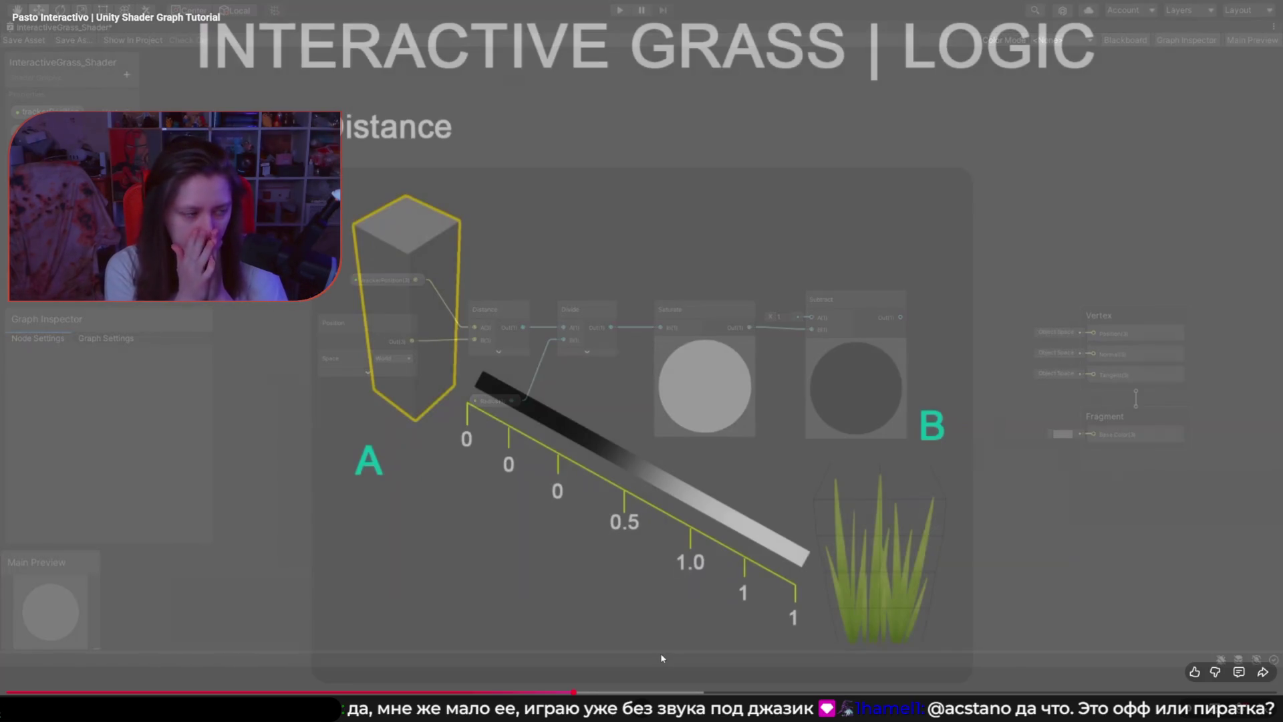
pyautogui.click(669, 596)
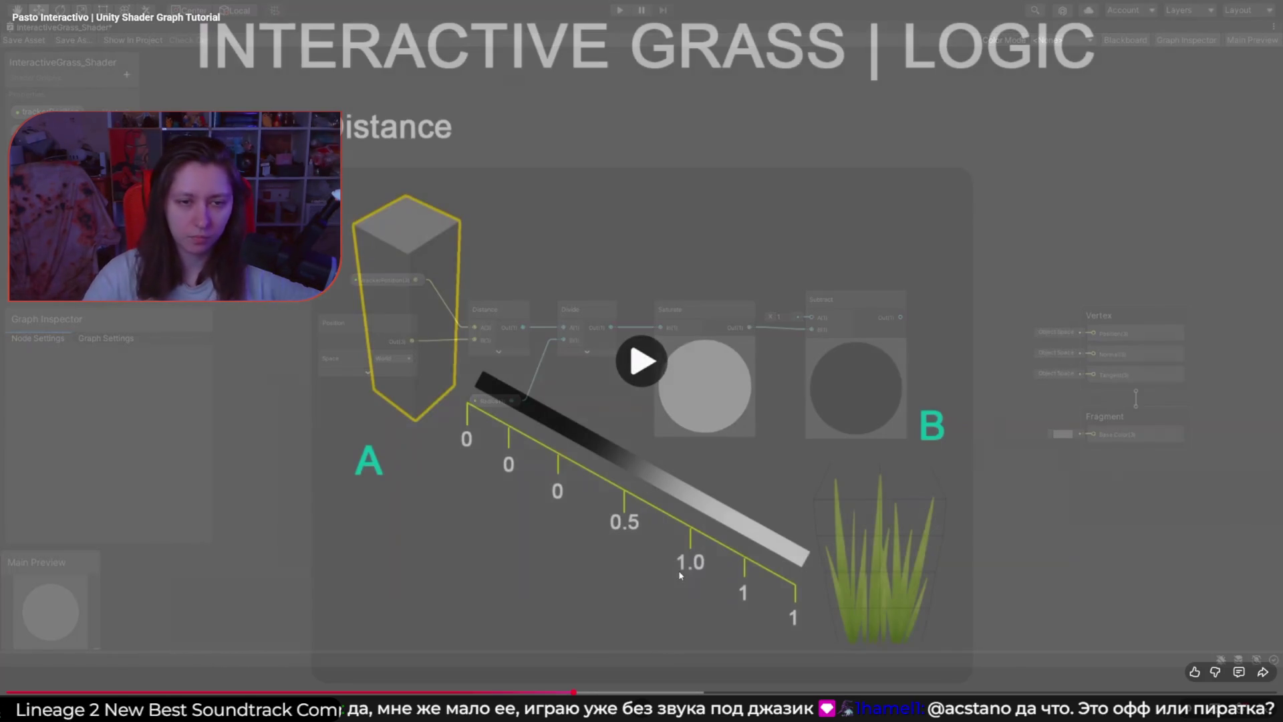
pyautogui.press('Left')
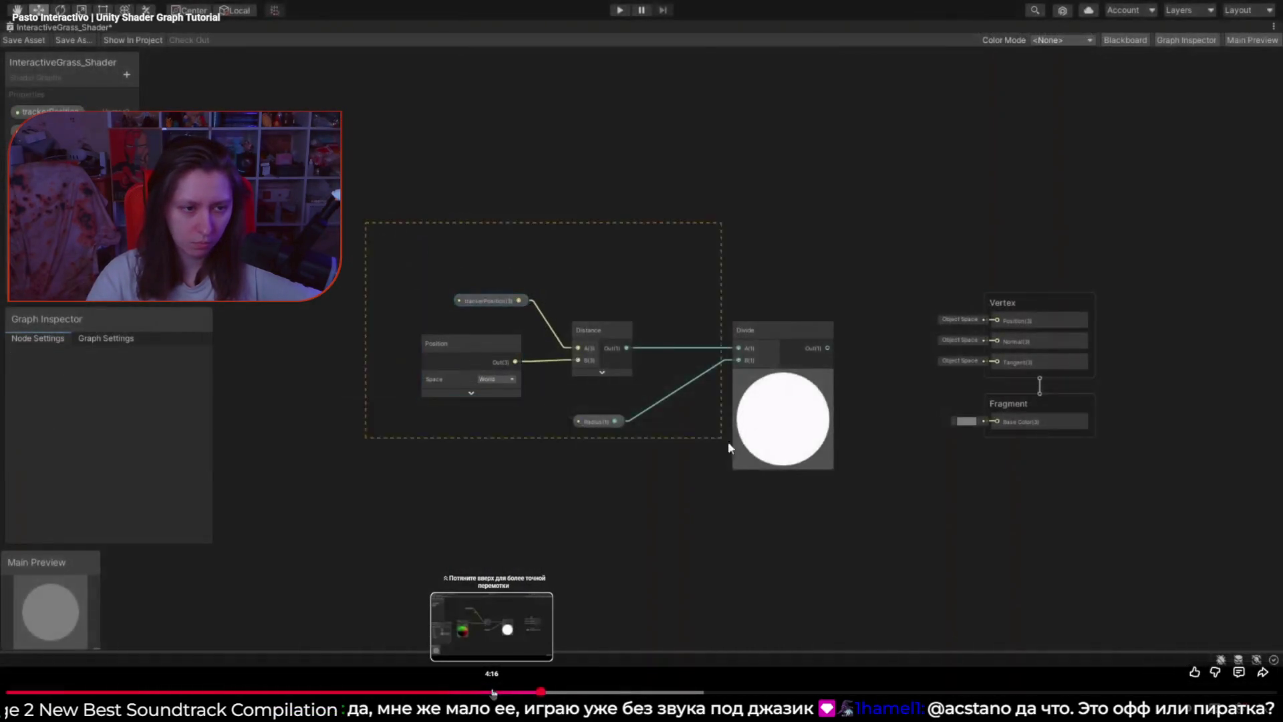
pyautogui.press('Left')
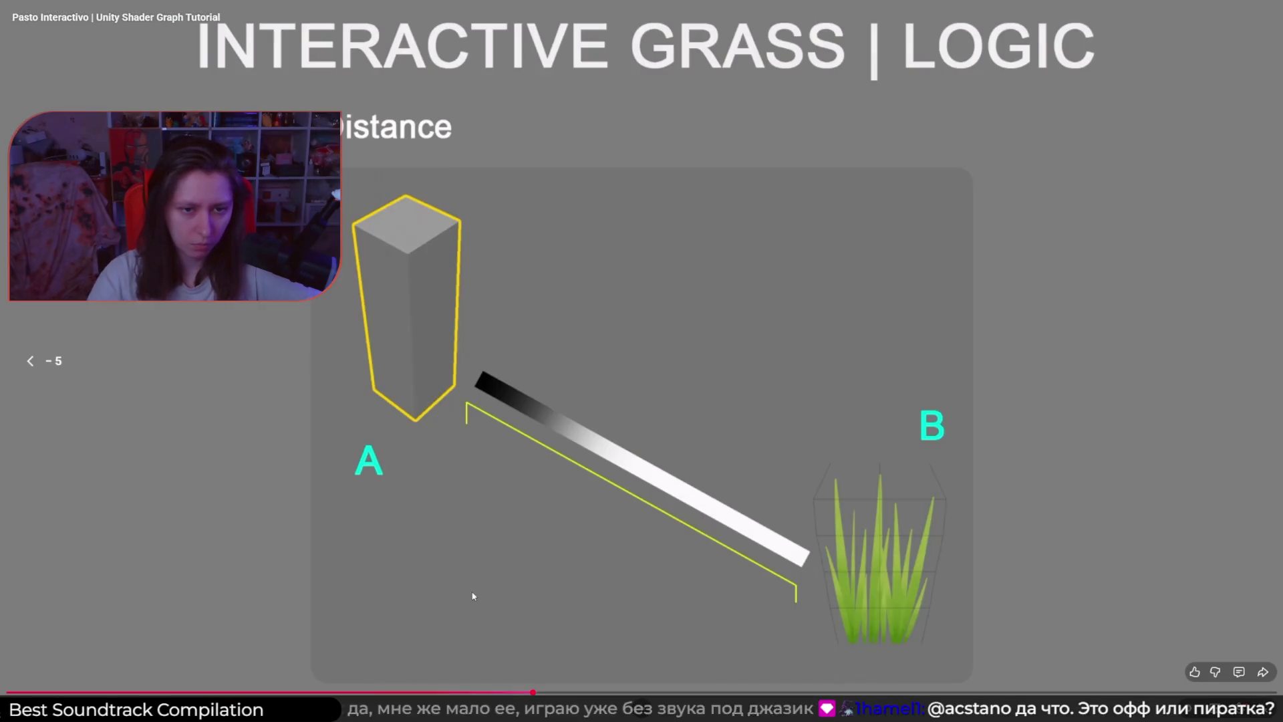
pyautogui.press('Escape')
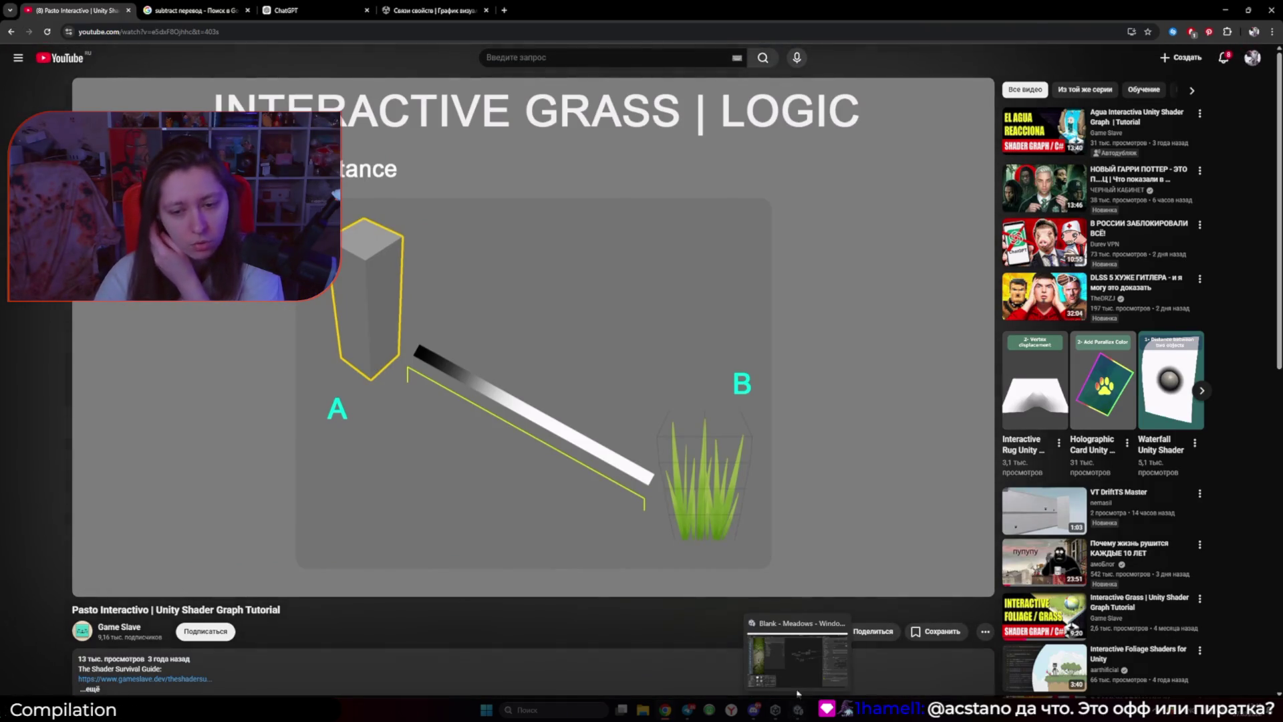
# Step: Back in Unity, set the Position binding's space to World
pyautogui.click(775, 710)
pyautogui.click(1115, 569)
pyautogui.click(1130, 590)
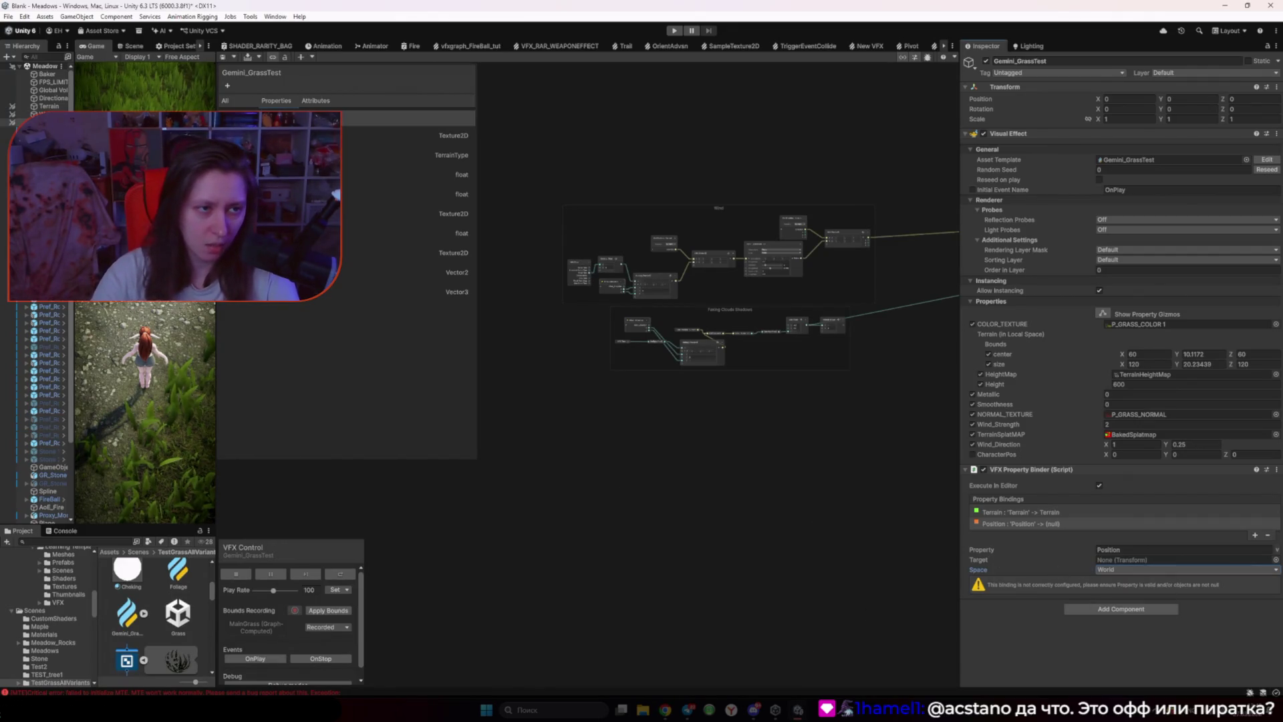
# Step: Make Capsule the binding's target and set its property name to CharacterPos
pyautogui.moveTo(72, 400); pyautogui.dragTo(128, 401)
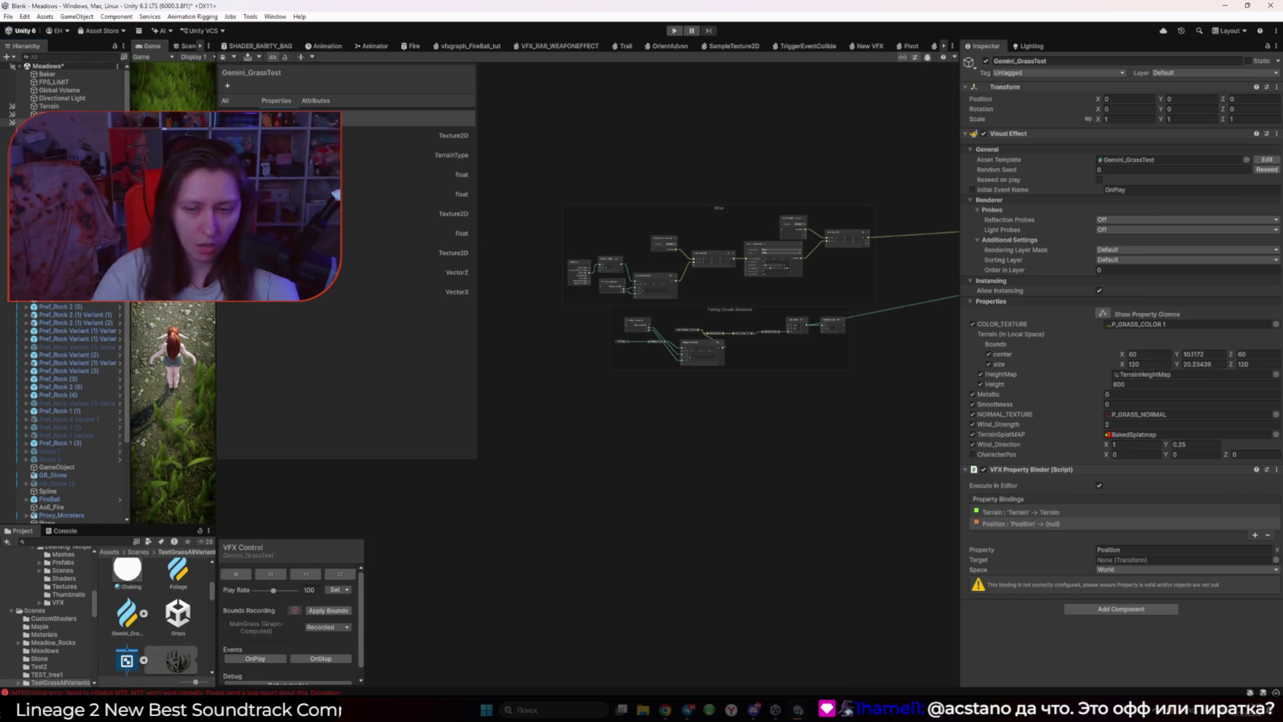
pyautogui.moveTo(956, 475); pyautogui.dragTo(1136, 560)
pyautogui.click(1140, 549)
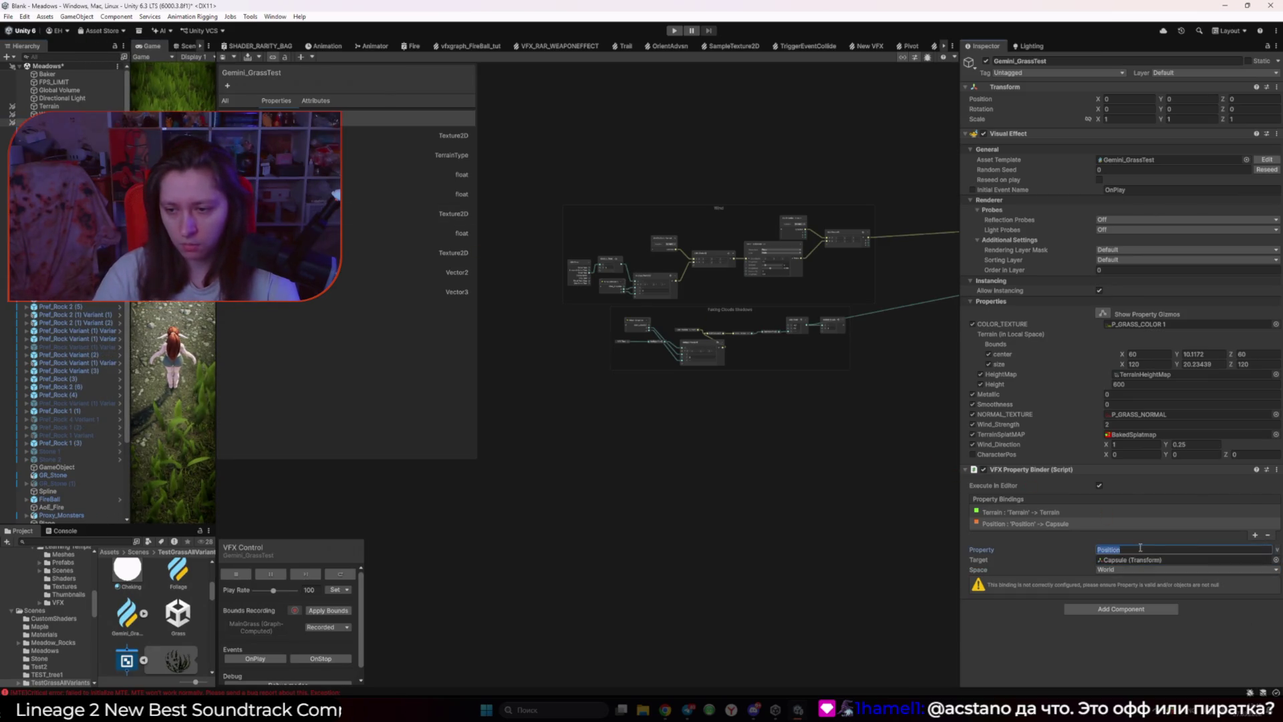
pyautogui.click(1100, 549)
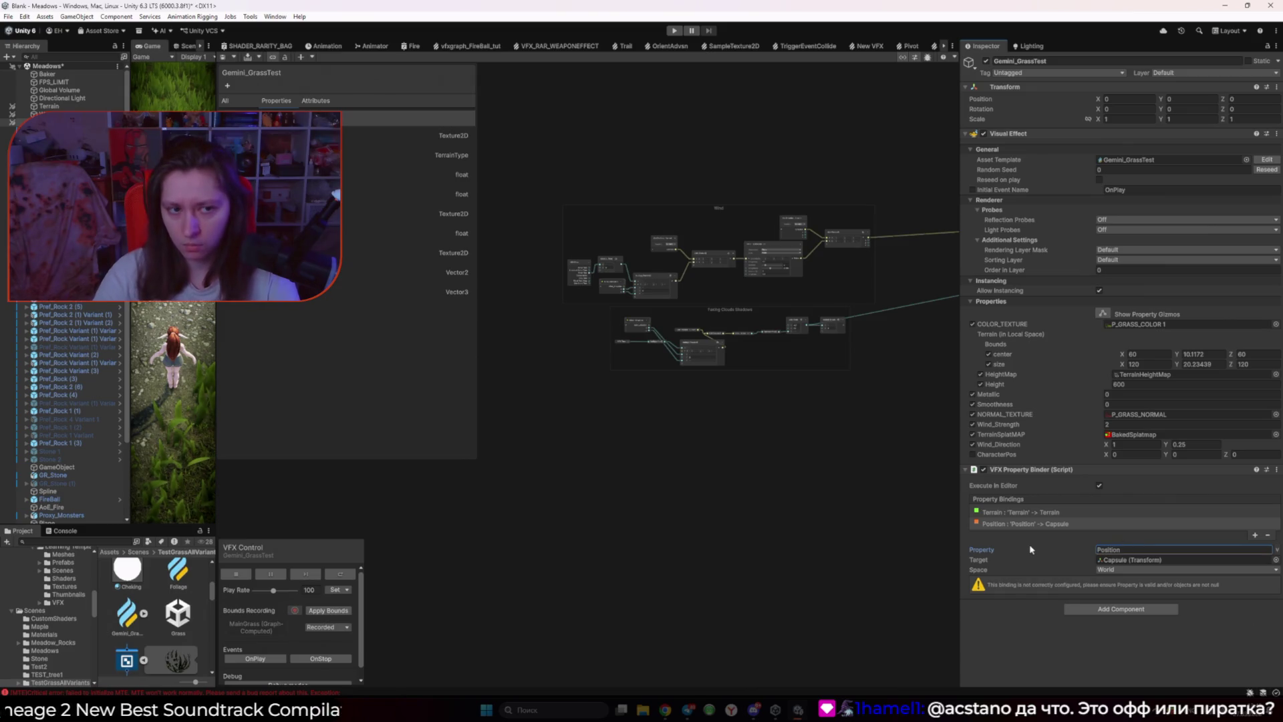
pyautogui.doubleClick(1101, 549)
pyautogui.write('C')
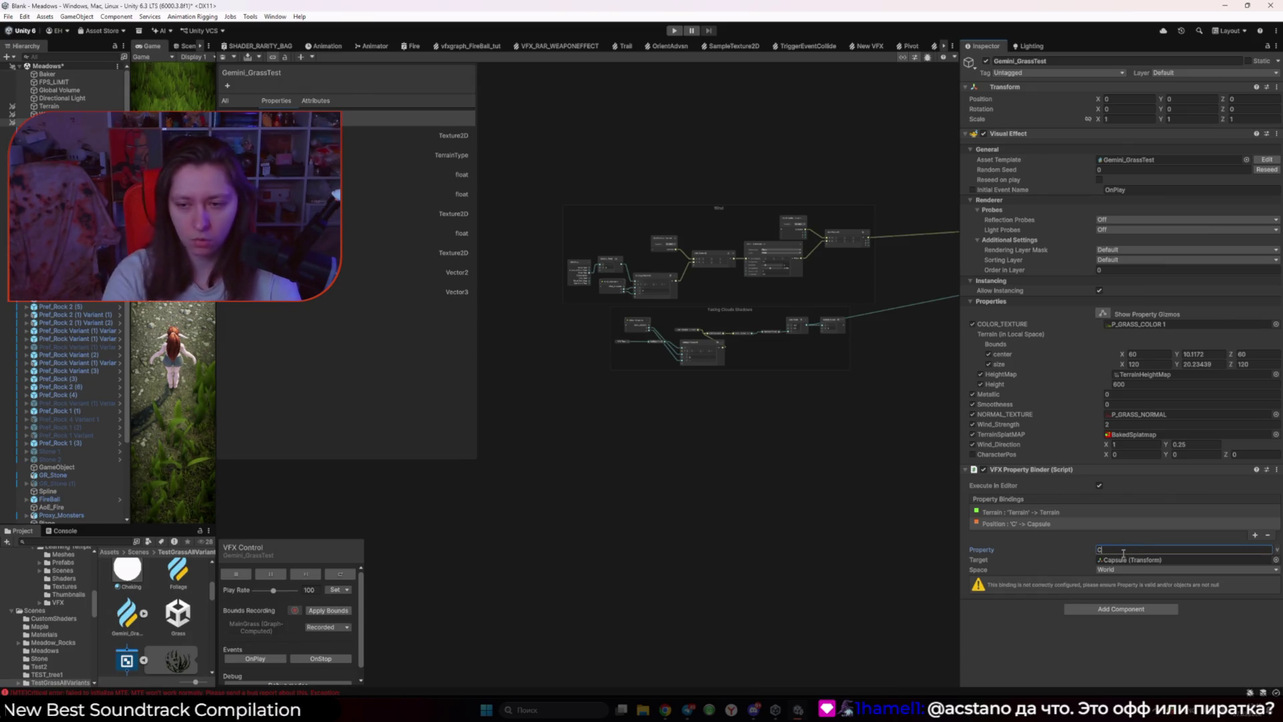
pyautogui.write('hara')
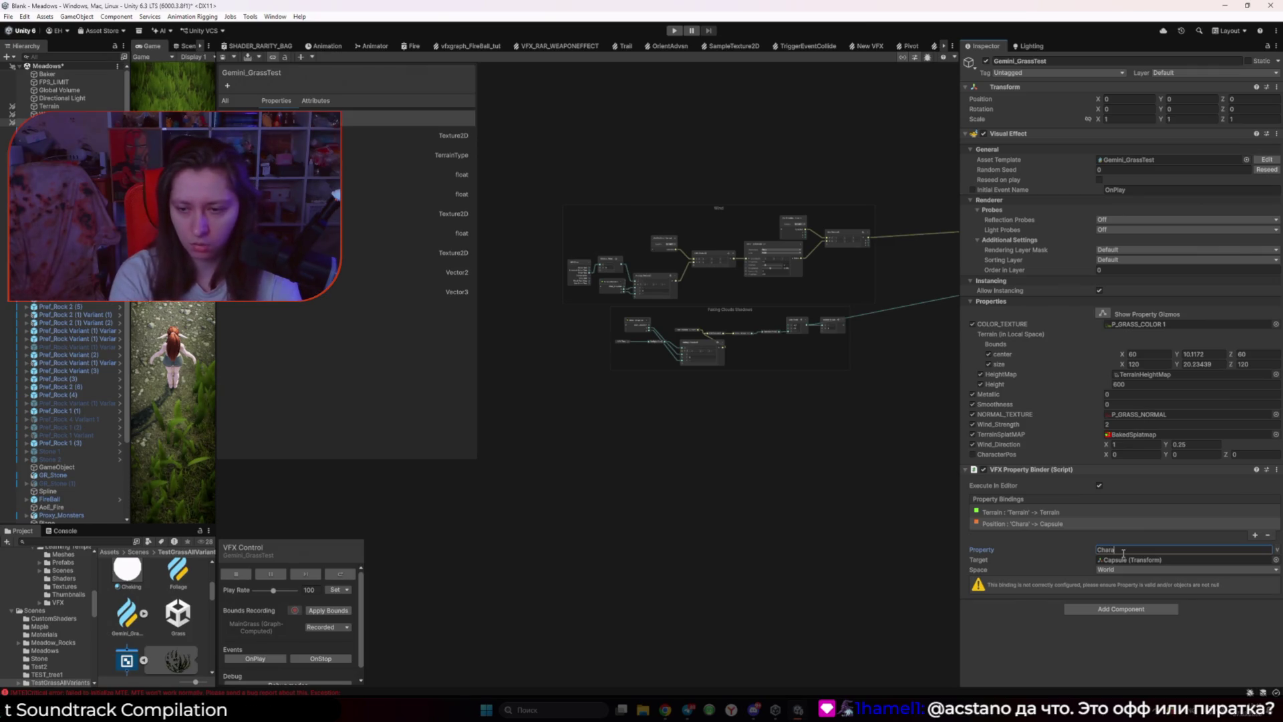
pyautogui.write('cter')
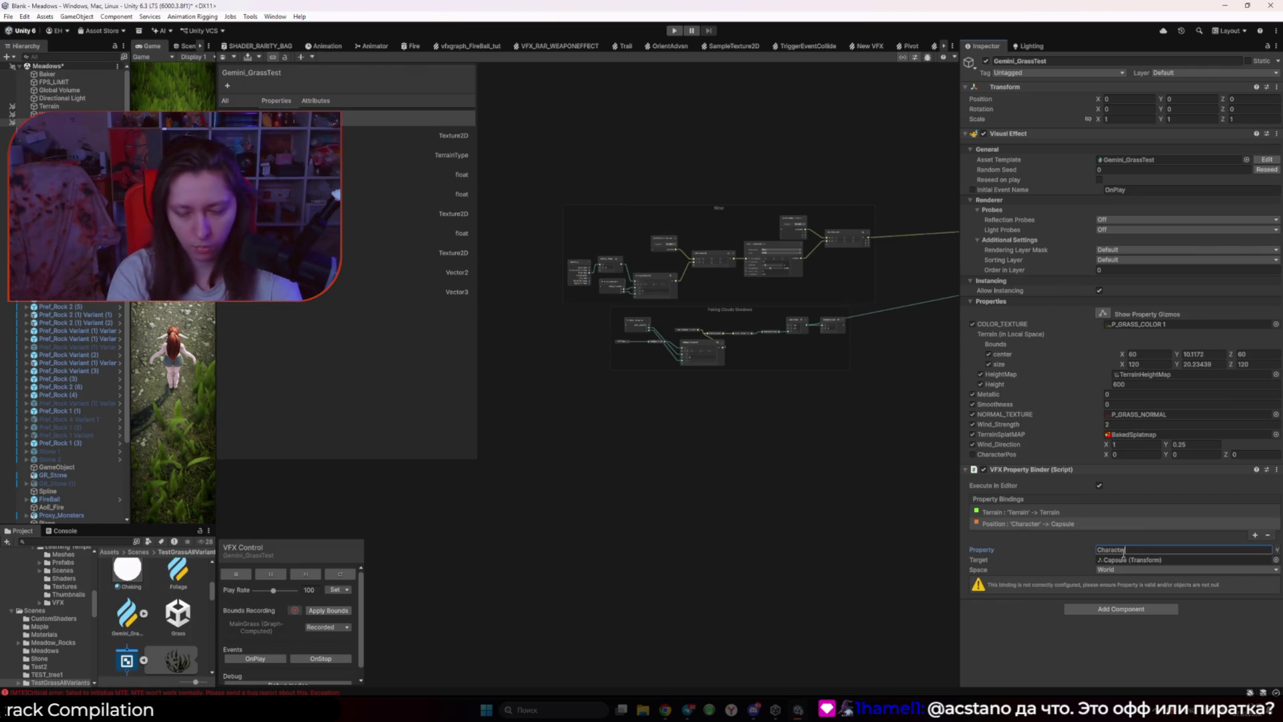
pyautogui.write('Pos')
pyautogui.click(679, 468)
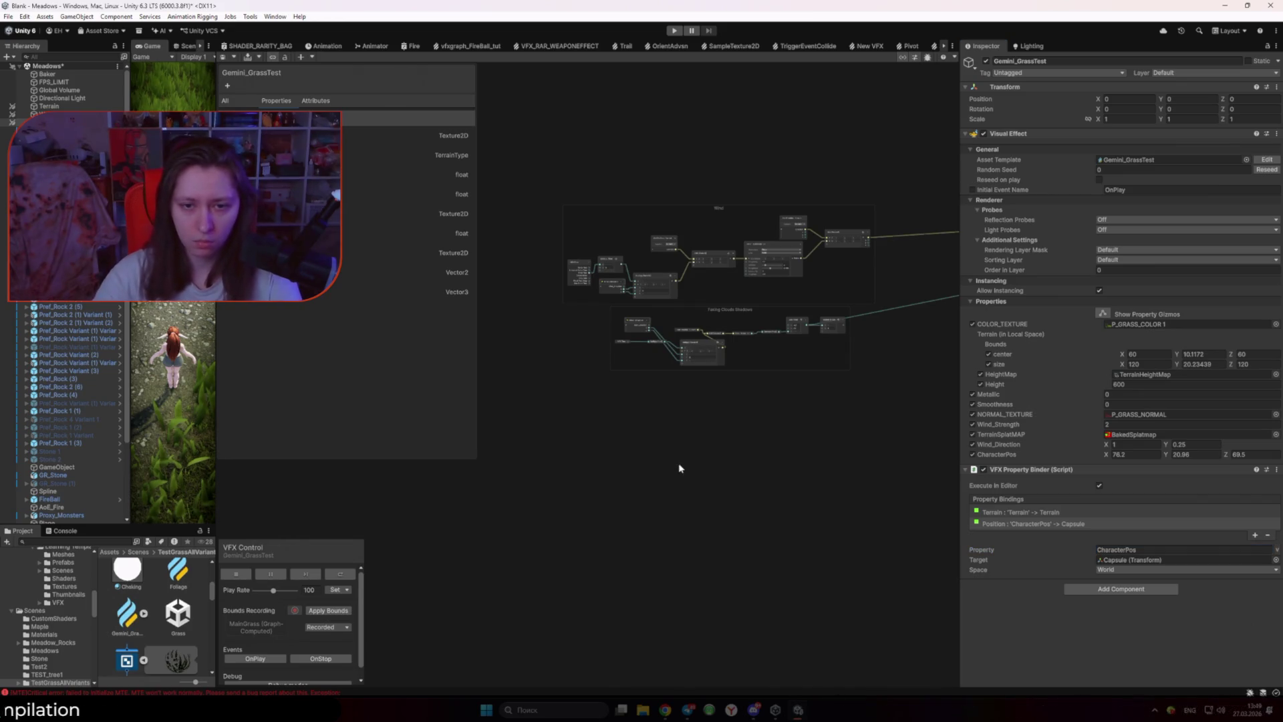
pyautogui.scroll(5, 643, 354)
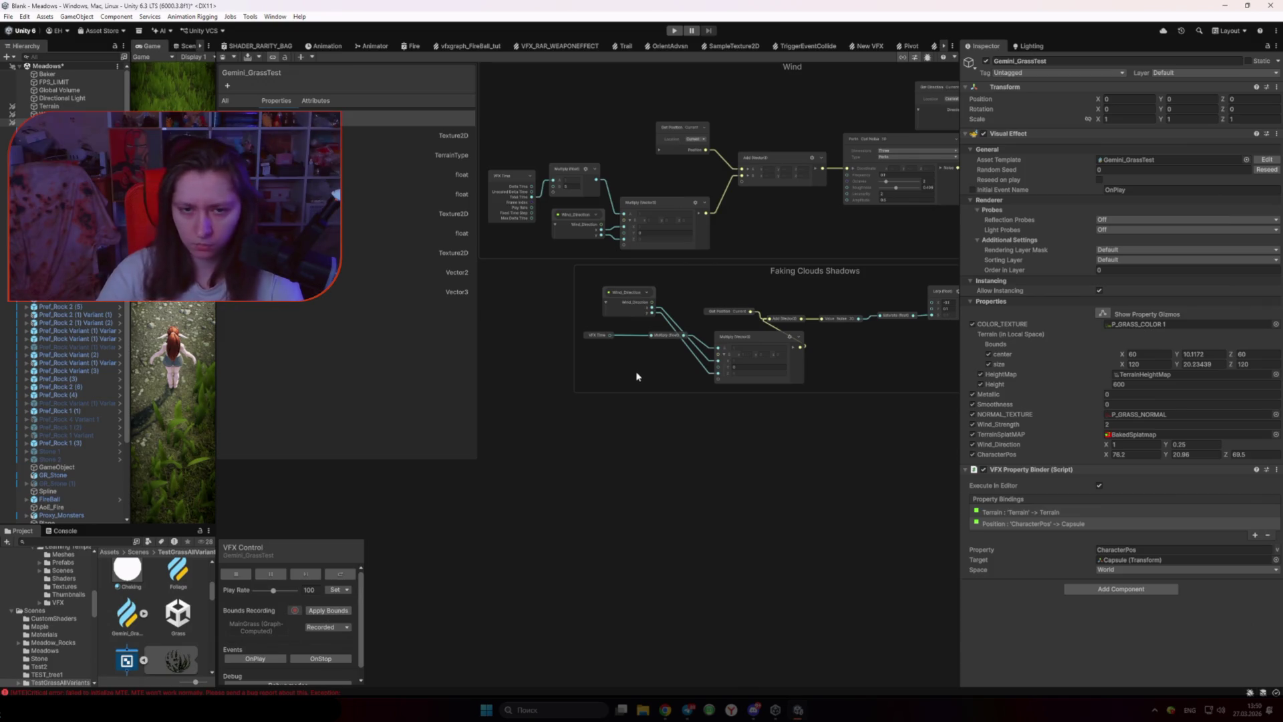
pyautogui.click(231, 292)
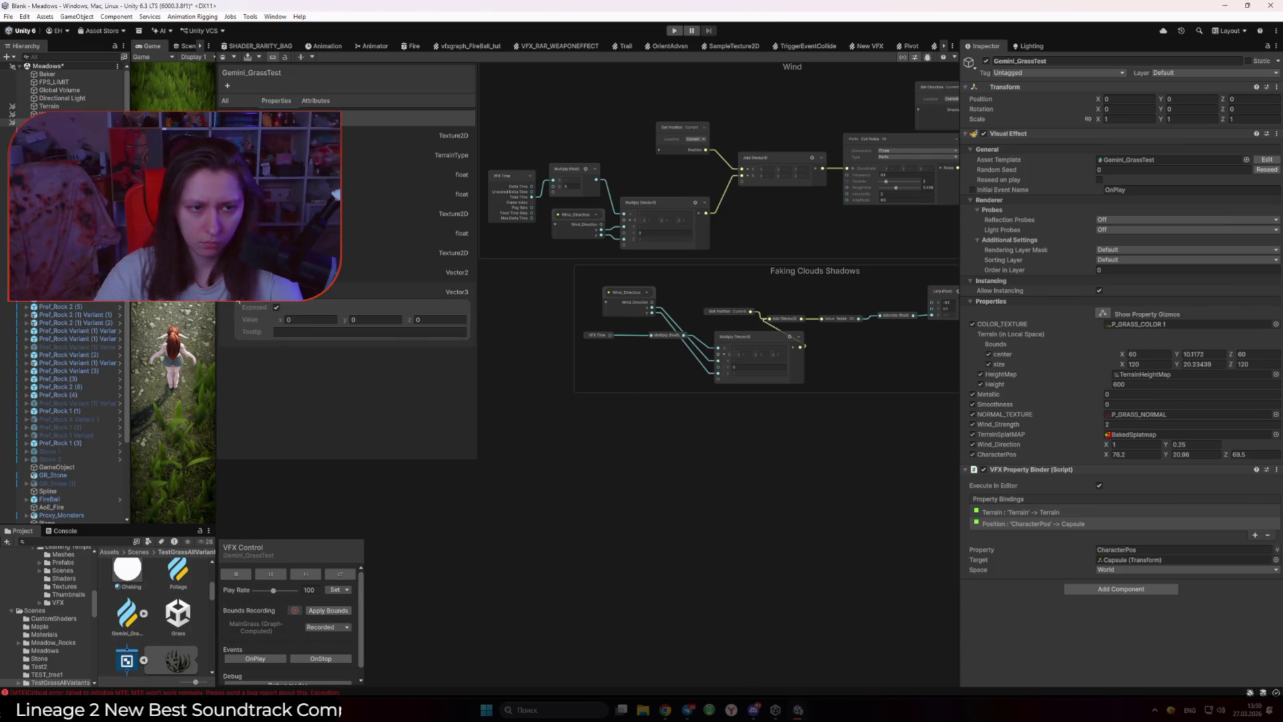
pyautogui.moveTo(231, 292)
pyautogui.mouseDown()
pyautogui.moveTo(515, 394)
pyautogui.moveTo(658, 499)
pyautogui.mouseUp()
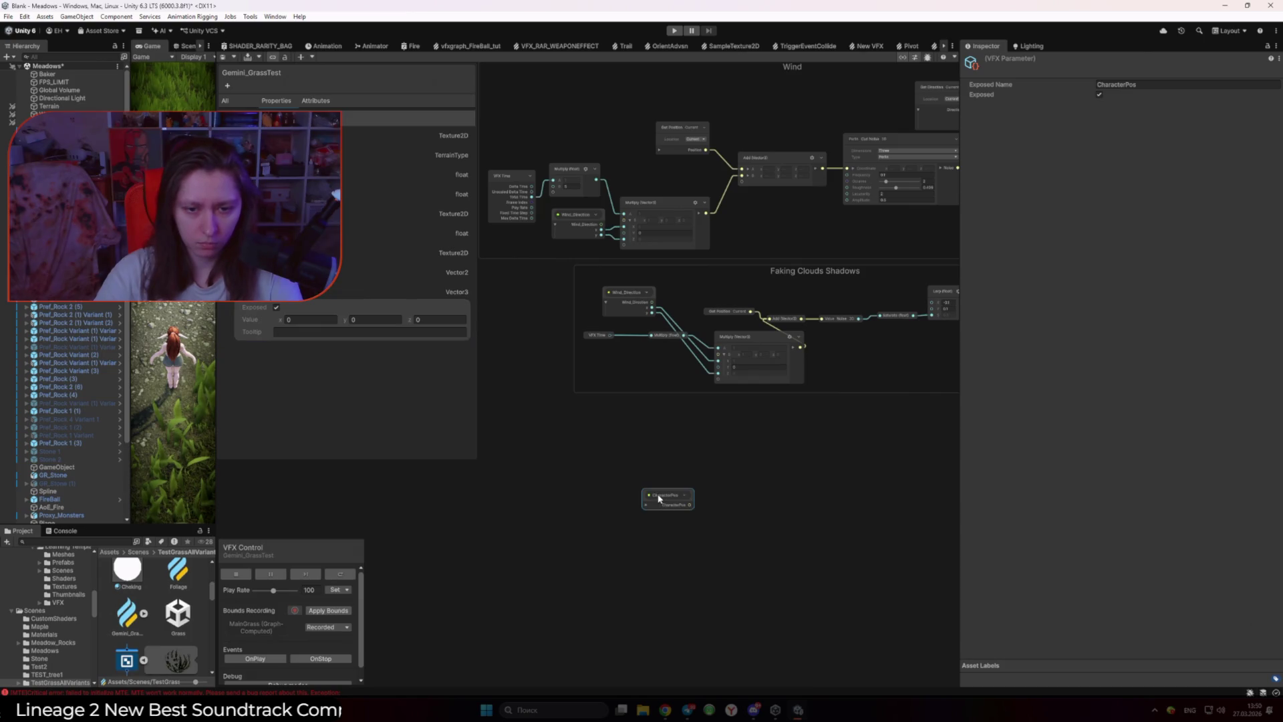
pyautogui.scroll(5, 705, 538)
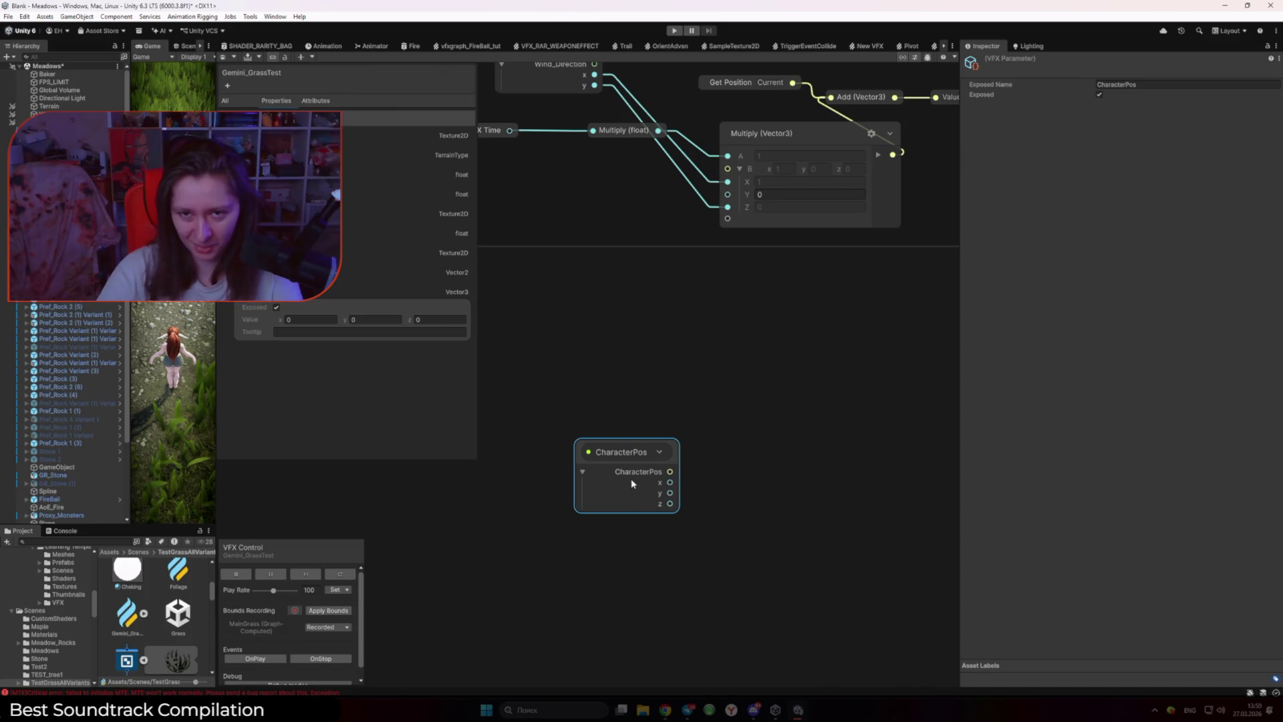
pyautogui.scroll(-5, 631, 479)
pyautogui.press('Delete')
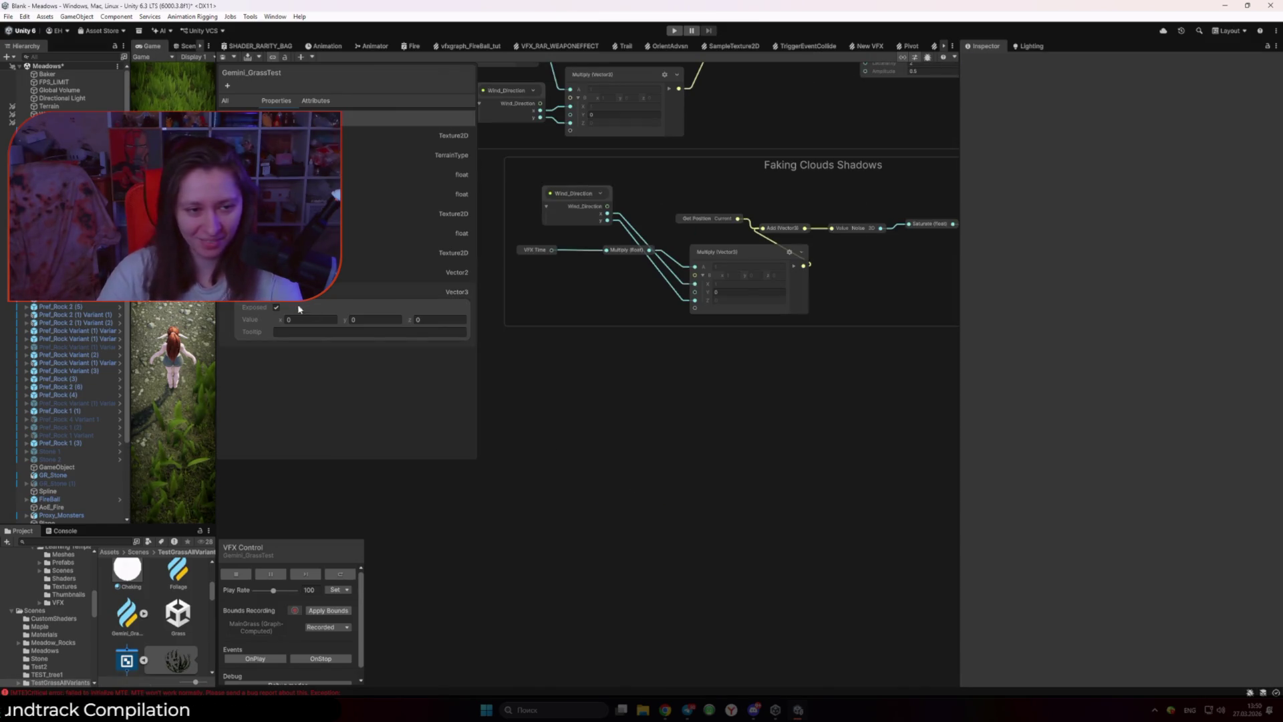
pyautogui.click(262, 302)
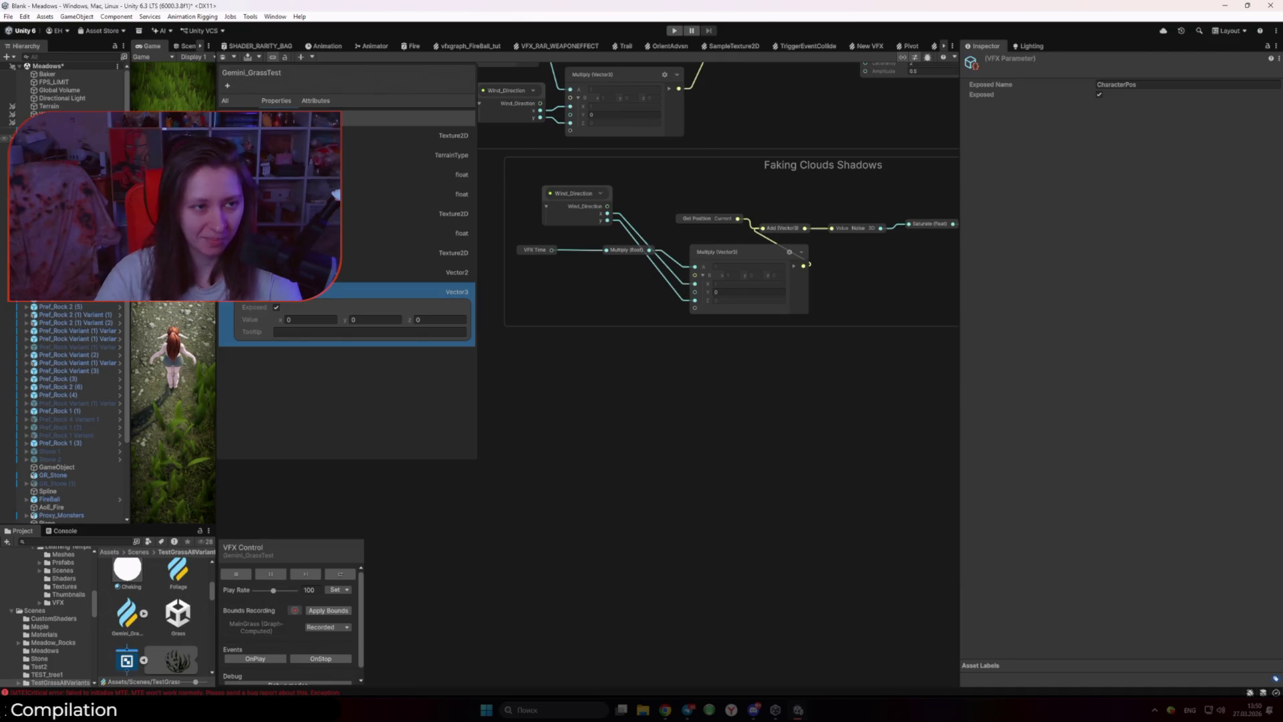
pyautogui.click(66, 138)
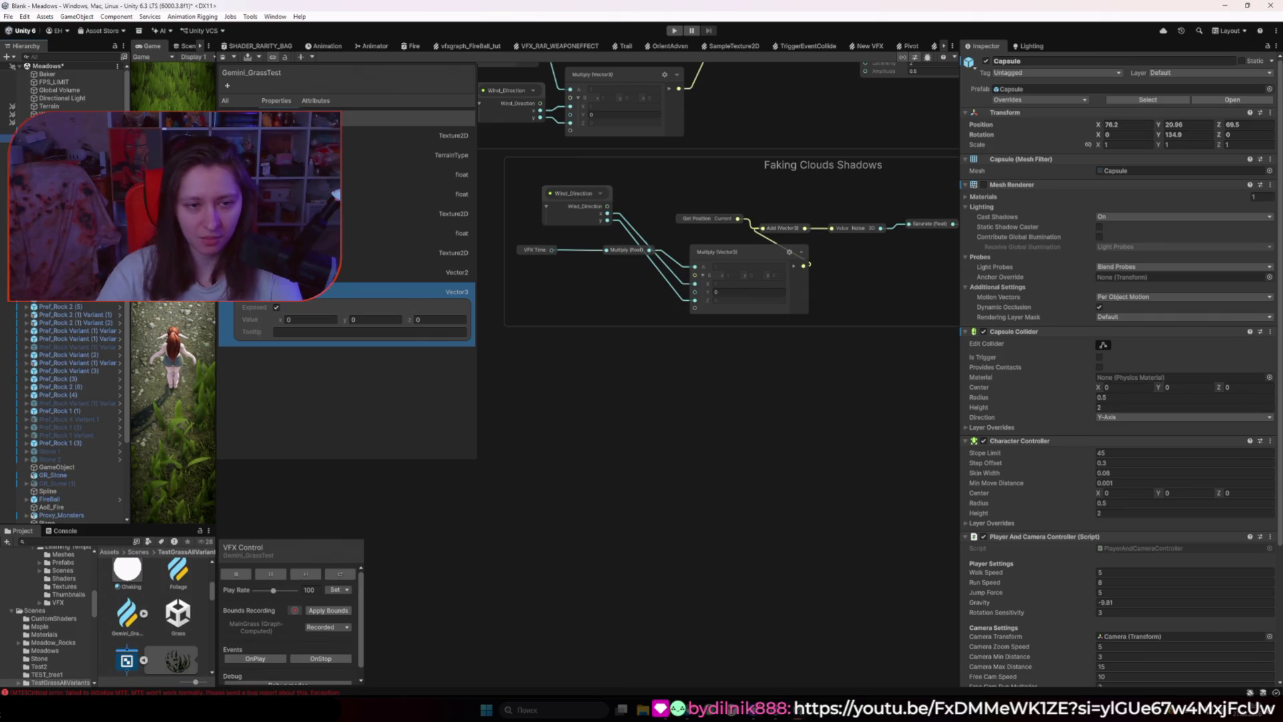
pyautogui.moveTo(608, 493); pyautogui.dragTo(729, 483)
pyautogui.click(590, 504)
pyautogui.moveTo(806, 444); pyautogui.dragTo(805, 445)
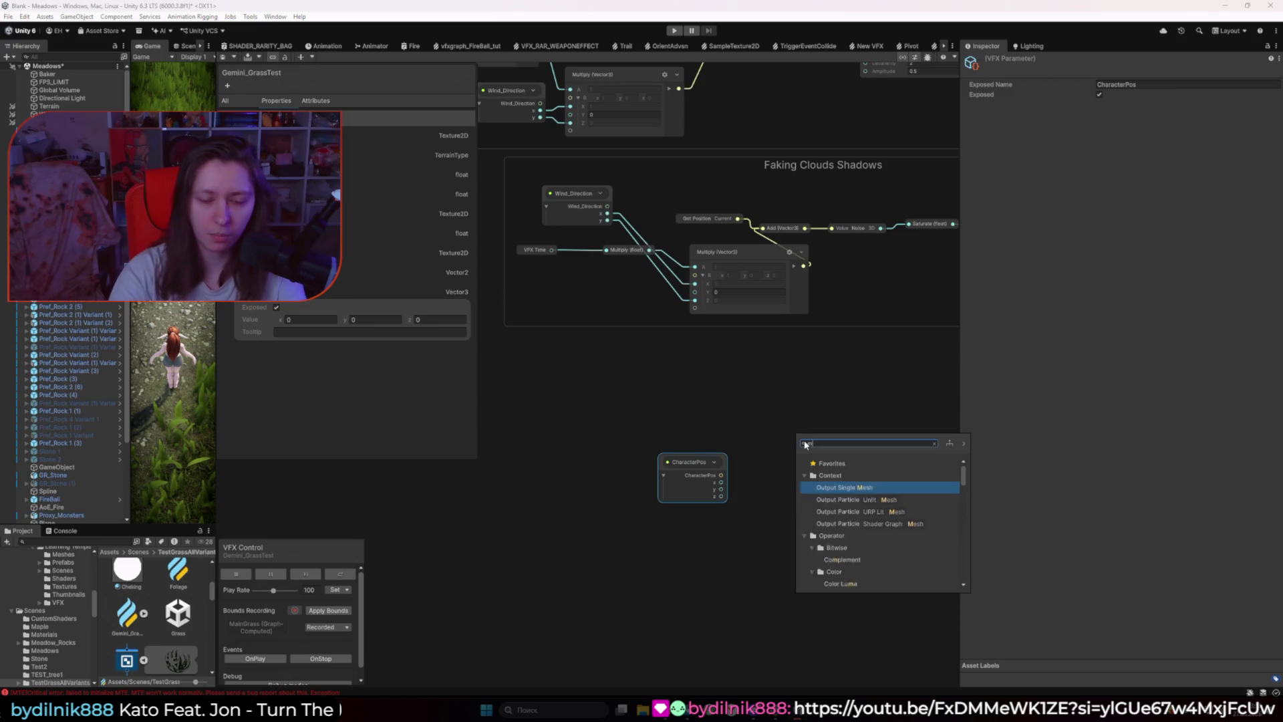
pyautogui.write('multiply')
pyautogui.press('Return')
pyautogui.scroll(2, 831, 519)
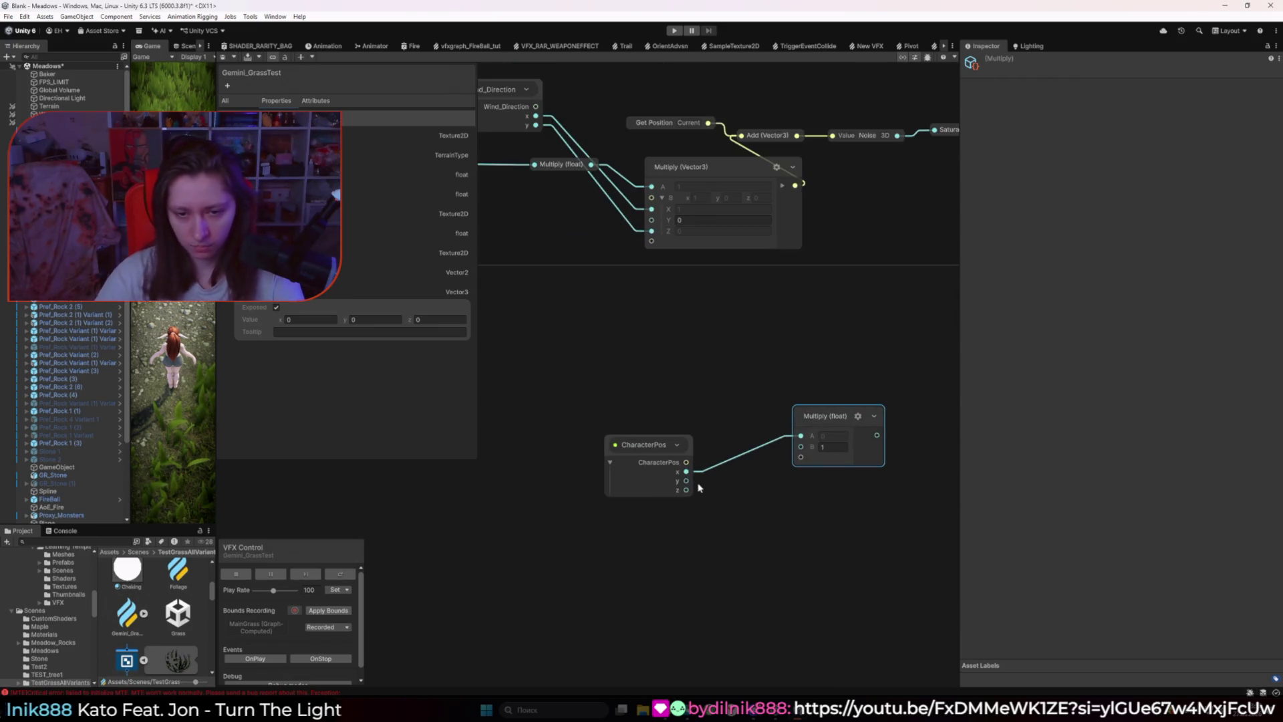
pyautogui.moveTo(685, 481); pyautogui.dragTo(800, 446)
pyautogui.hotkey('ctrl', 'z')
pyautogui.hotkey('ctrl', 'z')
pyautogui.hotkey('ctrl', 'z')
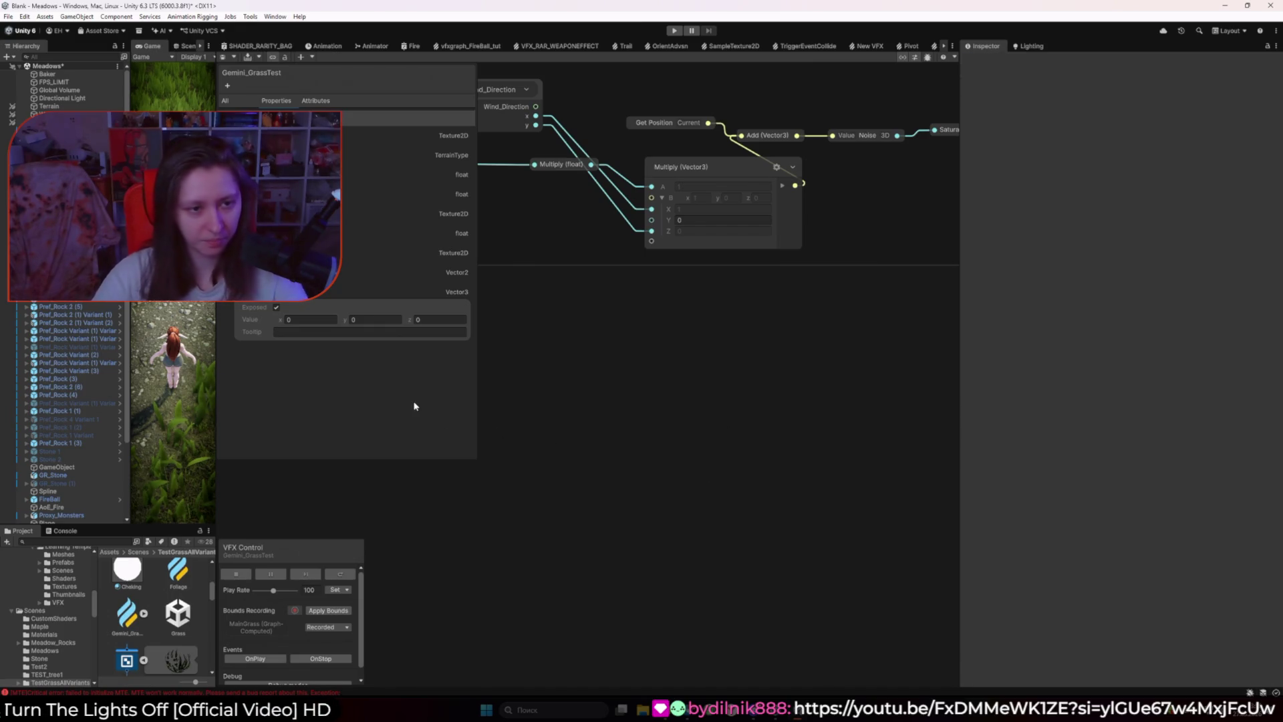
pyautogui.click(395, 292)
pyautogui.click(1159, 82)
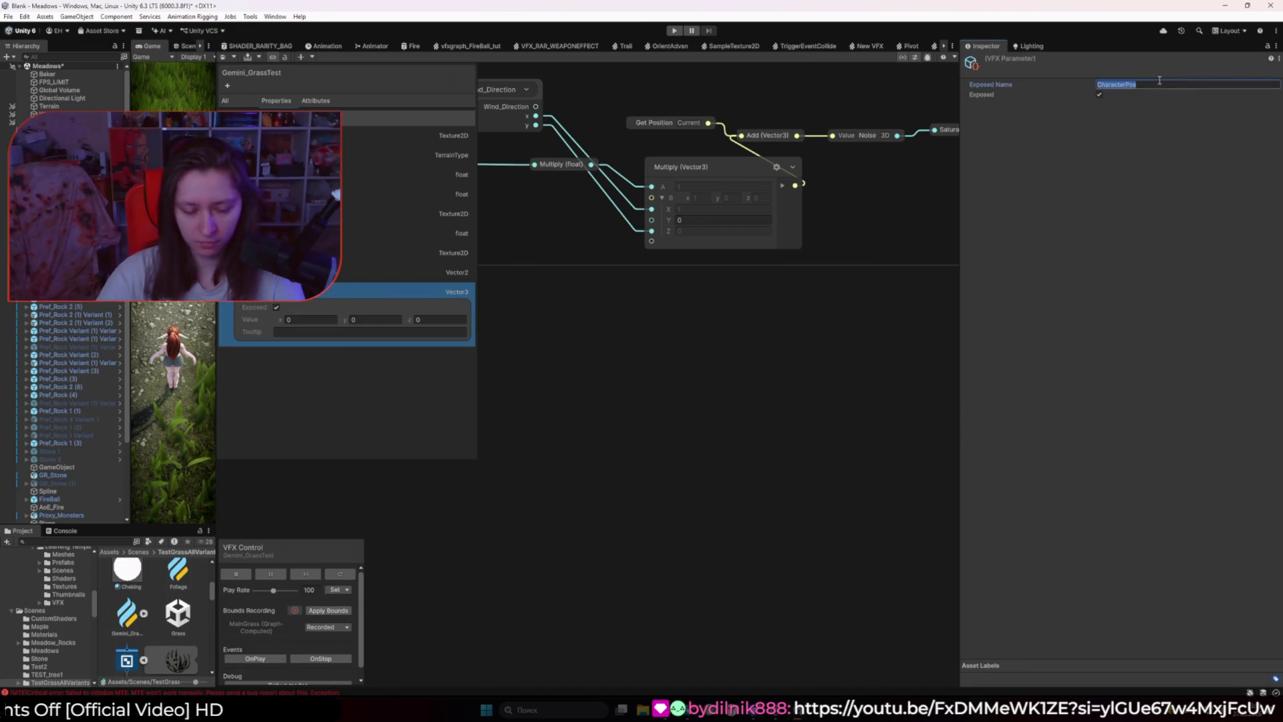
pyautogui.click(857, 363)
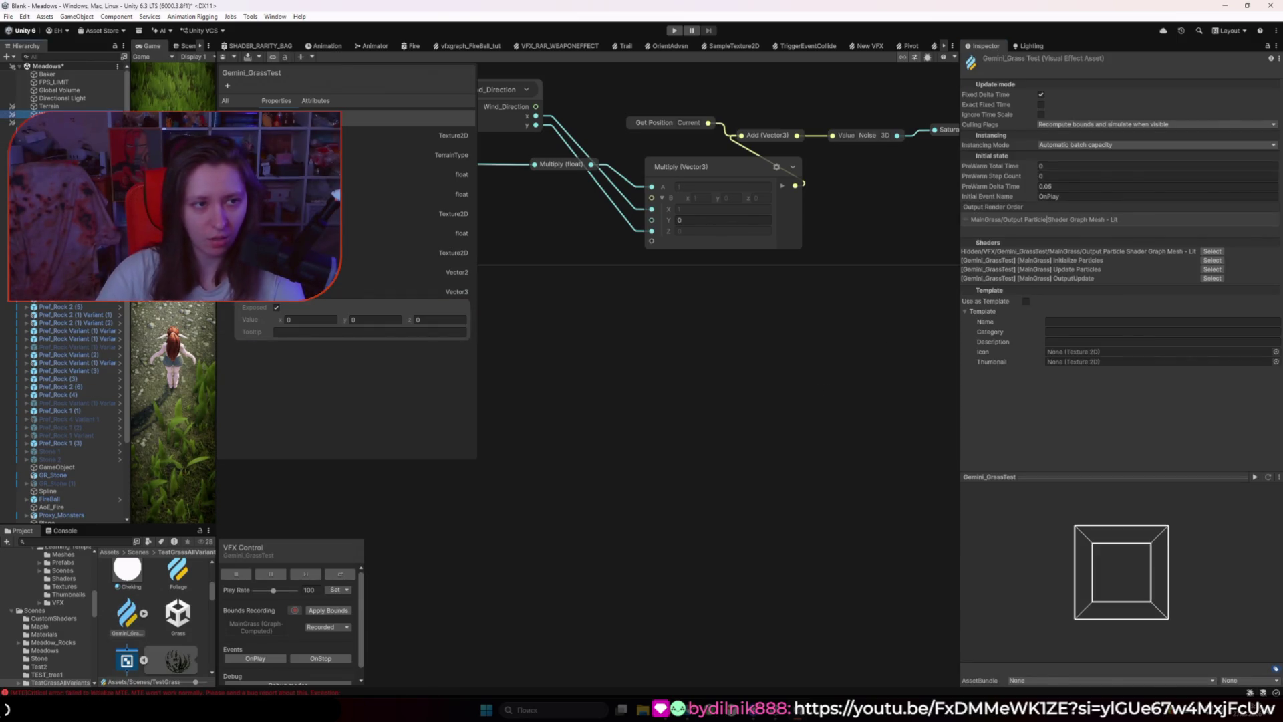
# Step: Select the CharacterPos Position binding in Gemini_GrassTest's VFX Property Binder to review it
pyautogui.click(1057, 523)
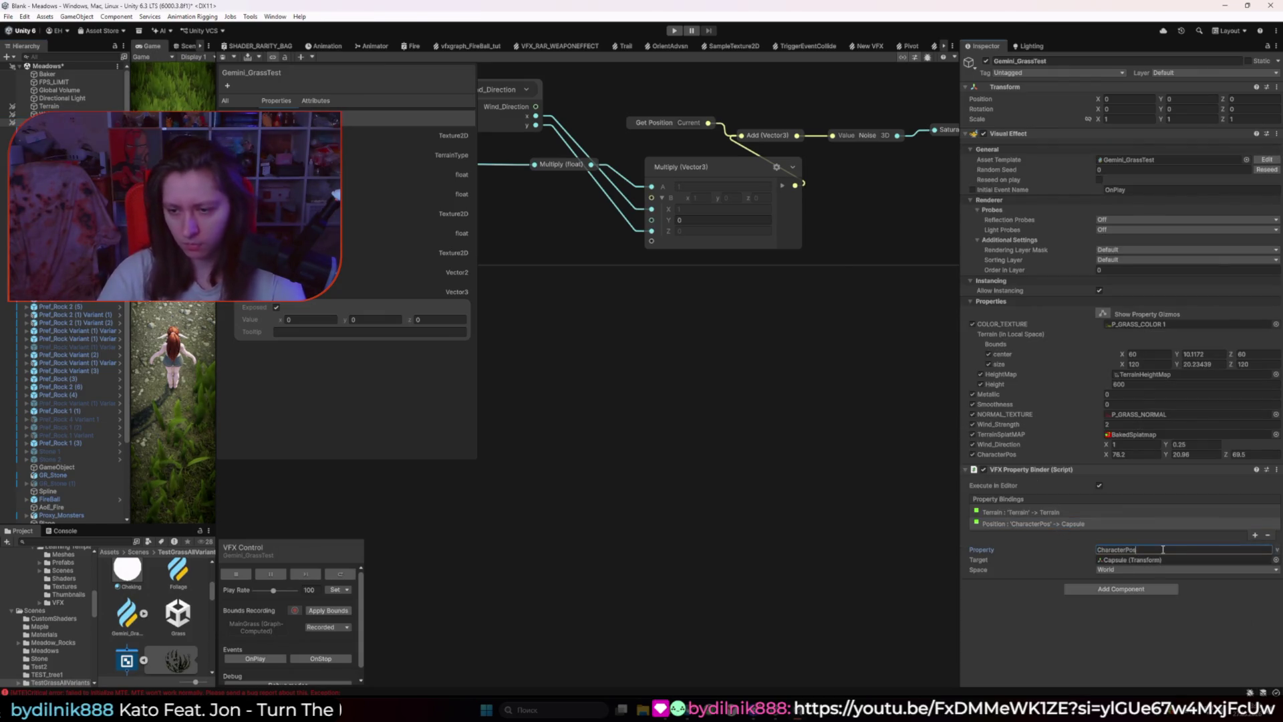
pyautogui.click(1214, 618)
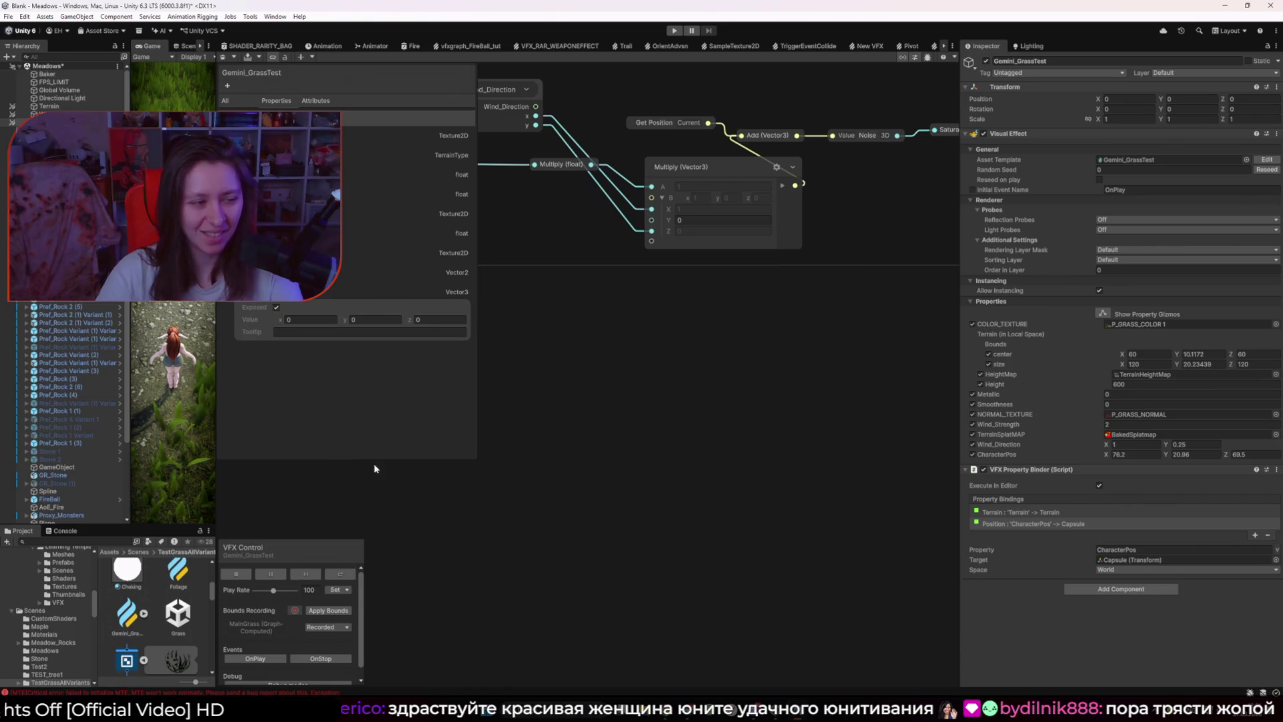
pyautogui.scroll(-2, 518, 494)
pyautogui.scroll(1, 650, 499)
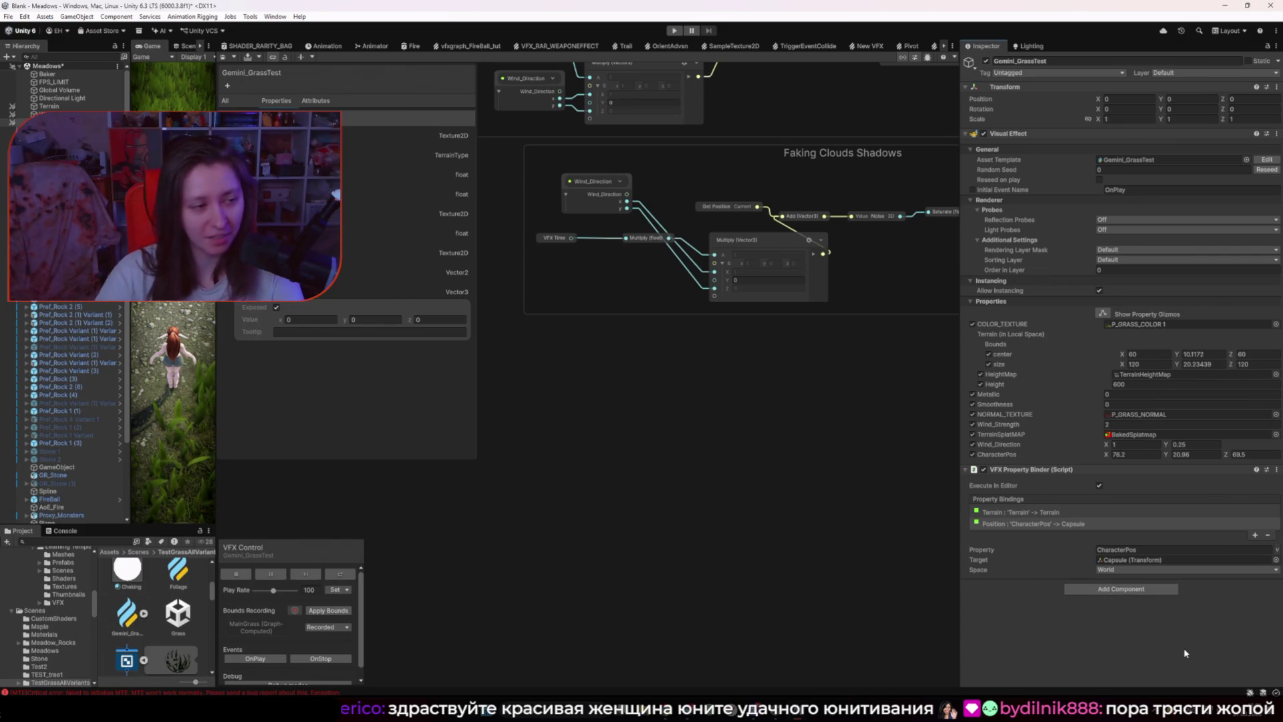
# Step: Add a Transform > Transform binding, then delete it again
pyautogui.click(1254, 534)
pyautogui.moveTo(1242, 575)
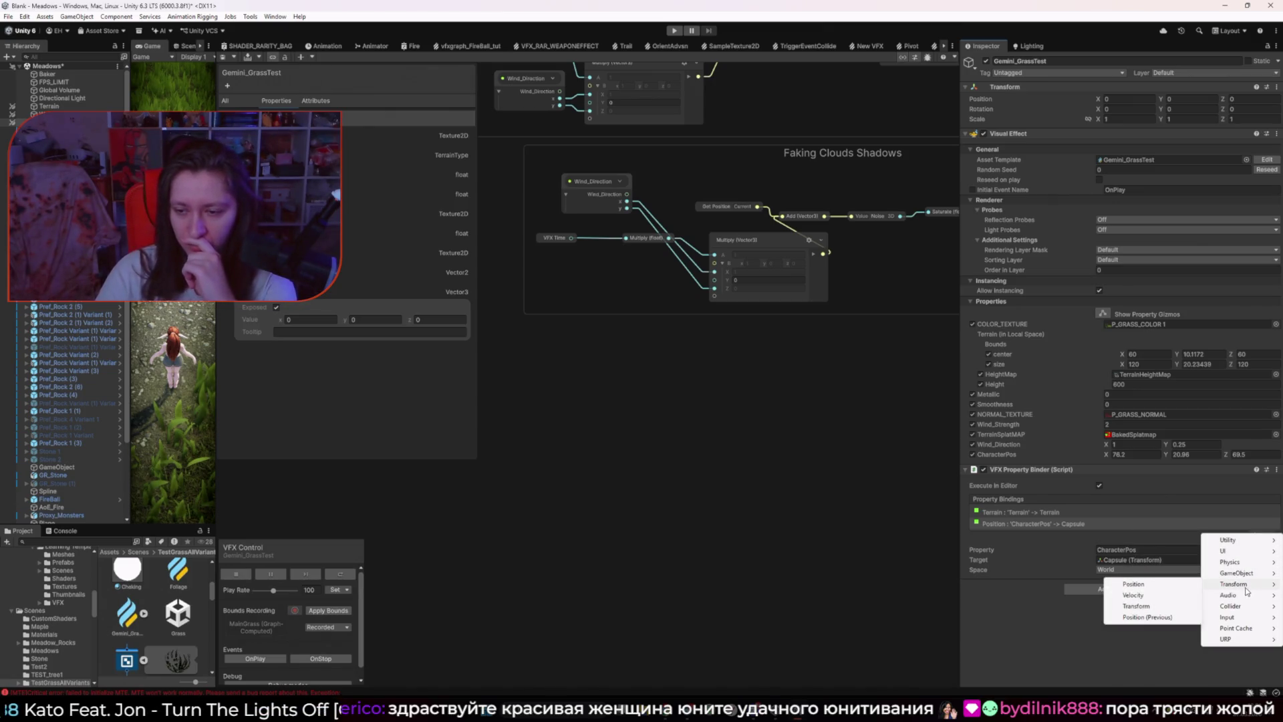
pyautogui.click(1158, 611)
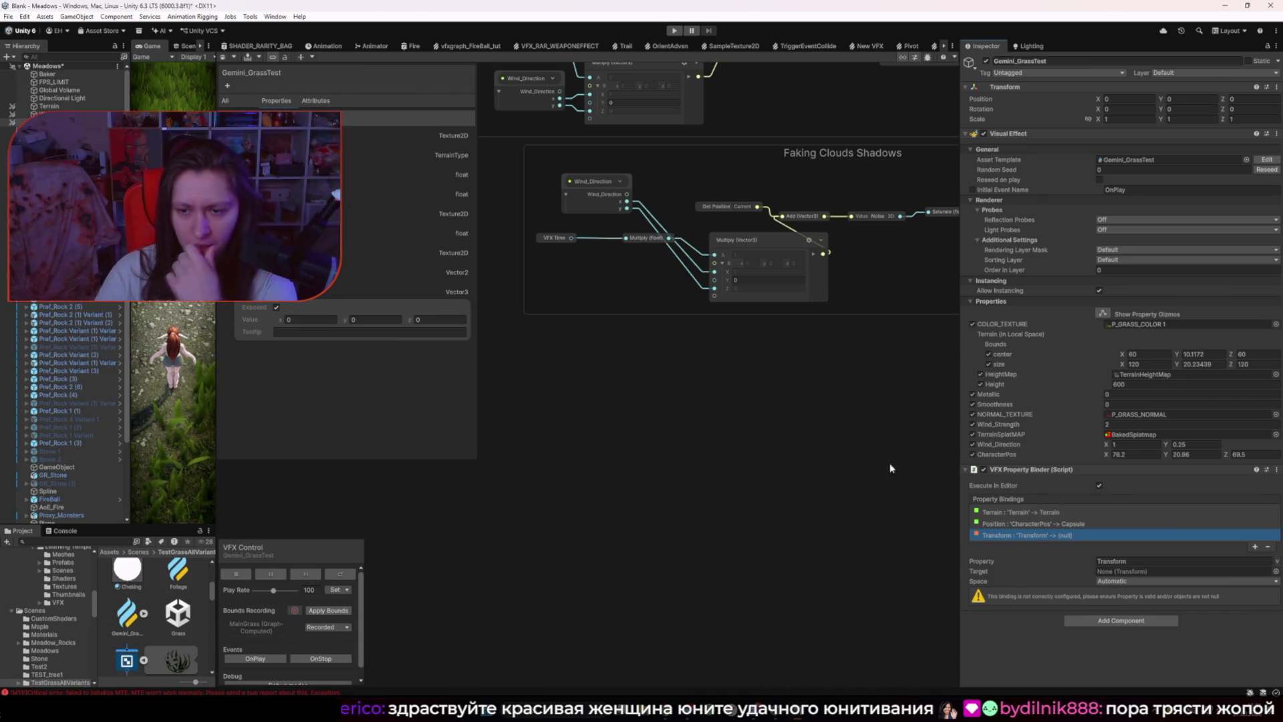
pyautogui.click(1269, 547)
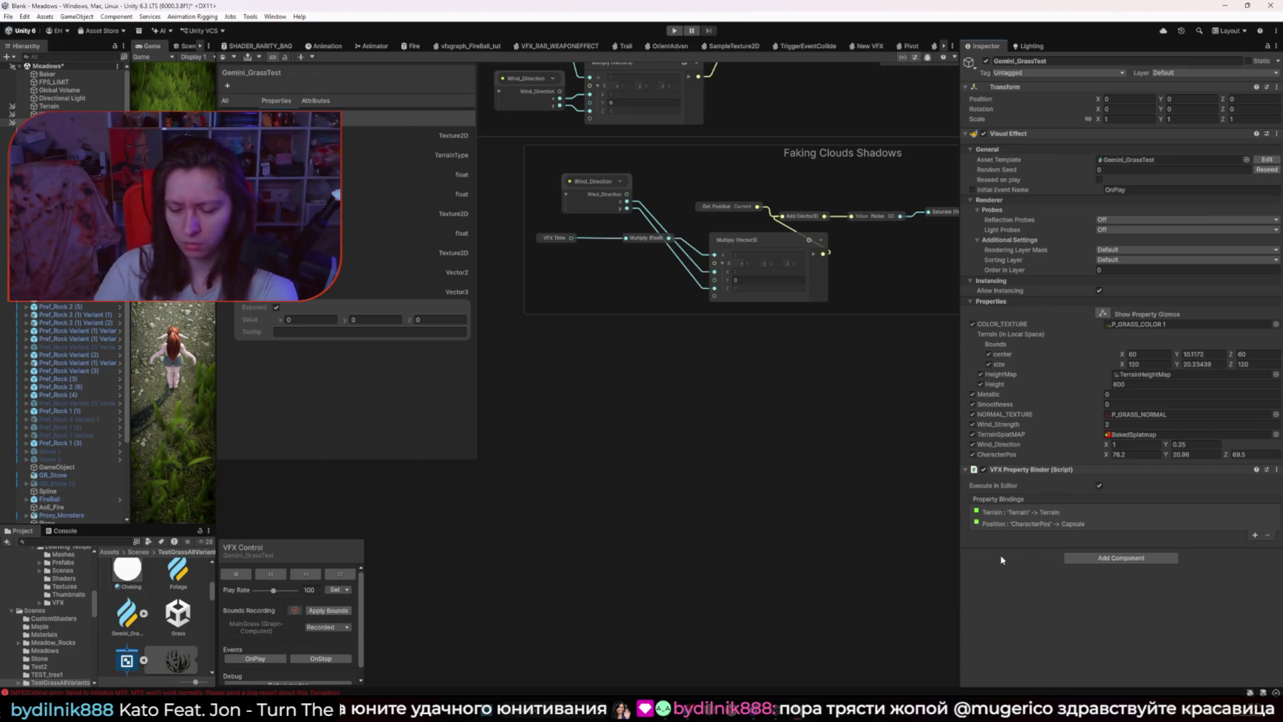
pyautogui.moveTo(665, 708)
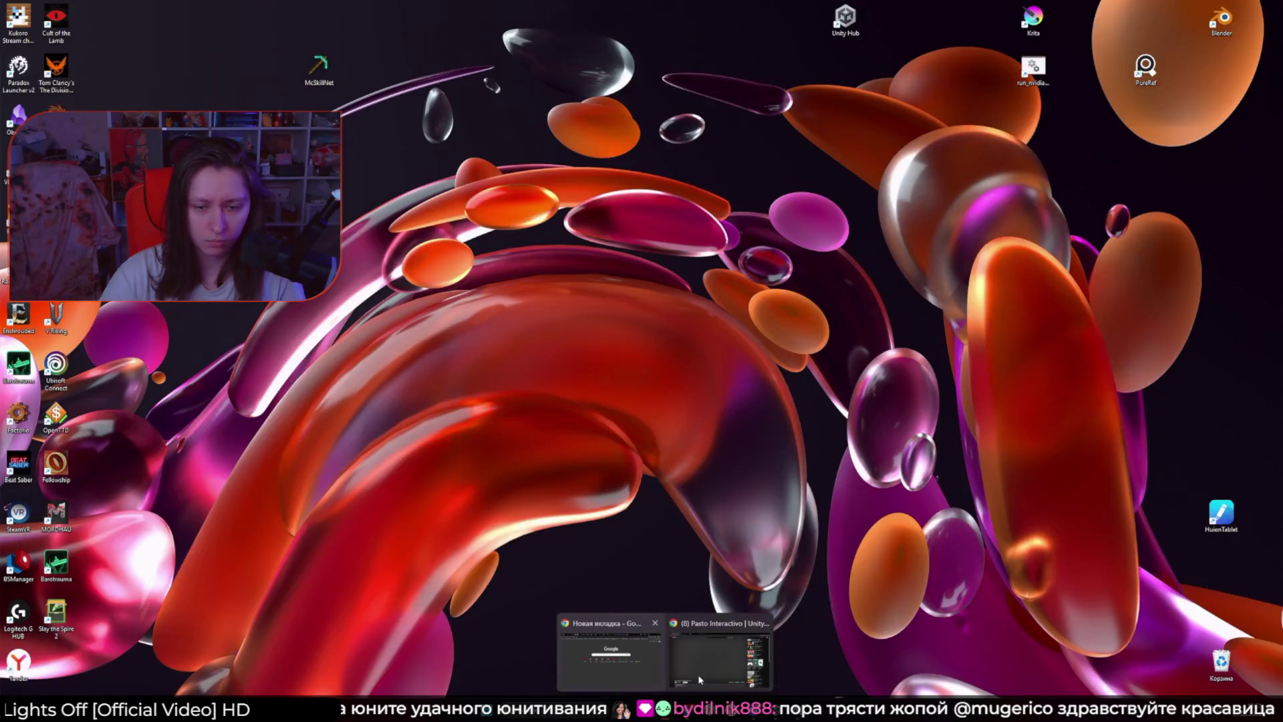
# Step: In the Property Binders docs, highlight the '_position' suffix note under Position, then return to Unity
pyautogui.click(719, 658)
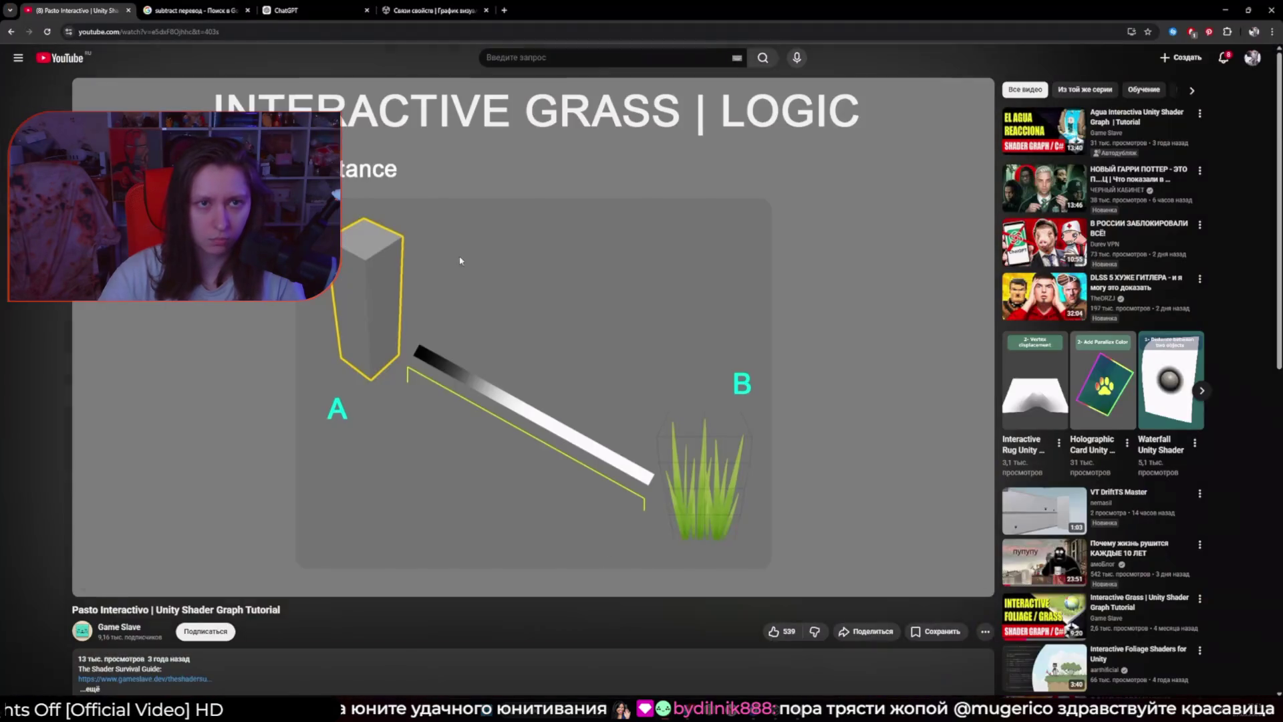
pyautogui.click(450, 10)
pyautogui.scroll(3, 527, 452)
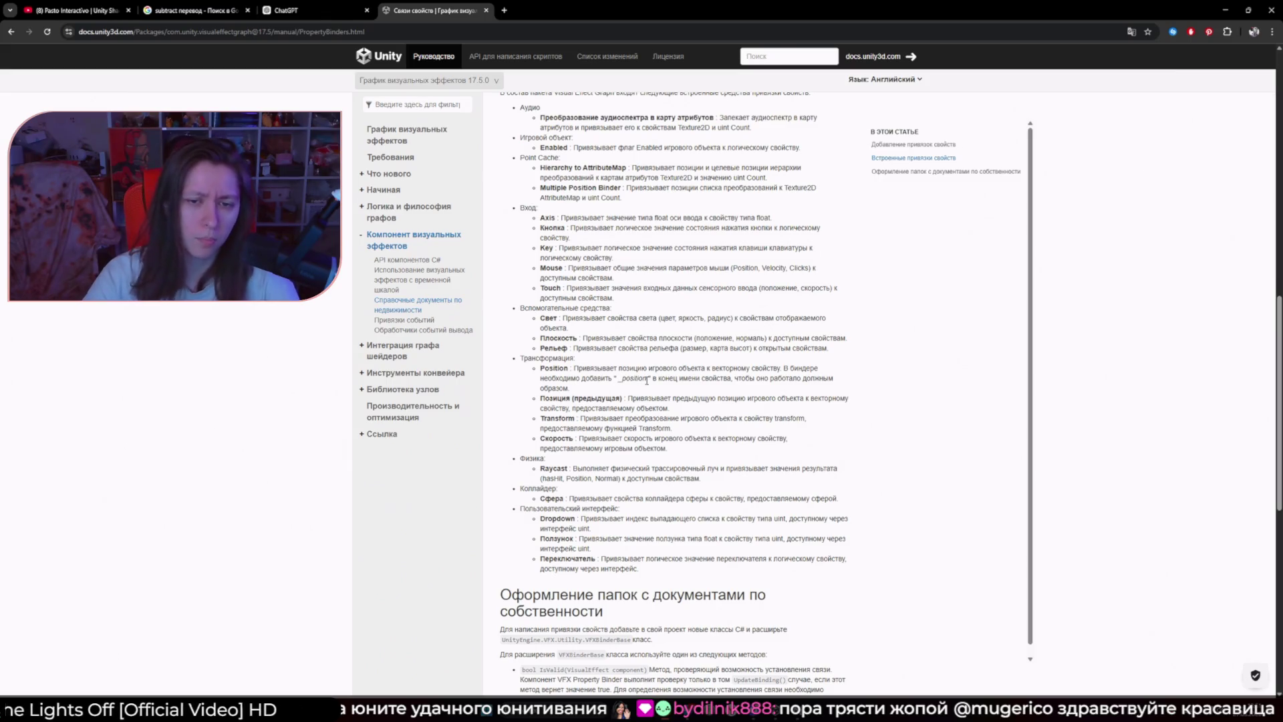
pyautogui.moveTo(647, 380); pyautogui.dragTo(621, 383)
pyautogui.hotkey('ctrl', 'c')
pyautogui.hotkey('alt', 'Tab')
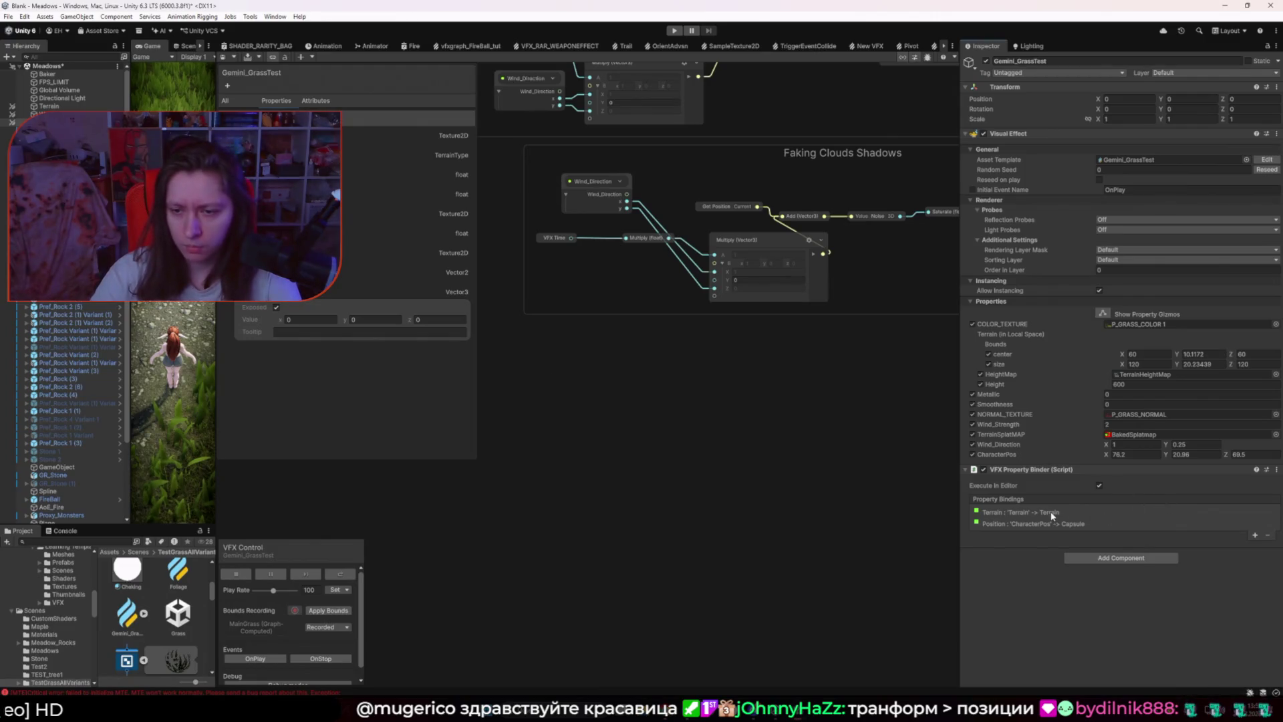
# Step: Try appending '_position' to the CharacterPos property name, revert it, and recheck the docs
pyautogui.click(1054, 523)
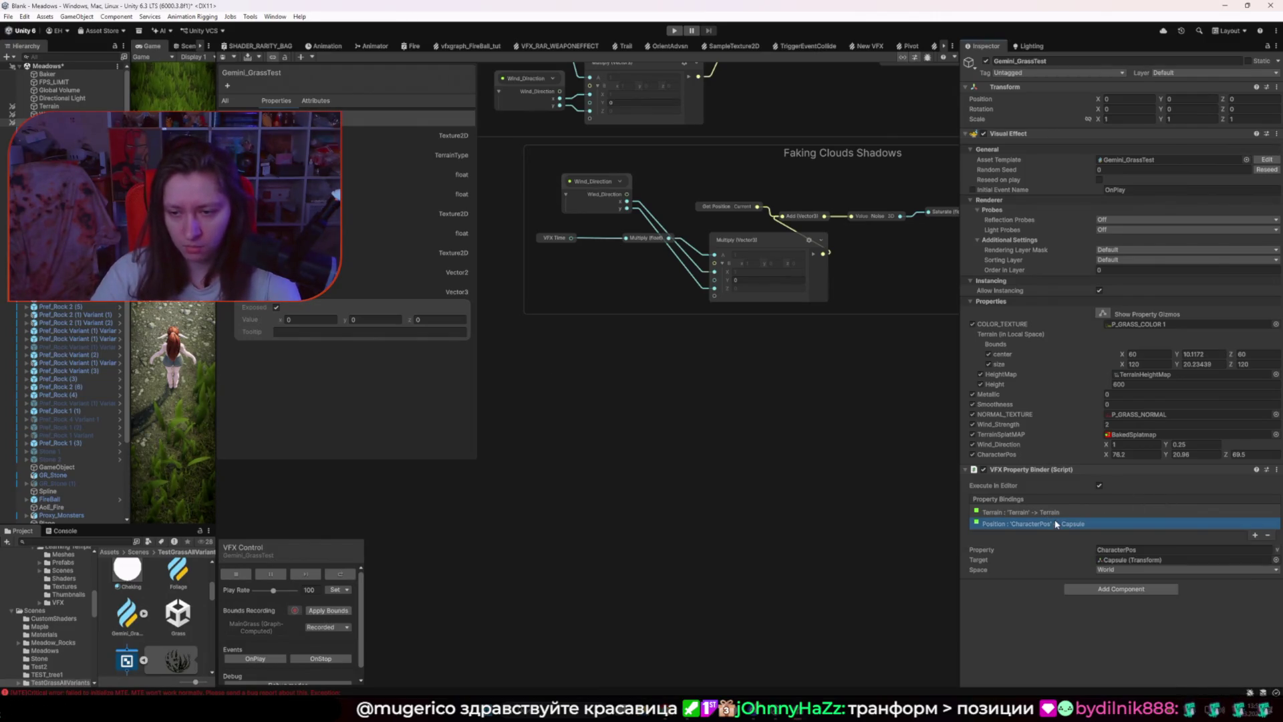
pyautogui.click(1149, 549)
pyautogui.hotkey('ctrl', 'v')
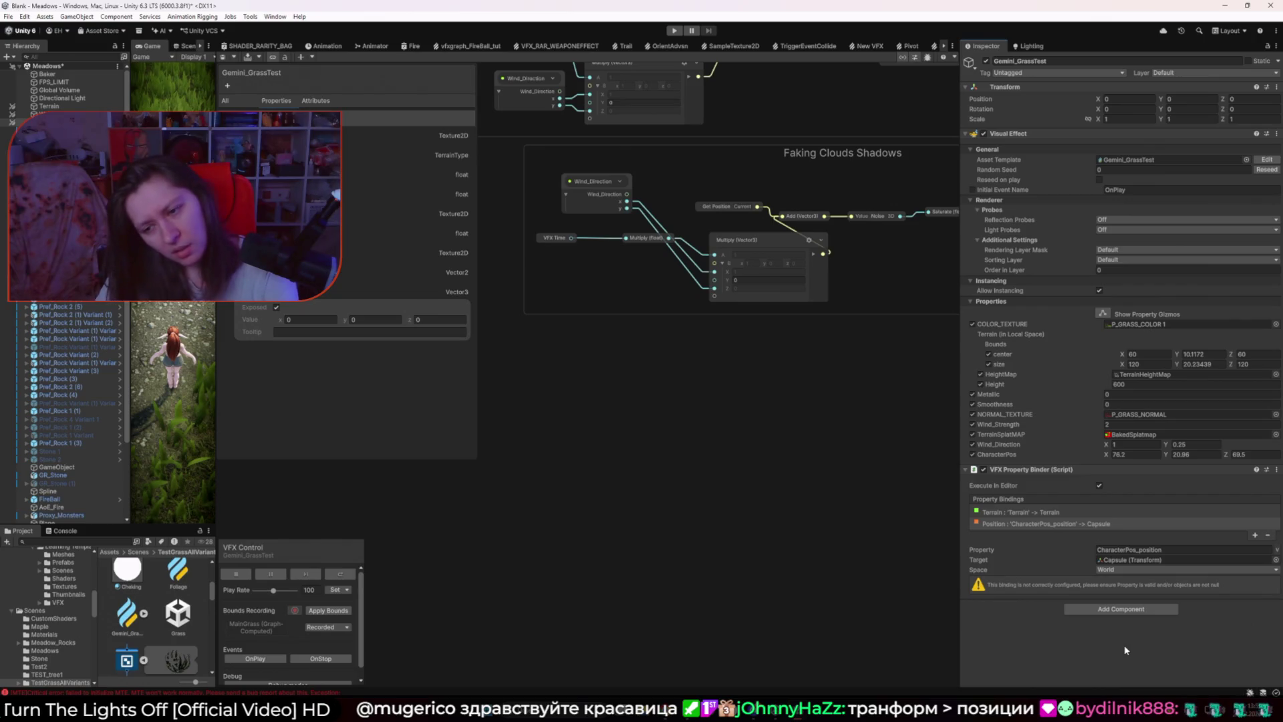
pyautogui.click(1187, 549)
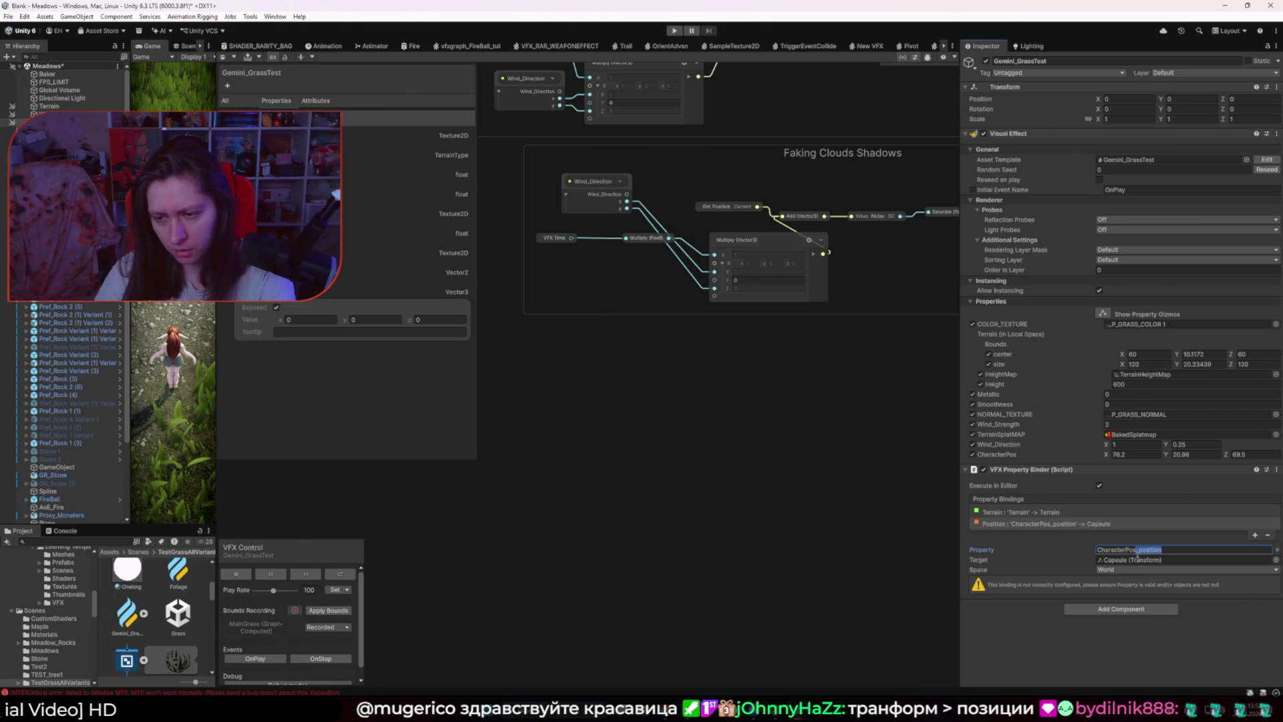
pyautogui.press('BackSpace')
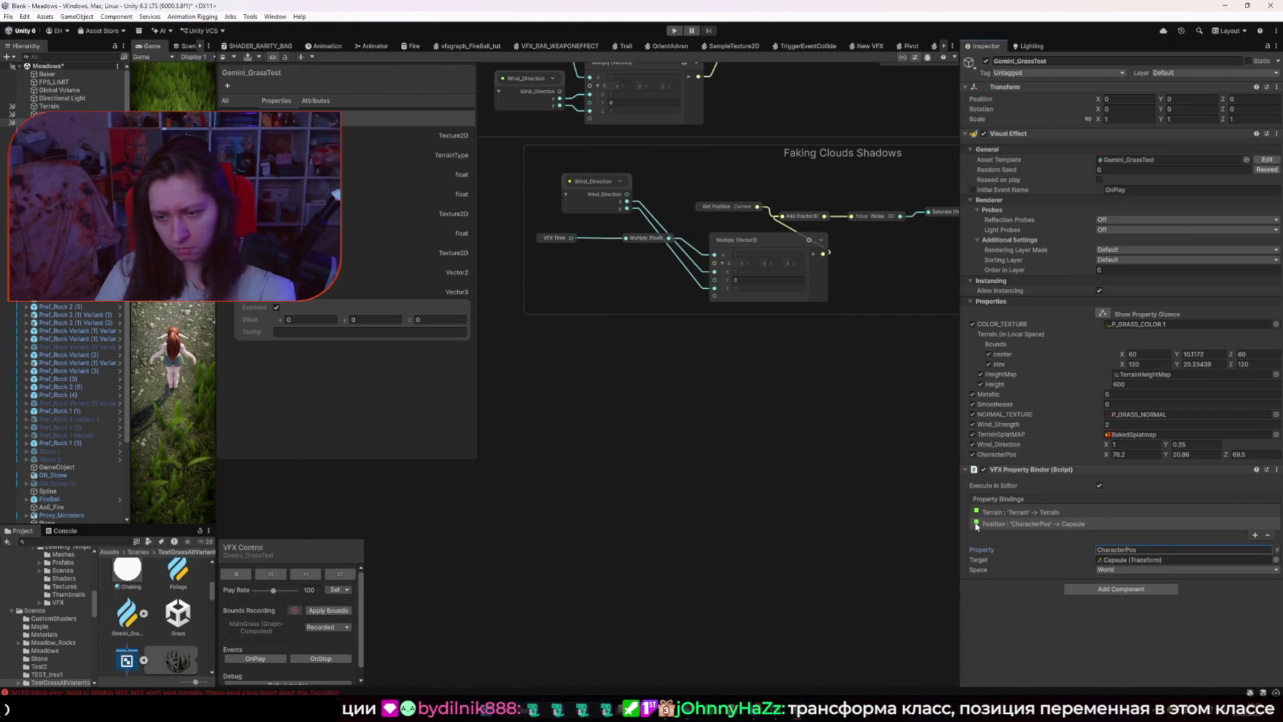
pyautogui.click(710, 527)
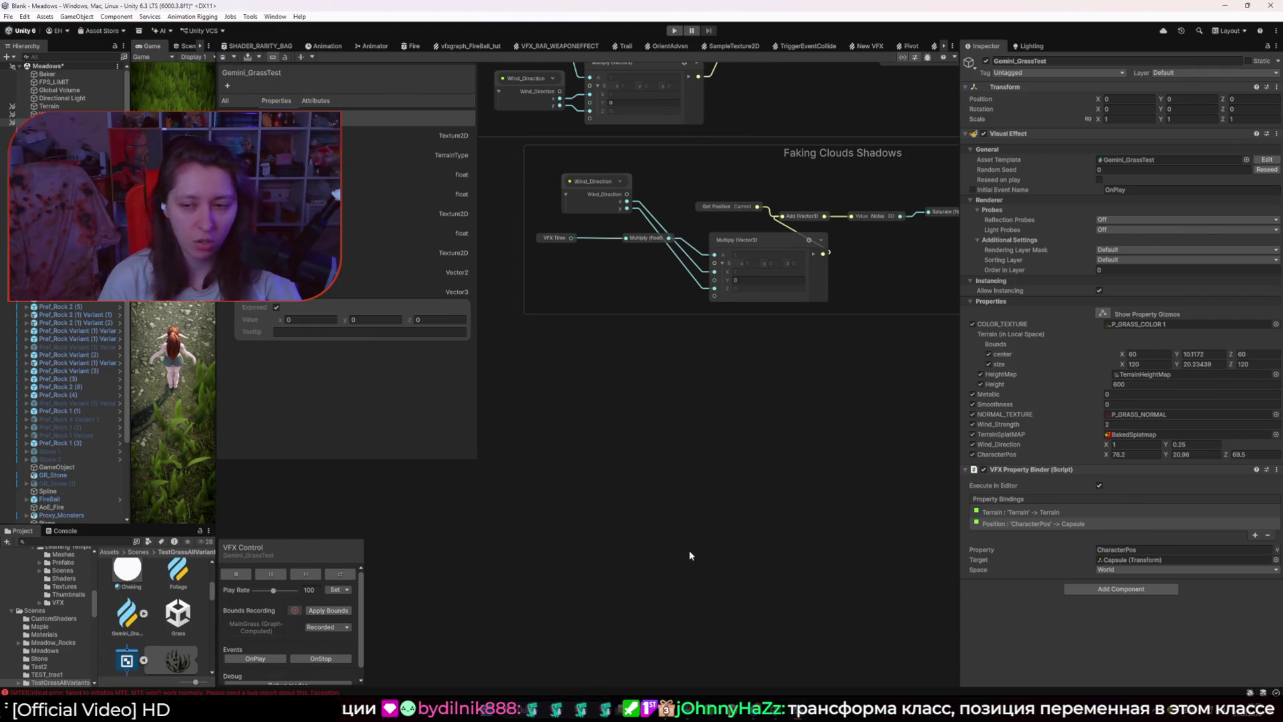
pyautogui.hotkey('alt', 'Tab')
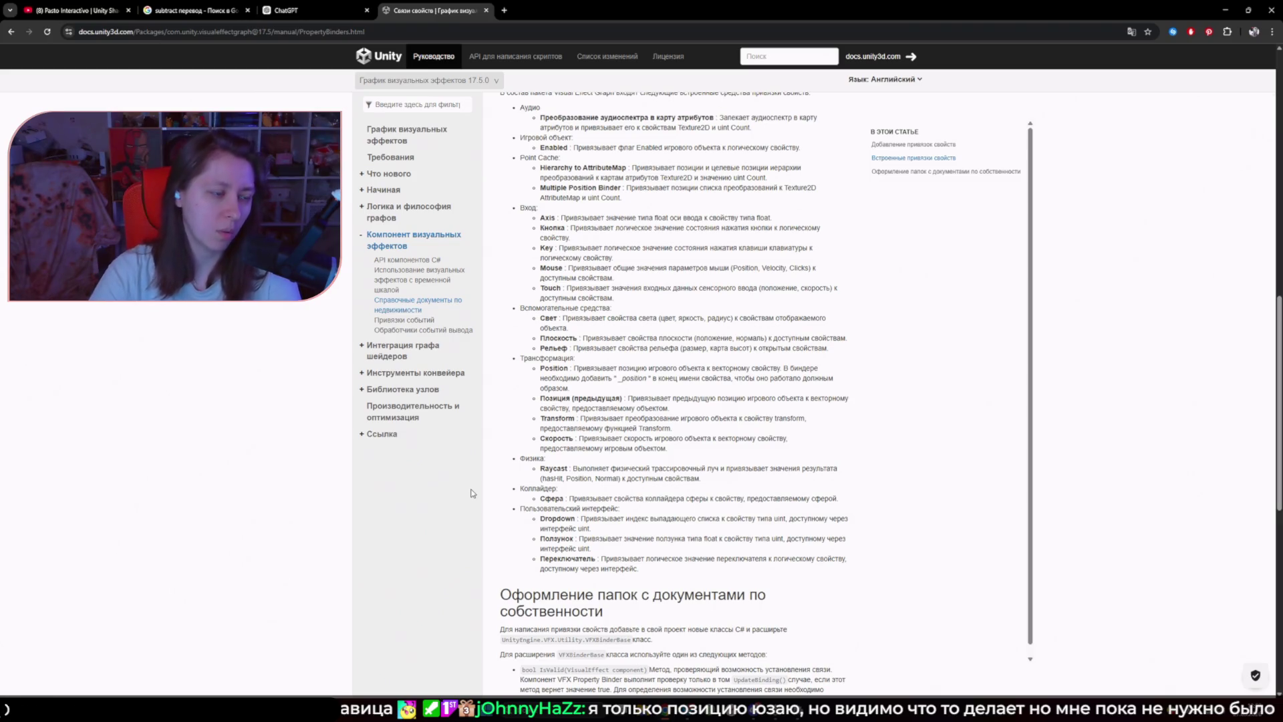
pyautogui.hotkey('alt', 'Tab')
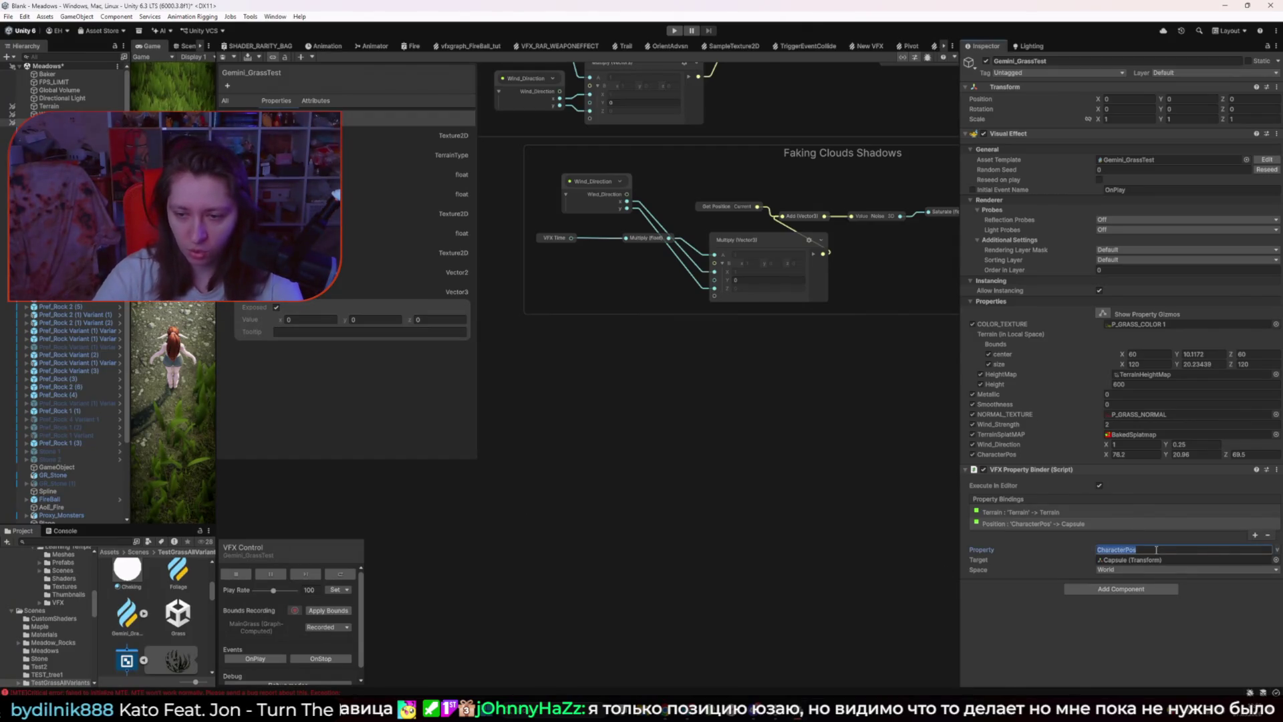
pyautogui.press('BackSpace')
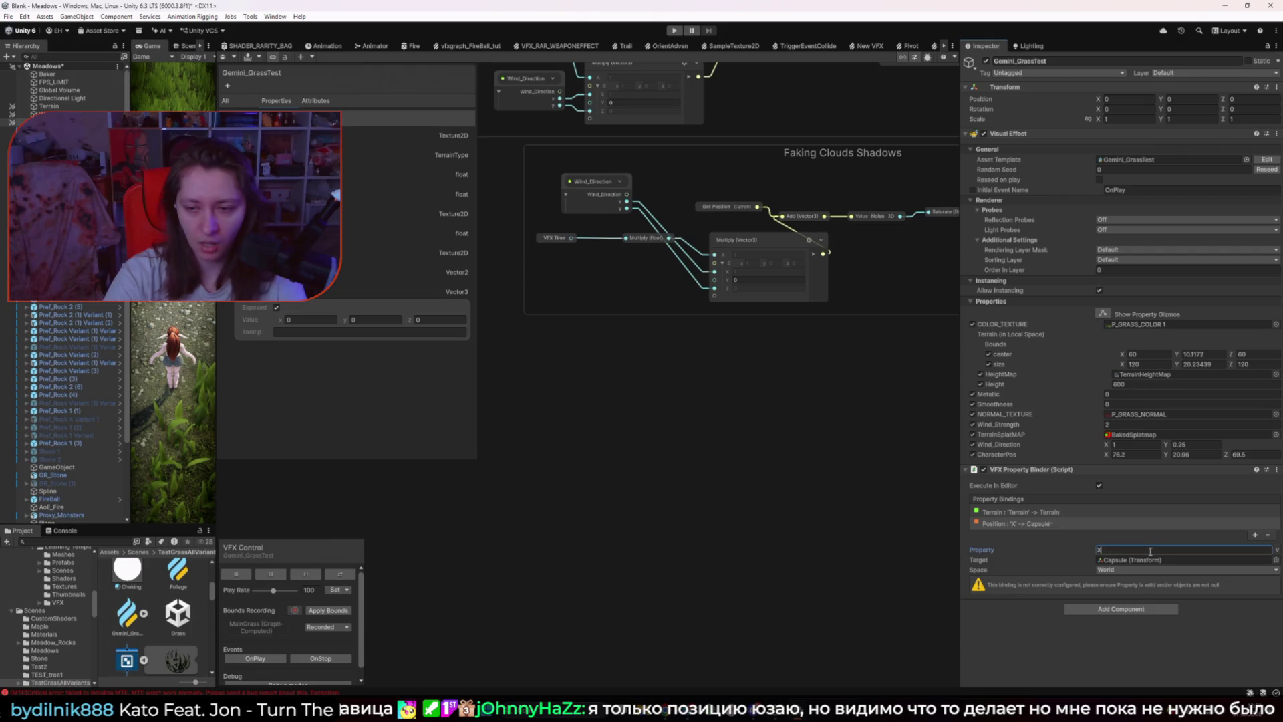
pyautogui.write('CharacterPos')
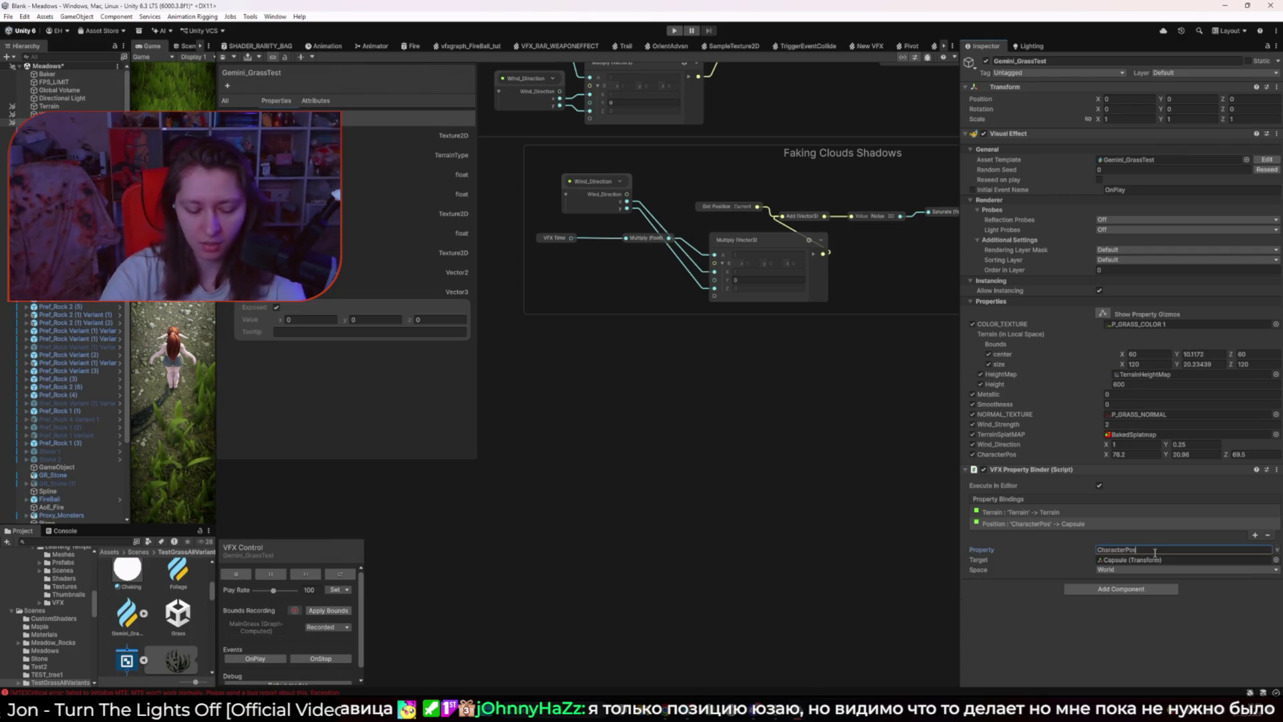
pyautogui.write('_position')
pyautogui.click(1159, 649)
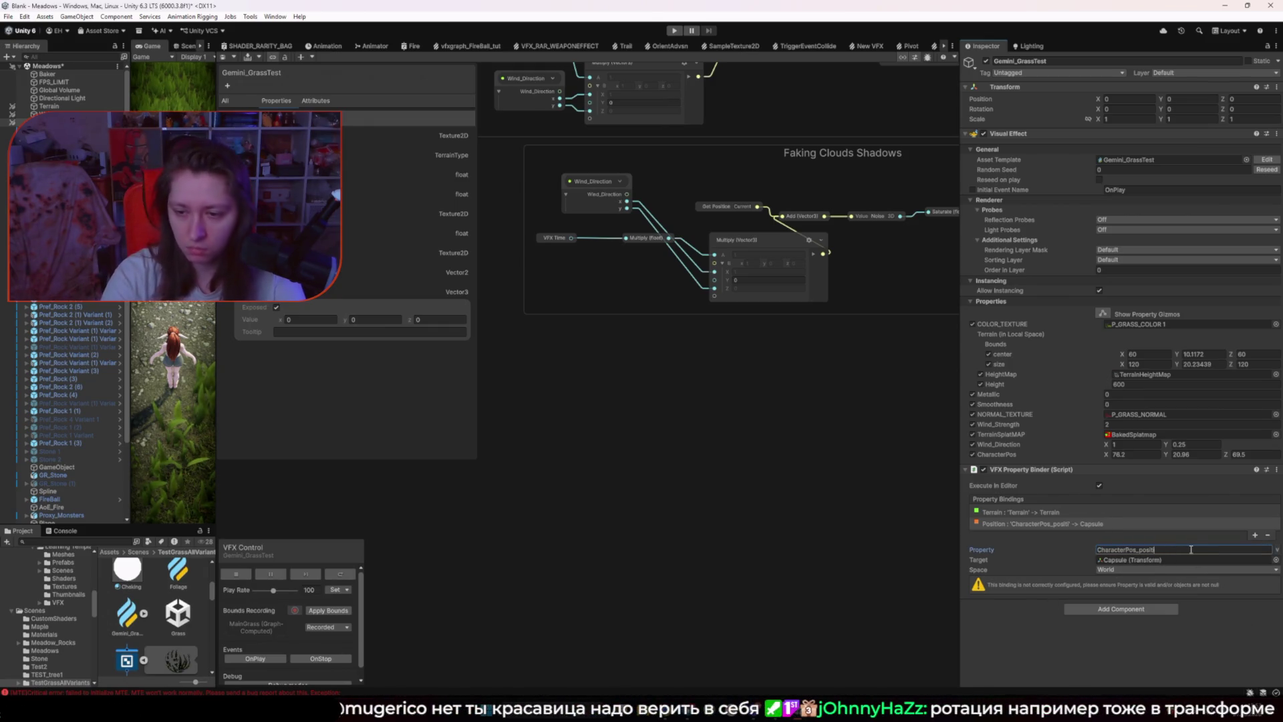
pyautogui.press('BackSpace')
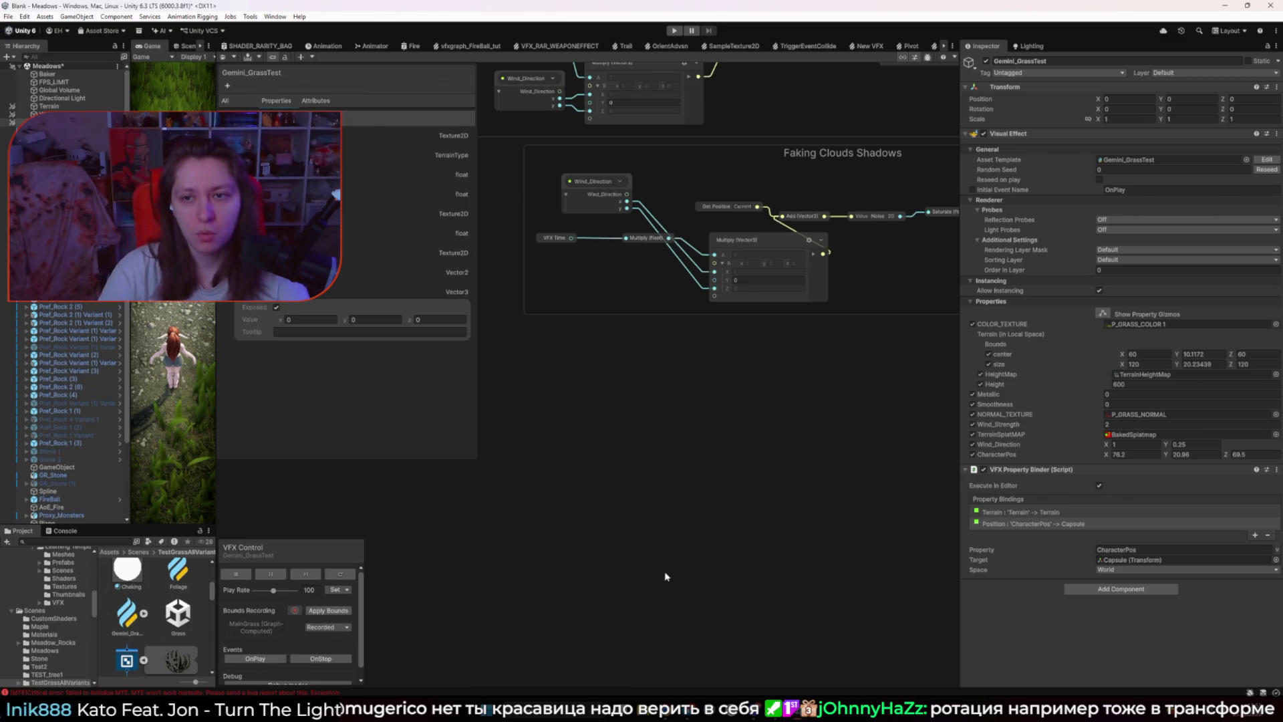
pyautogui.moveTo(652, 717)
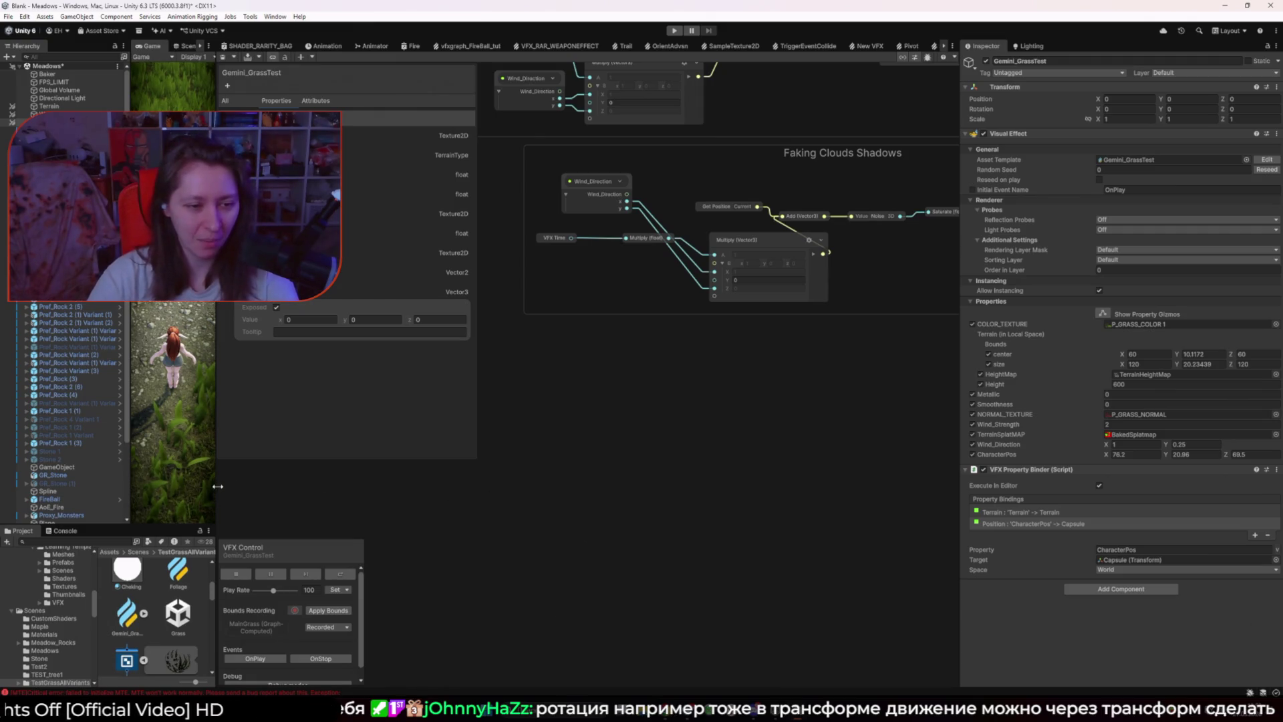
# Step: Enlarge the Game view by resizing panels and select the Capsule player
pyautogui.moveTo(218, 486); pyautogui.dragTo(763, 467)
pyautogui.moveTo(463, 367); pyautogui.dragTo(298, 405)
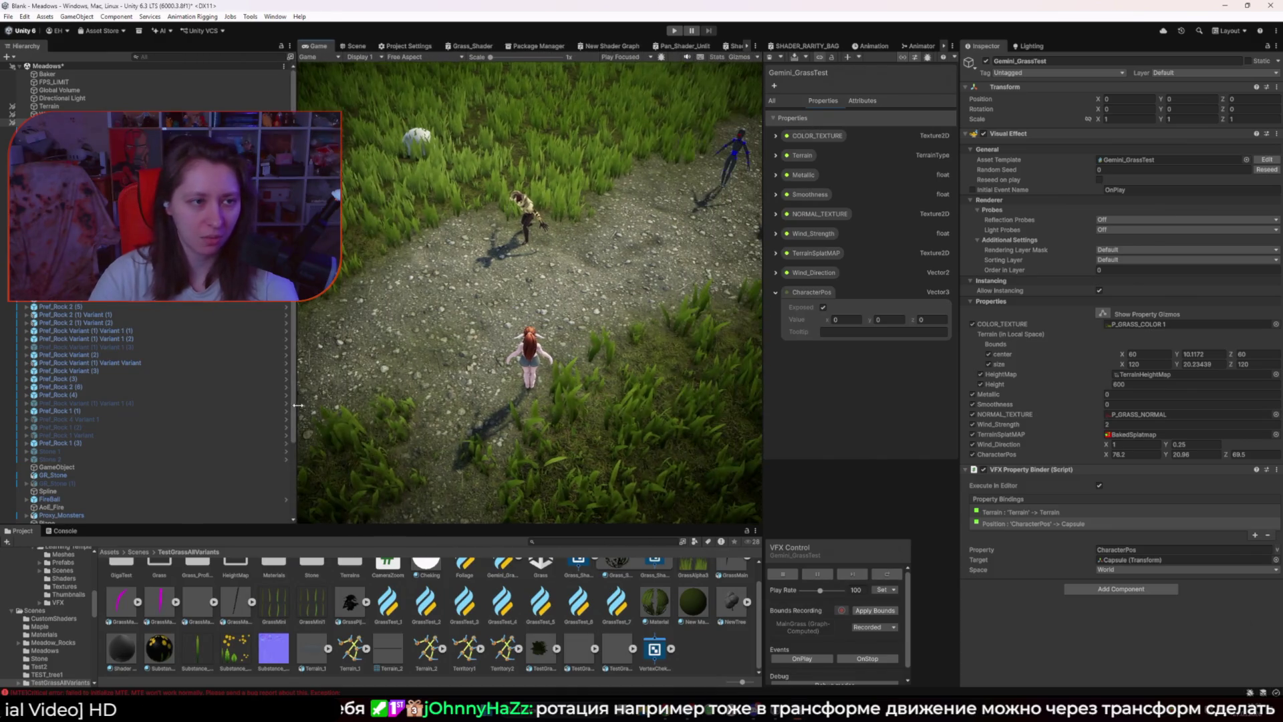
pyautogui.doubleClick(1135, 560)
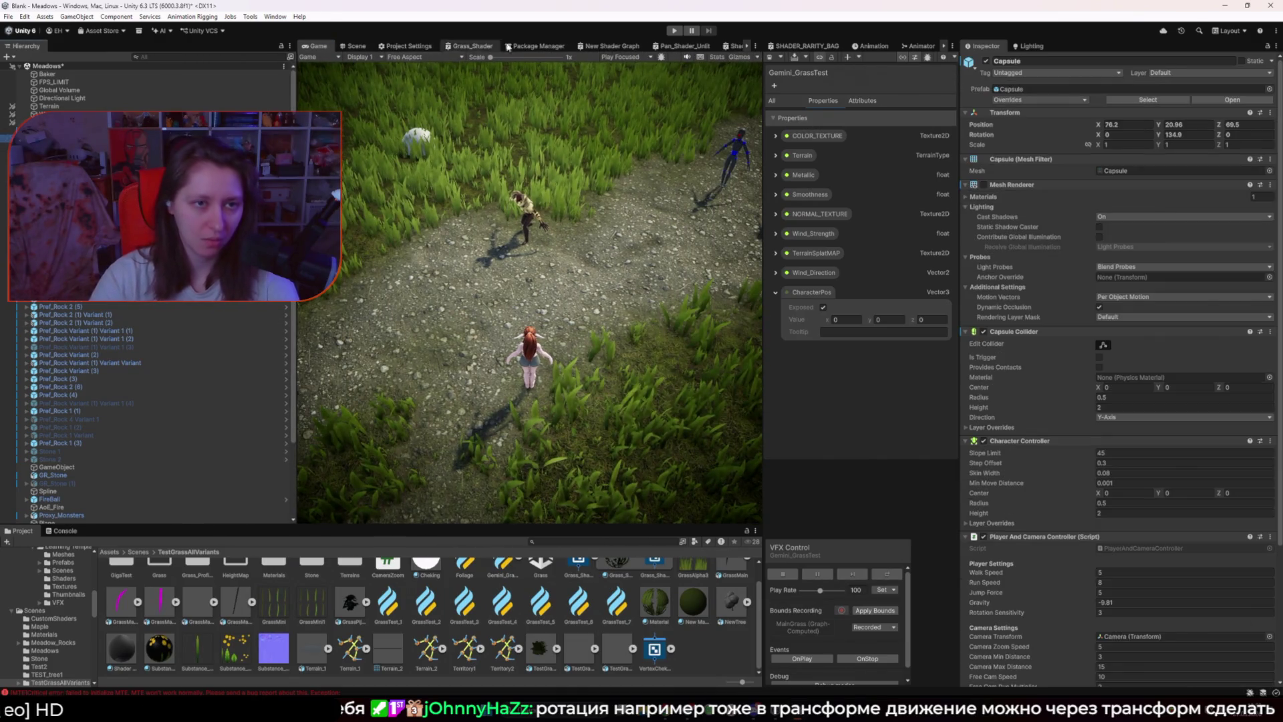
# Step: Play-test walking the Capsule through the grass with W, A and D, then stop
pyautogui.click(673, 31)
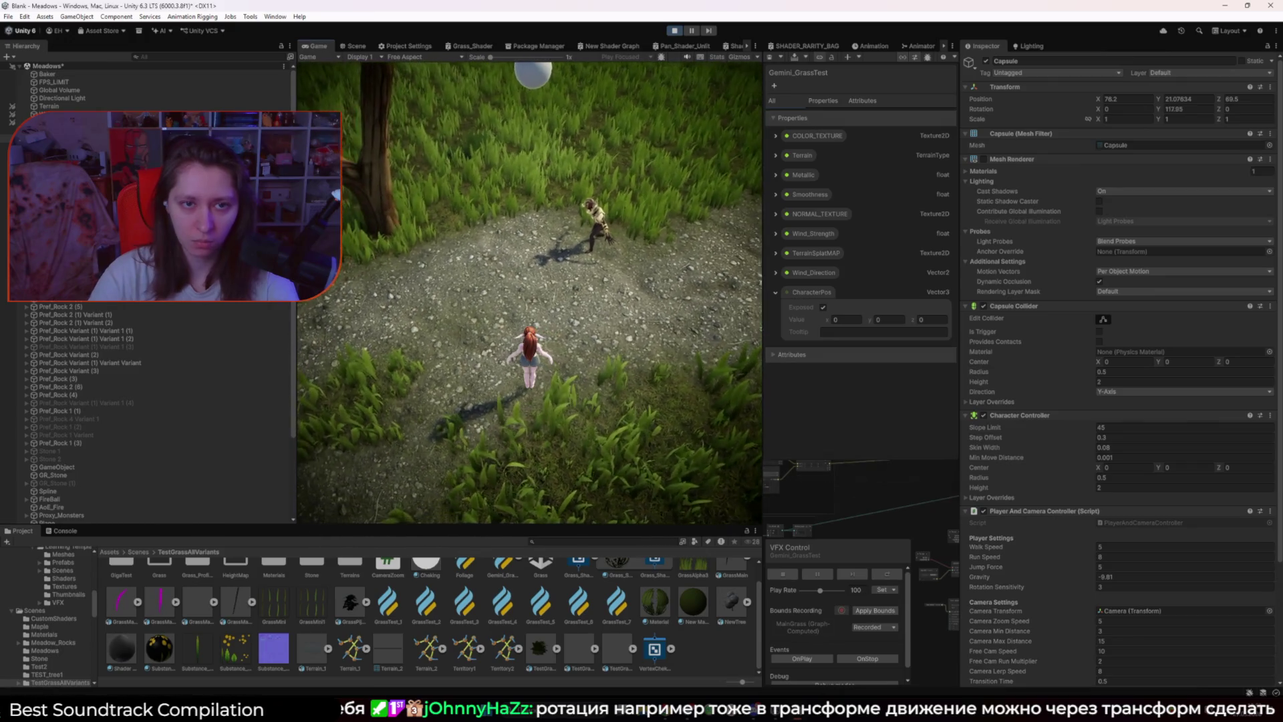
pyautogui.press('w')
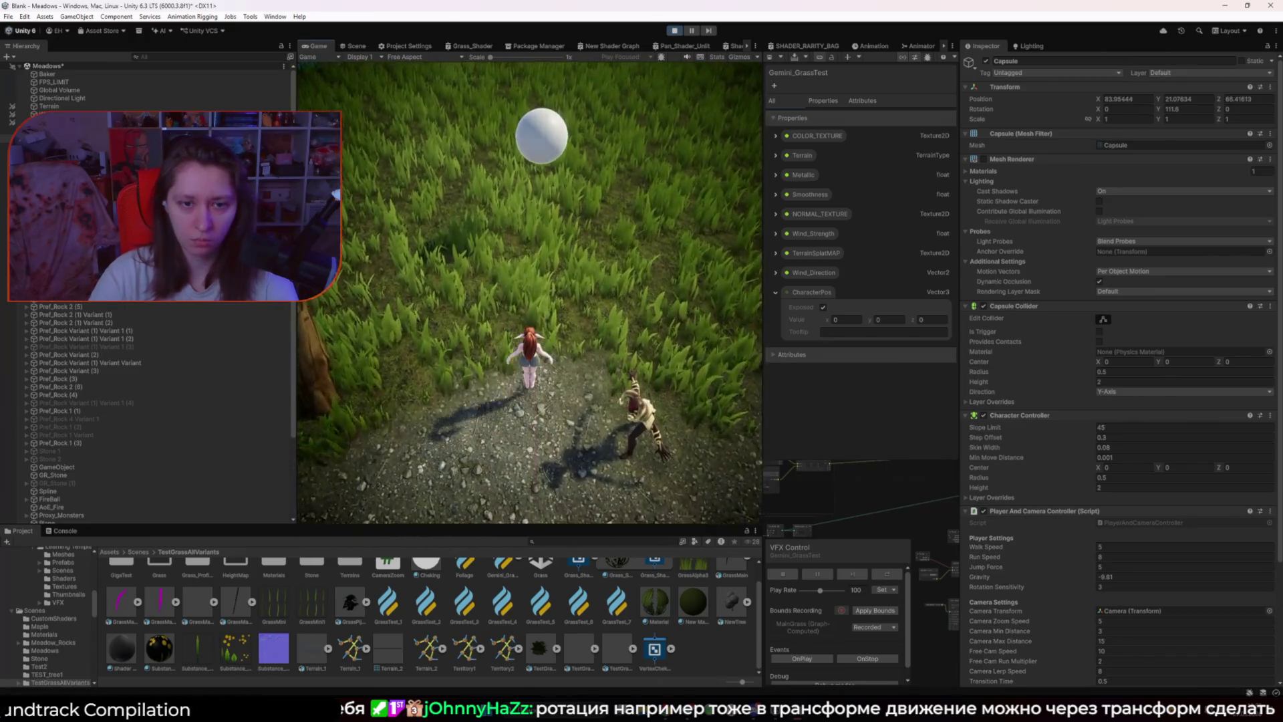
pyautogui.press('w')
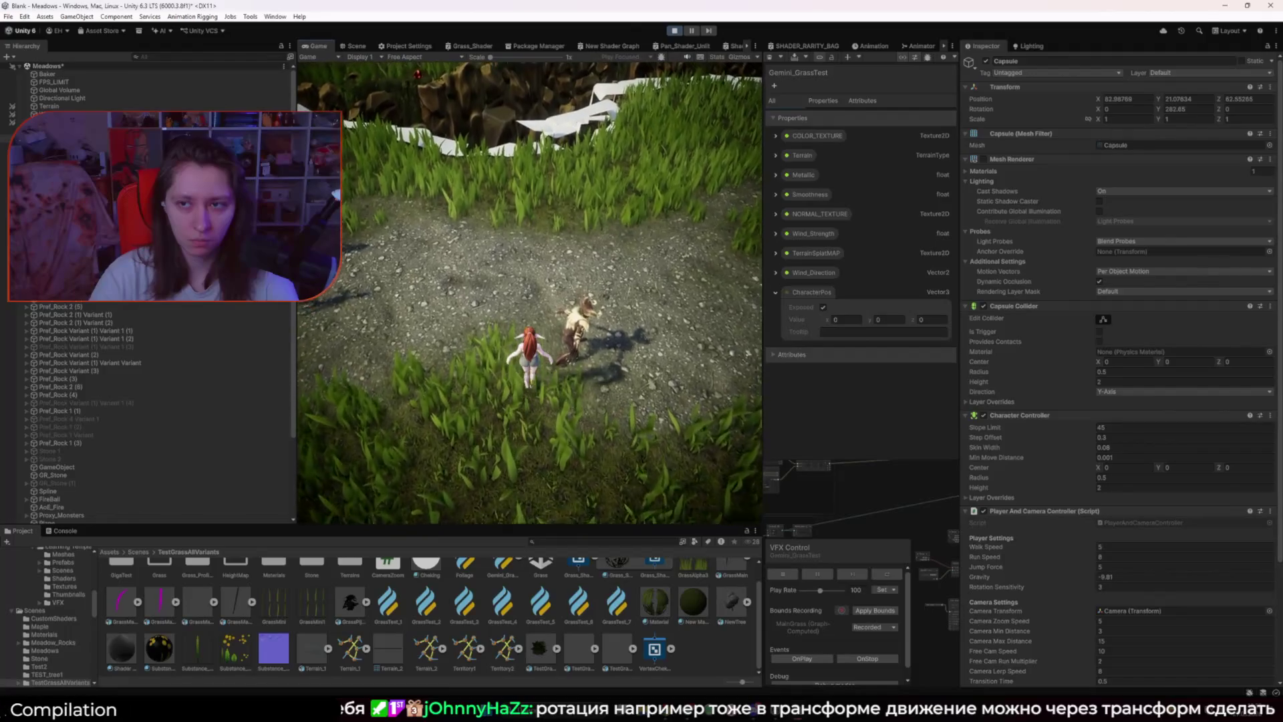
pyautogui.press('w')
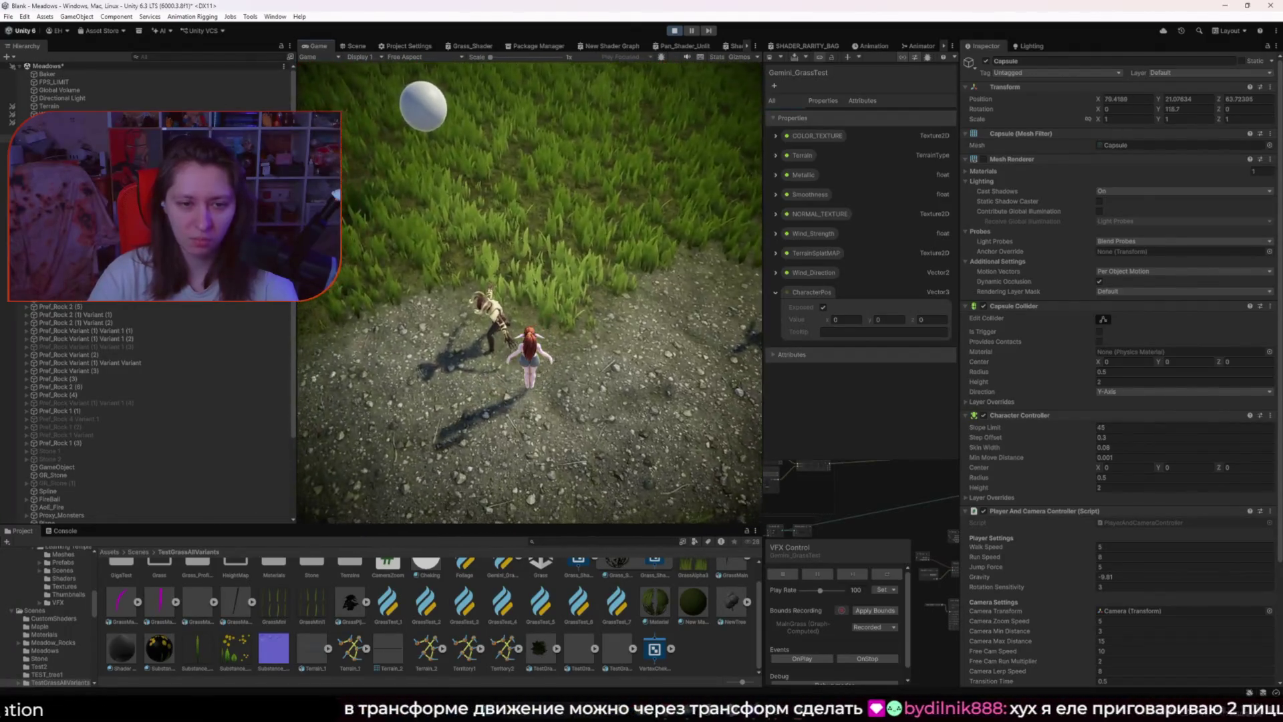
pyautogui.press('w')
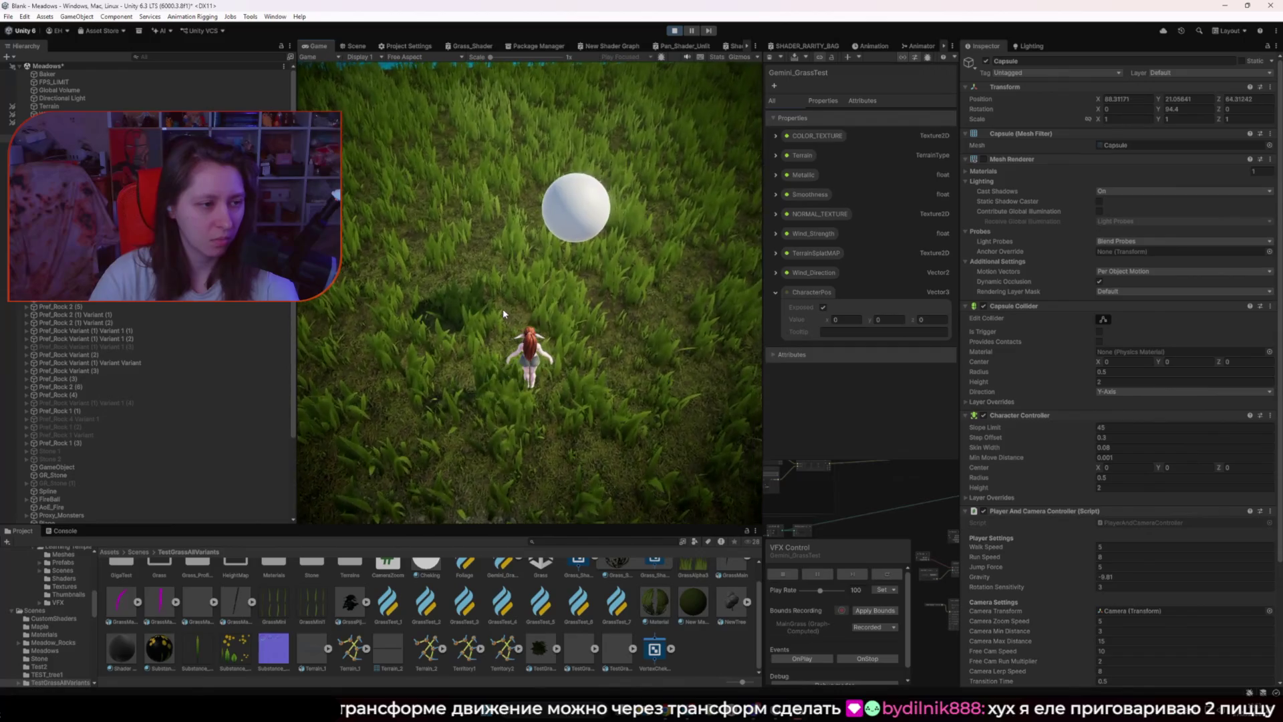
pyautogui.press('w')
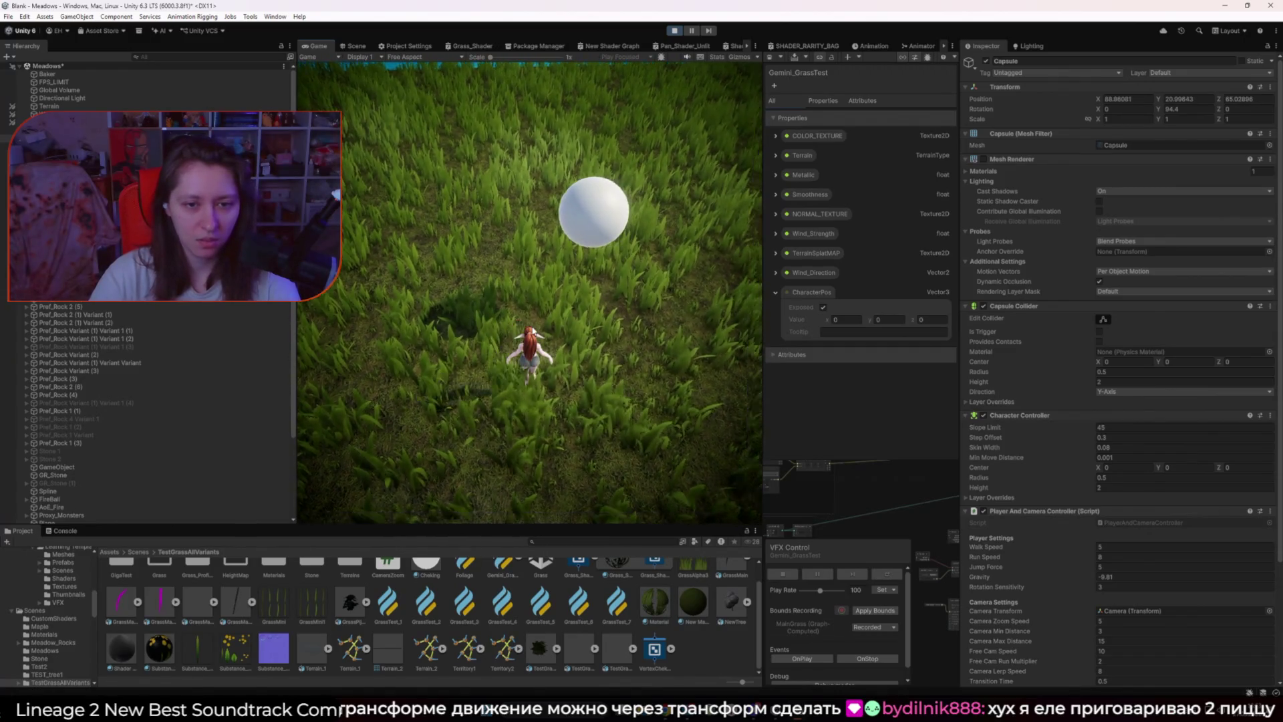
pyautogui.press('w')
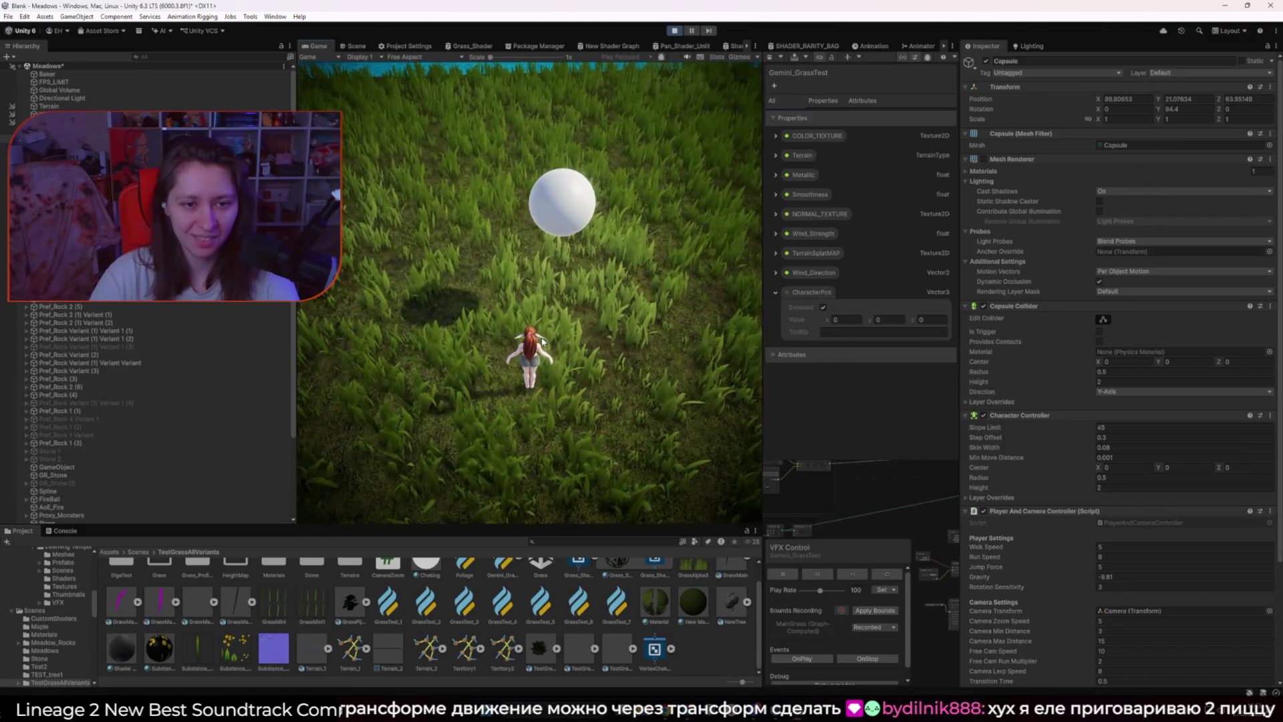
pyautogui.press('w')
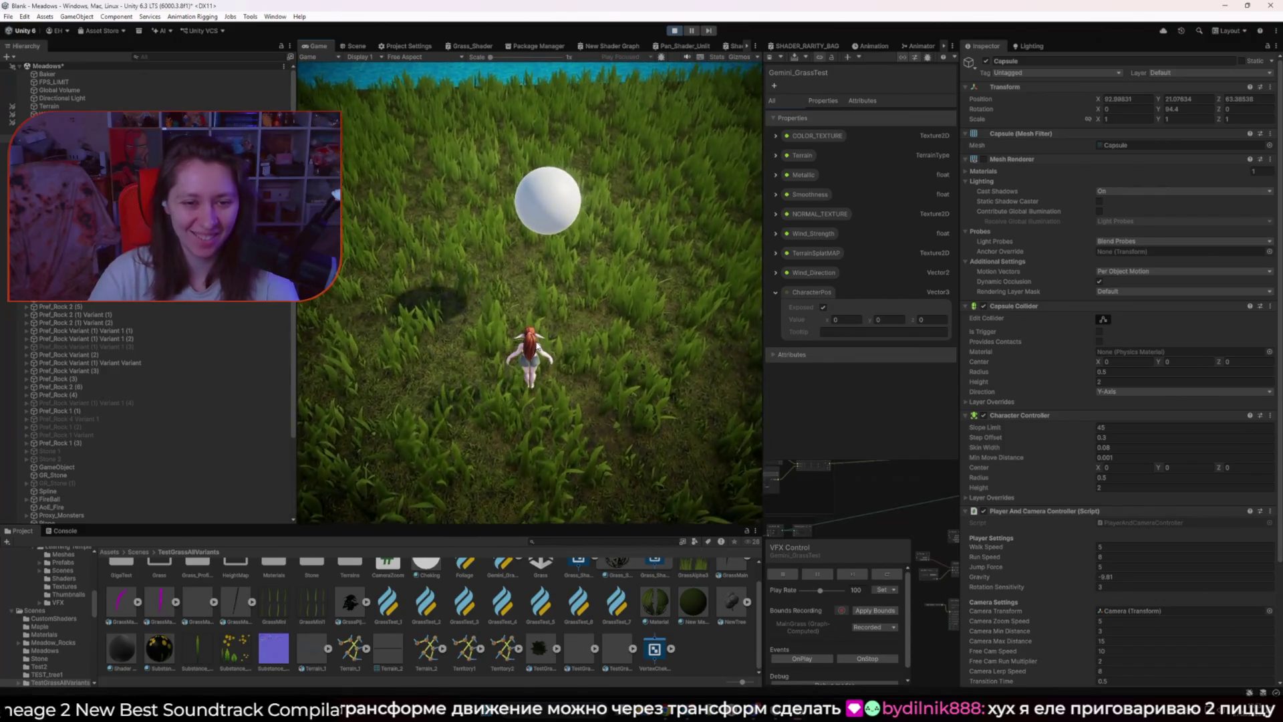
pyautogui.press('d')
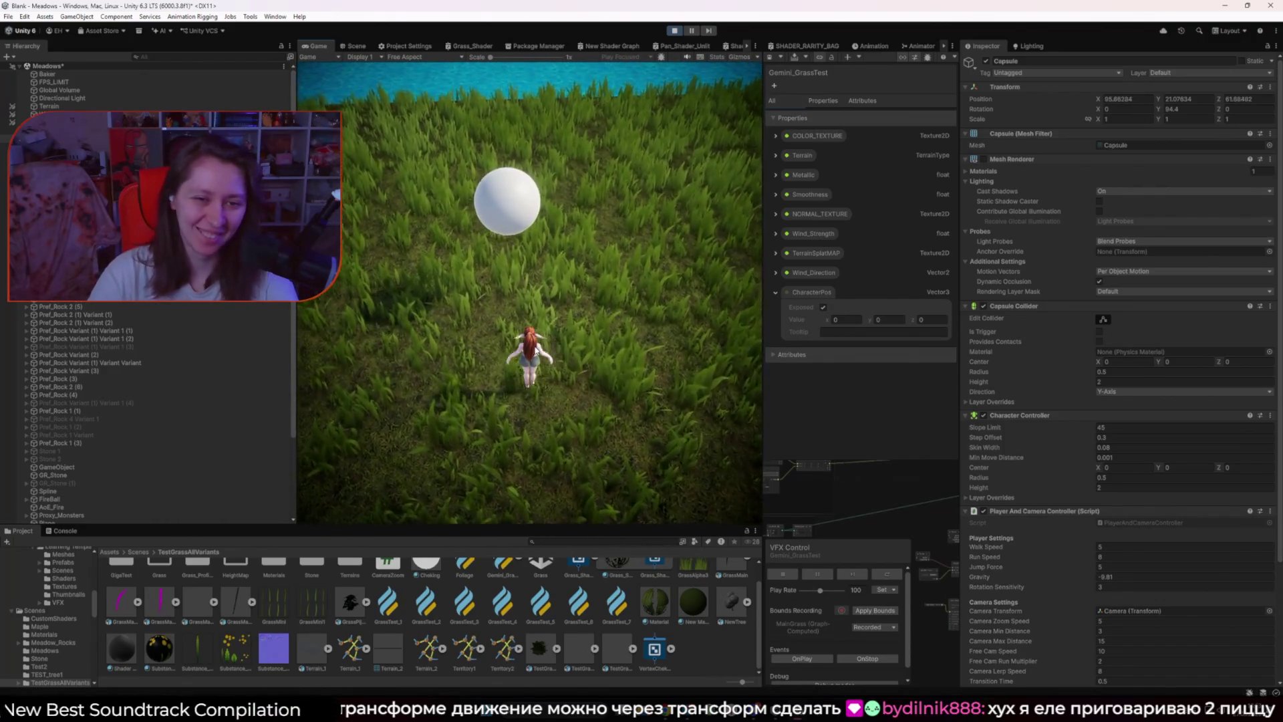
pyautogui.press('a')
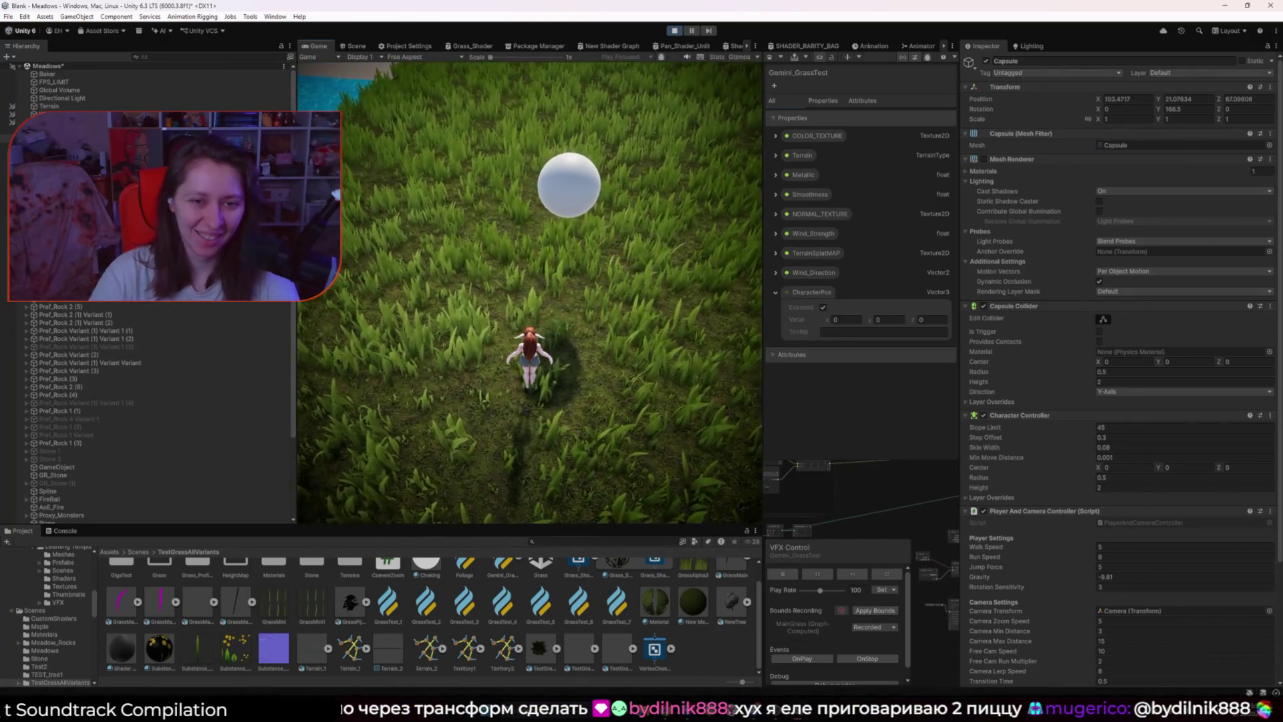
pyautogui.press('d')
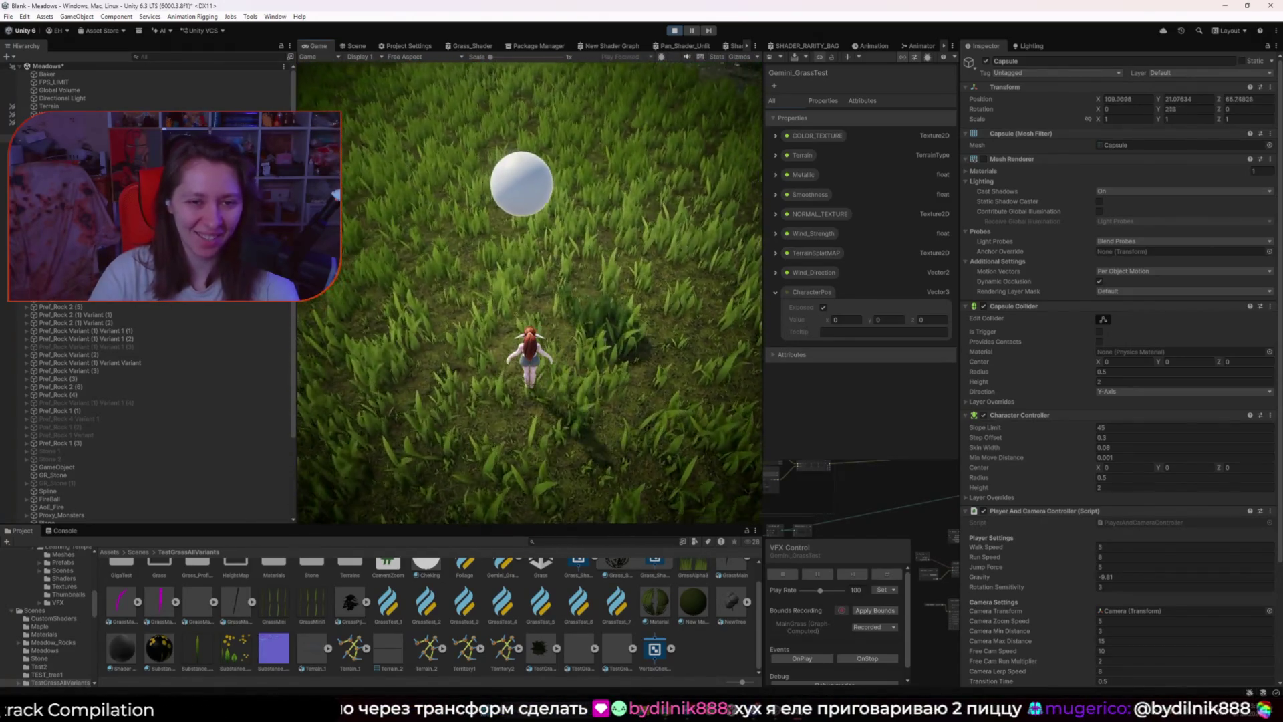
pyautogui.press('a')
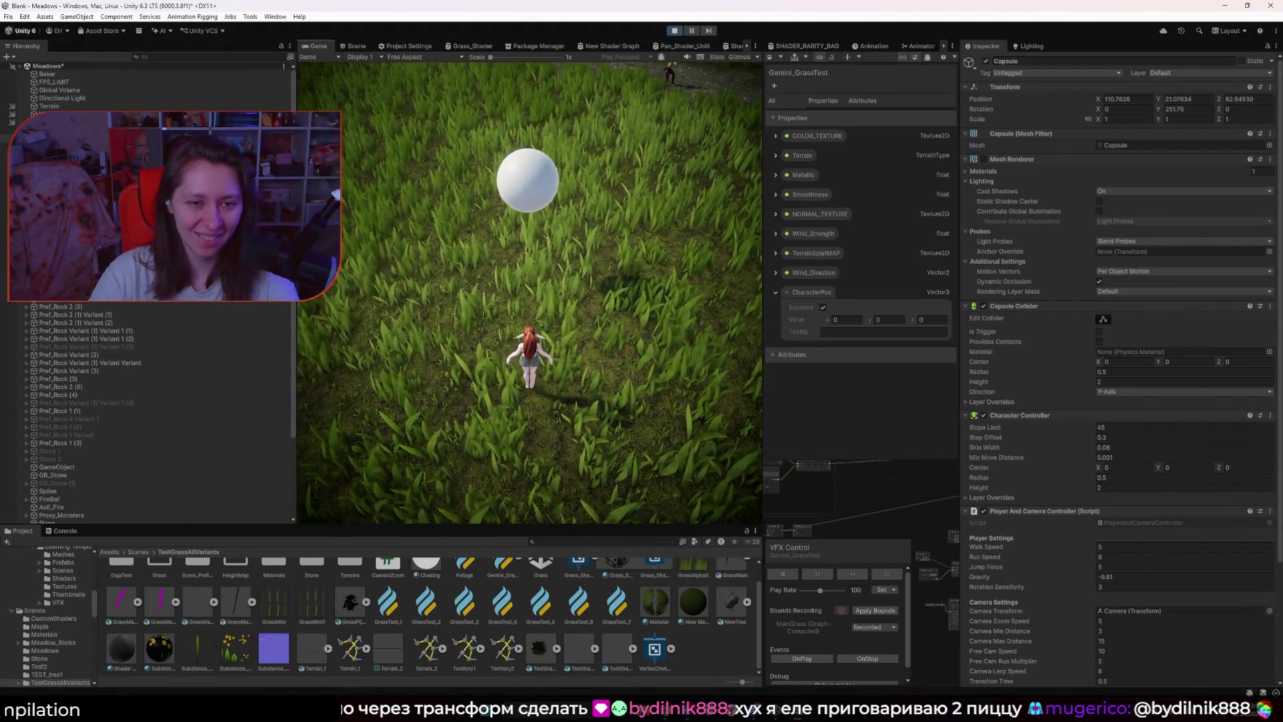
pyautogui.press('w')
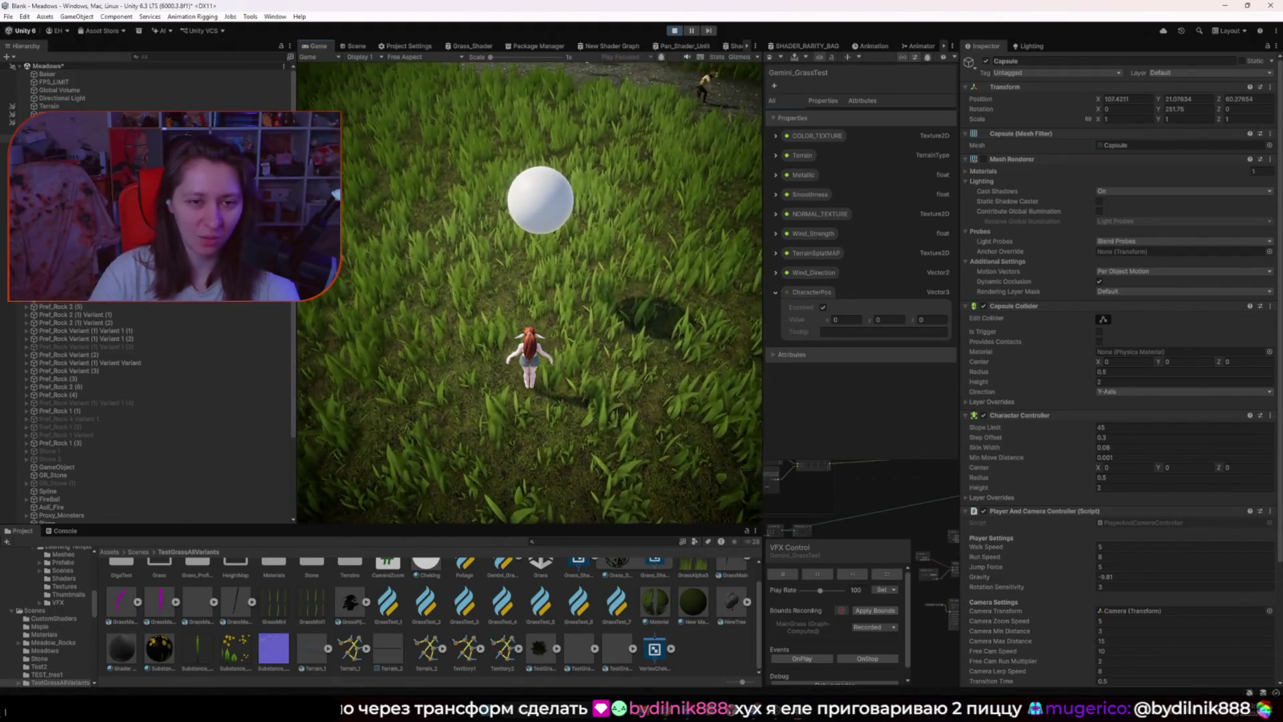
pyautogui.press('w')
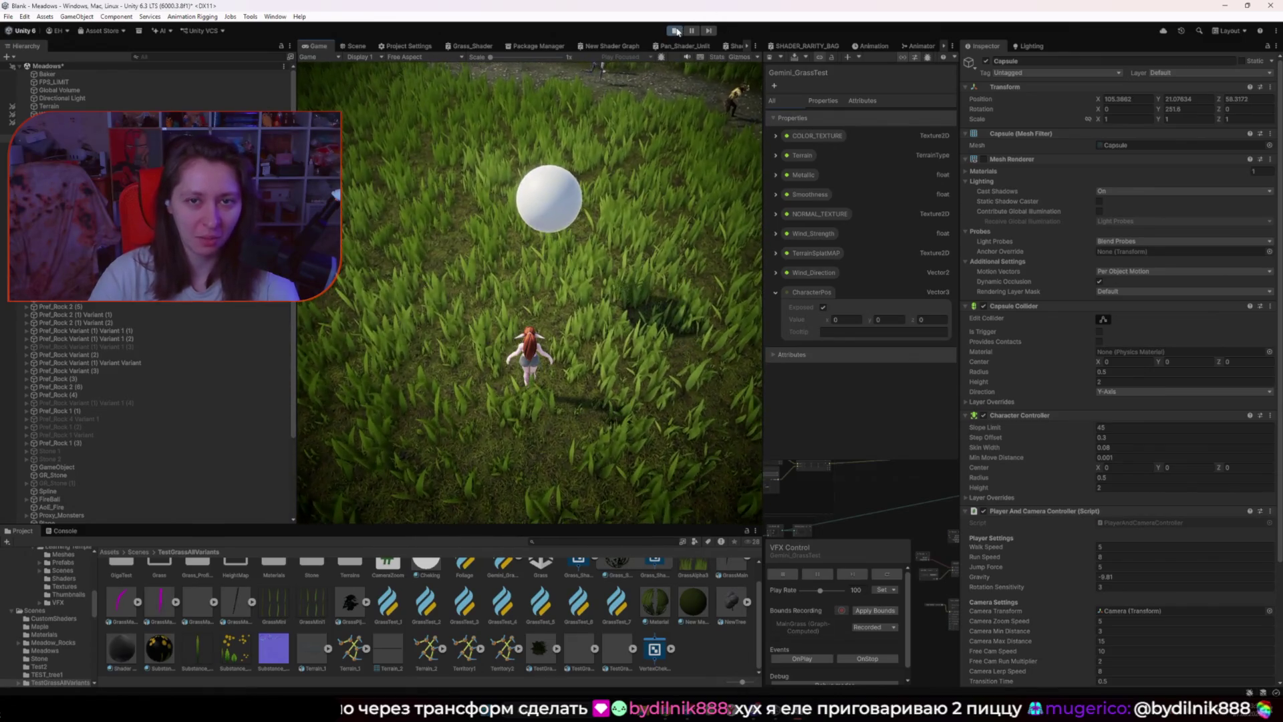
pyautogui.click(676, 31)
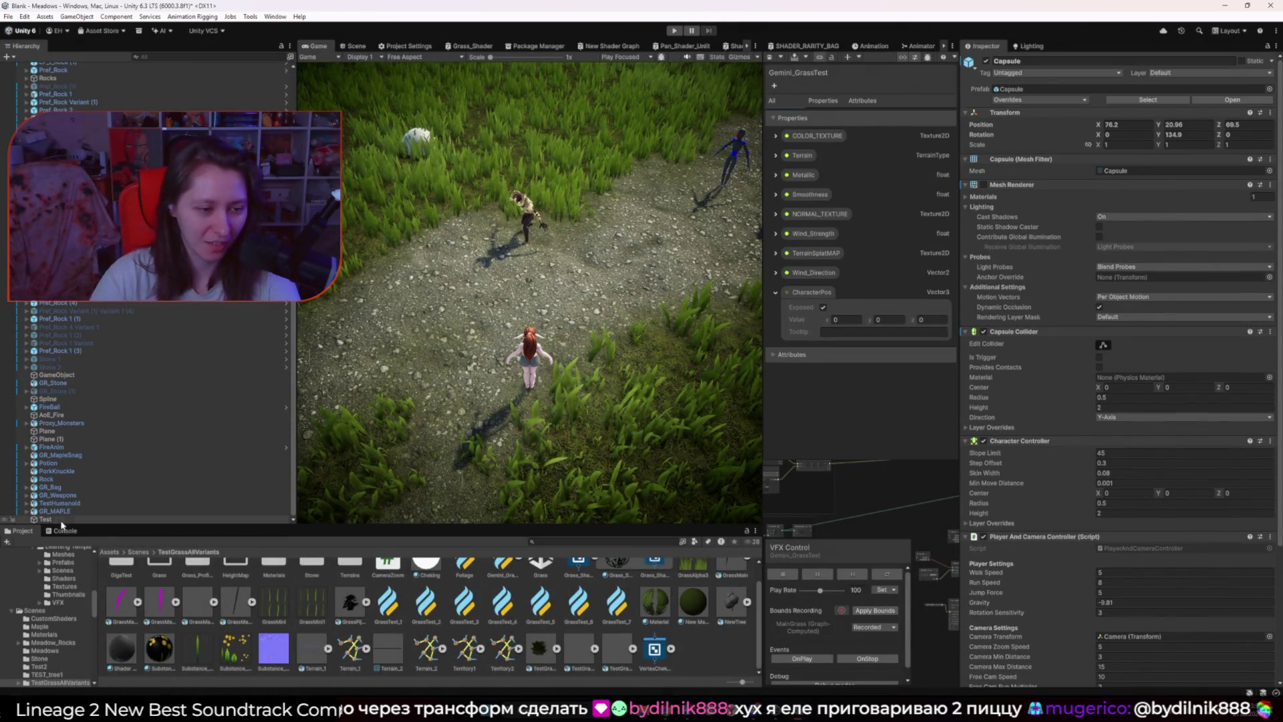
# Step: Shrink the Test sphere's Sphere Collider radius from 2 to 0.5 and enter Play mode
pyautogui.click(61, 519)
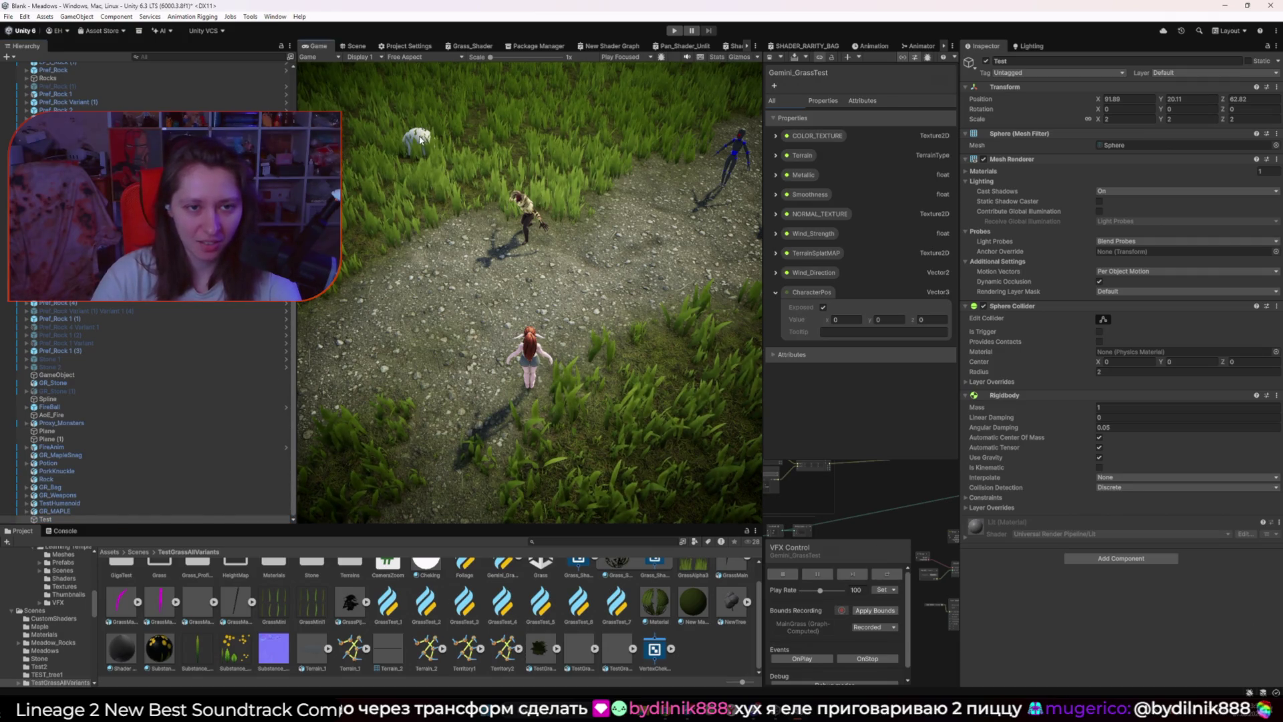
pyautogui.click(354, 46)
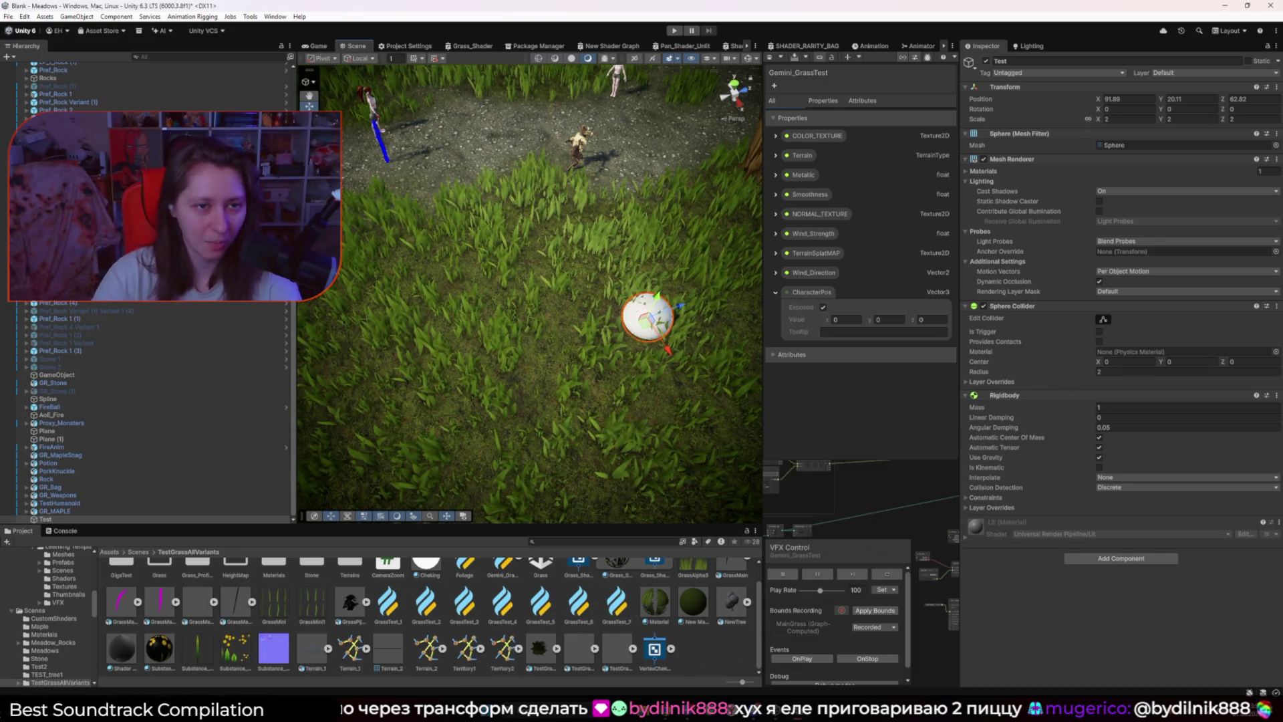
pyautogui.click(1104, 320)
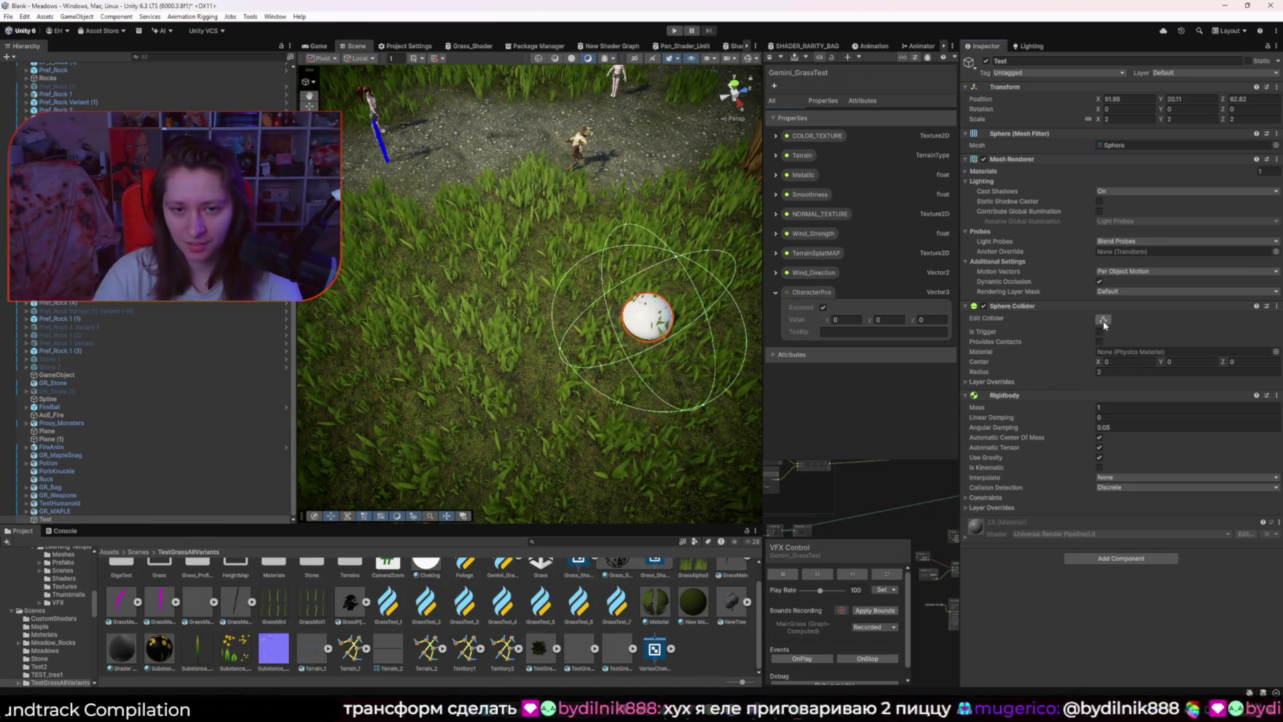
pyautogui.moveTo(1089, 373); pyautogui.dragTo(1061, 370)
pyautogui.click(1127, 376)
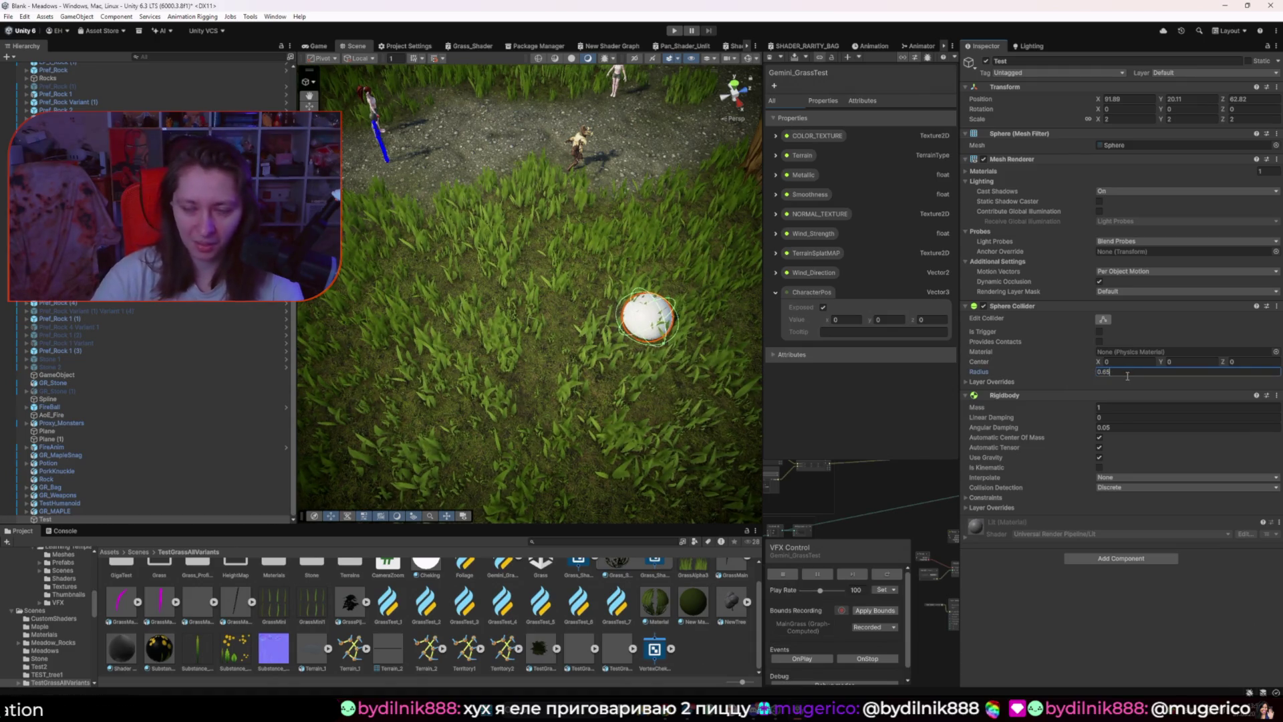
pyautogui.write('0')
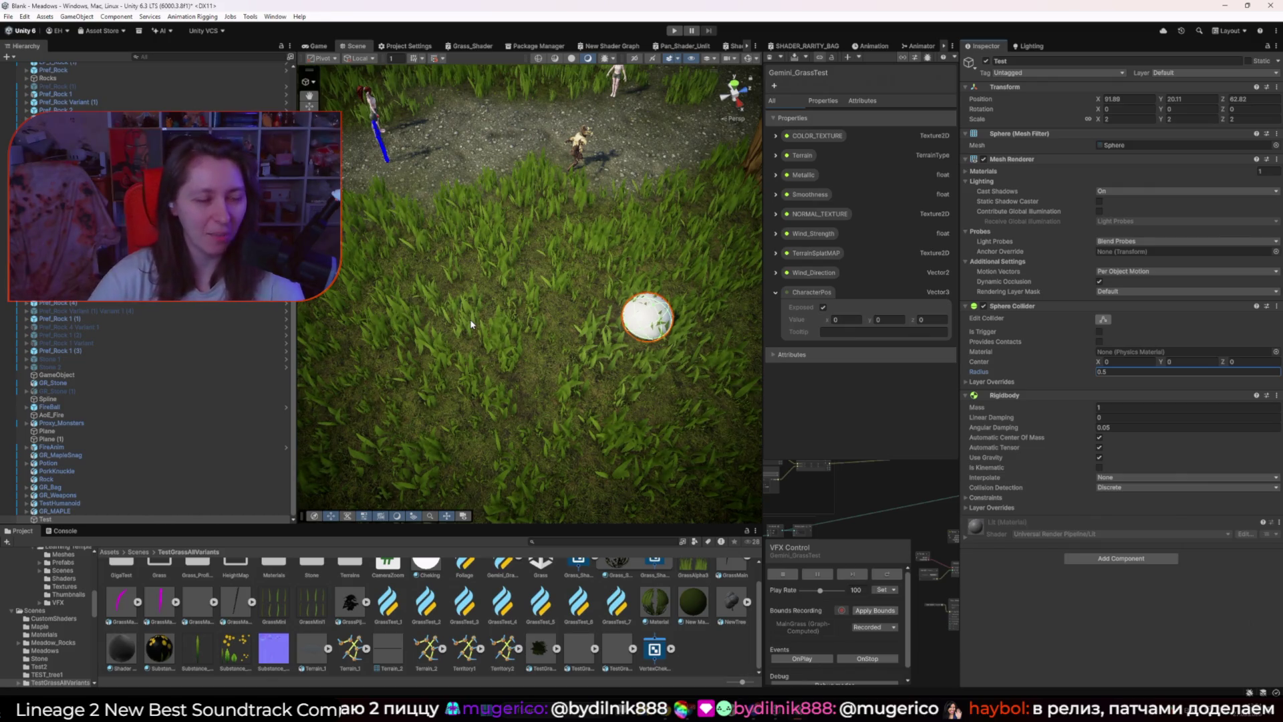
pyautogui.hotkey('ctrl', 'p')
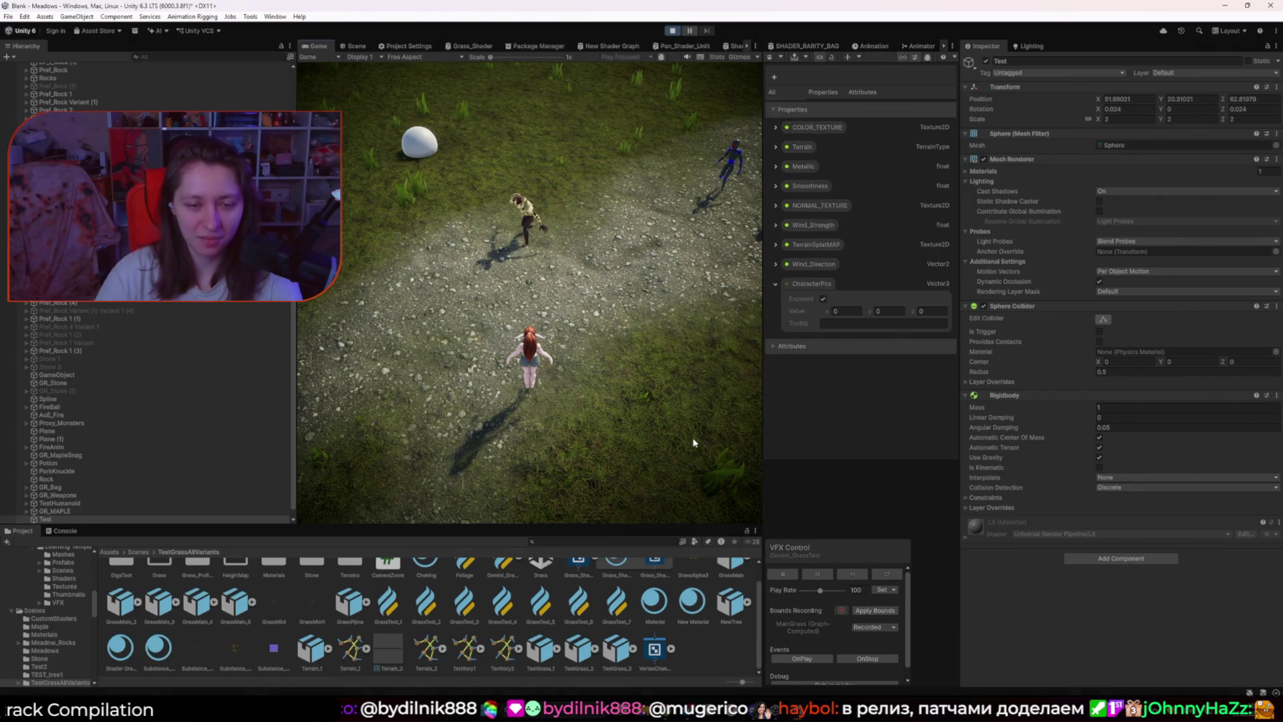
# Step: In a wider game view, walk the character toward the tree, then stop the game
pyautogui.moveTo(764, 421); pyautogui.dragTo(805, 422)
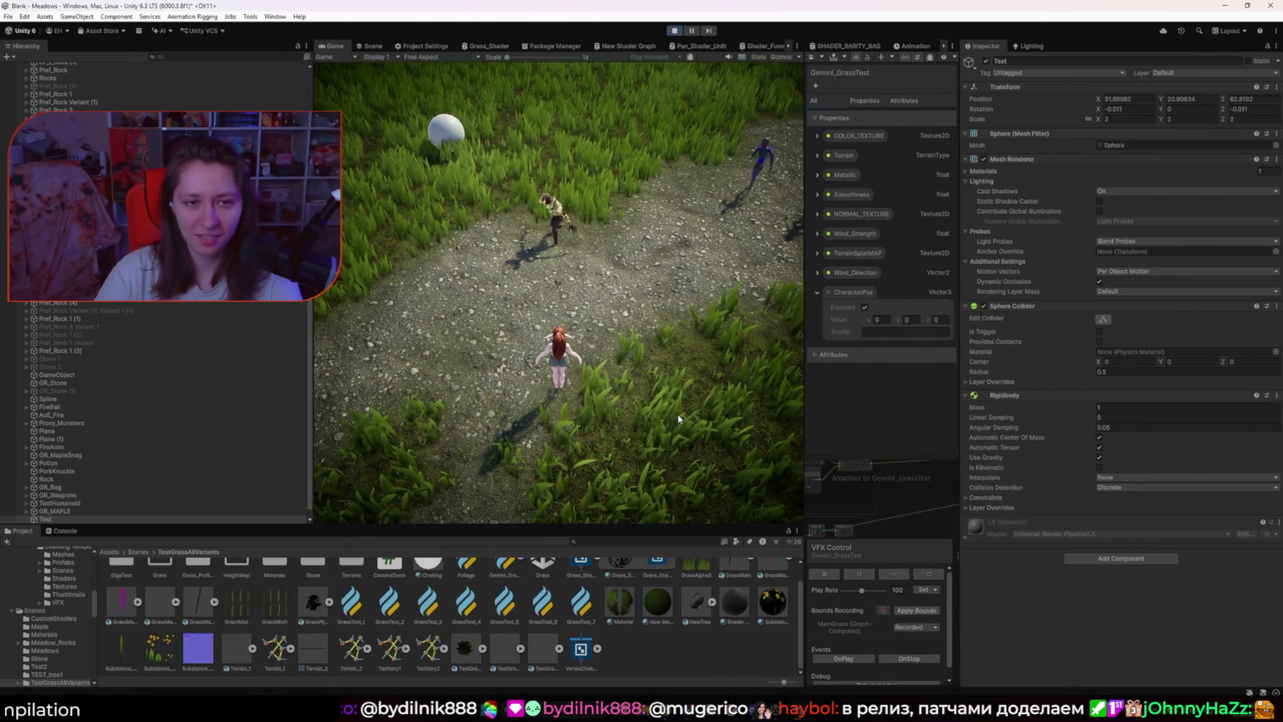
pyautogui.click(532, 296)
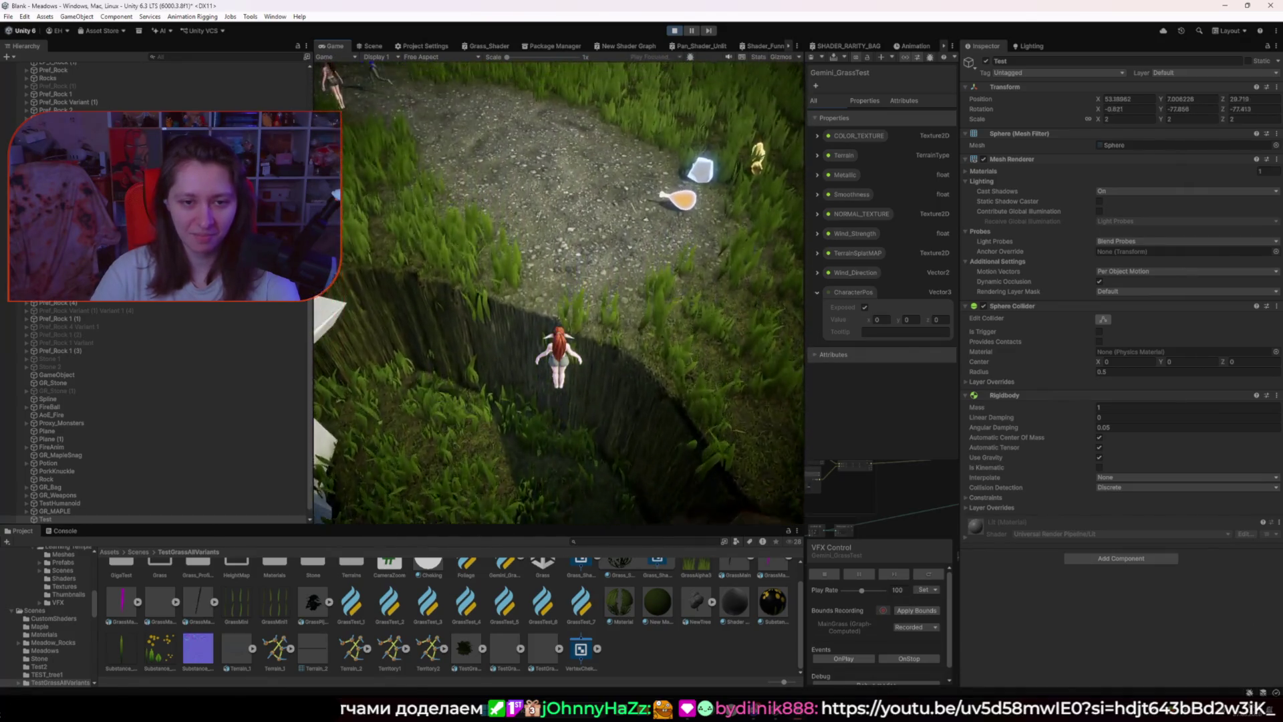
pyautogui.click(674, 30)
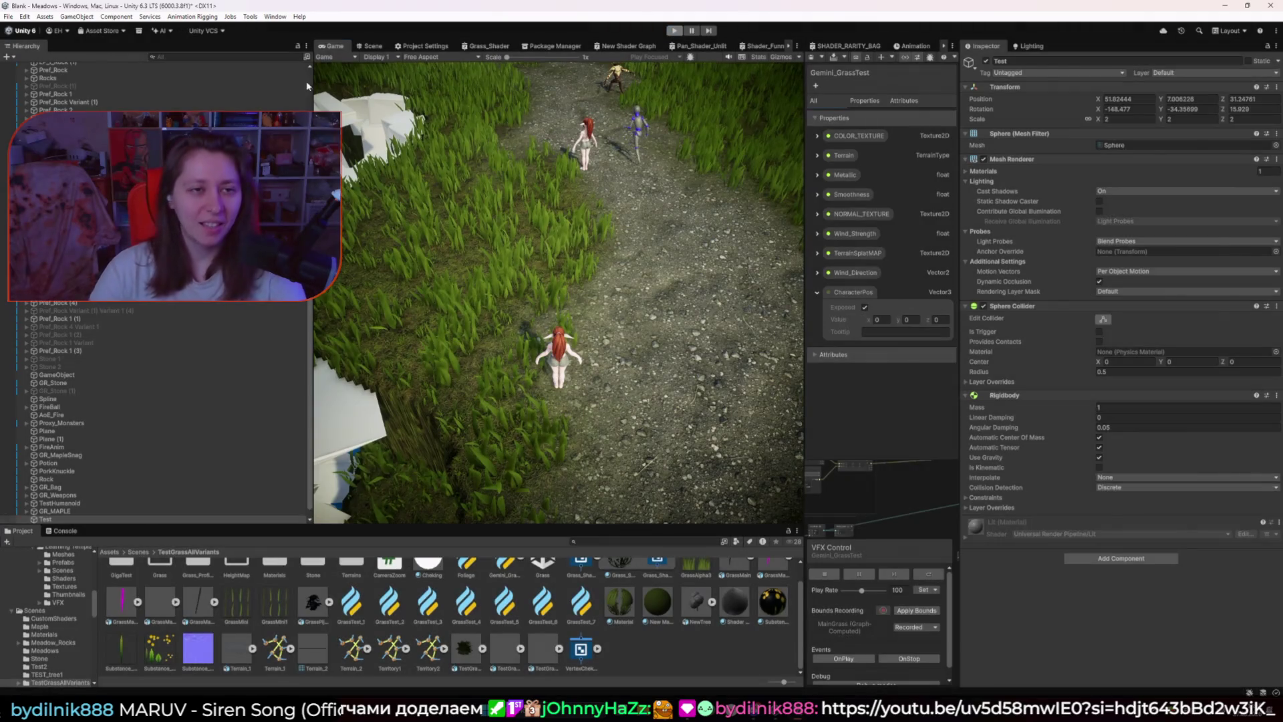
# Step: Widen the Gemini_GrassTest VFX graph window across most of the screen
pyautogui.click(370, 46)
pyautogui.click(333, 46)
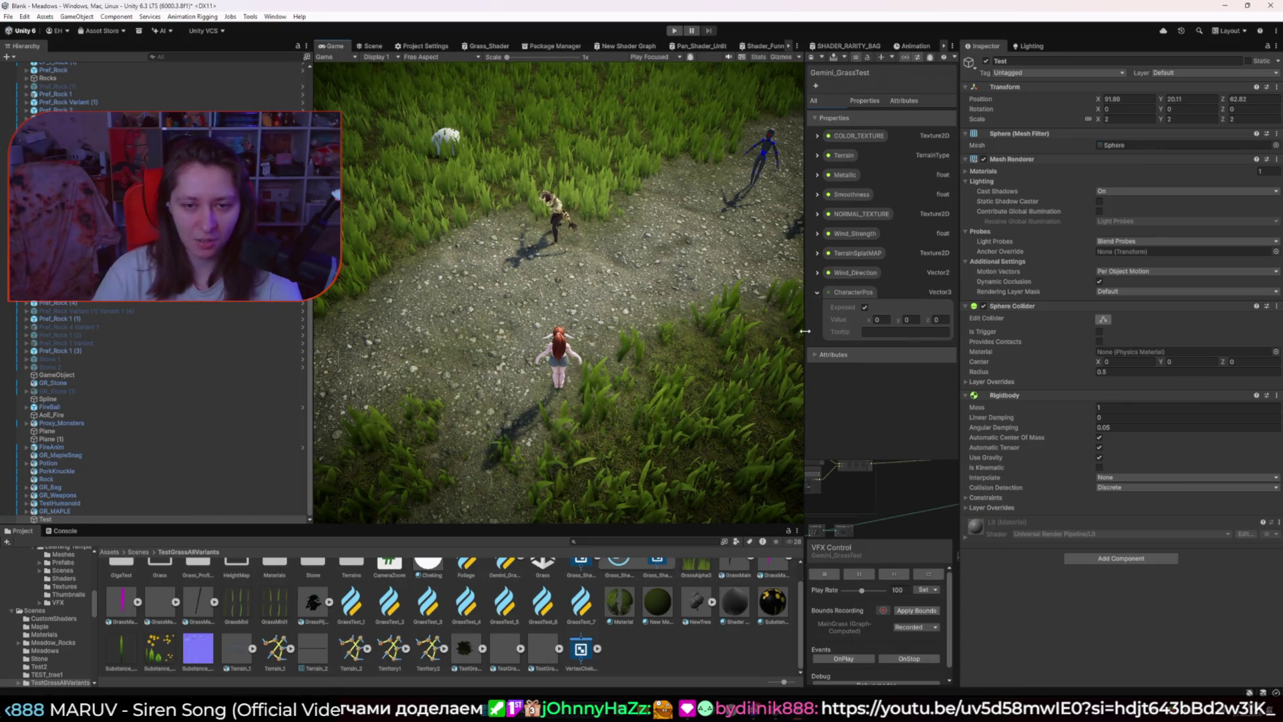
pyautogui.moveTo(806, 331)
pyautogui.mouseDown()
pyautogui.moveTo(401, 330)
pyautogui.moveTo(383, 307)
pyautogui.mouseUp()
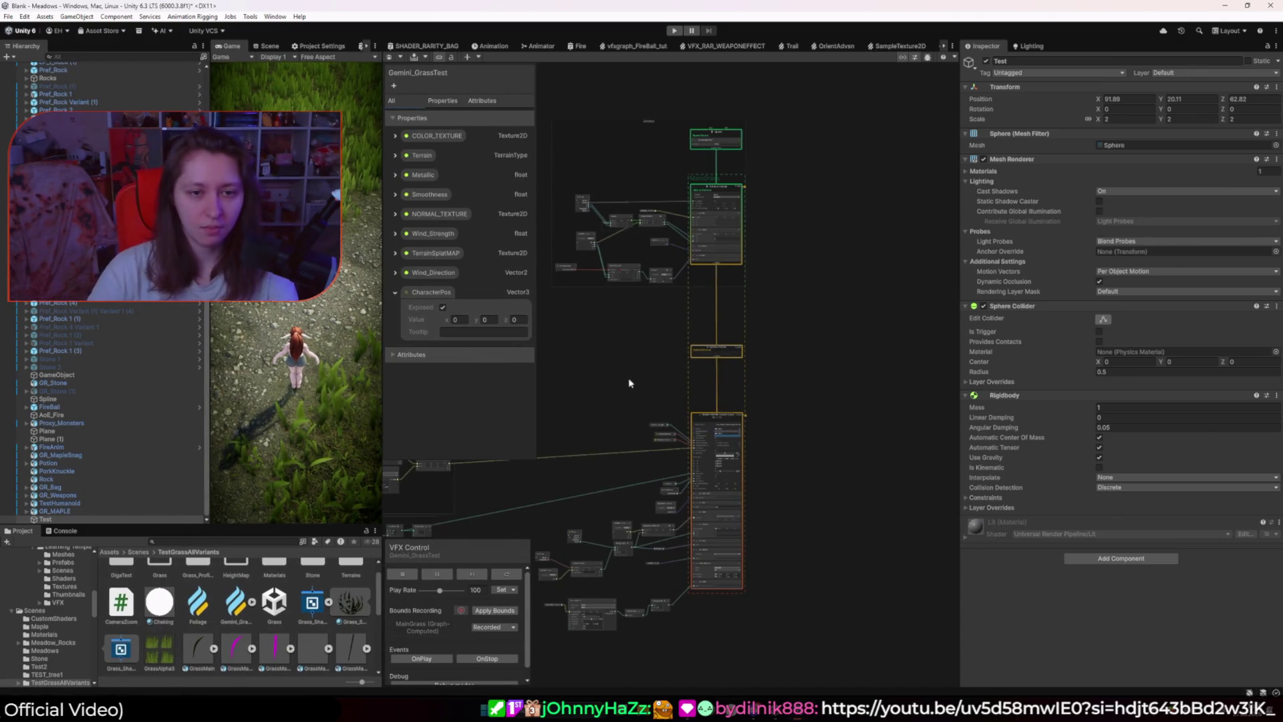
# Step: Drag the CharacterPos property from the Blackboard into the VFX graph as a node
pyautogui.scroll(-3, 571, 364)
pyautogui.moveTo(575, 361); pyautogui.dragTo(776, 238)
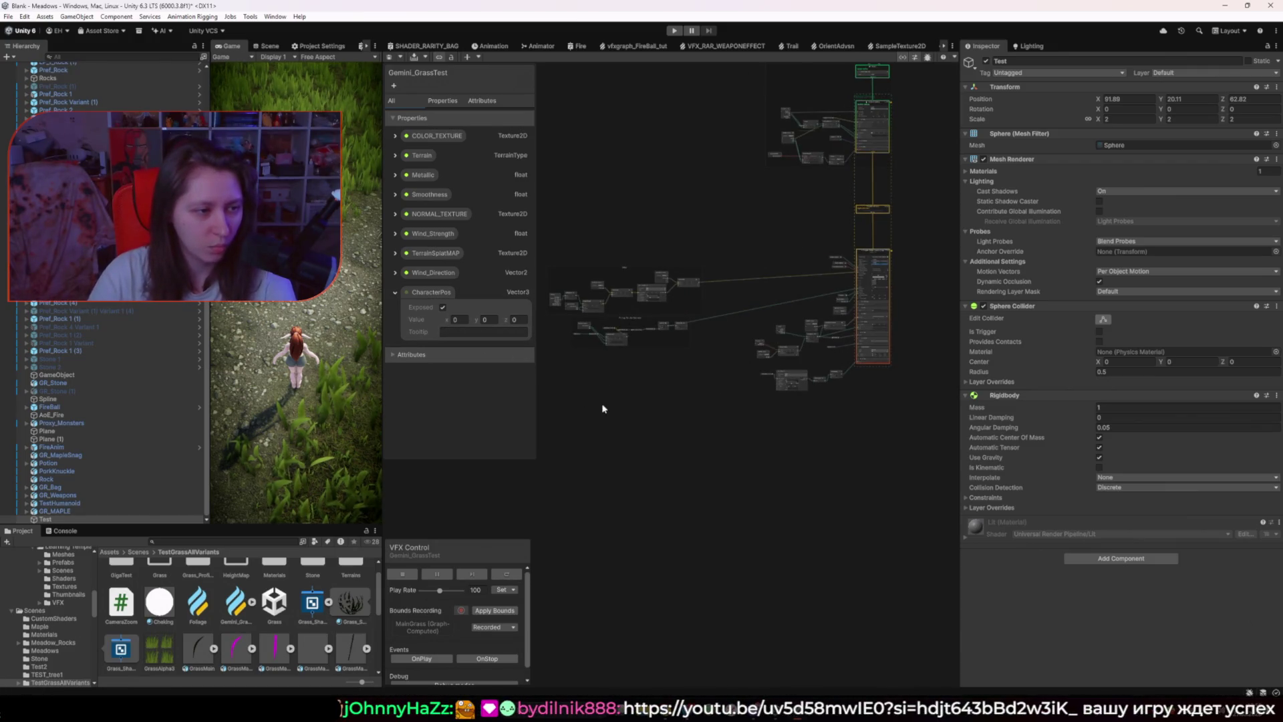
pyautogui.scroll(8, 615, 401)
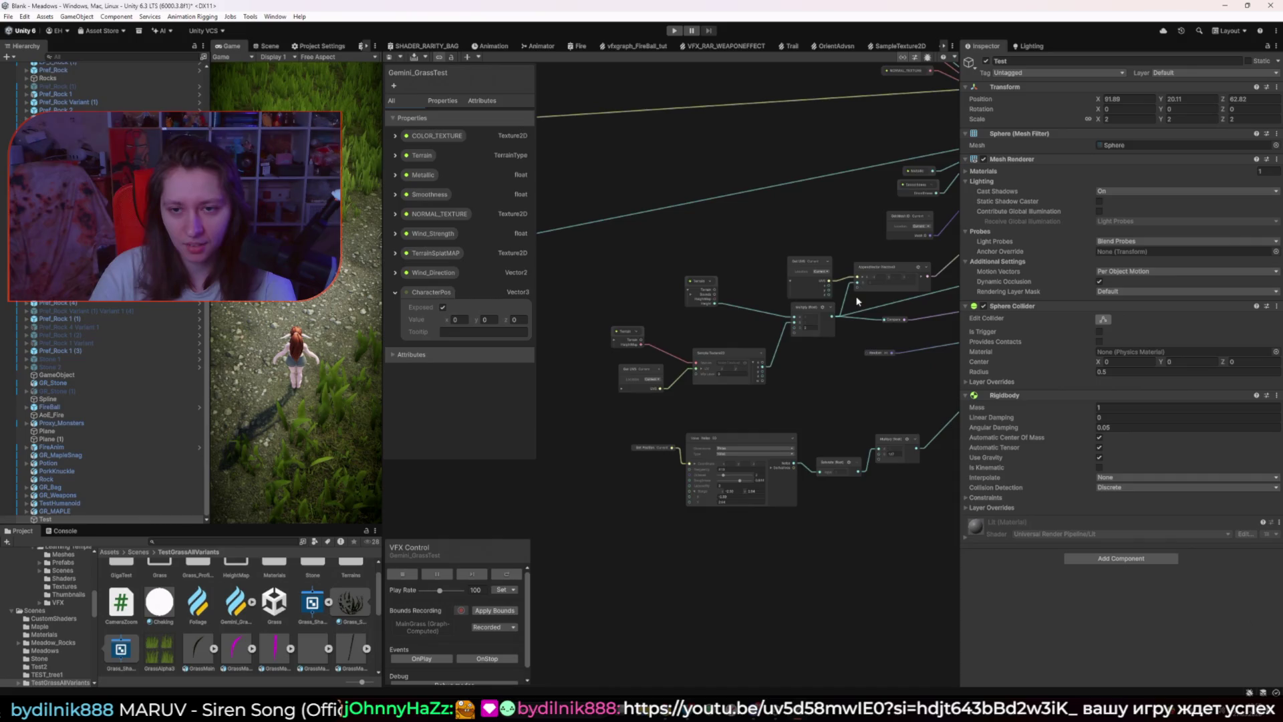
pyautogui.scroll(-5, 857, 301)
pyautogui.scroll(5, 827, 387)
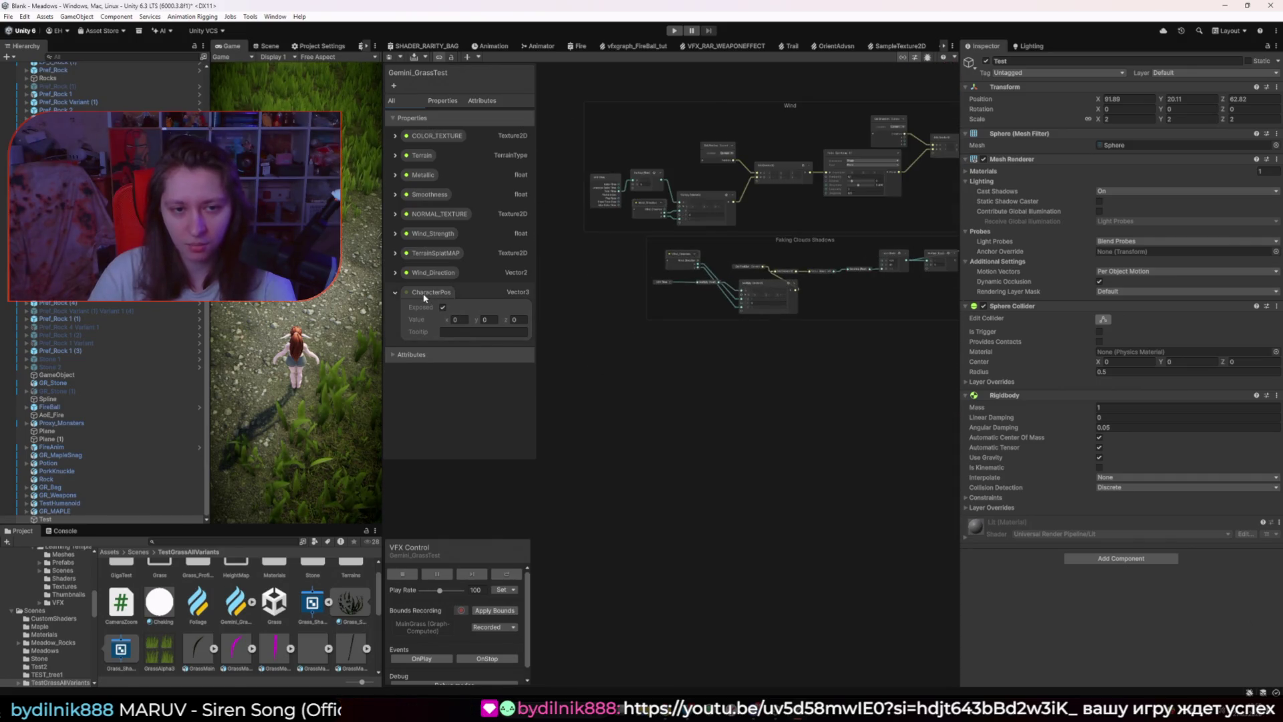
pyautogui.moveTo(424, 298)
pyautogui.mouseDown()
pyautogui.moveTo(828, 375)
pyautogui.moveTo(706, 440)
pyautogui.moveTo(859, 312)
pyautogui.mouseUp()
# Step: Bring the particle contexts into view and select Output Particle to see its Grass_Shader settings
pyautogui.scroll(-3, 868, 374)
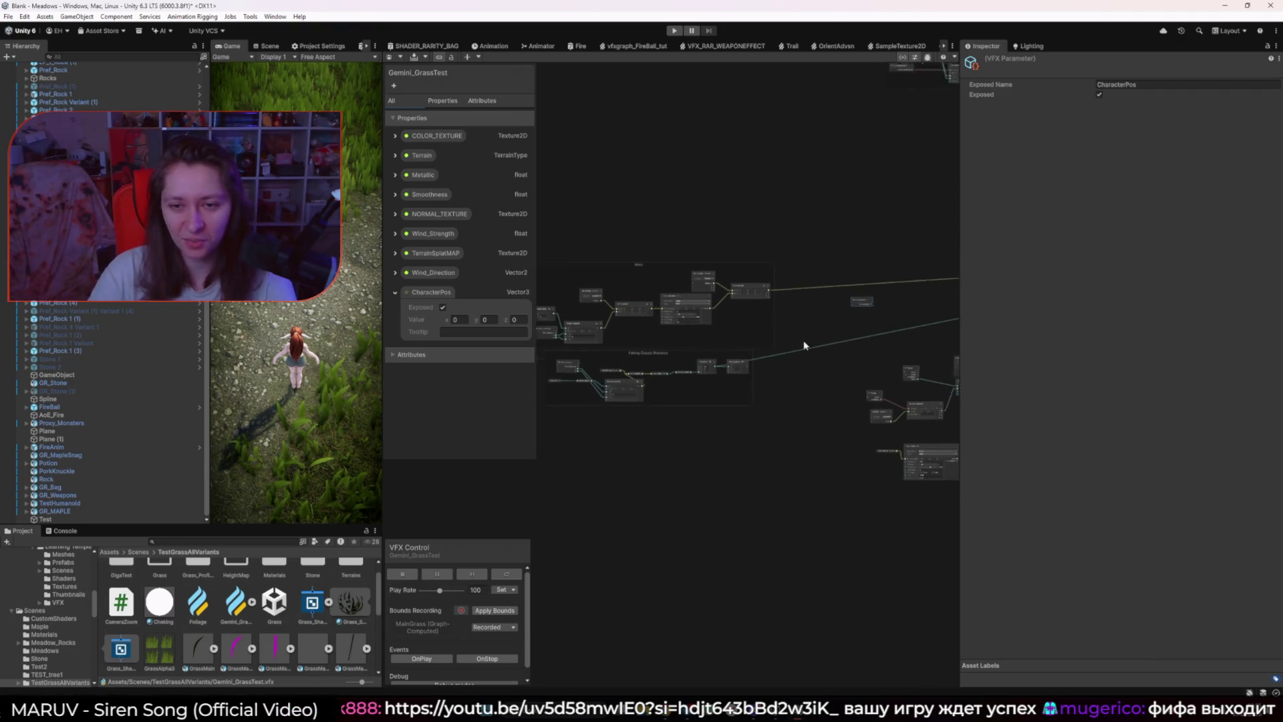
pyautogui.scroll(-3, 804, 345)
pyautogui.scroll(4, 819, 380)
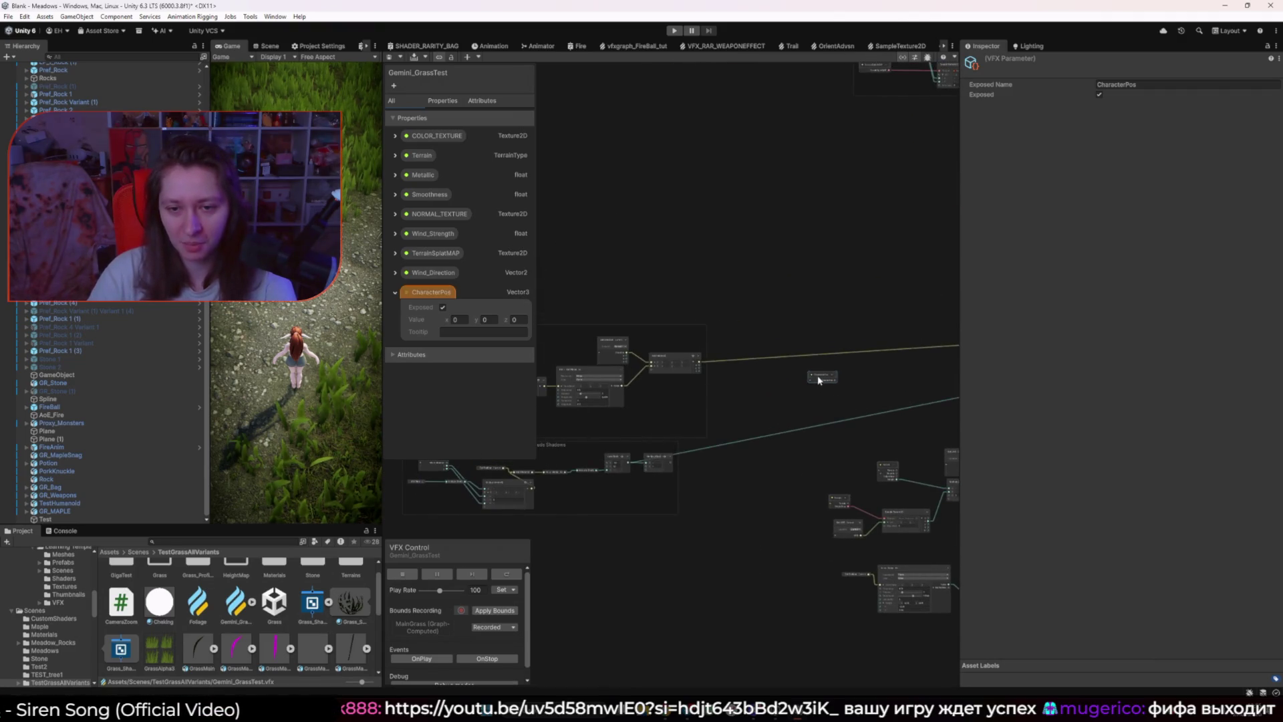
pyautogui.moveTo(820, 380); pyautogui.dragTo(735, 361)
pyautogui.scroll(2, 735, 361)
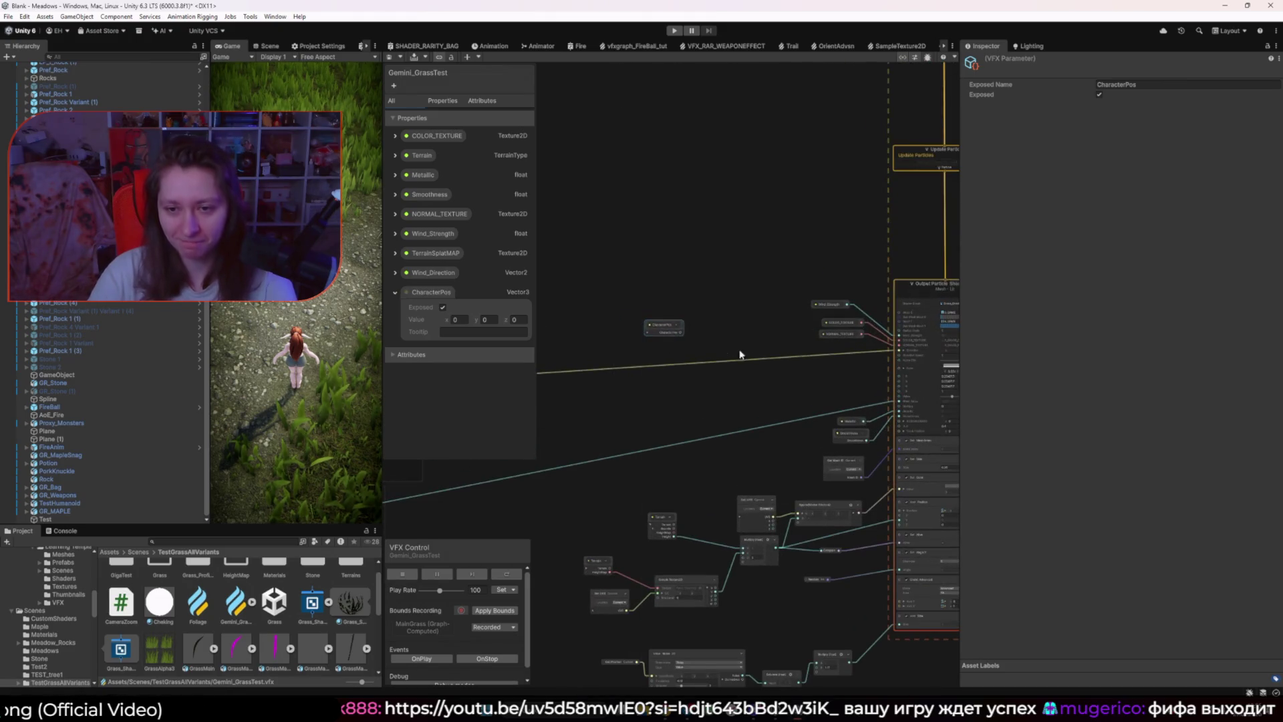
pyautogui.scroll(1, 739, 354)
pyautogui.scroll(2, 676, 407)
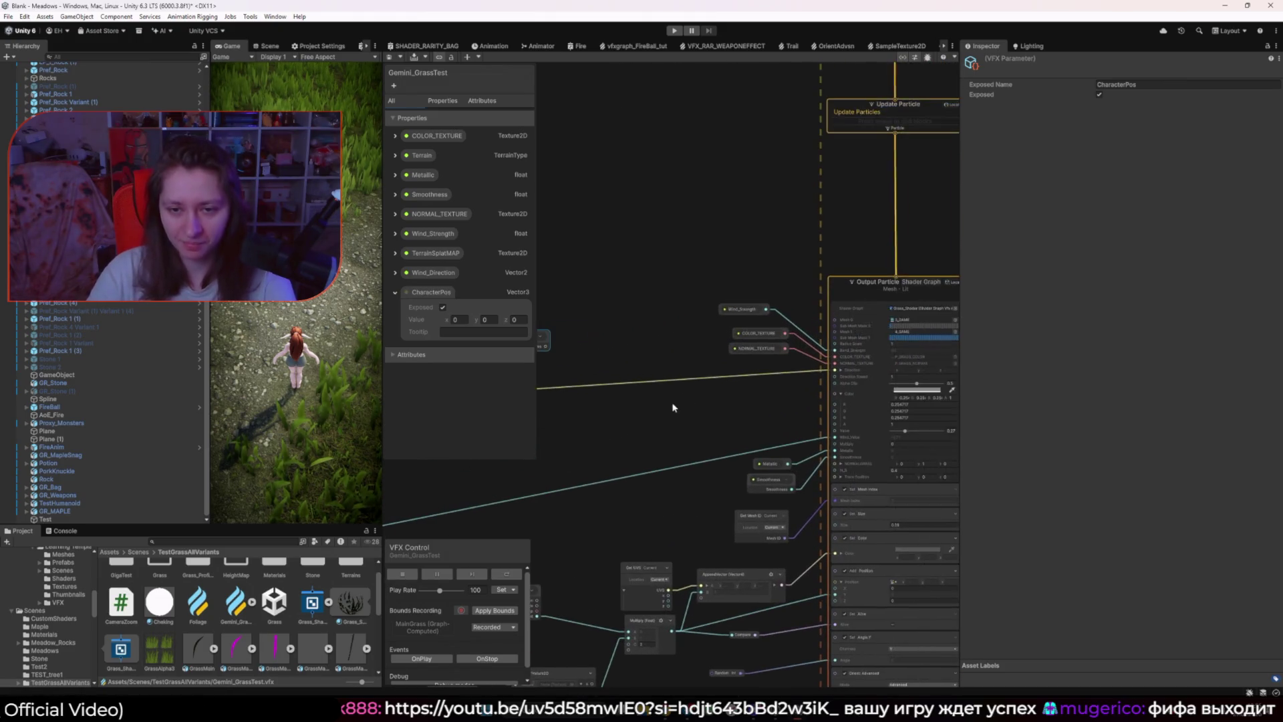
pyautogui.click(907, 314)
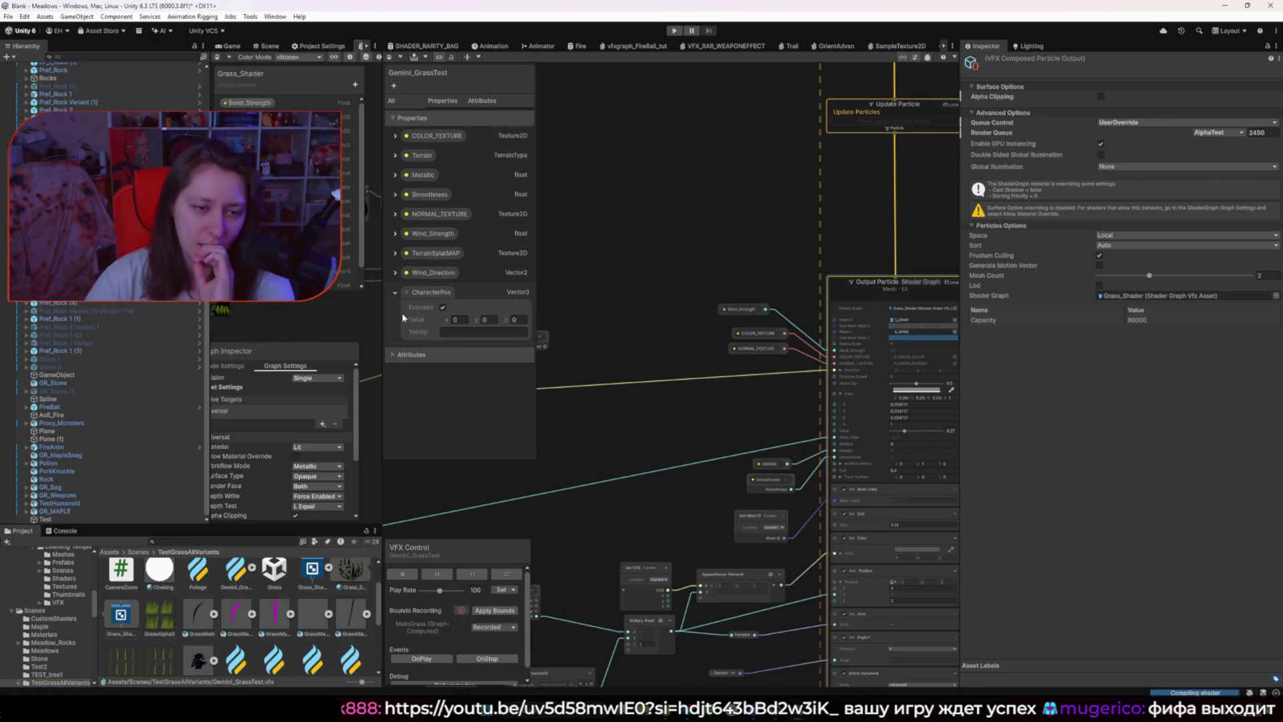
# Step: Rearrange the panel dividers so the Grass_Shader graph fills most of the workspace
pyautogui.moveTo(386, 316); pyautogui.dragTo(855, 316)
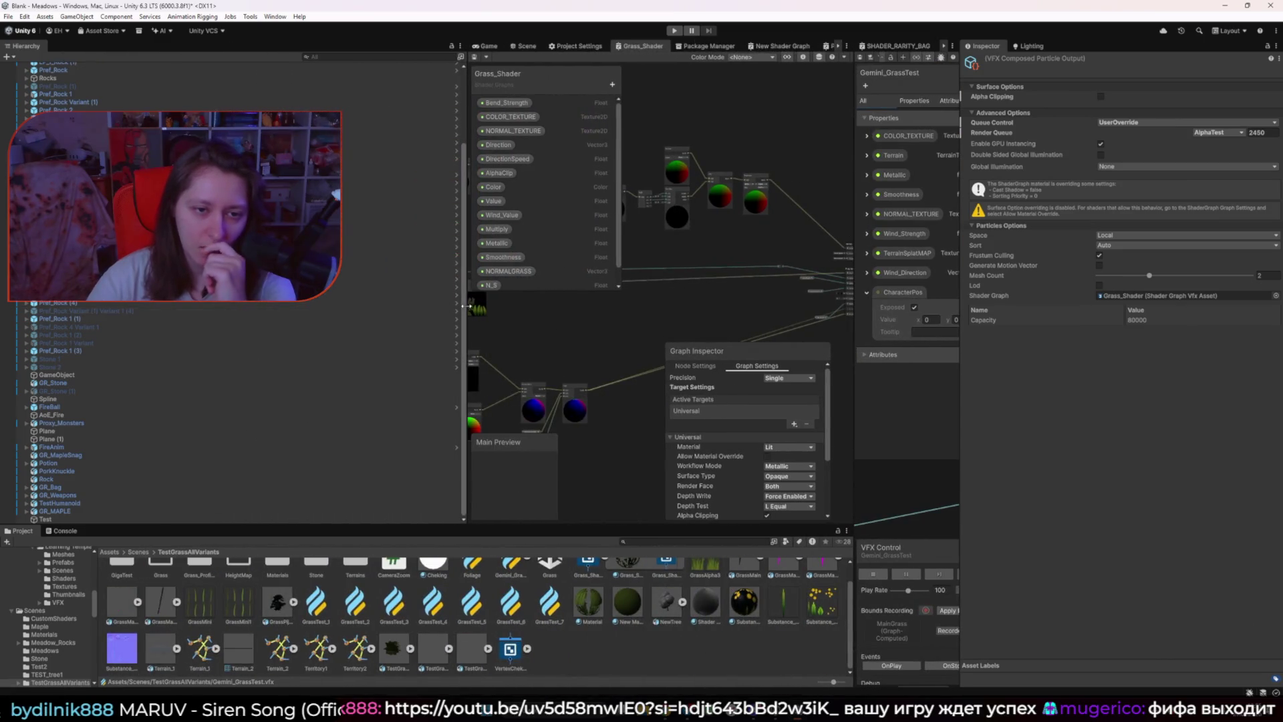
pyautogui.moveTo(289, 314); pyautogui.dragTo(190, 314)
pyautogui.scroll(-3, 421, 298)
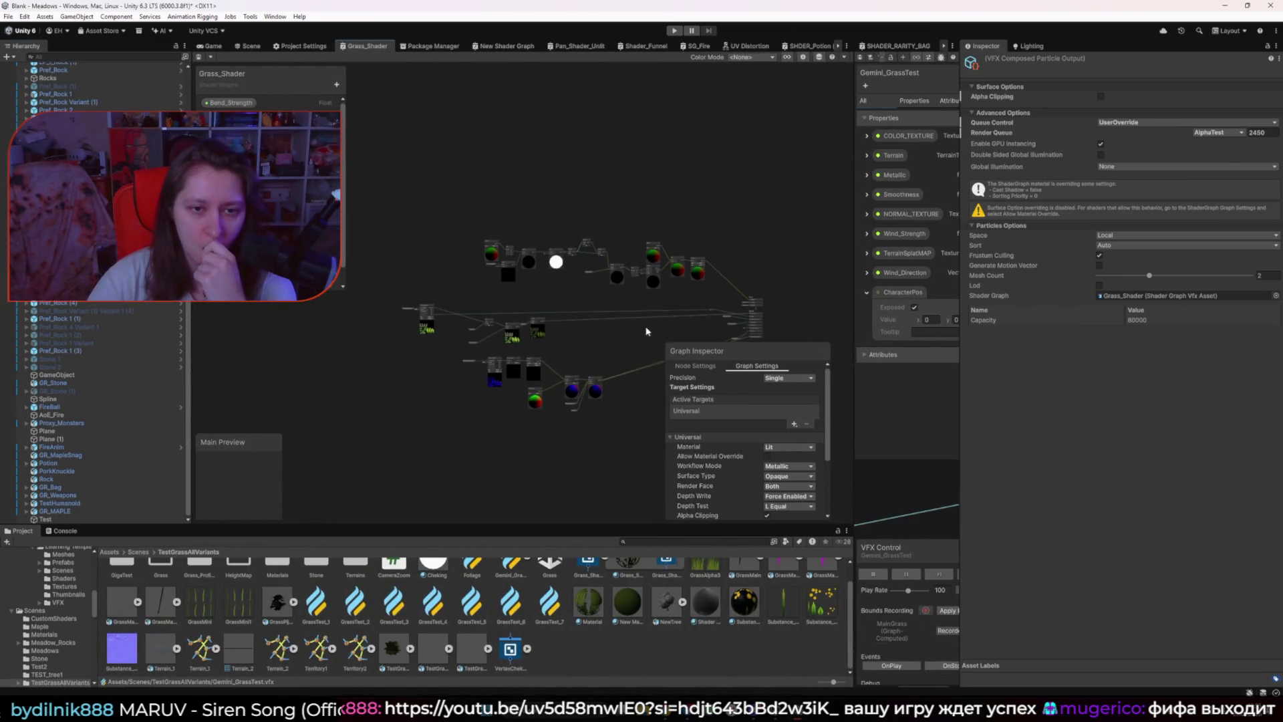
pyautogui.scroll(5, 594, 281)
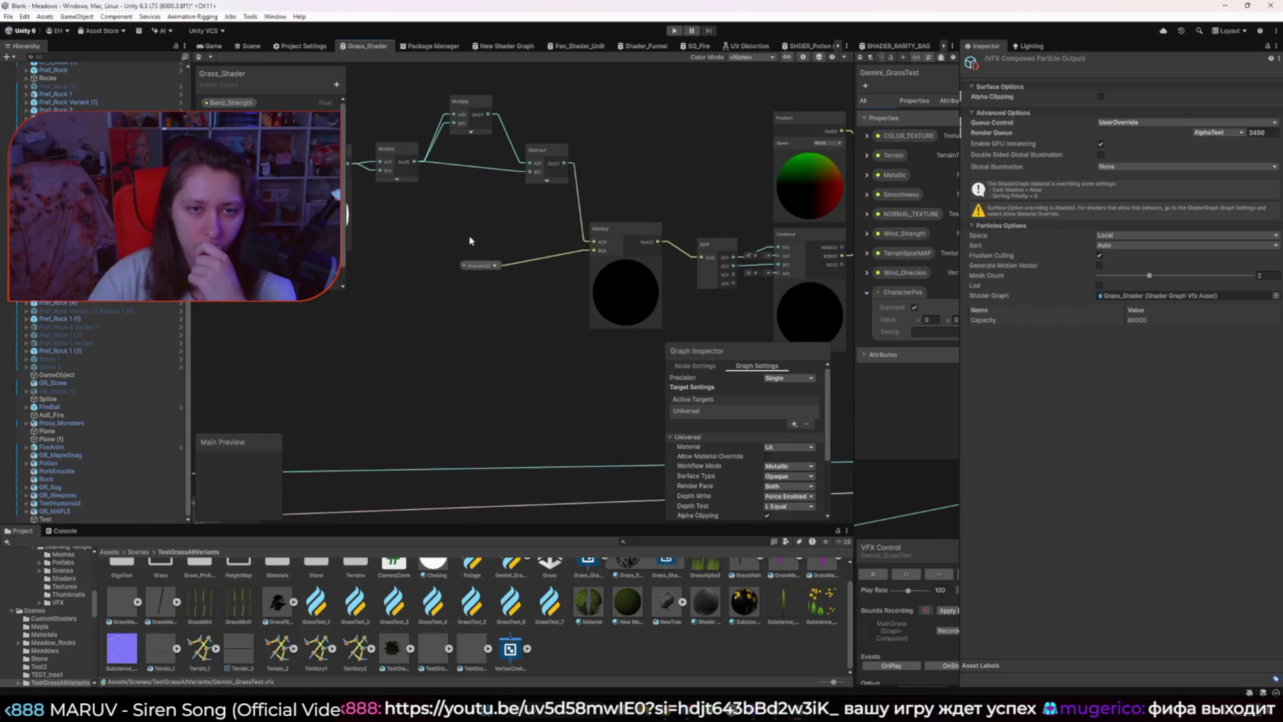
pyautogui.scroll(-2, 691, 305)
pyautogui.moveTo(691, 305); pyautogui.dragTo(528, 289)
pyautogui.scroll(1, 524, 287)
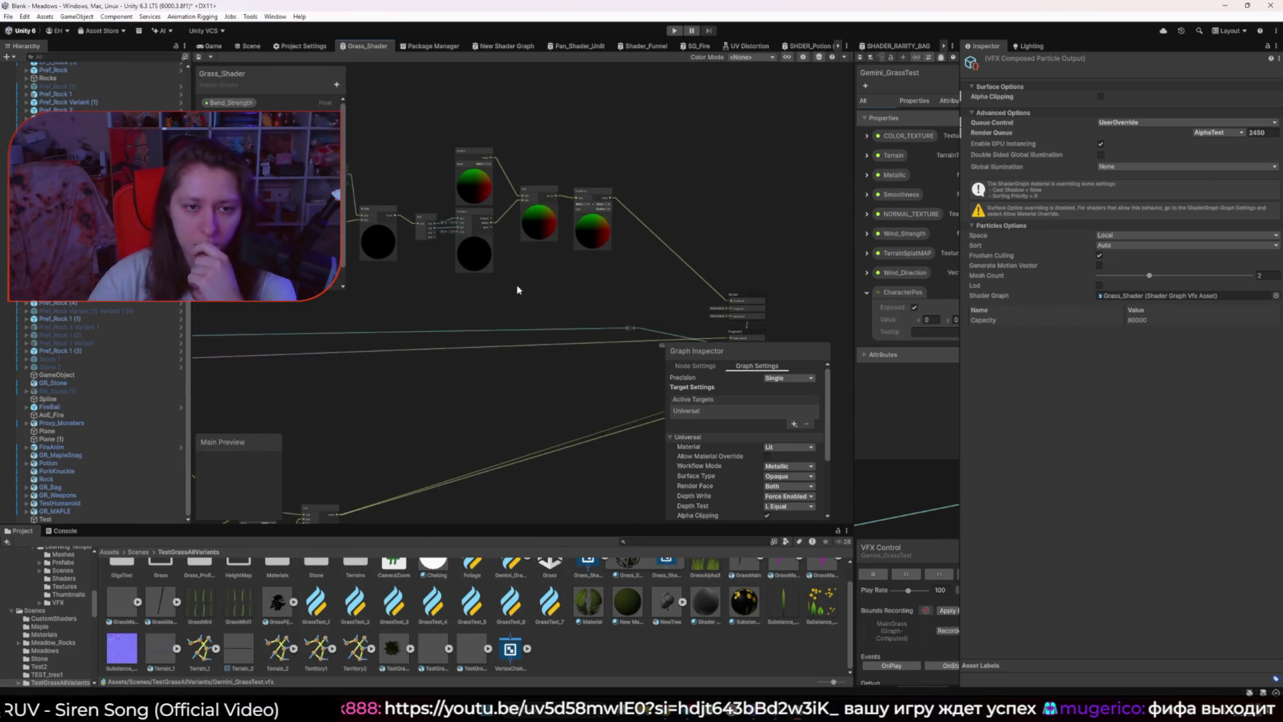
pyautogui.moveTo(855, 300); pyautogui.dragTo(477, 301)
pyautogui.moveTo(945, 380)
pyautogui.mouseDown()
pyautogui.moveTo(909, 363)
pyautogui.moveTo(741, 384)
pyautogui.moveTo(847, 394)
pyautogui.mouseUp()
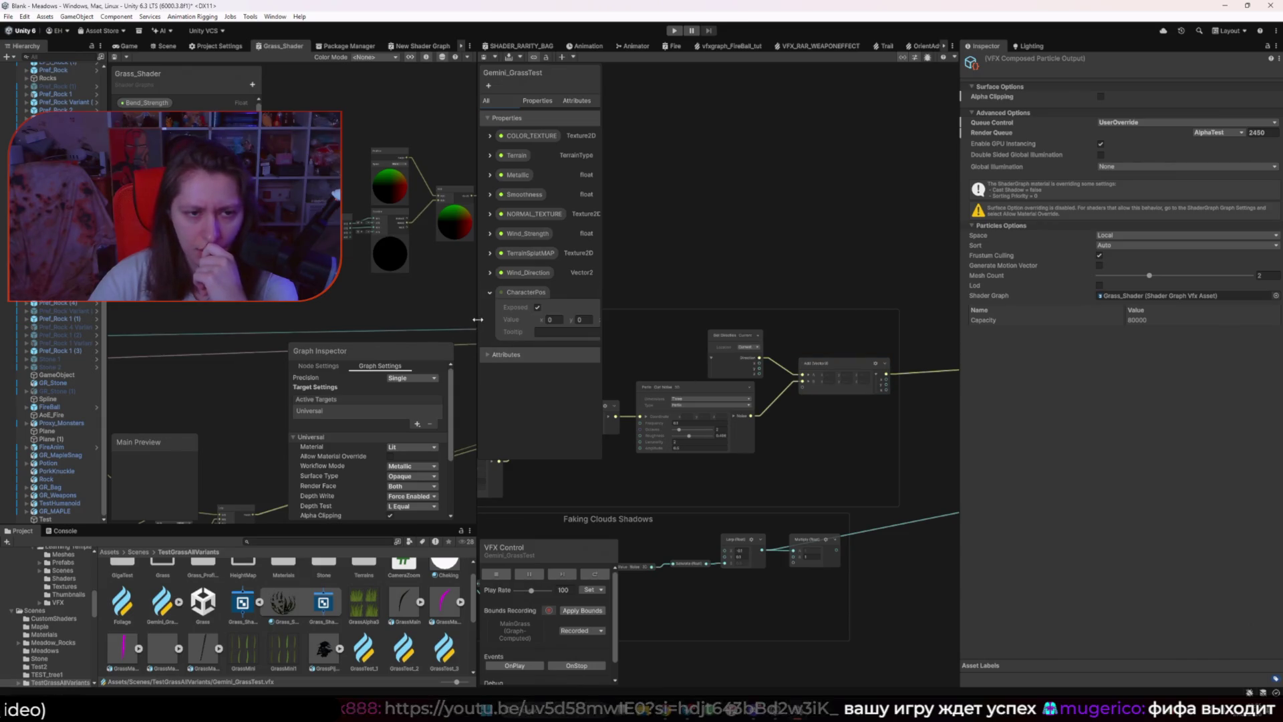
pyautogui.moveTo(477, 328); pyautogui.dragTo(852, 321)
# Step: Frame the Position, Split, Multiply and Add bending chain, shrinking the Project panel
pyautogui.scroll(5, 477, 258)
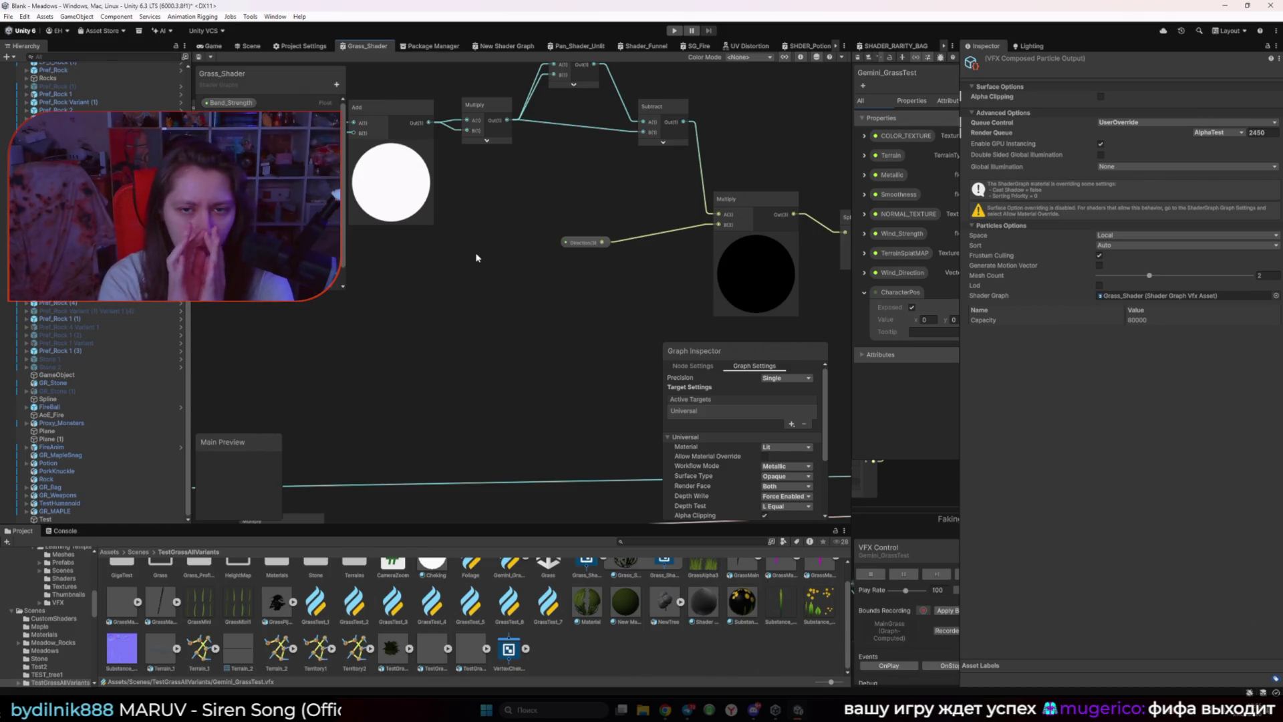
pyautogui.scroll(-3, 495, 262)
pyautogui.moveTo(779, 199); pyautogui.dragTo(428, 263)
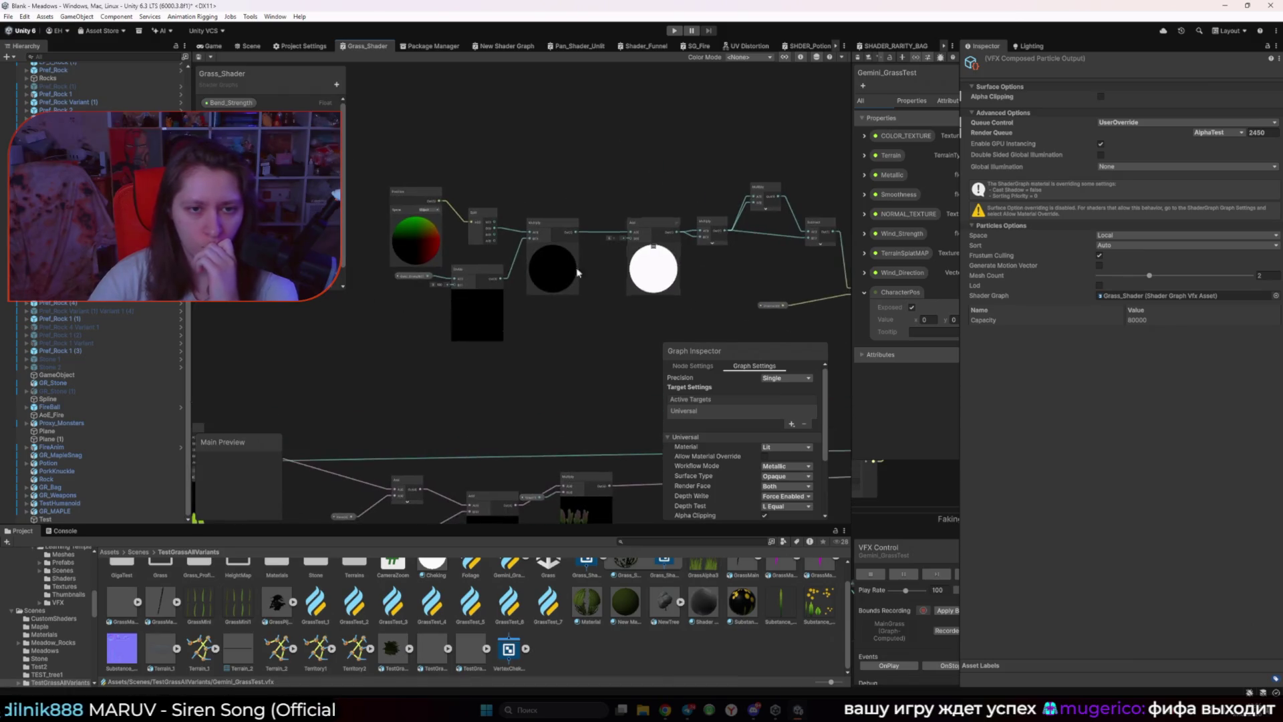
pyautogui.scroll(3, 513, 244)
pyautogui.moveTo(513, 244); pyautogui.dragTo(554, 258)
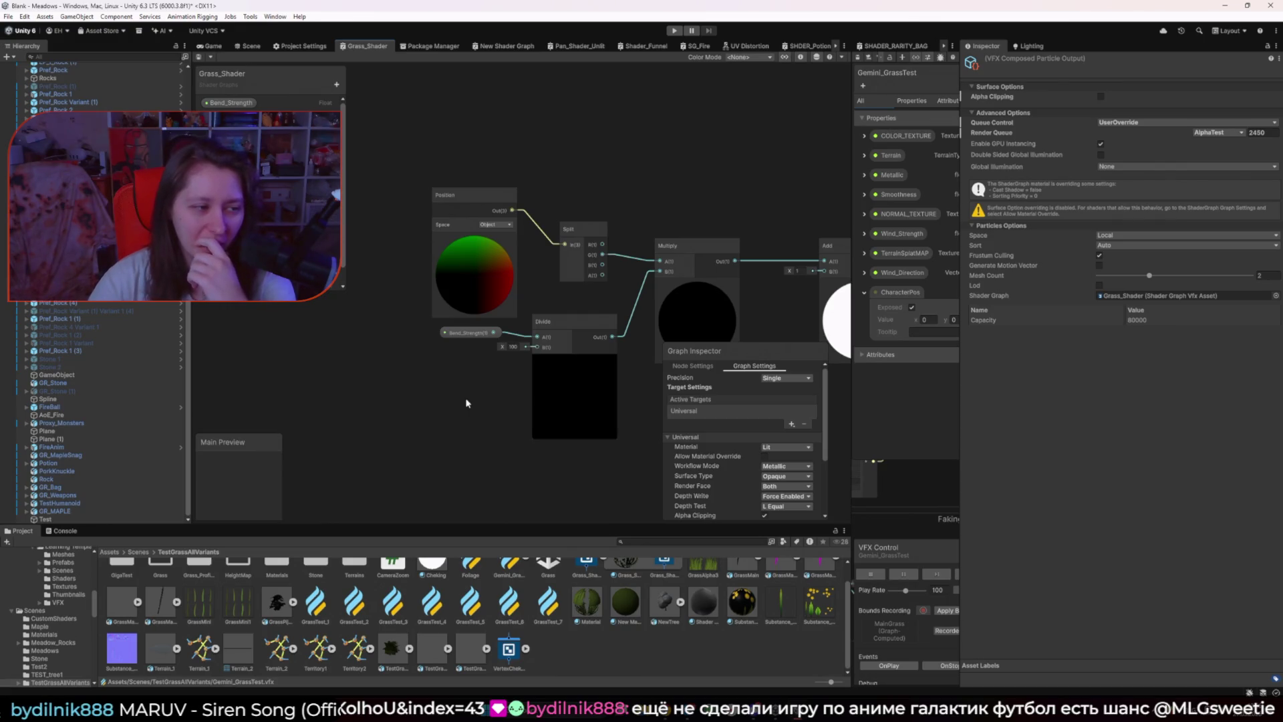
pyautogui.scroll(-3, 520, 395)
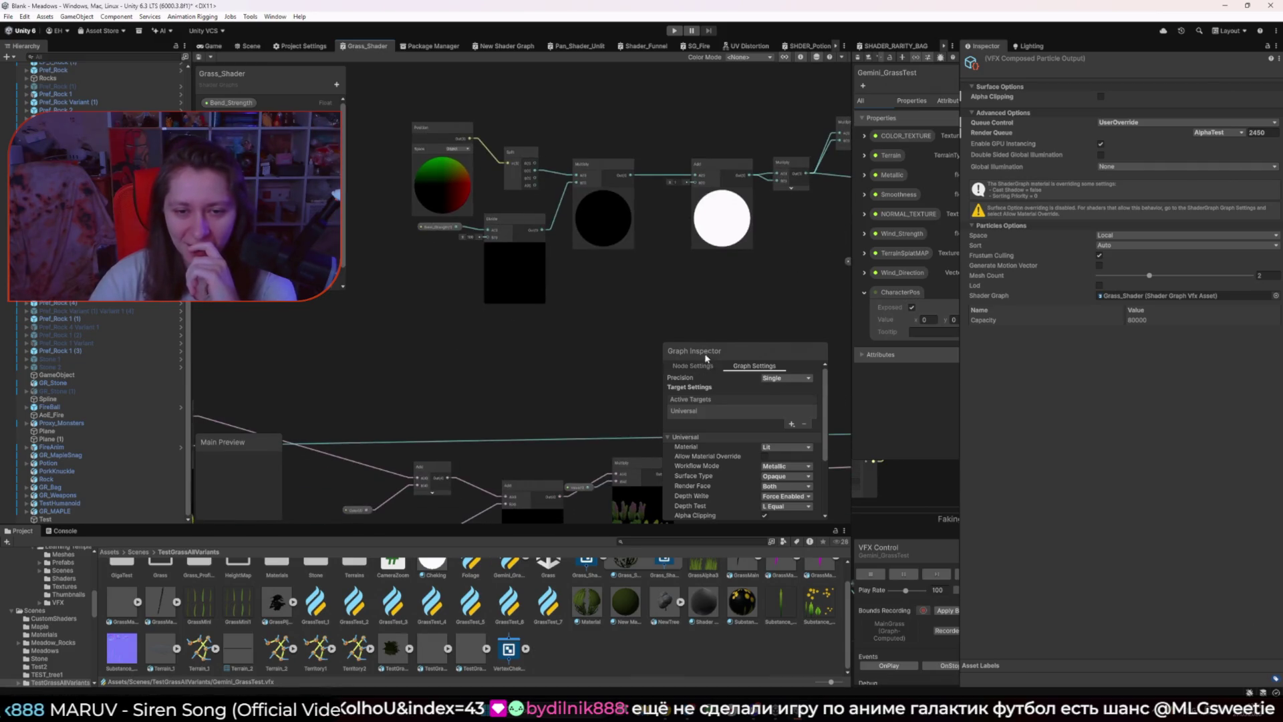
pyautogui.moveTo(829, 392); pyautogui.dragTo(847, 390)
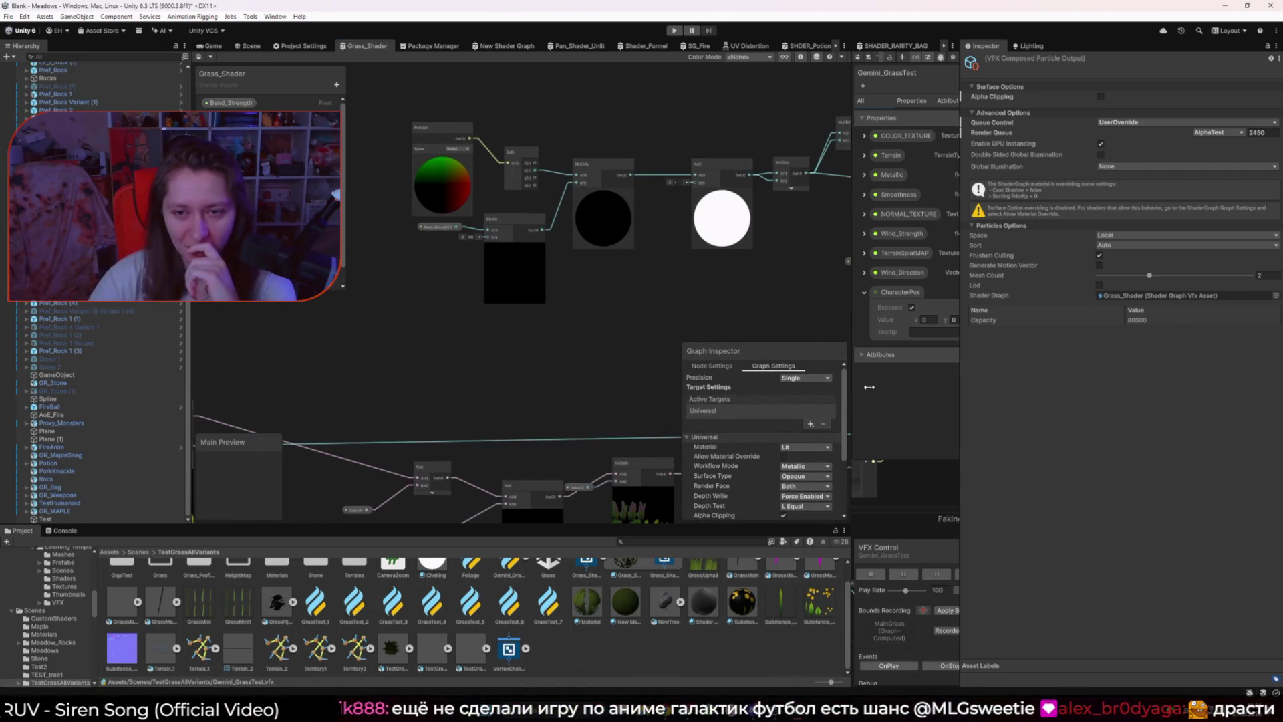
pyautogui.moveTo(792, 529); pyautogui.dragTo(790, 590)
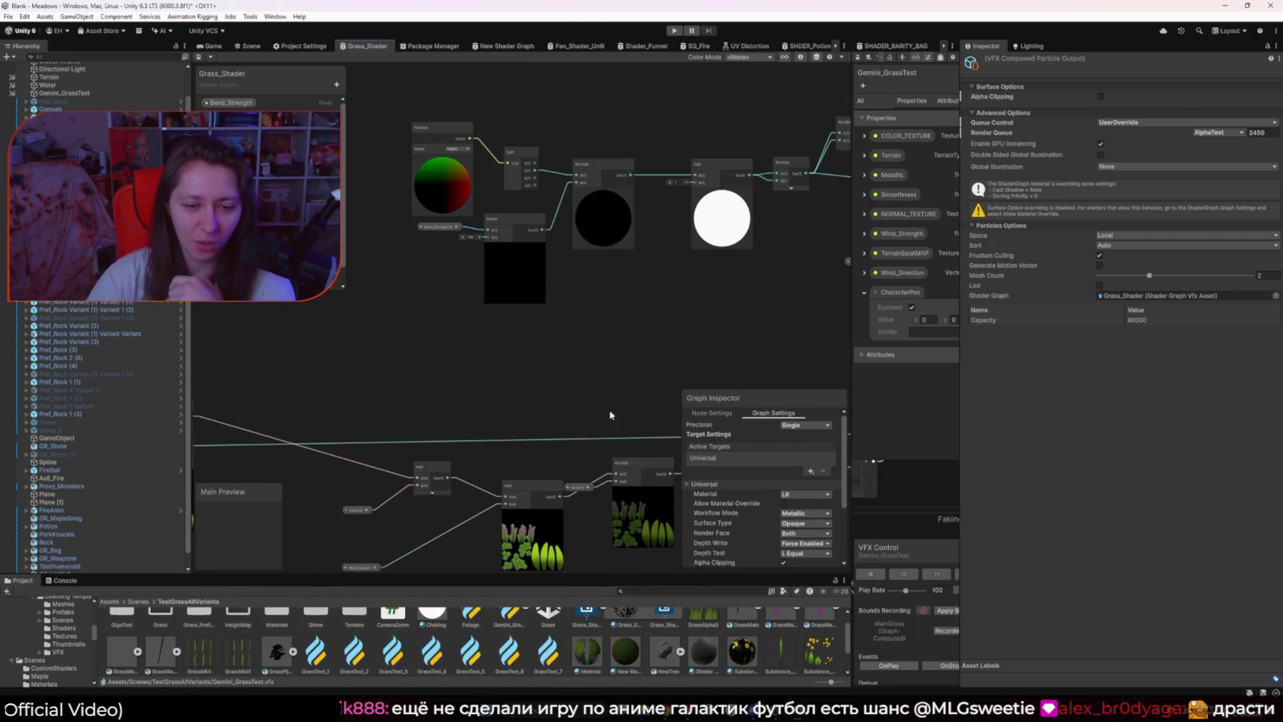
pyautogui.scroll(5, 534, 464)
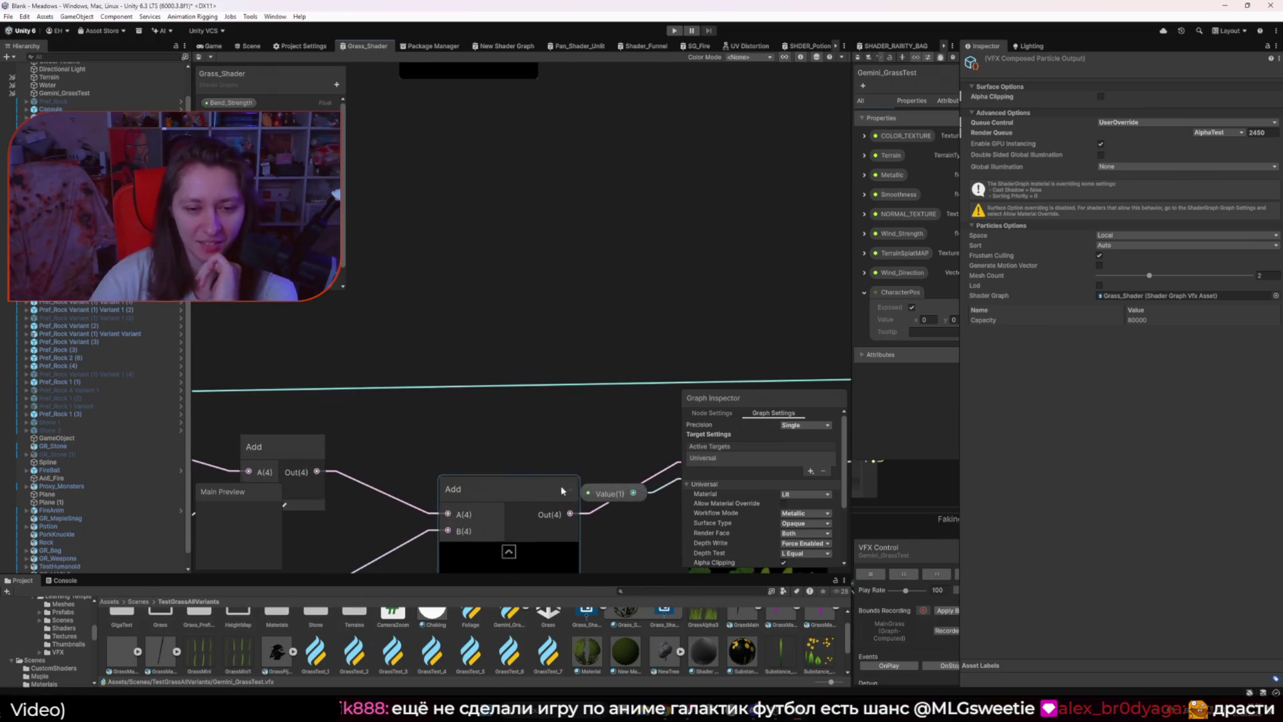
# Step: Inspect the Value property's node settings
pyautogui.click(603, 494)
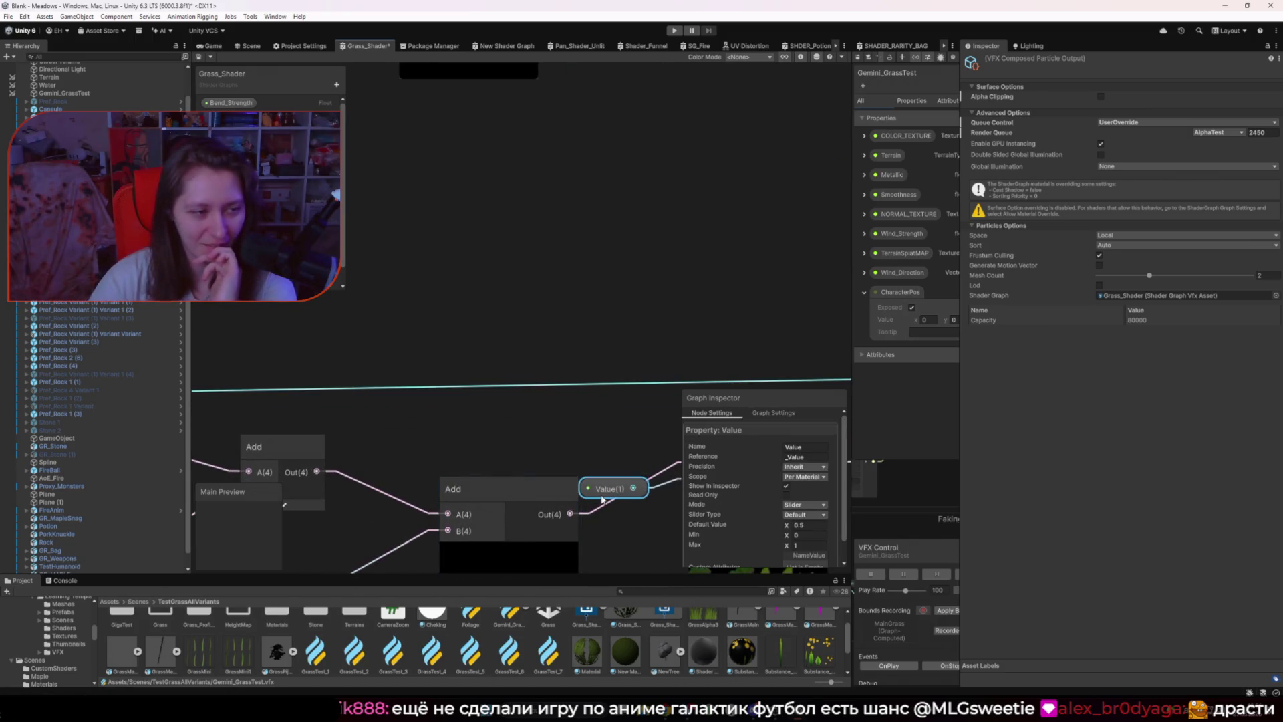
pyautogui.scroll(-8, 602, 498)
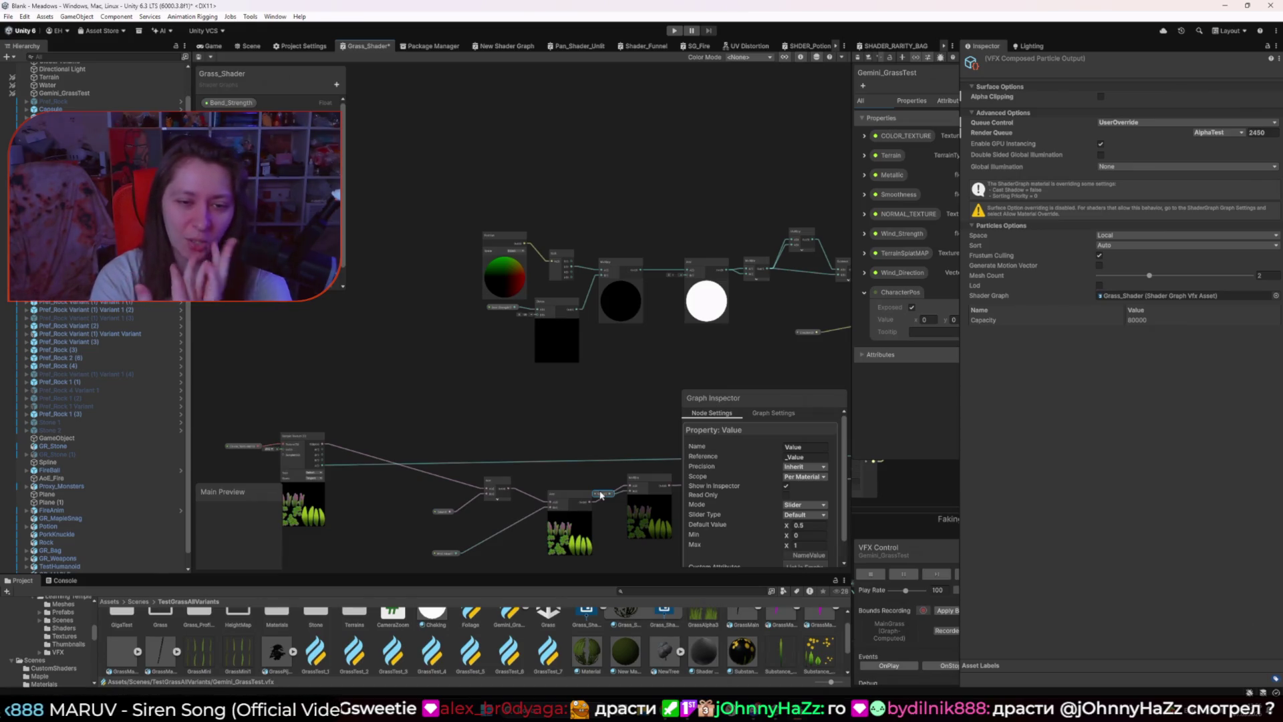
pyautogui.scroll(5, 534, 294)
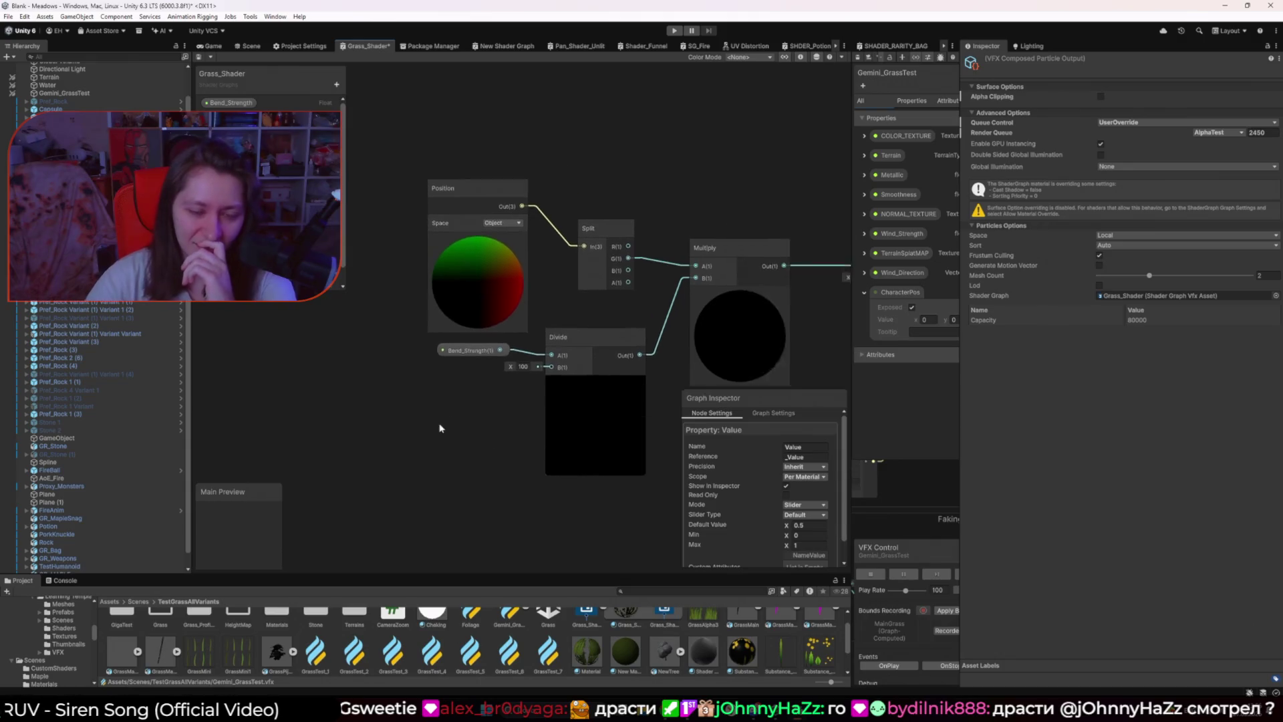
pyautogui.scroll(1, 439, 428)
# Step: Check Bend_Strength's settings, then bring the browser forward to the Unity documentation
pyautogui.click(429, 357)
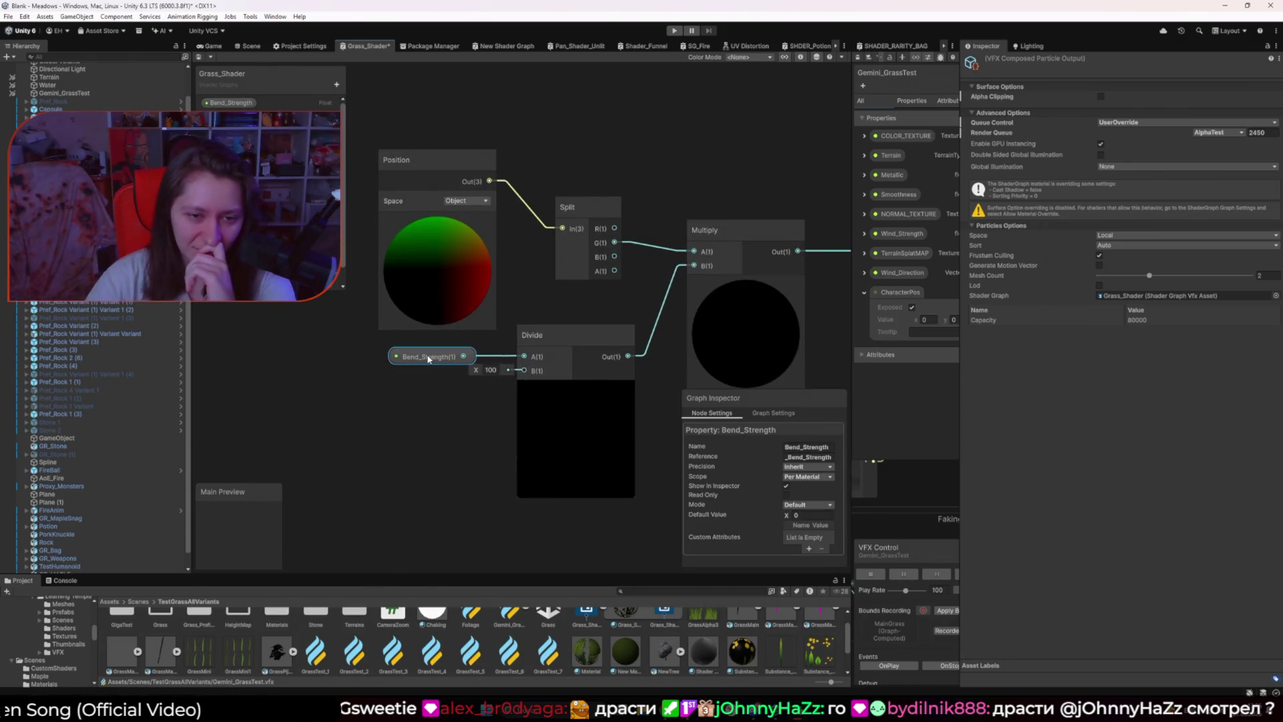
pyautogui.click(433, 413)
pyautogui.scroll(-5, 432, 416)
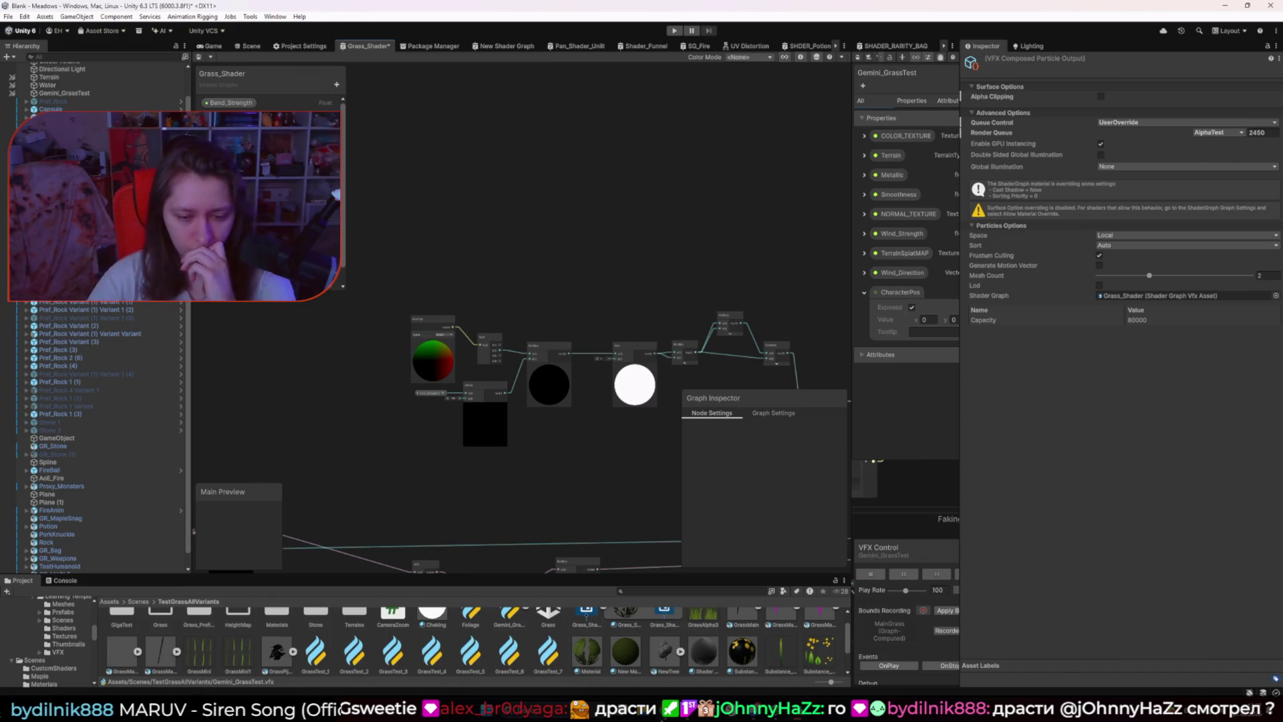
pyautogui.moveTo(668, 710)
pyautogui.click(696, 651)
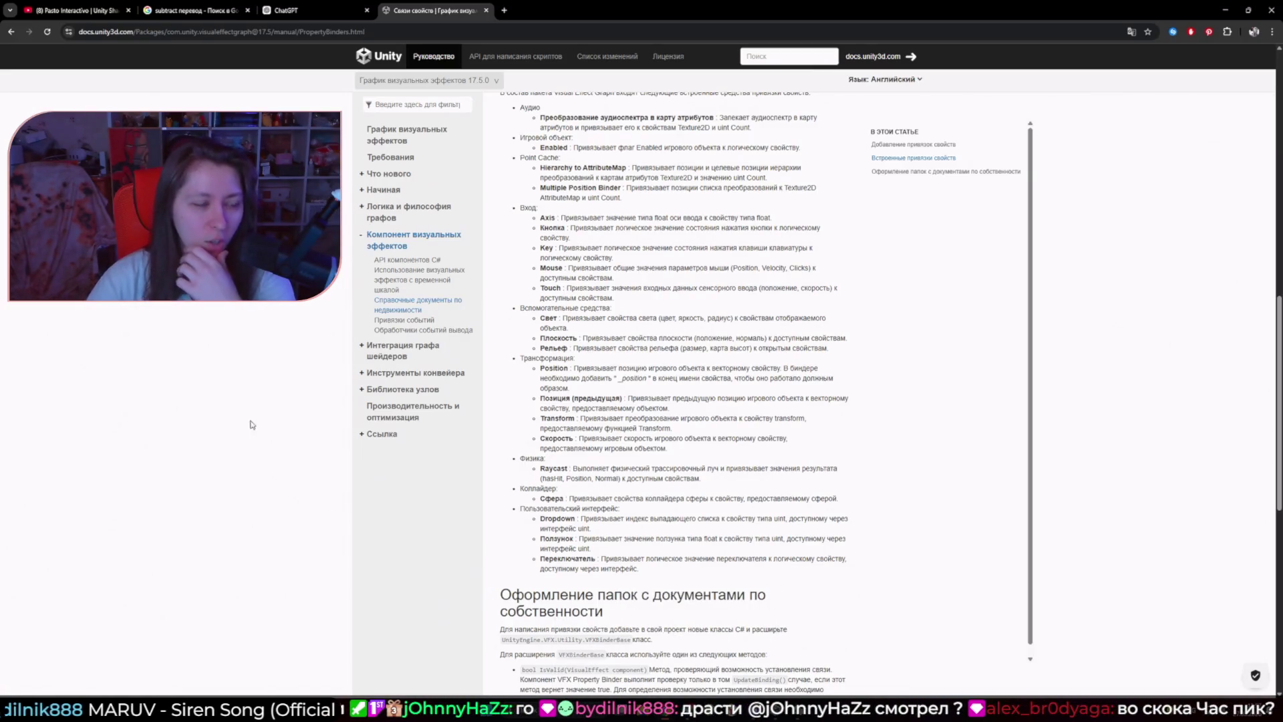
# Step: Go through the browser tabs to reach the built-in property binders documentation page
pyautogui.click(304, 11)
pyautogui.click(194, 10)
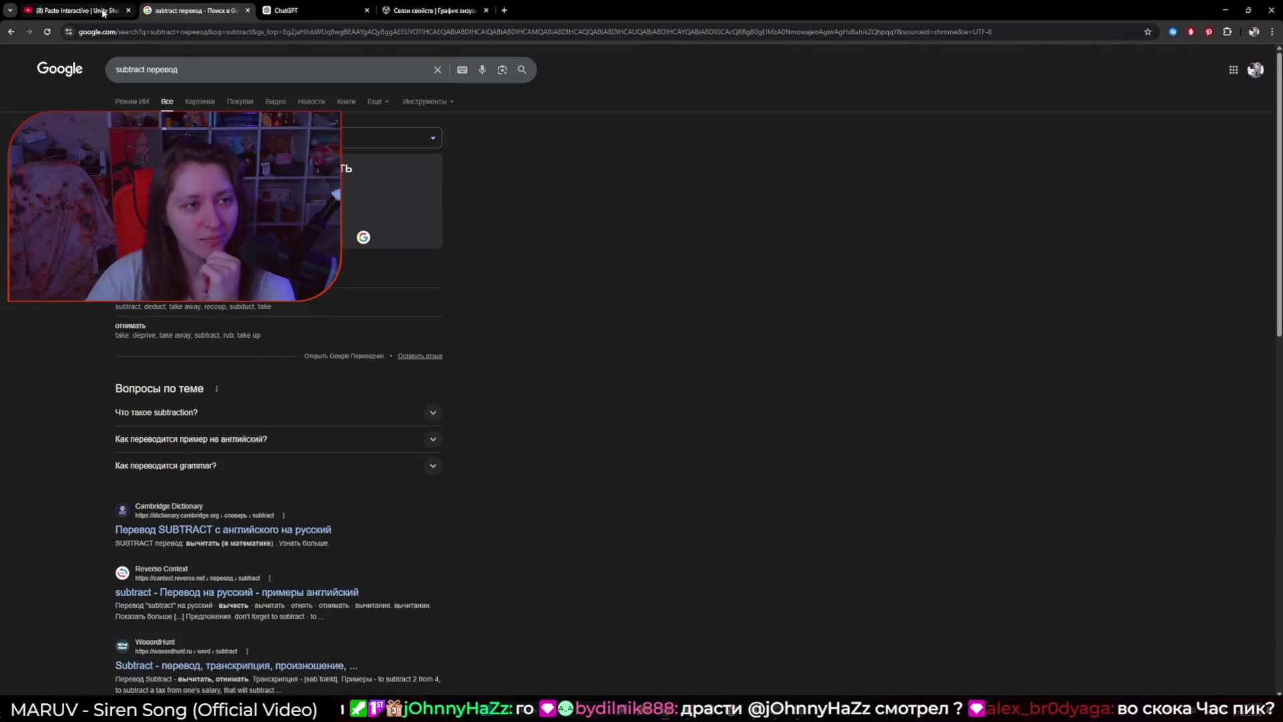
pyautogui.click(80, 10)
pyautogui.click(214, 11)
pyautogui.click(441, 10)
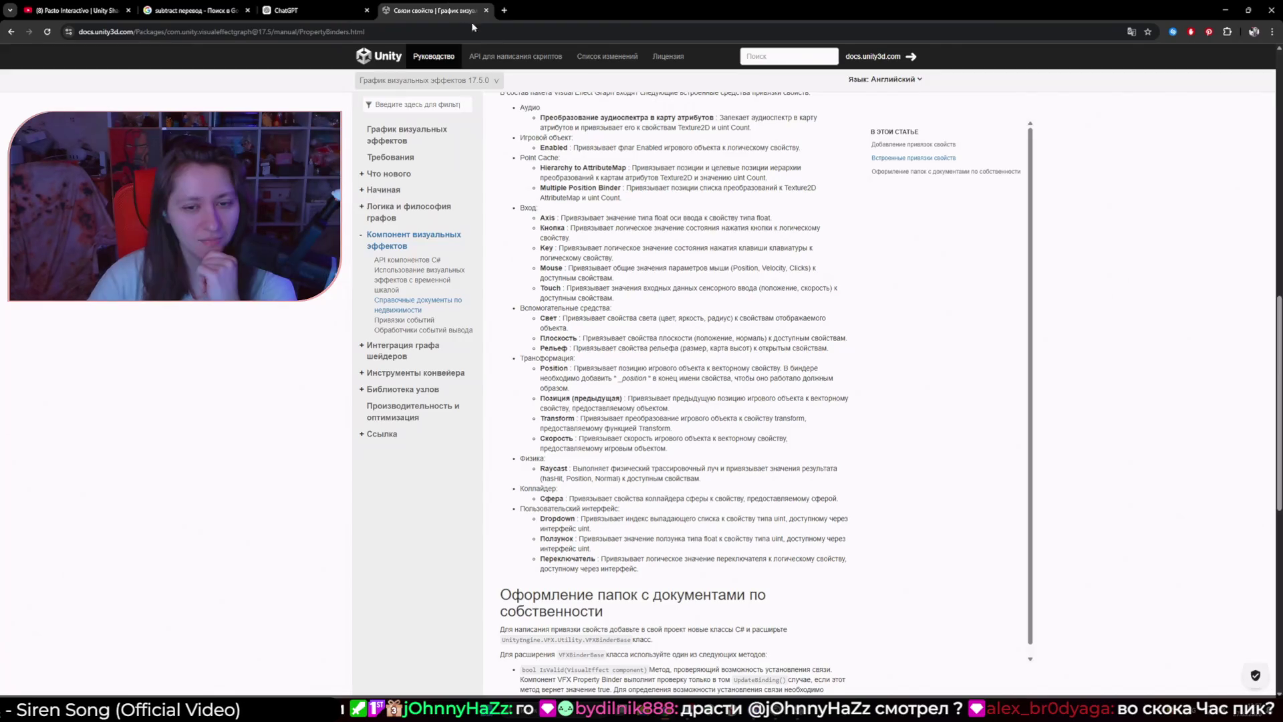
# Step: Read the Touch binder entry, then return to the grass tutorial video tab
pyautogui.moveTo(540, 288); pyautogui.dragTo(845, 288)
pyautogui.click(738, 226)
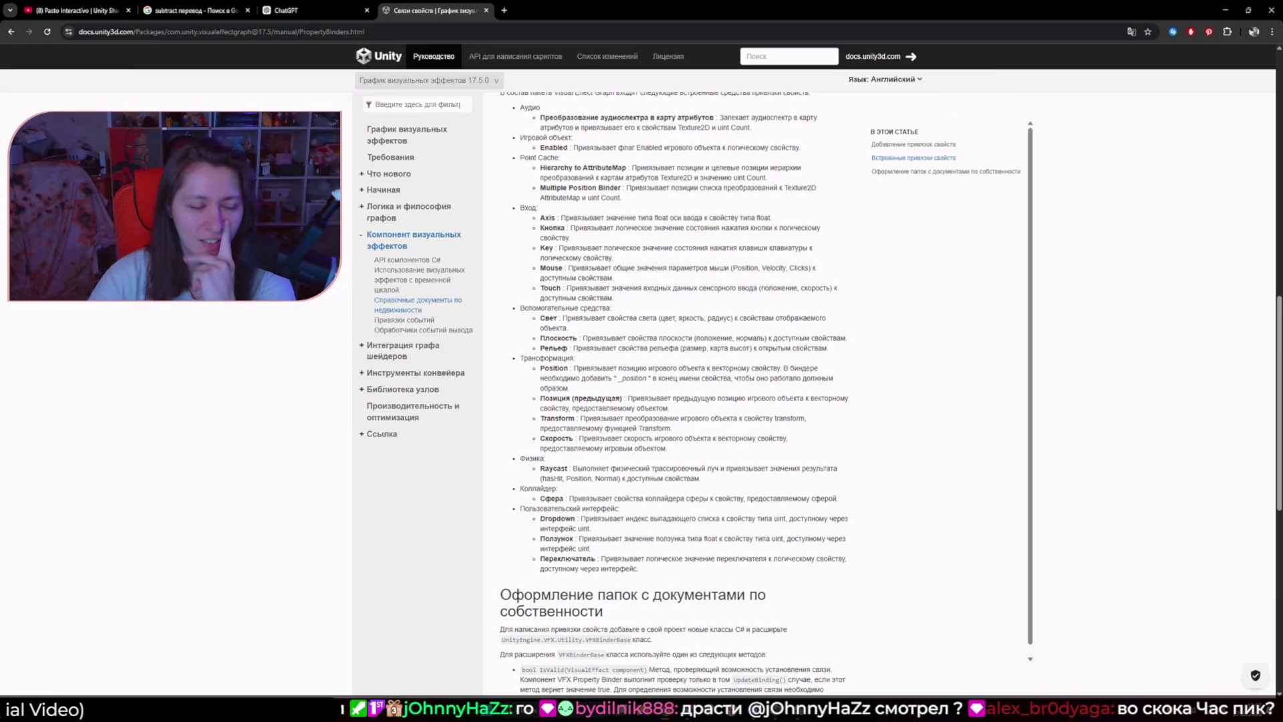
pyautogui.click(81, 11)
# Step: Jump the tutorial to about 4:57 and study the Distance, Divide, Saturate and Subtract setup, then return to Unity
pyautogui.click(533, 402)
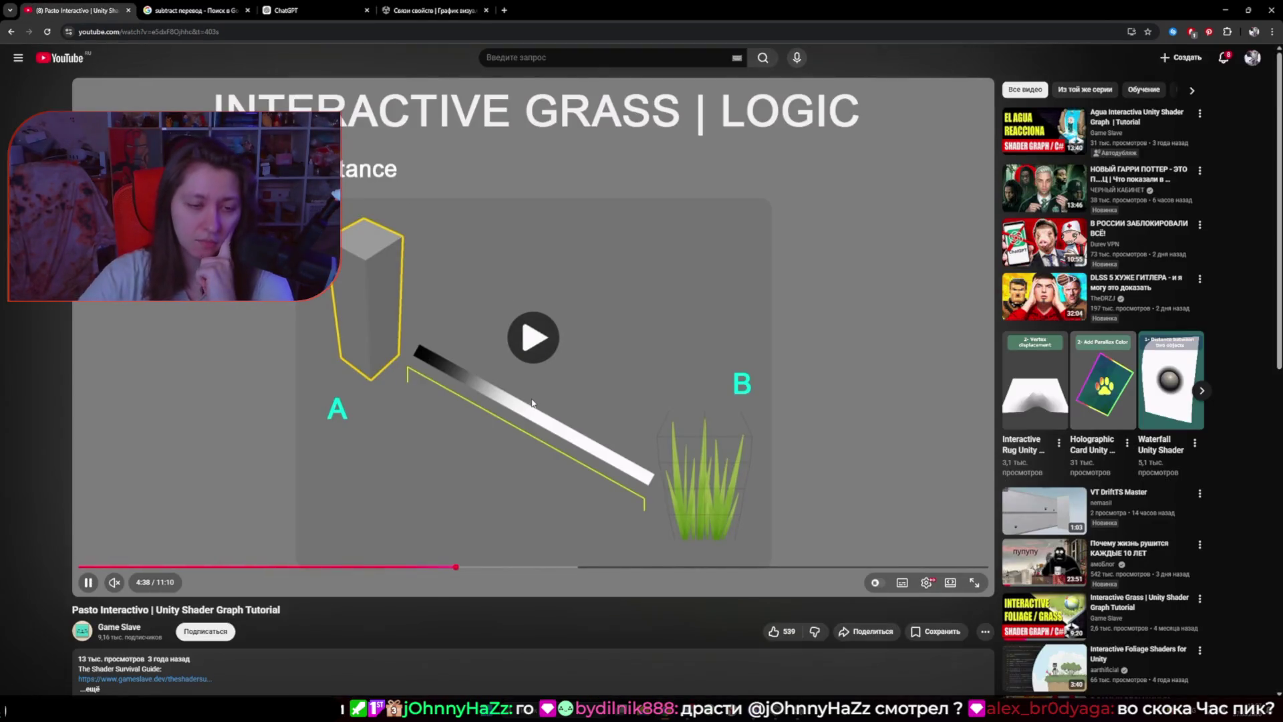
pyautogui.click(482, 567)
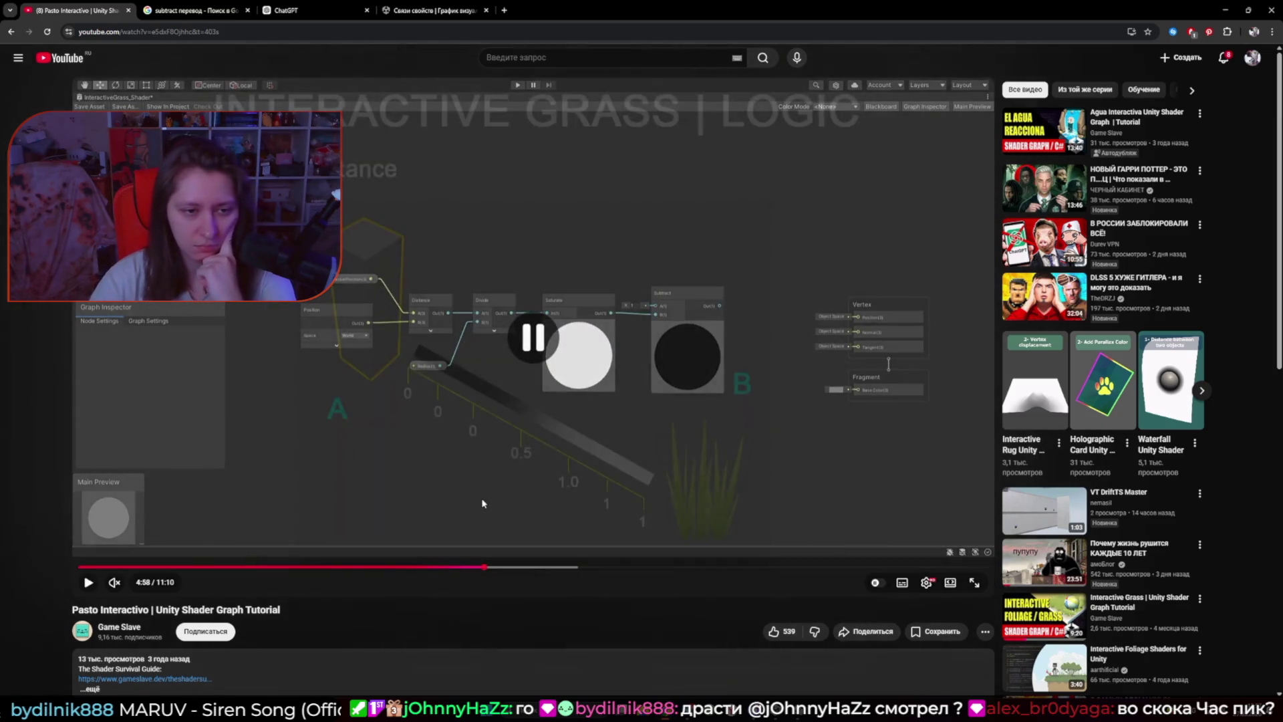
pyautogui.press('Left')
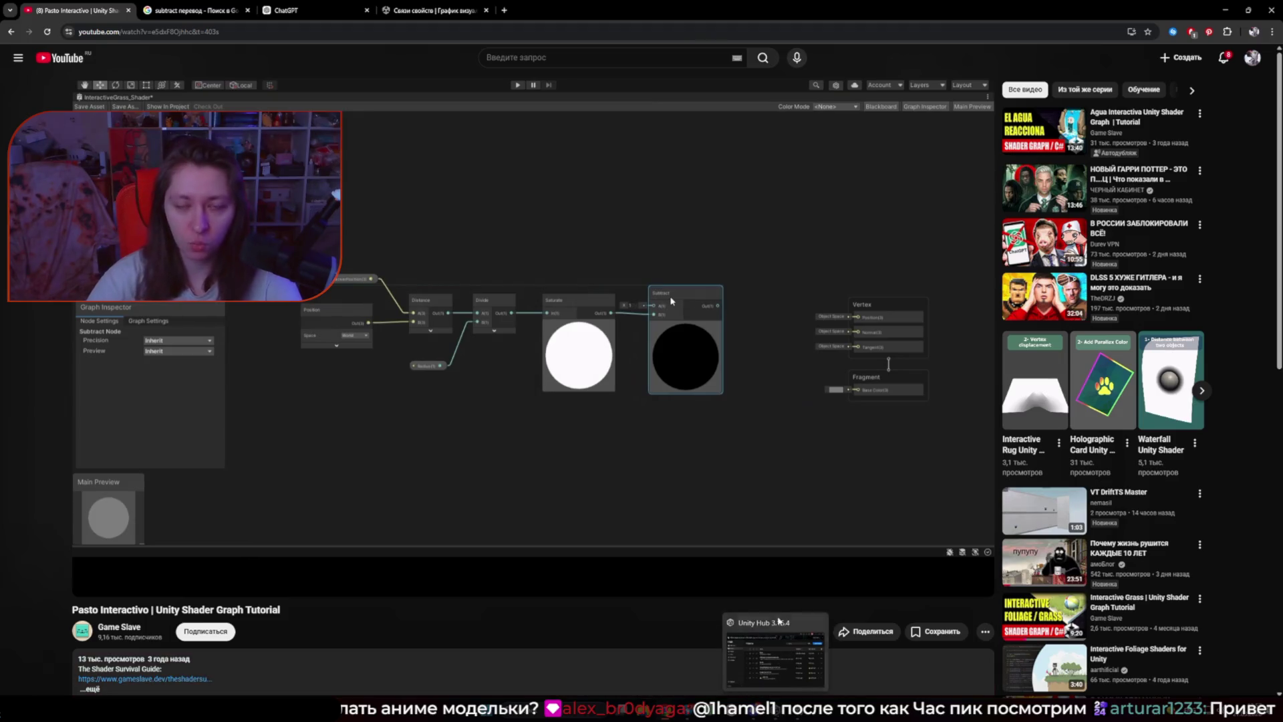
pyautogui.click(775, 658)
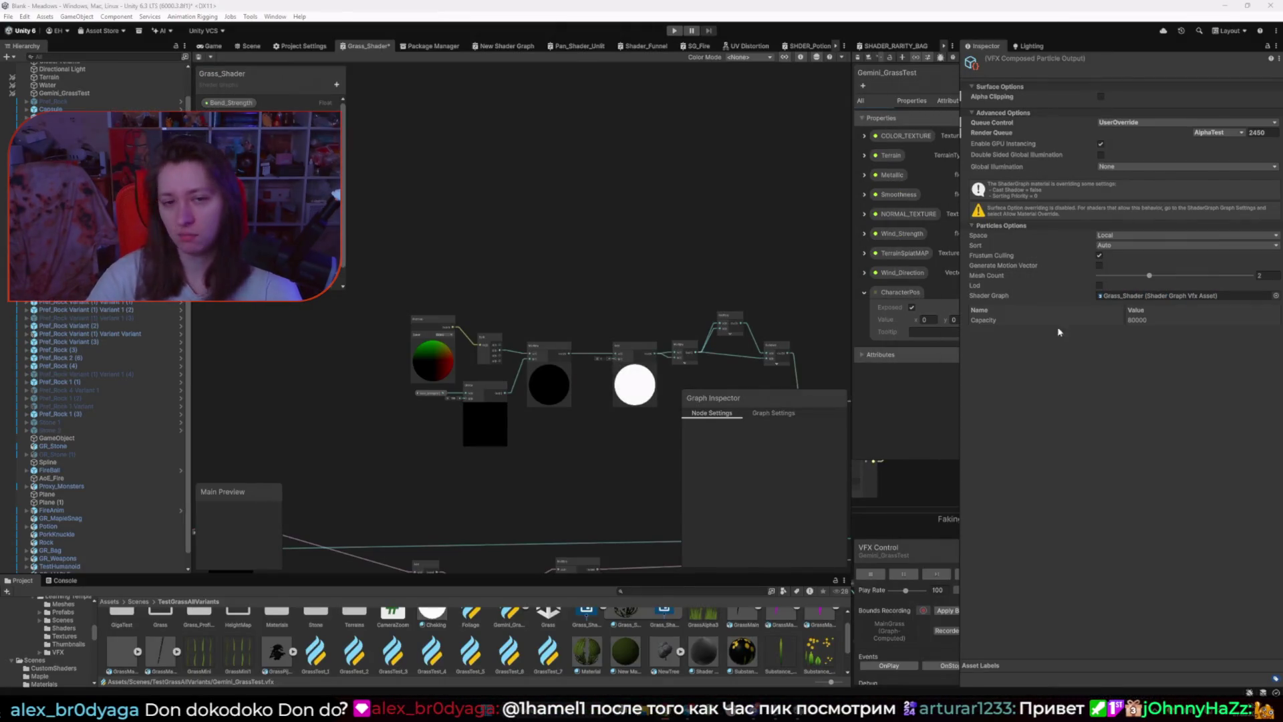
# Step: Widen the VFX graph beside the game view and move the Wind group higher
pyautogui.click(213, 46)
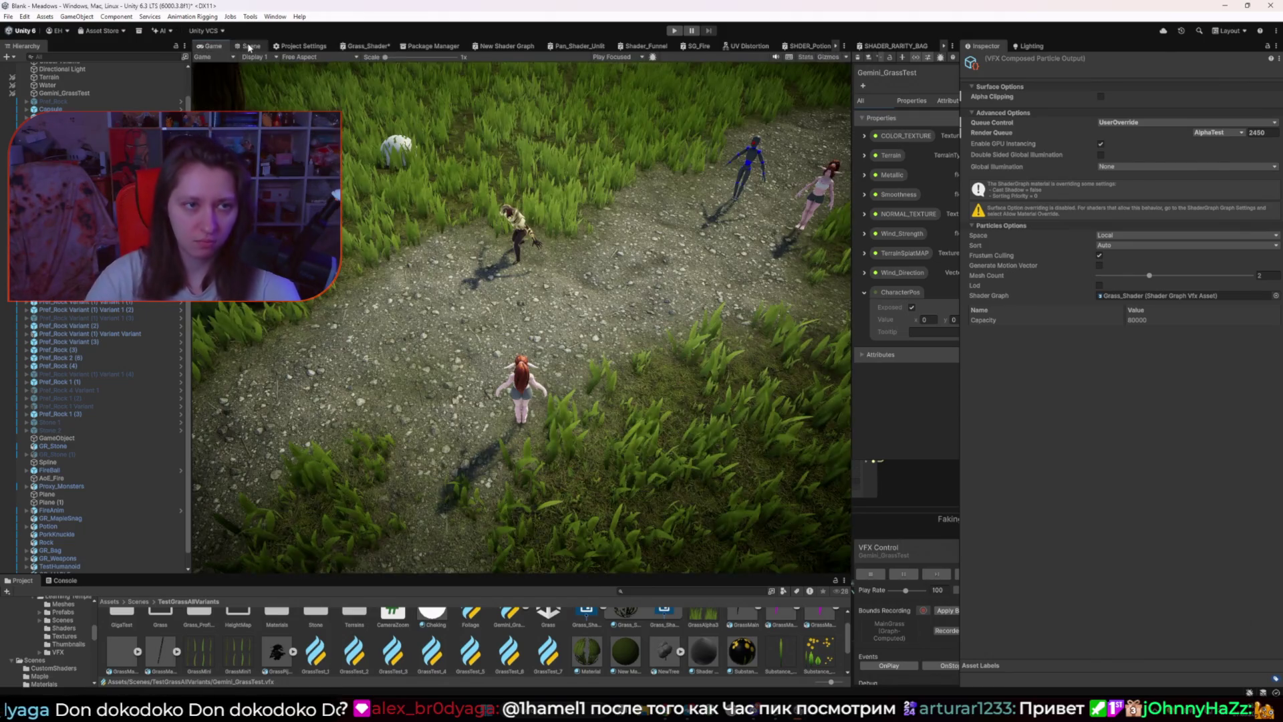
pyautogui.moveTo(852, 220); pyautogui.dragTo(353, 215)
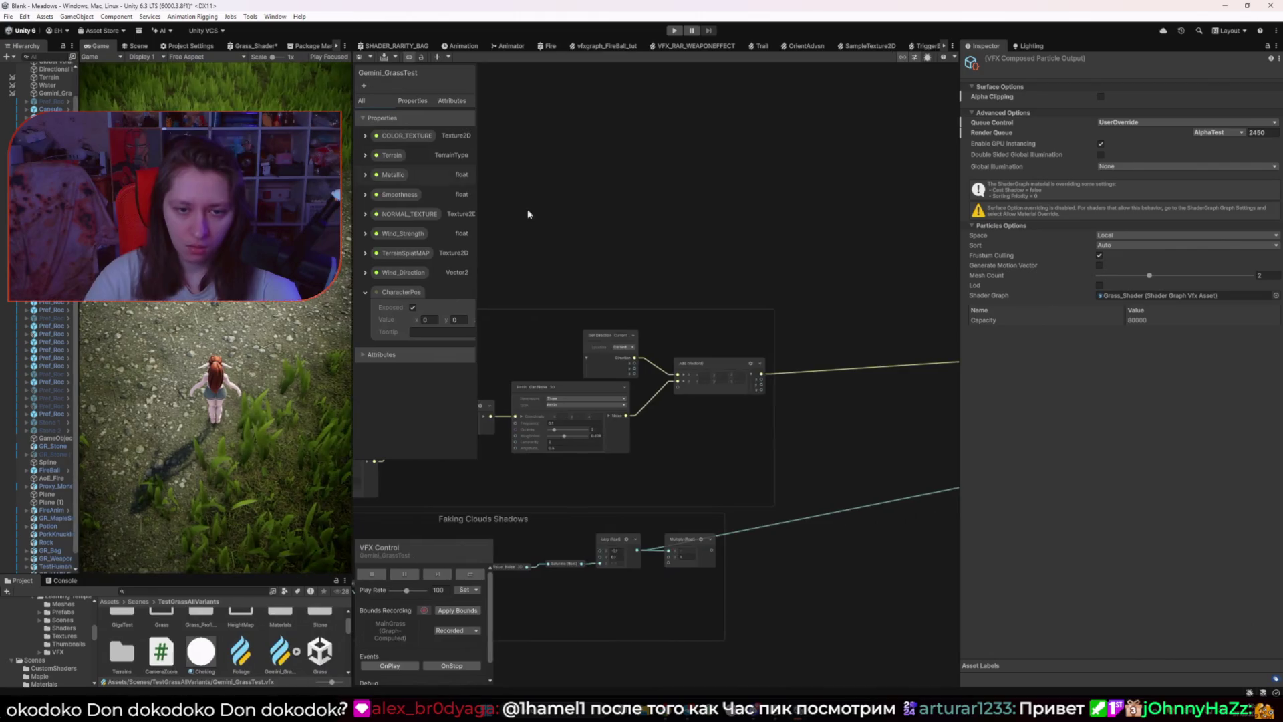
pyautogui.scroll(-2, 563, 271)
pyautogui.scroll(2, 712, 347)
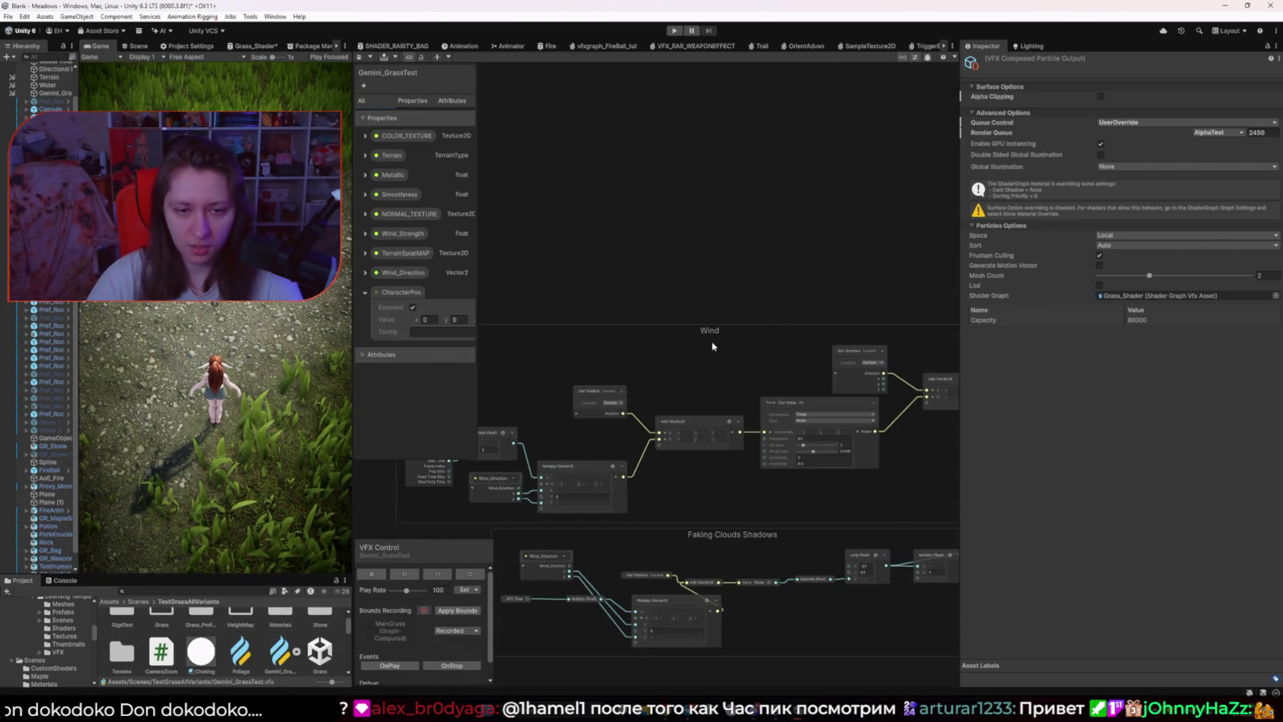
pyautogui.moveTo(712, 346); pyautogui.dragTo(724, 291)
pyautogui.scroll(-2, 725, 291)
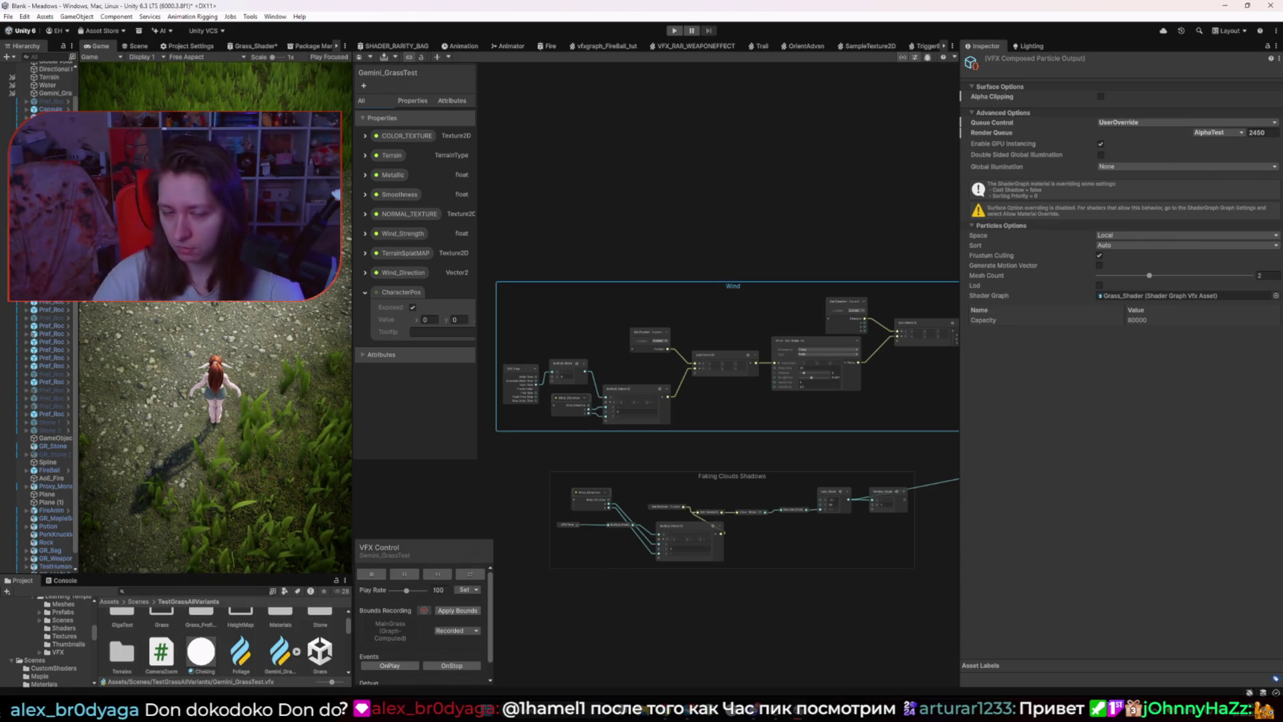
pyautogui.click(592, 205)
# Step: Add a Position operator node via search 'pos', then delete it
pyautogui.rightClick(592, 205)
pyautogui.click(619, 212)
pyautogui.write('p')
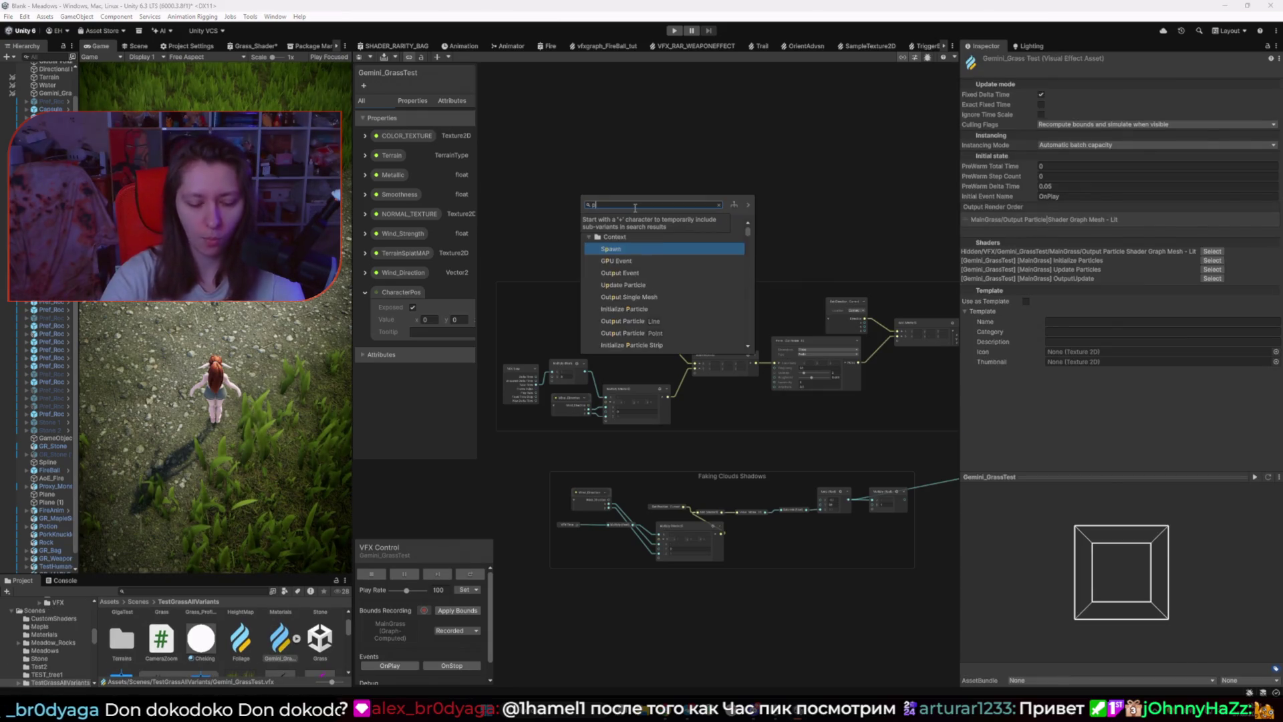
pyautogui.write('os')
pyautogui.press('Return')
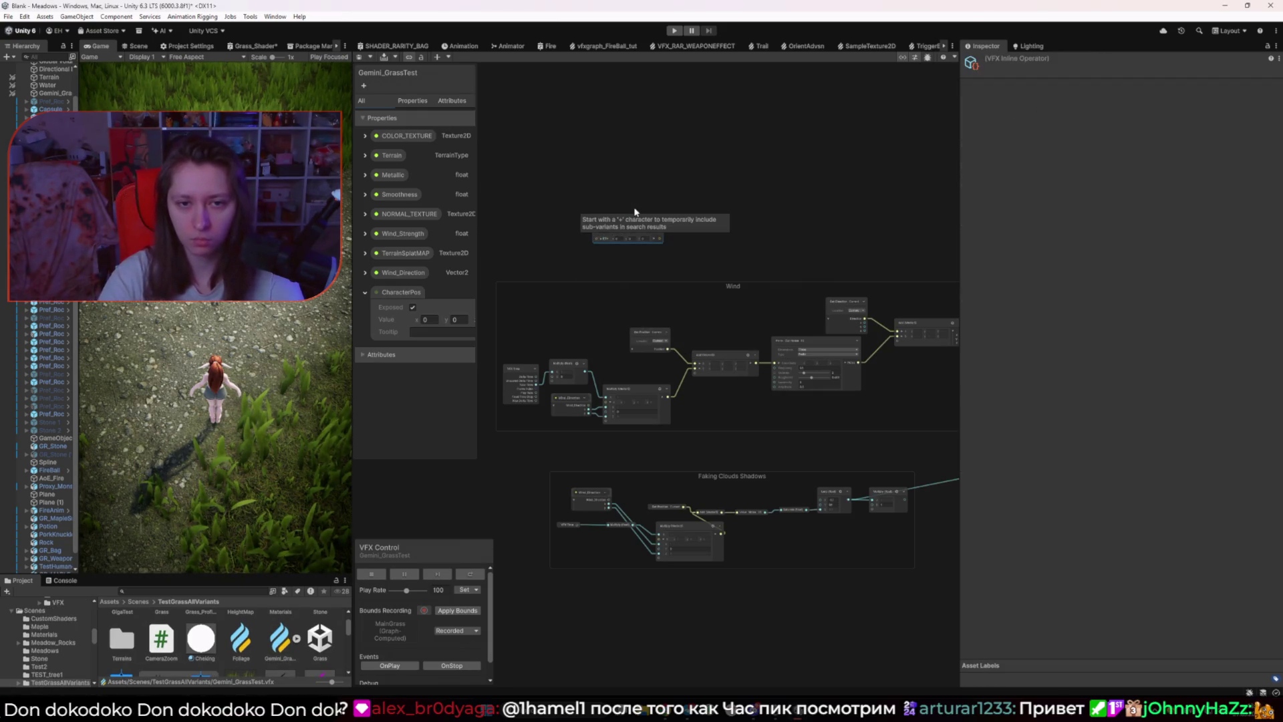
pyautogui.scroll(4, 622, 228)
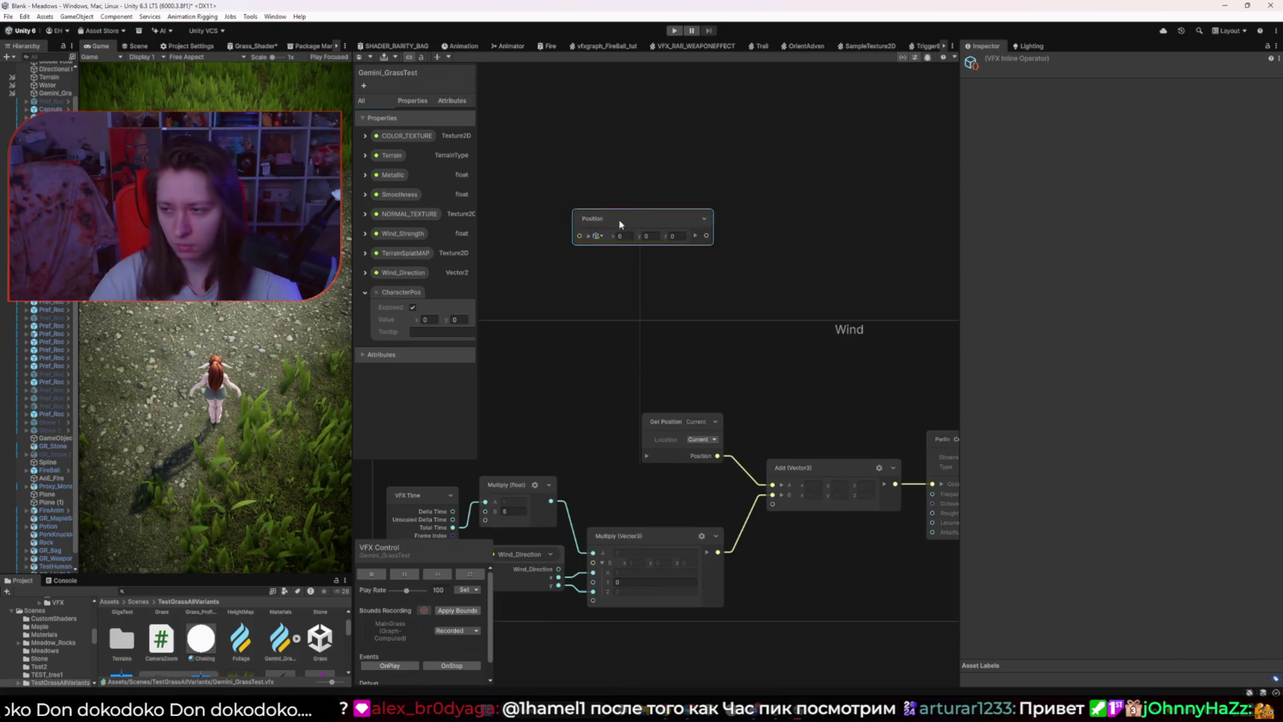
pyautogui.moveTo(620, 221); pyautogui.dragTo(627, 230)
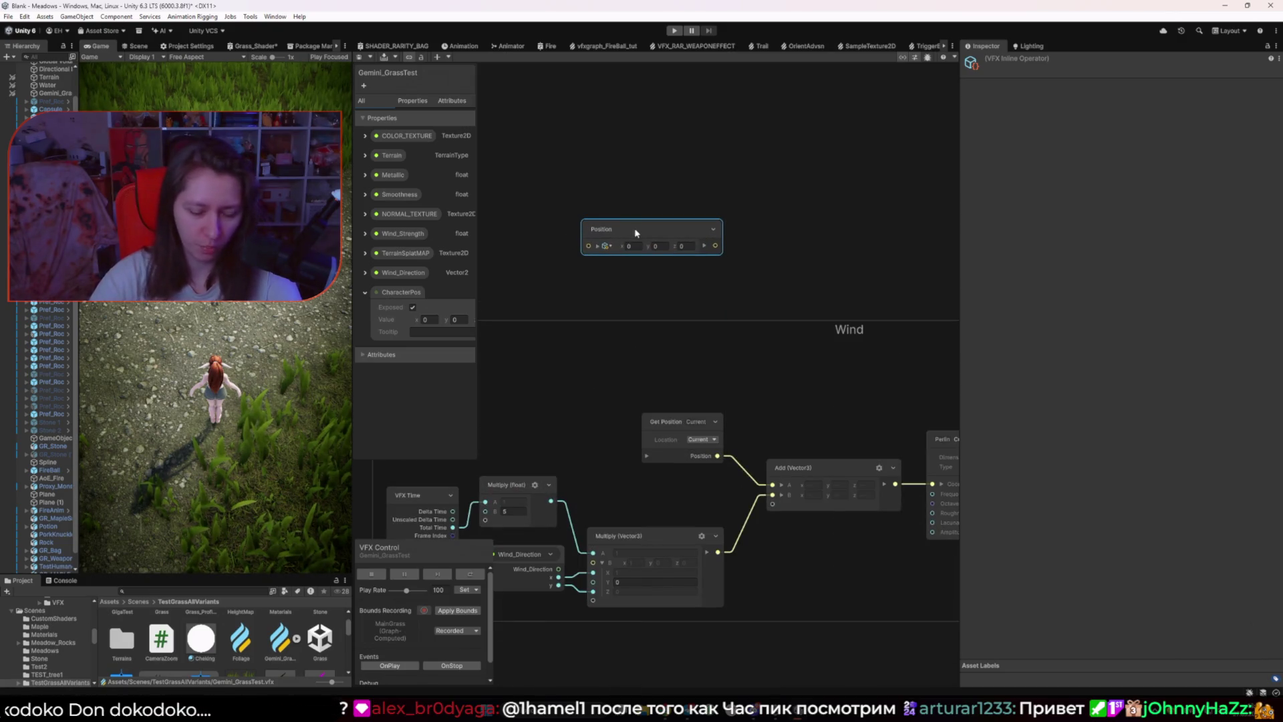
pyautogui.press('Delete')
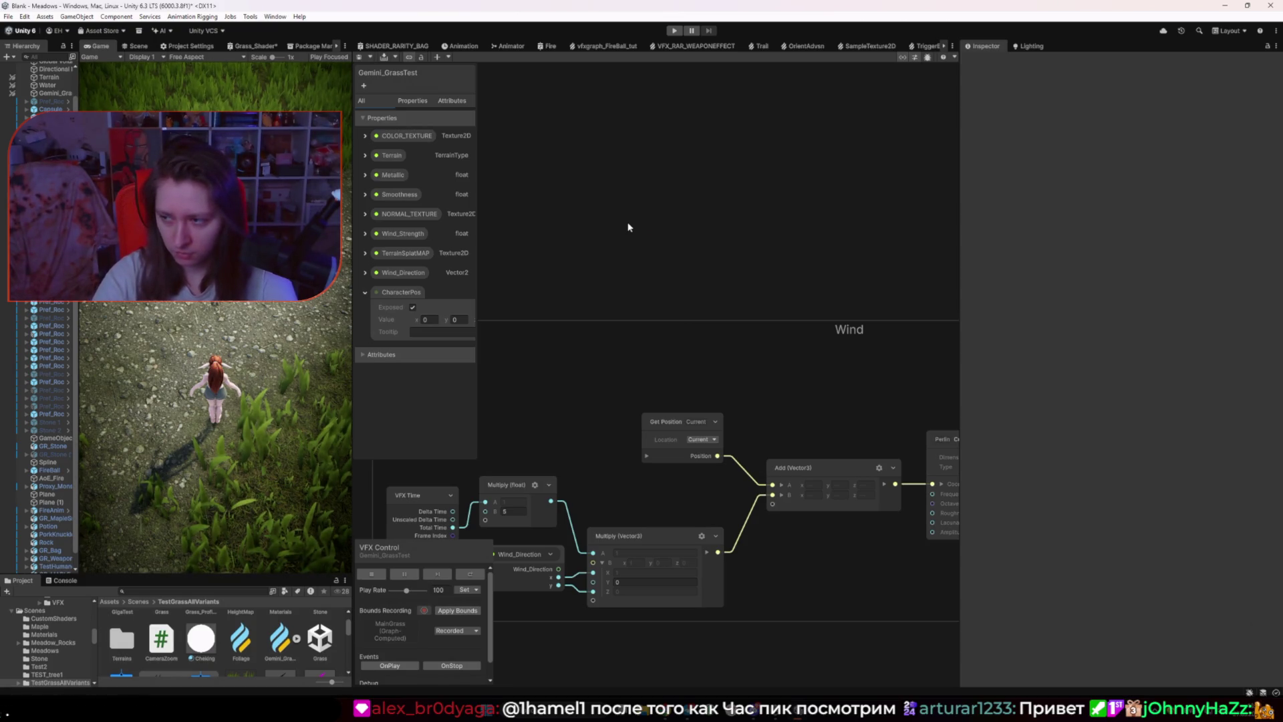
# Step: Create a Get Position node, undo moving it, and delete it again
pyautogui.scroll(-5, 631, 230)
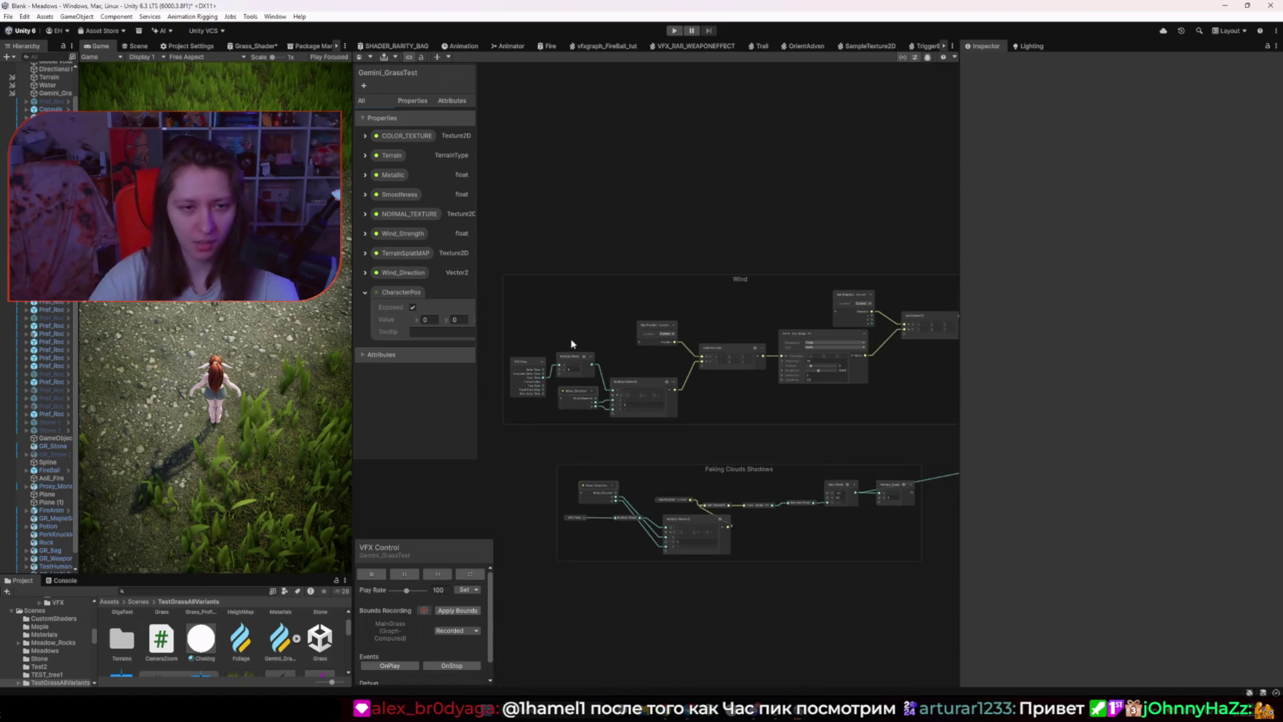
pyautogui.rightClick(589, 275)
pyautogui.click(628, 282)
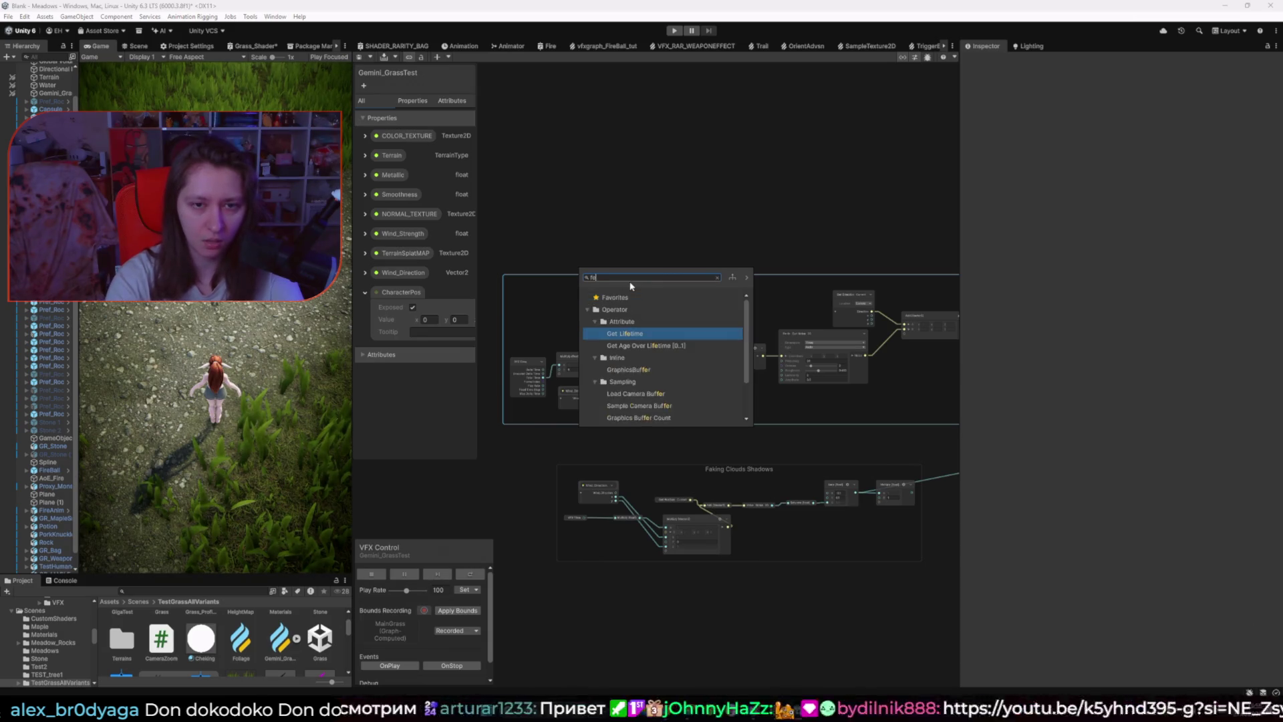
pyautogui.write('get pos')
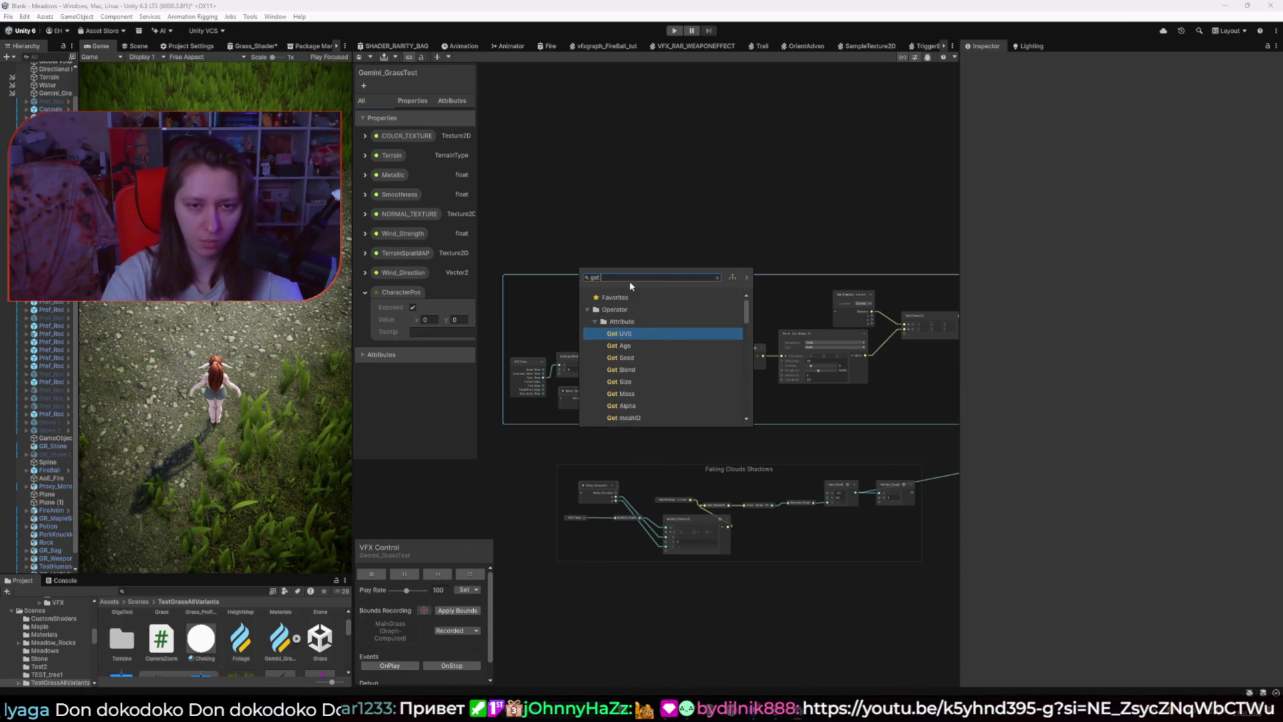
pyautogui.press('Down')
pyautogui.press('Return')
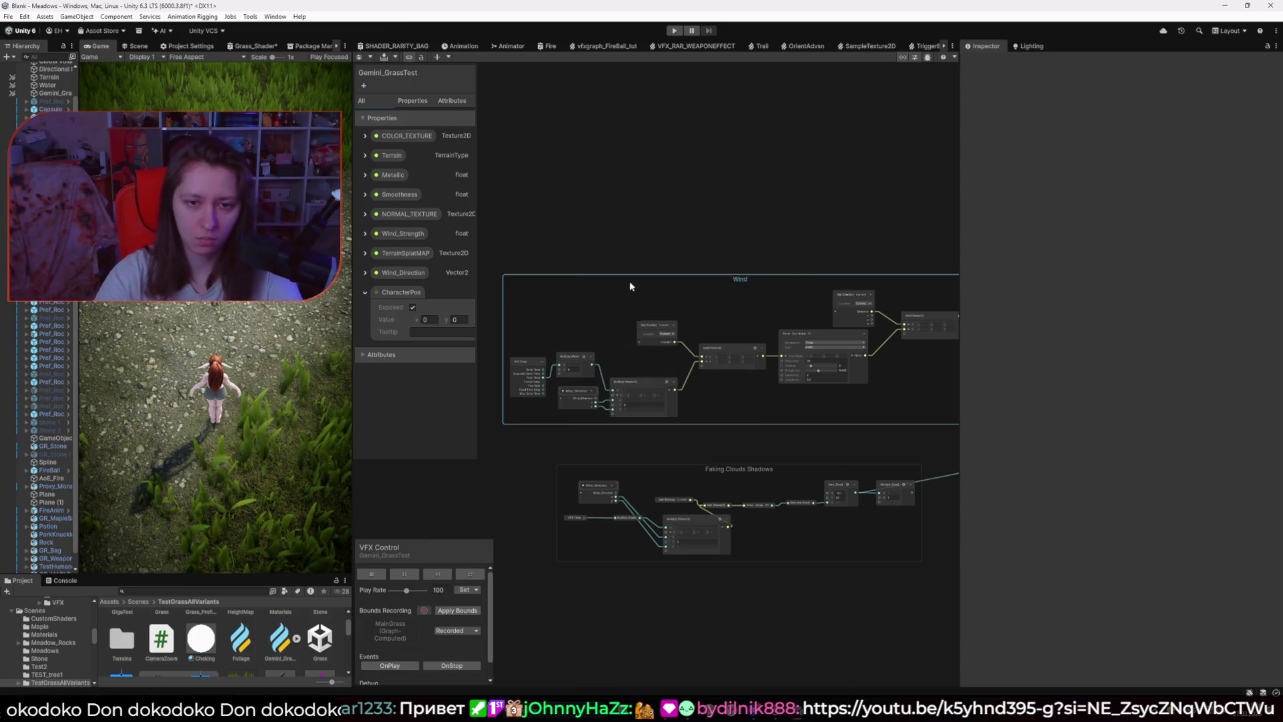
pyautogui.moveTo(601, 296); pyautogui.dragTo(618, 258)
pyautogui.hotkey('ctrl', 'z')
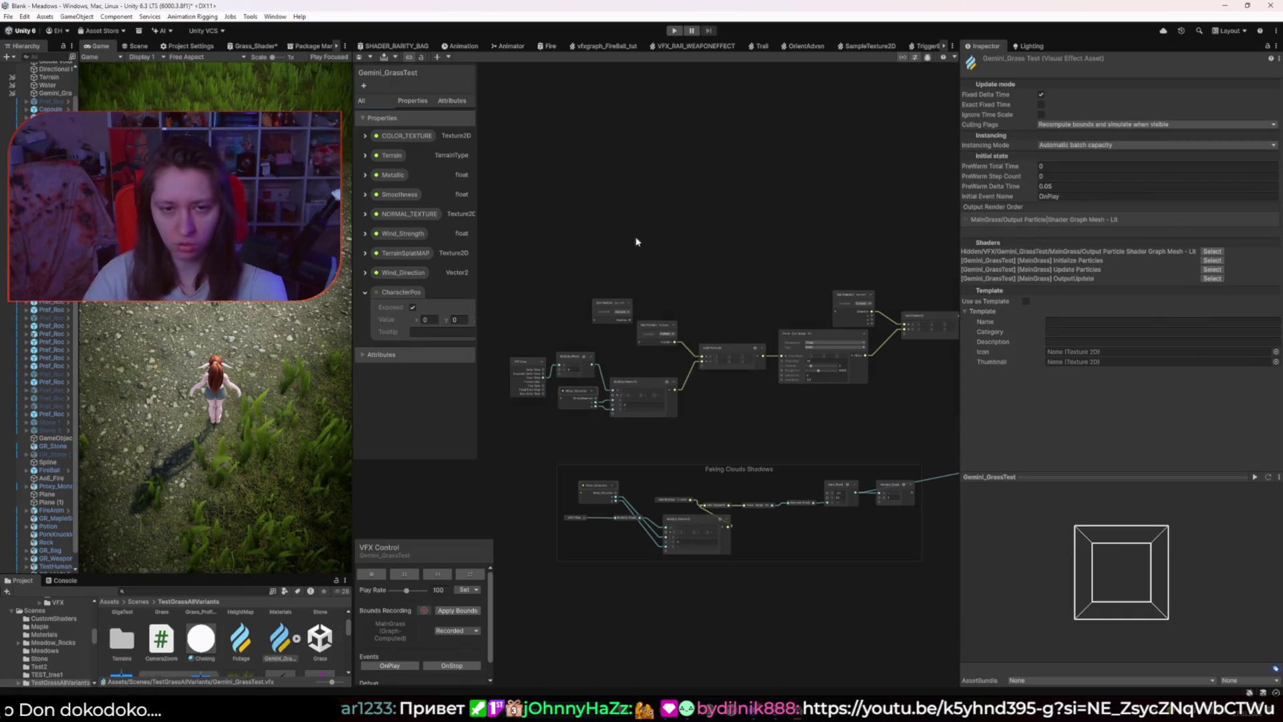
pyautogui.rightClick(659, 222)
pyautogui.click(615, 270)
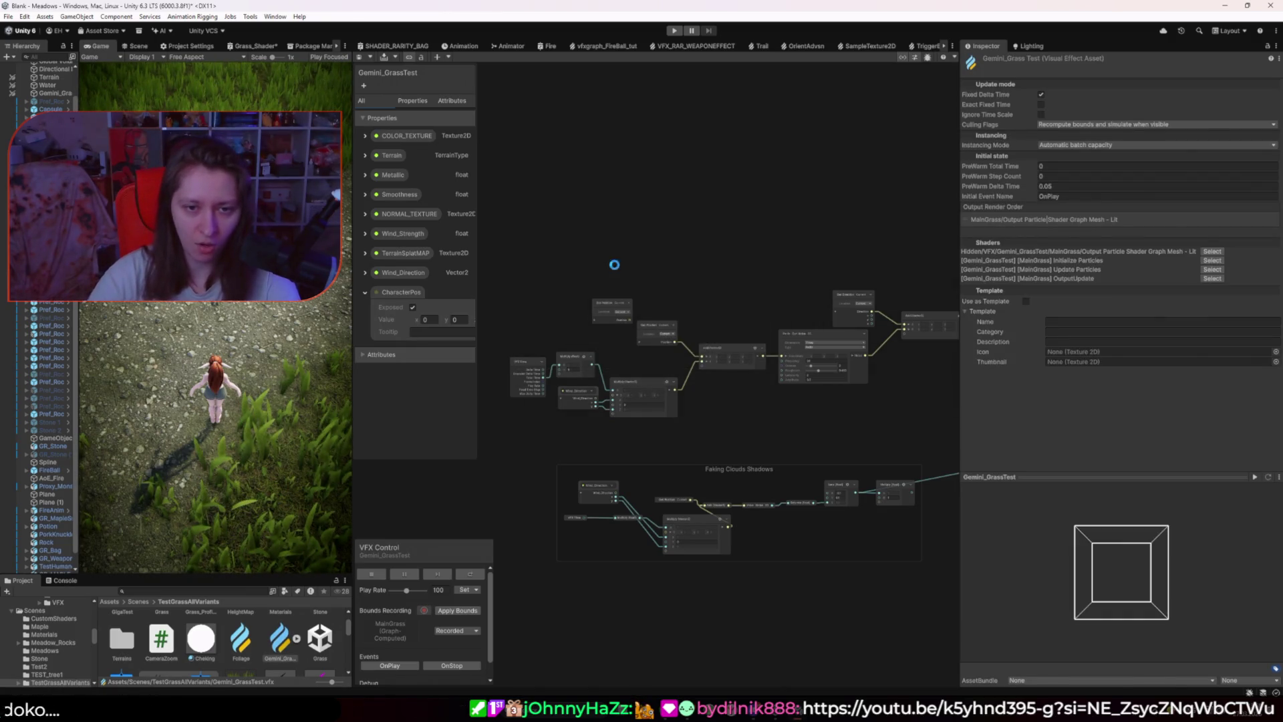
pyautogui.click(612, 308)
pyautogui.press('Delete')
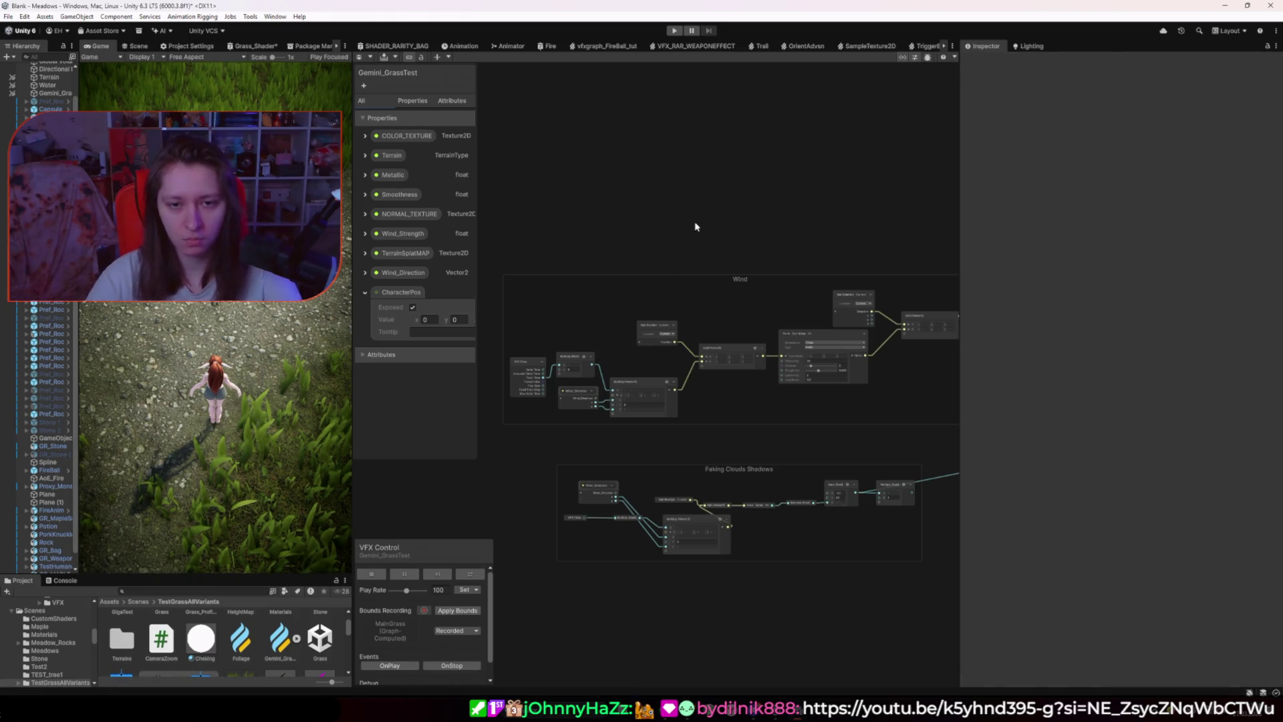
# Step: Create a fresh Get Position node above the Wind group
pyautogui.rightClick(696, 224)
pyautogui.click(726, 234)
pyautogui.write('het')
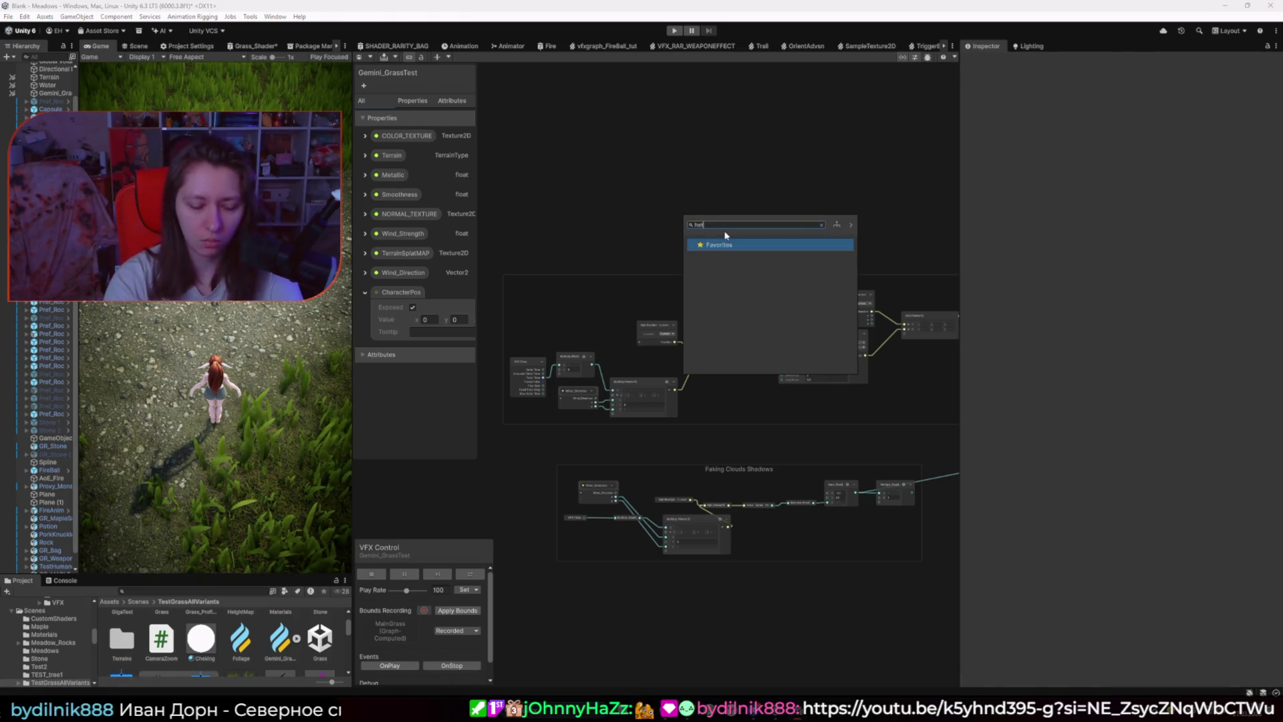
pyautogui.press('BackSpace')
pyautogui.press('BackSpace')
pyautogui.press('BackSpace')
pyautogui.write('get pos')
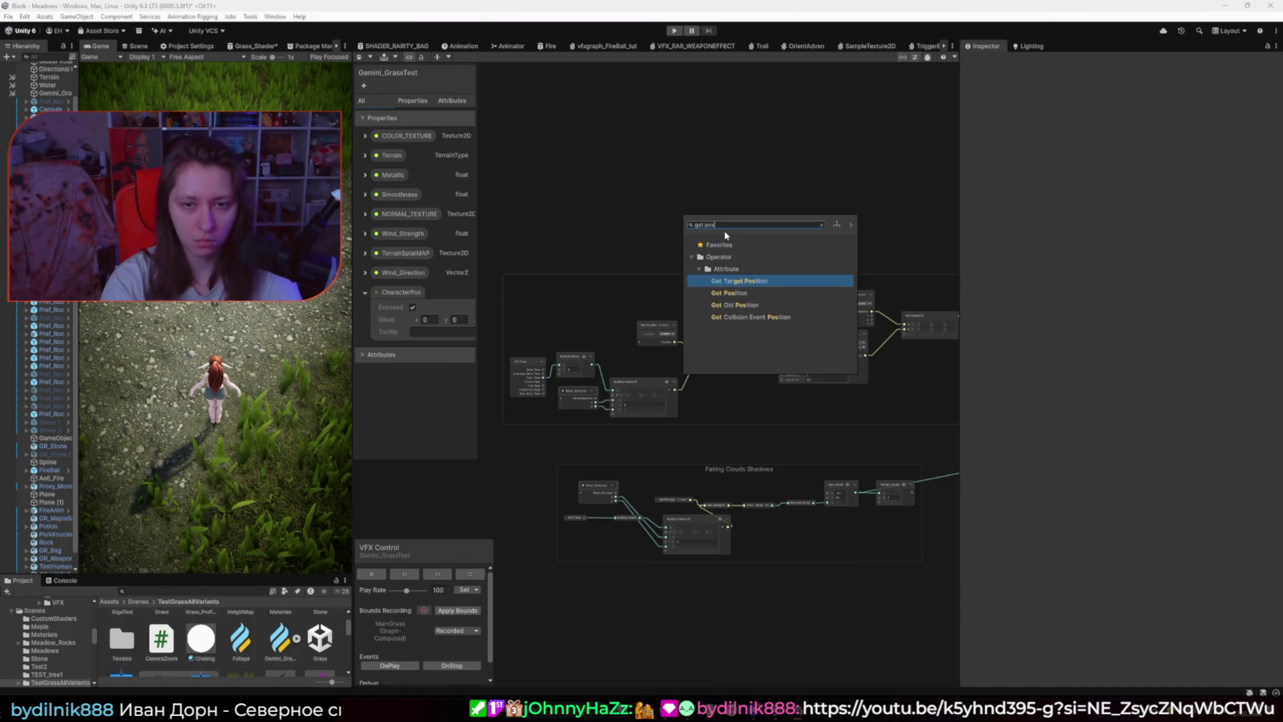
pyautogui.press('Down')
pyautogui.press('Return')
pyautogui.scroll(-5, 741, 221)
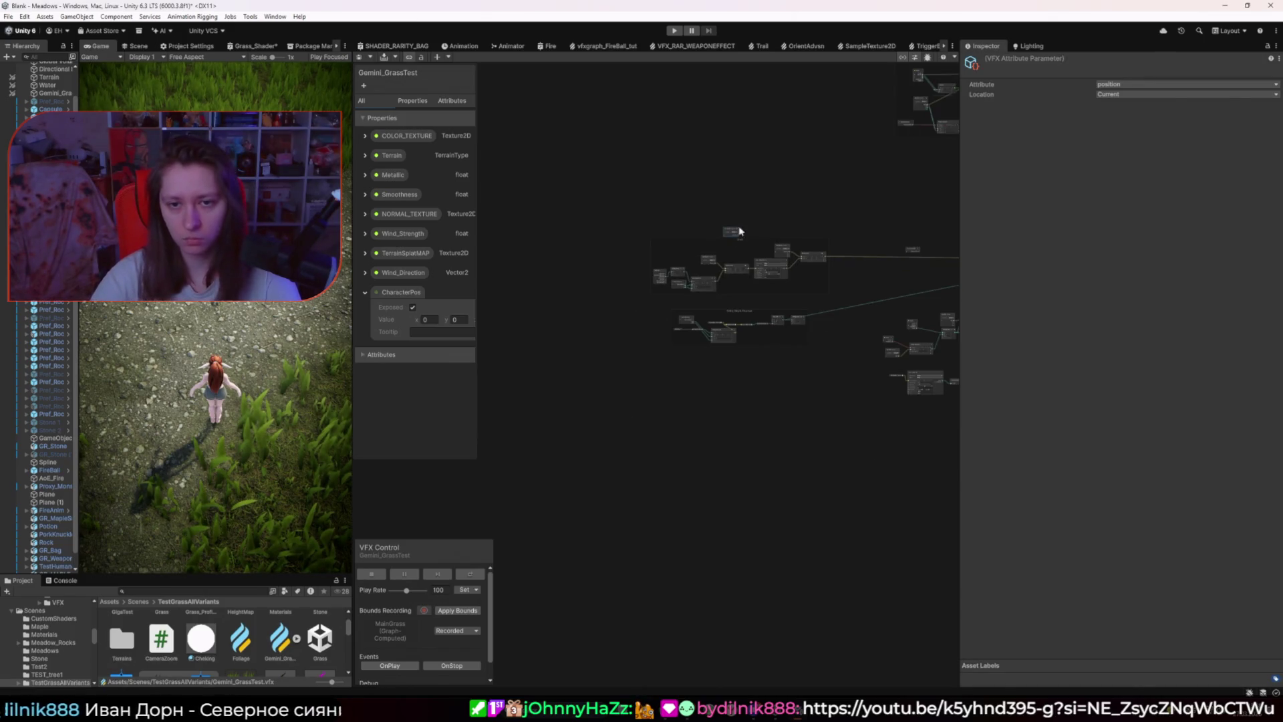
pyautogui.click(737, 249)
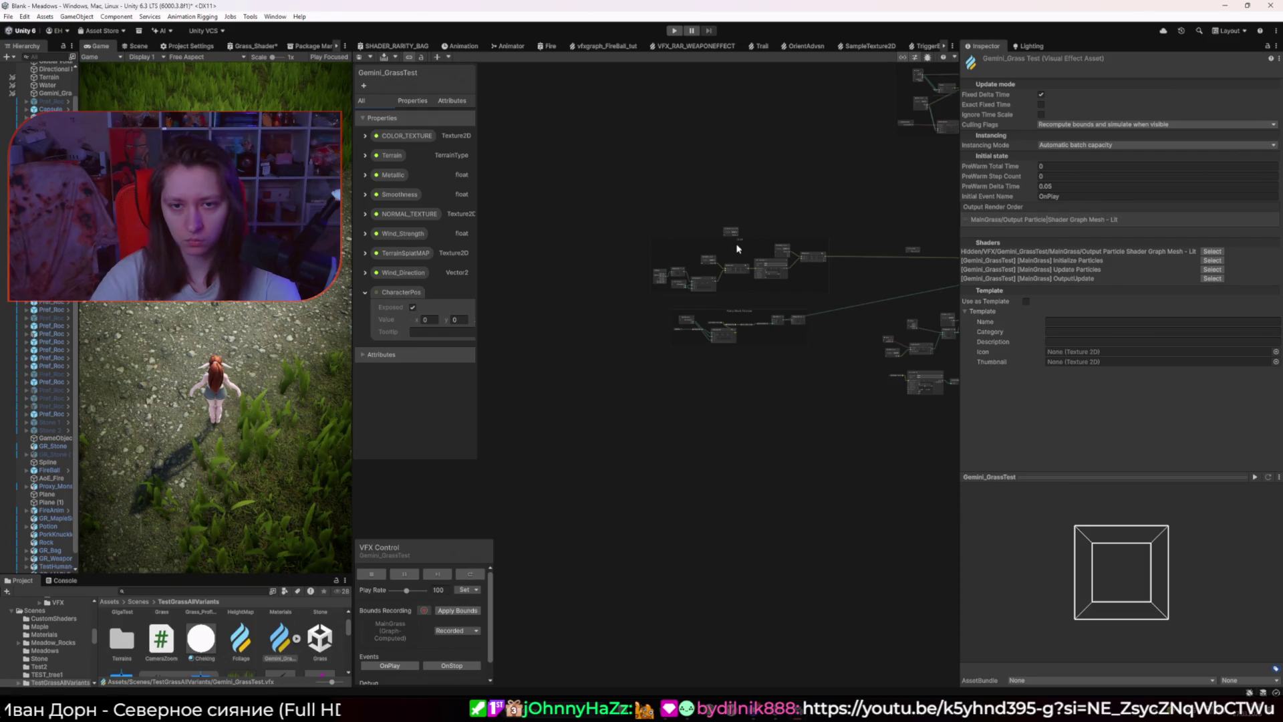
# Step: Place the CharacterPos node right beside the Get Position node
pyautogui.scroll(5, 739, 251)
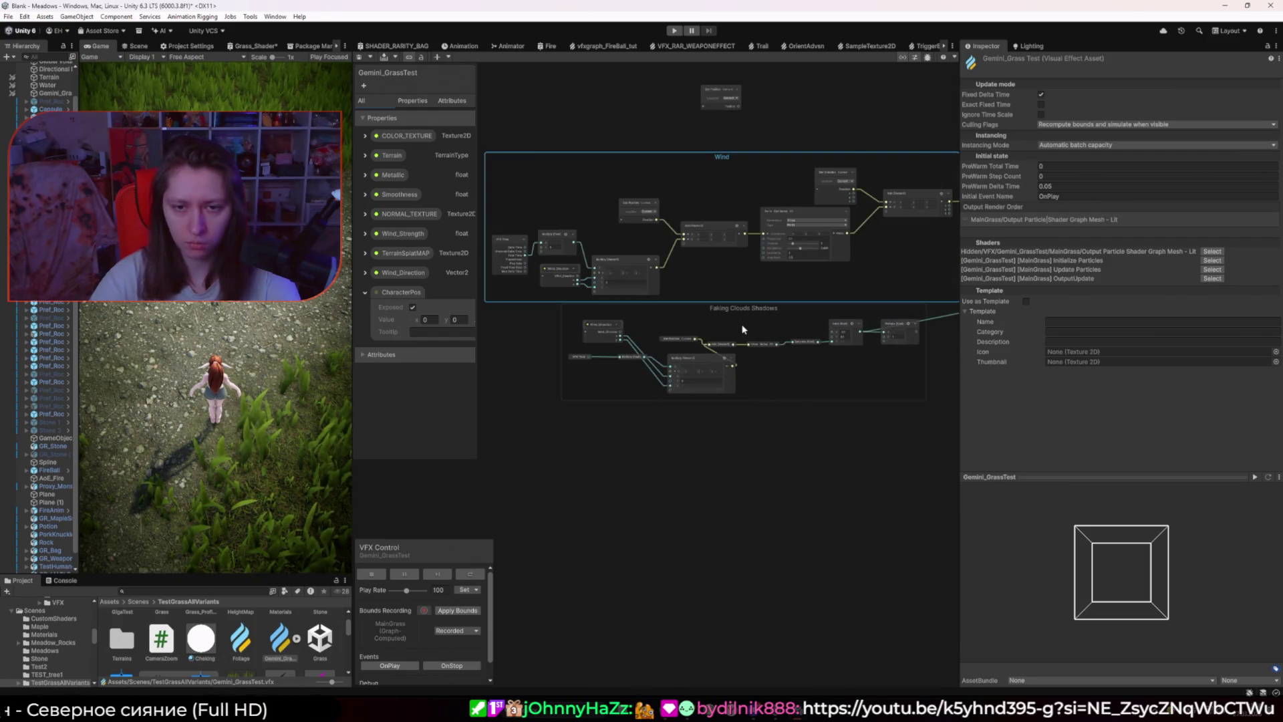
pyautogui.scroll(-5, 739, 331)
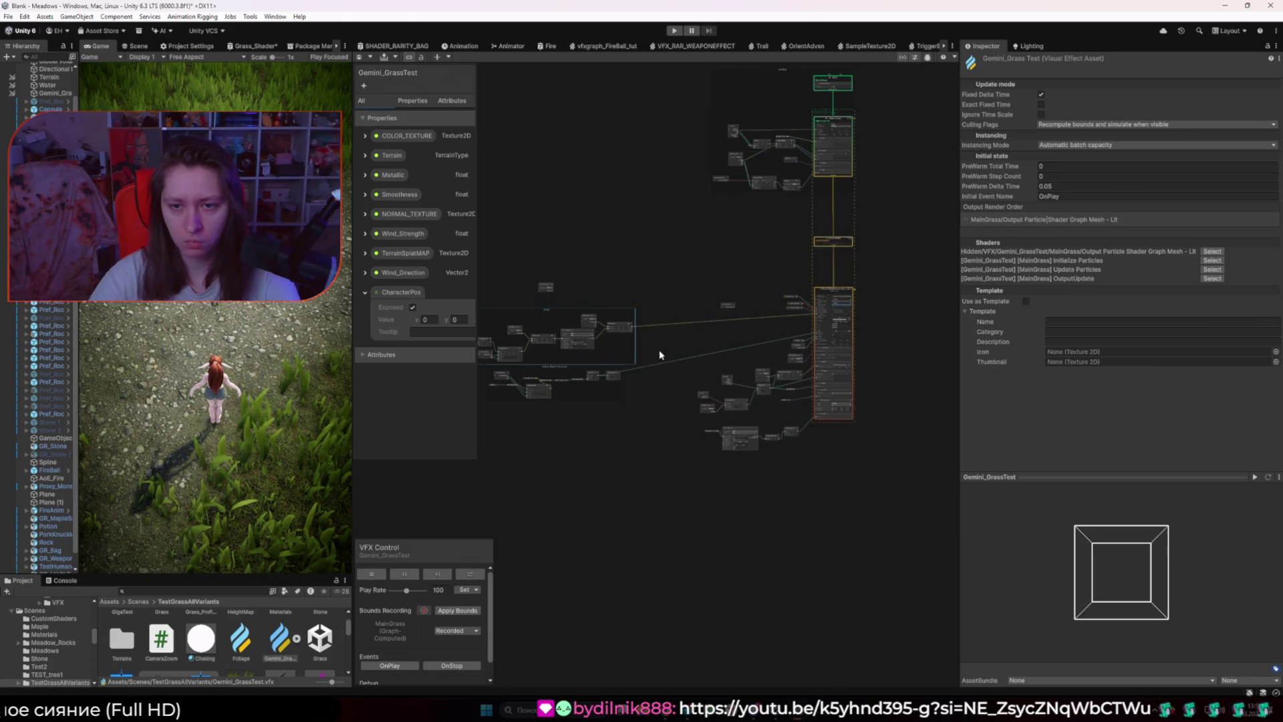
pyautogui.scroll(3, 814, 325)
pyautogui.scroll(2, 599, 311)
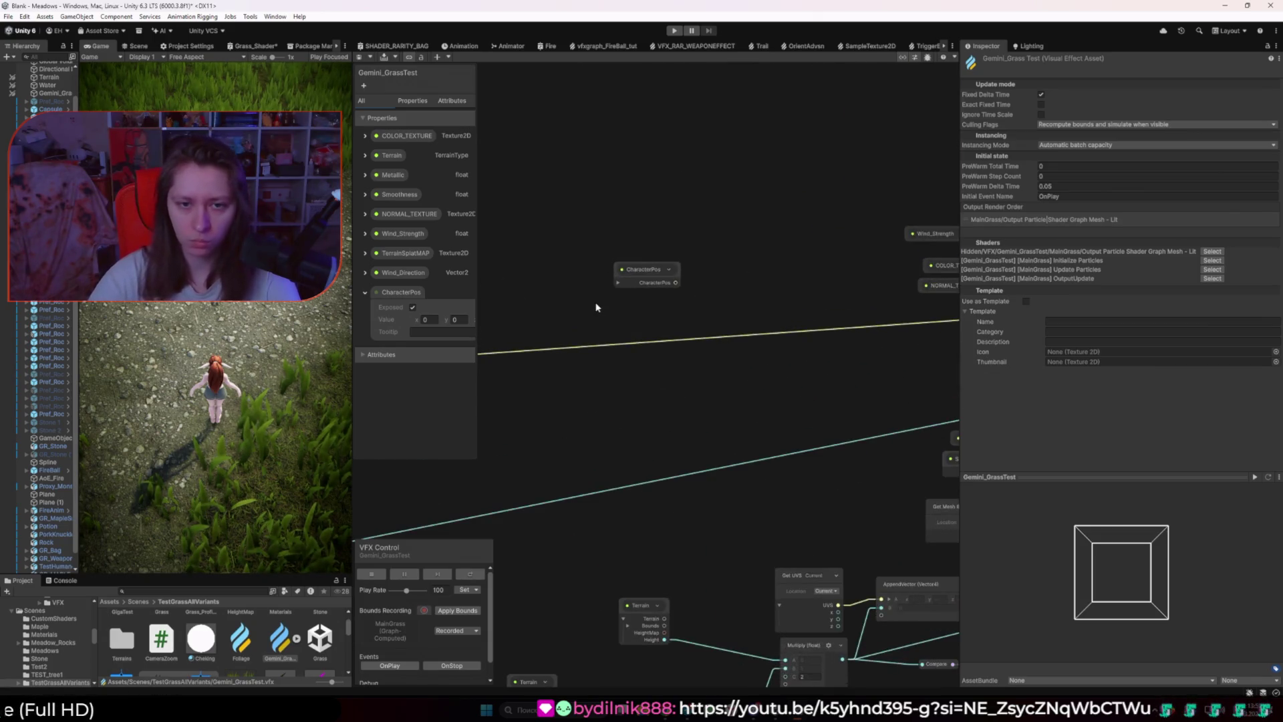
pyautogui.scroll(-3, 652, 292)
pyautogui.scroll(3, 821, 336)
pyautogui.moveTo(650, 294)
pyautogui.mouseDown()
pyautogui.moveTo(821, 336)
pyautogui.moveTo(670, 294)
pyautogui.mouseUp()
pyautogui.scroll(4, 761, 323)
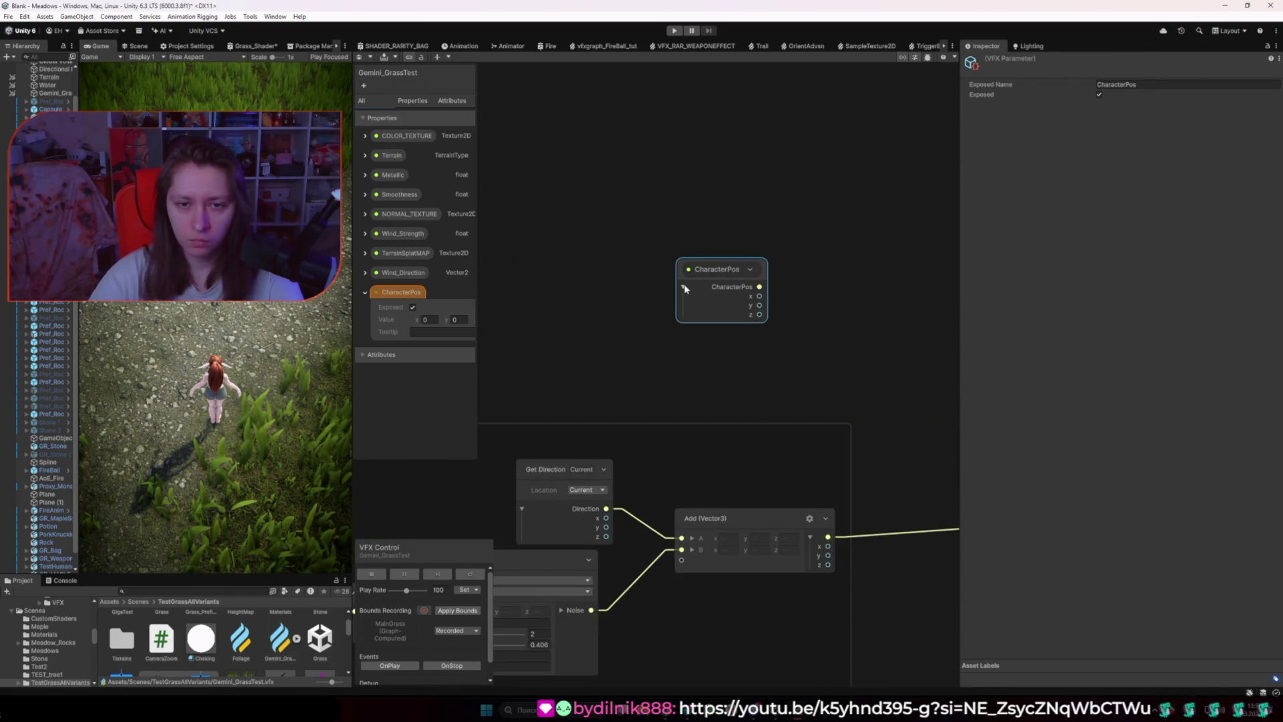
pyautogui.scroll(-5, 685, 288)
pyautogui.moveTo(816, 298); pyautogui.dragTo(604, 268)
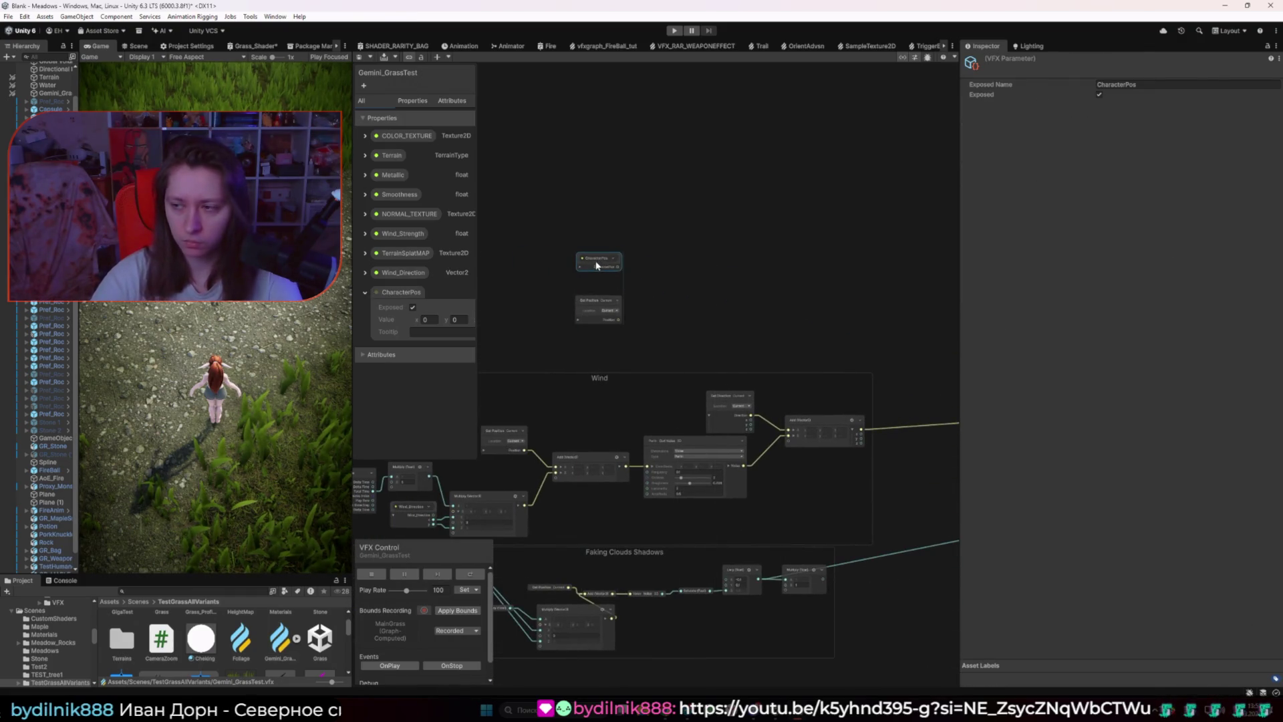
pyautogui.scroll(2, 598, 300)
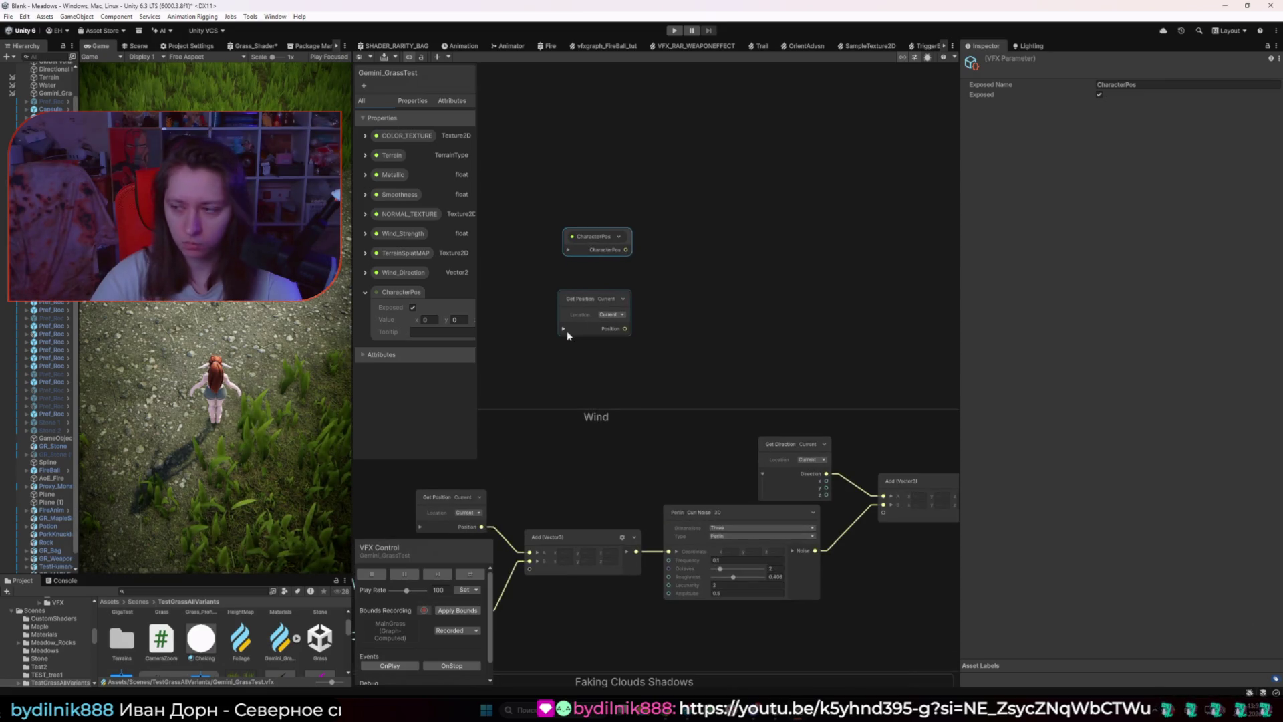
# Step: Add a Vector Distance node from Get Position's output and wire CharacterPos into input A
pyautogui.click(616, 293)
pyautogui.moveTo(626, 328); pyautogui.dragTo(738, 295)
pyautogui.write('disc')
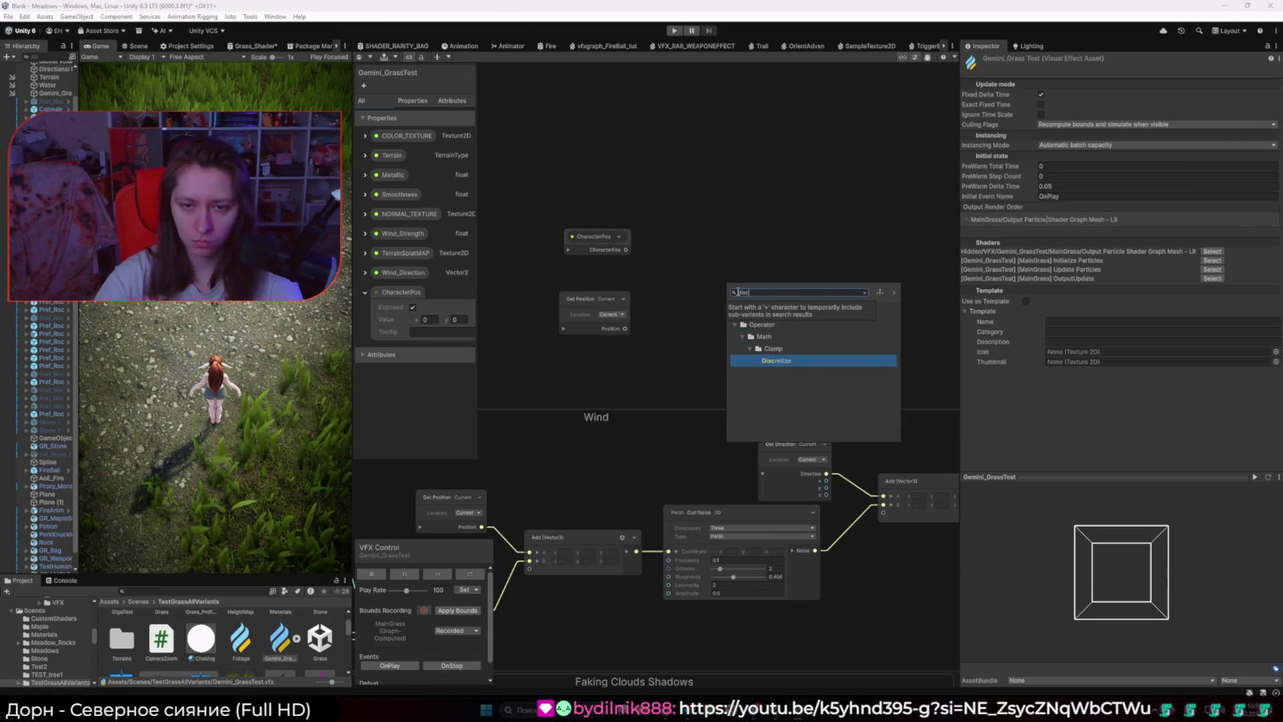
pyautogui.press('BackSpace')
pyautogui.write('tance')
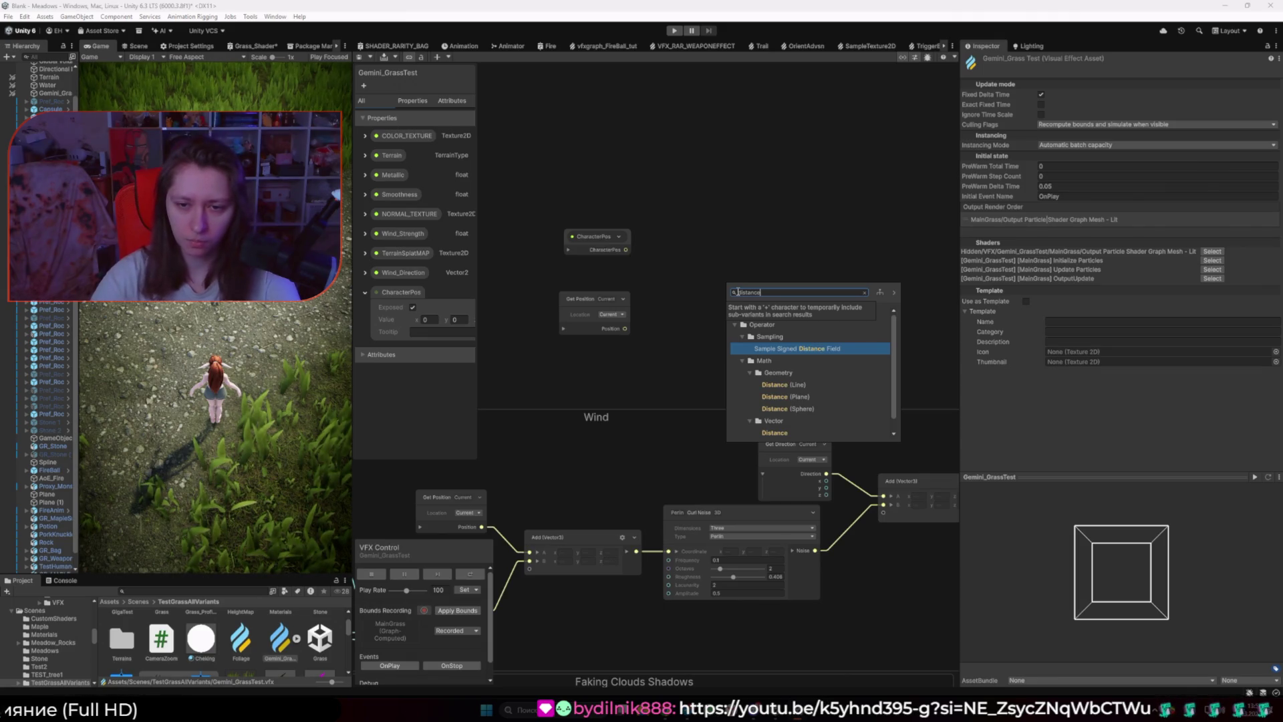
pyautogui.press('Down')
pyautogui.press('Down')
pyautogui.press('Down')
pyautogui.press('Down')
pyautogui.press('Down')
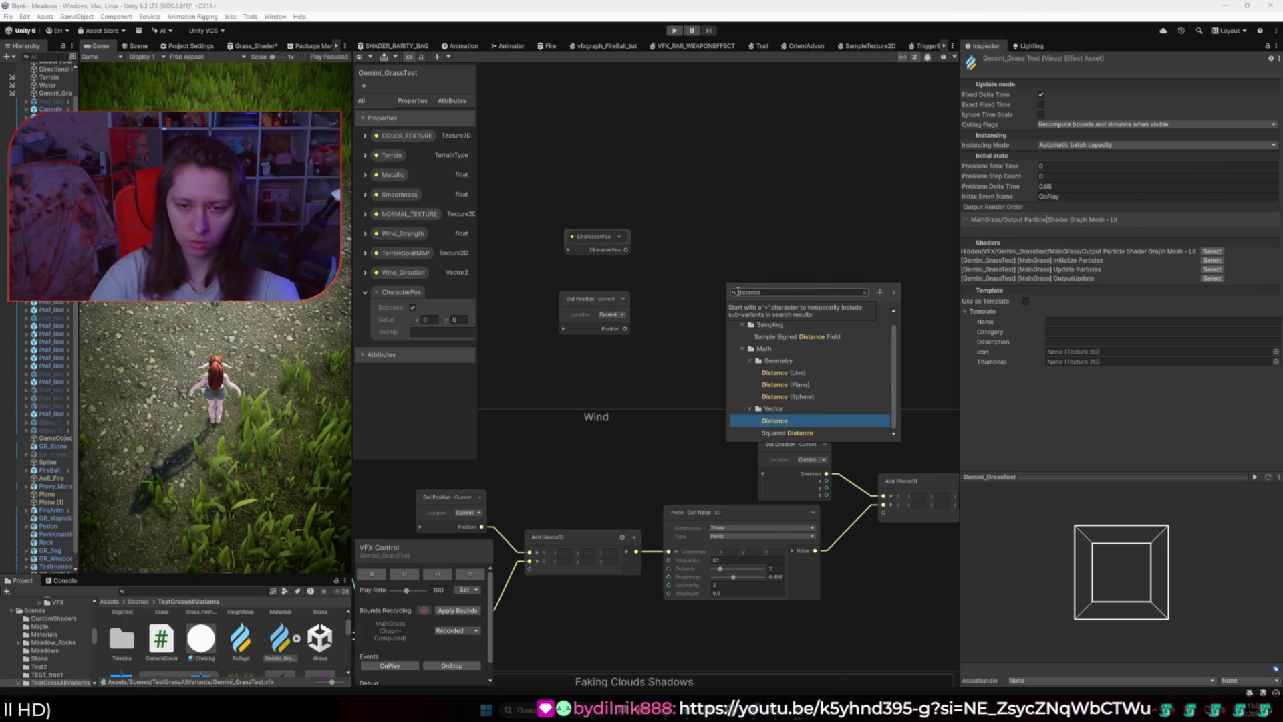
pyautogui.press('Return')
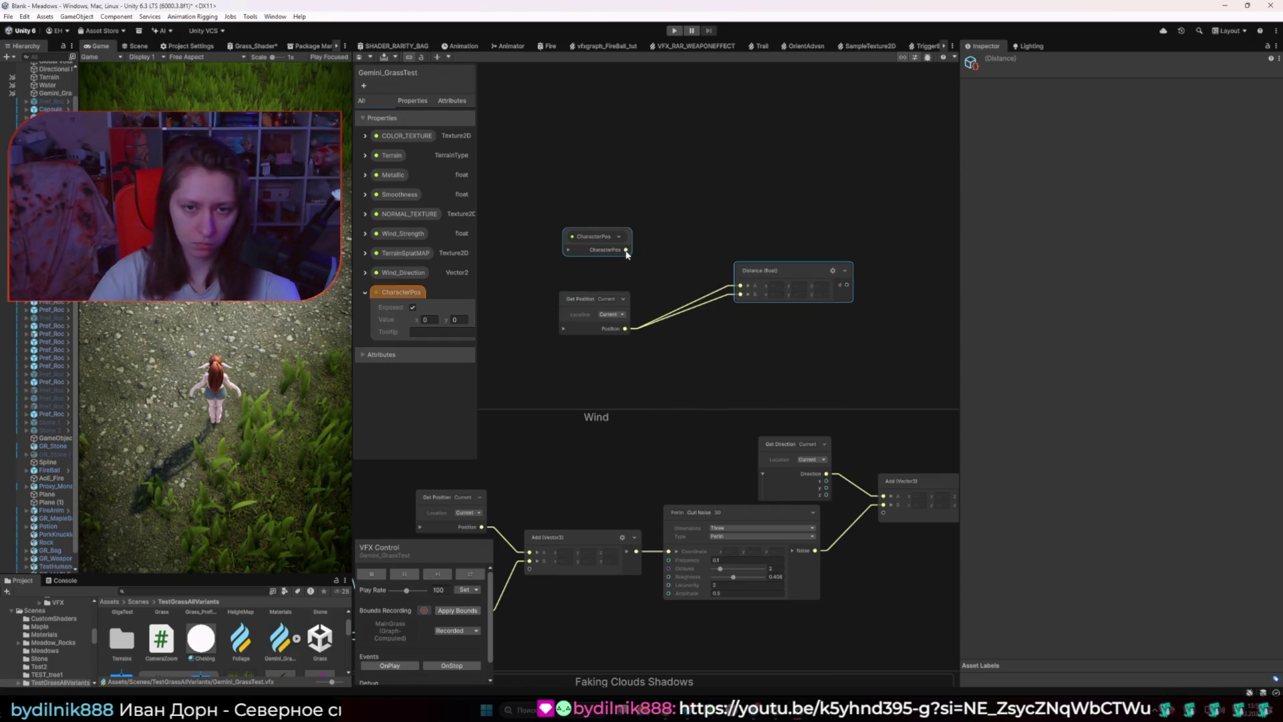
pyautogui.moveTo(625, 249)
pyautogui.mouseDown()
pyautogui.moveTo(740, 285)
pyautogui.moveTo(709, 264)
pyautogui.mouseUp()
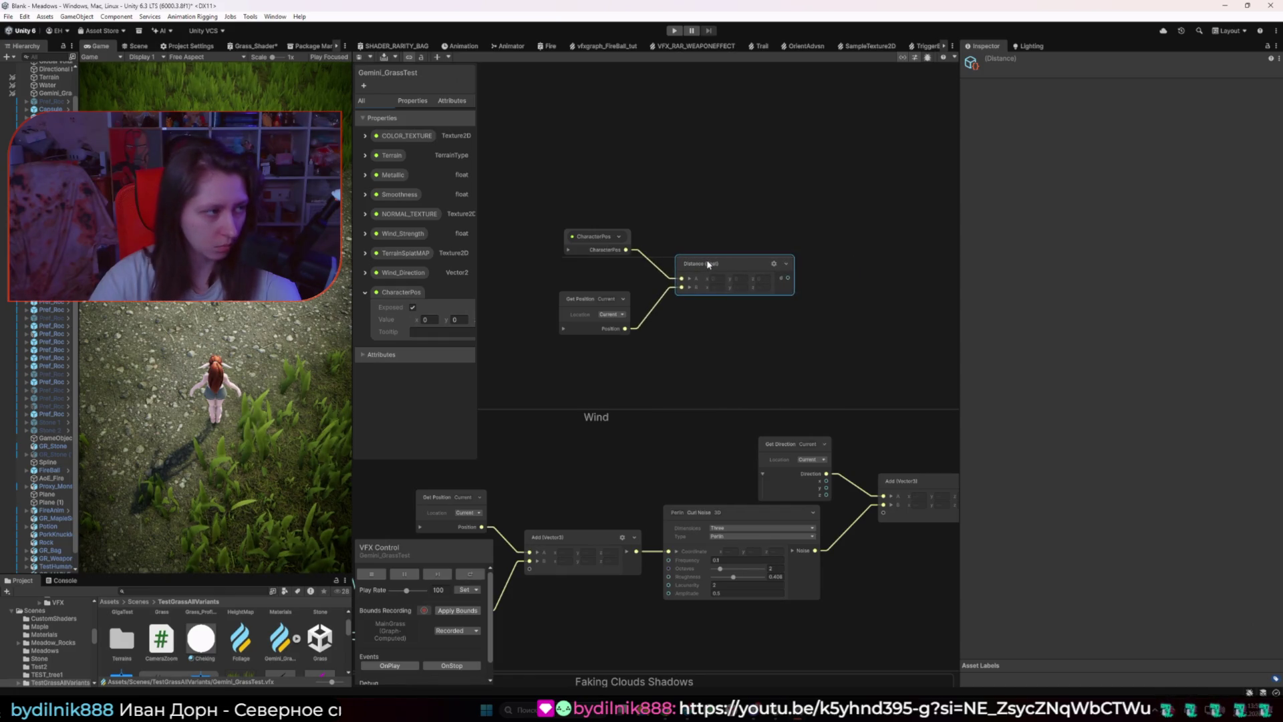
# Step: Add a Divide node fed by the Distance output
pyautogui.moveTo(840, 316); pyautogui.dragTo(768, 344)
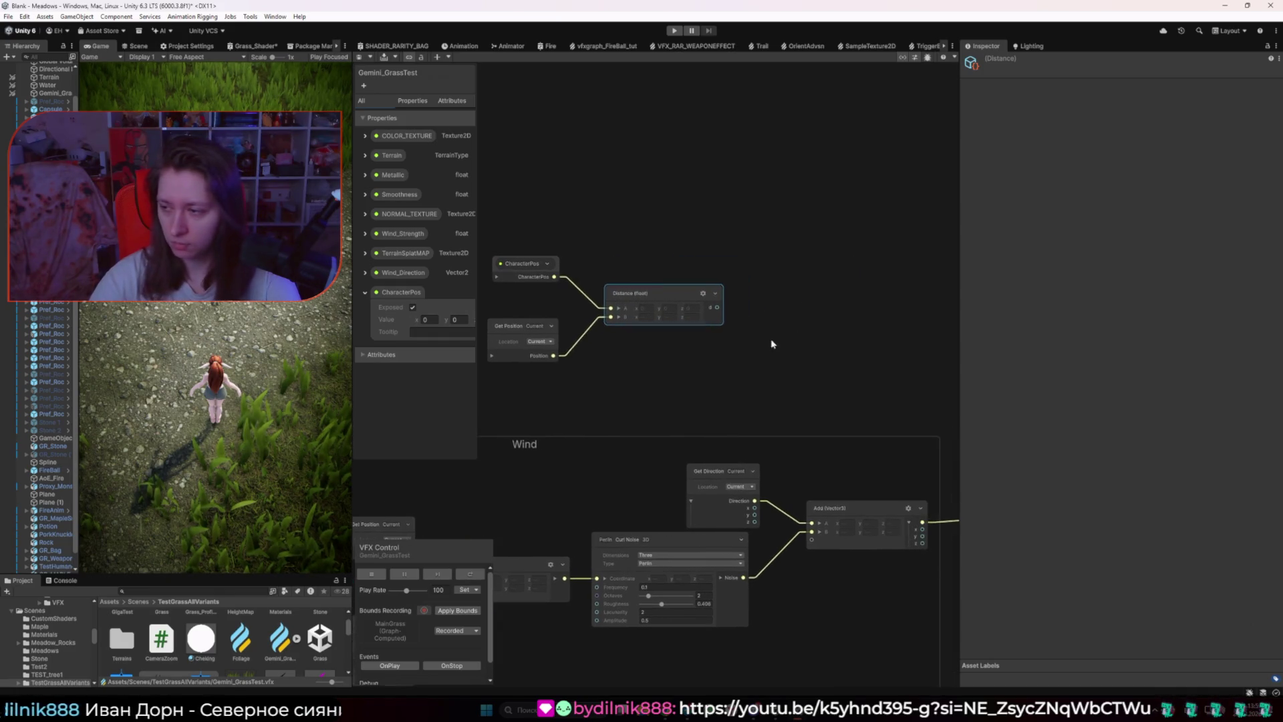
pyautogui.press('space')
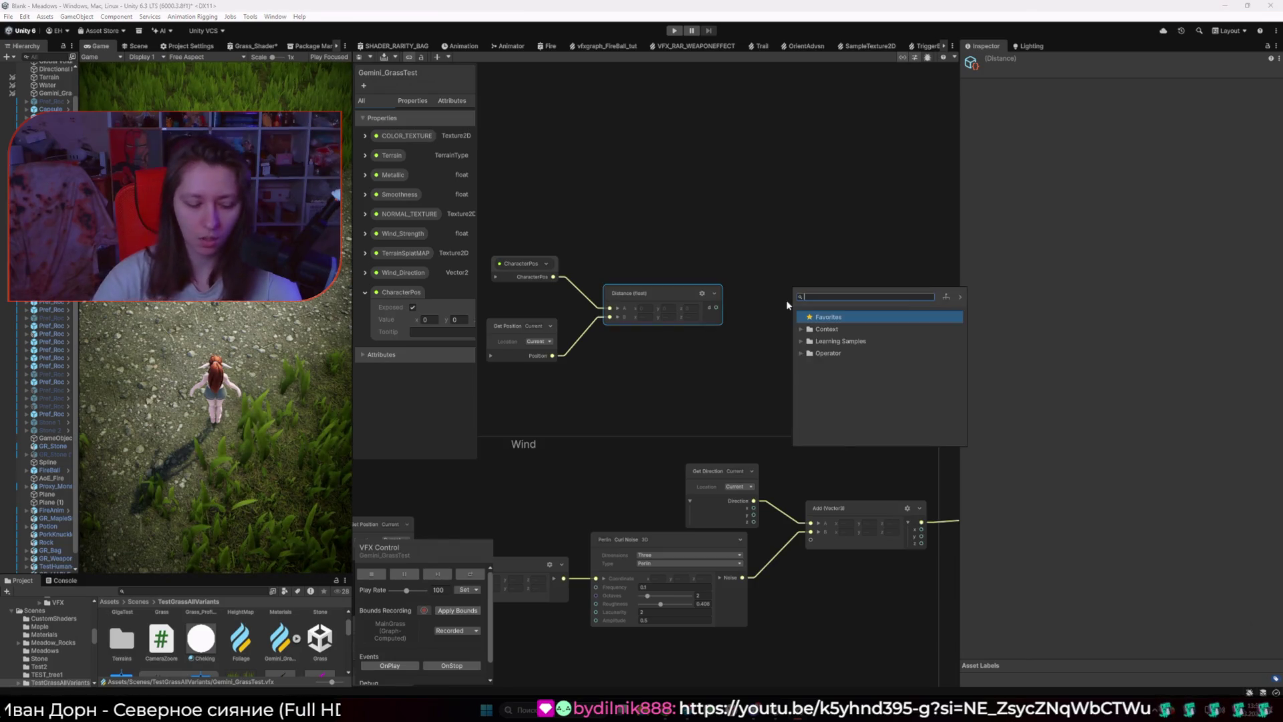
pyautogui.write('divi')
pyautogui.press('Return')
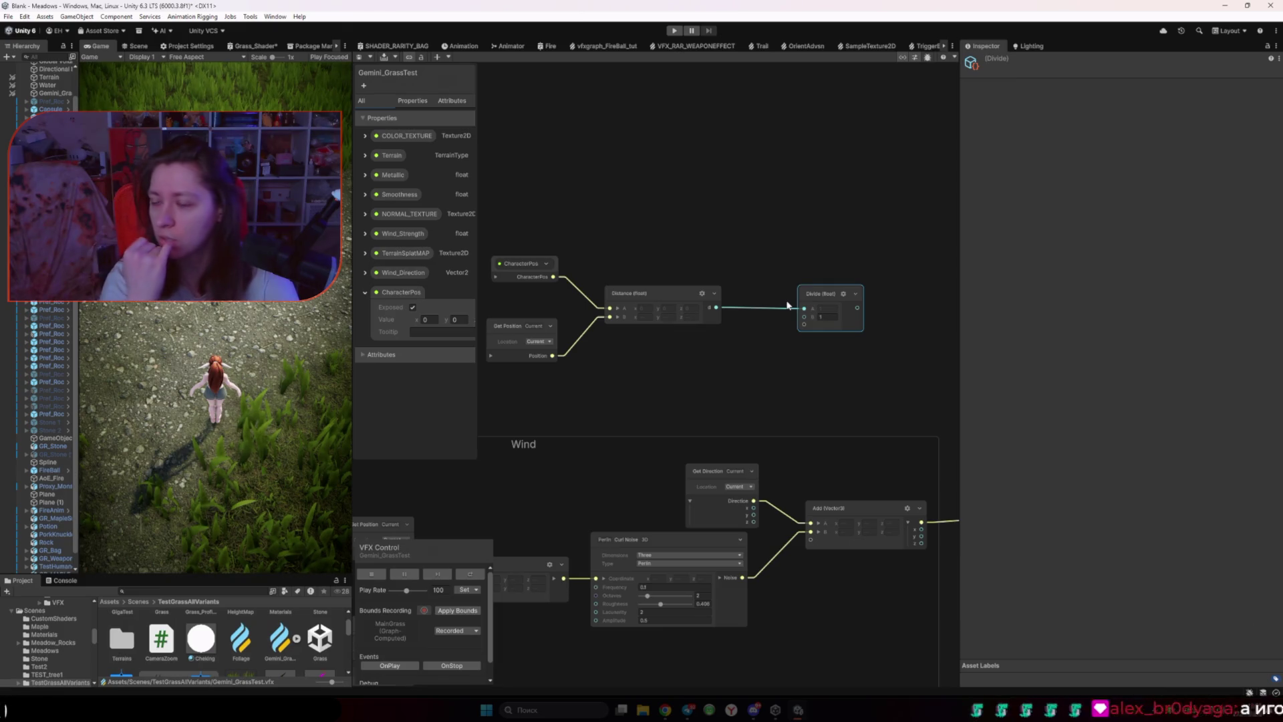
pyautogui.click(735, 385)
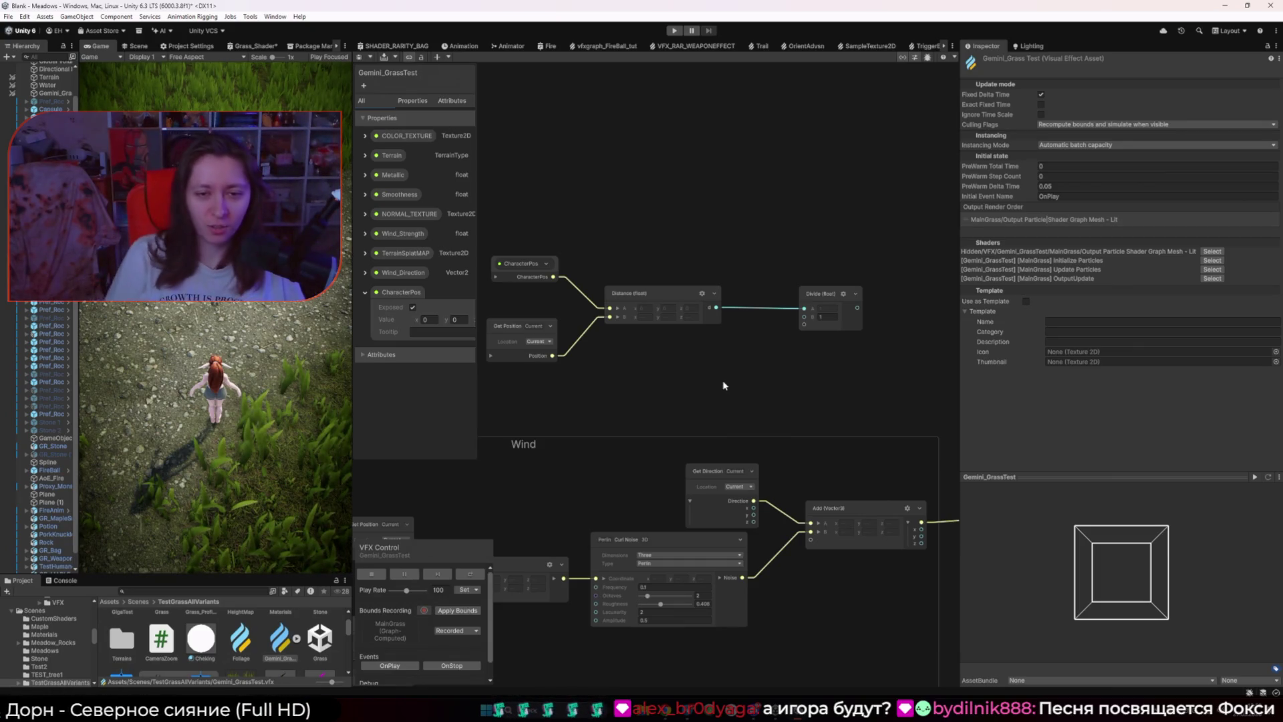
# Step: Collapse the CharacterPos, Get Position, Distance and Divide nodes into compact operators
pyautogui.scroll(-2, 601, 367)
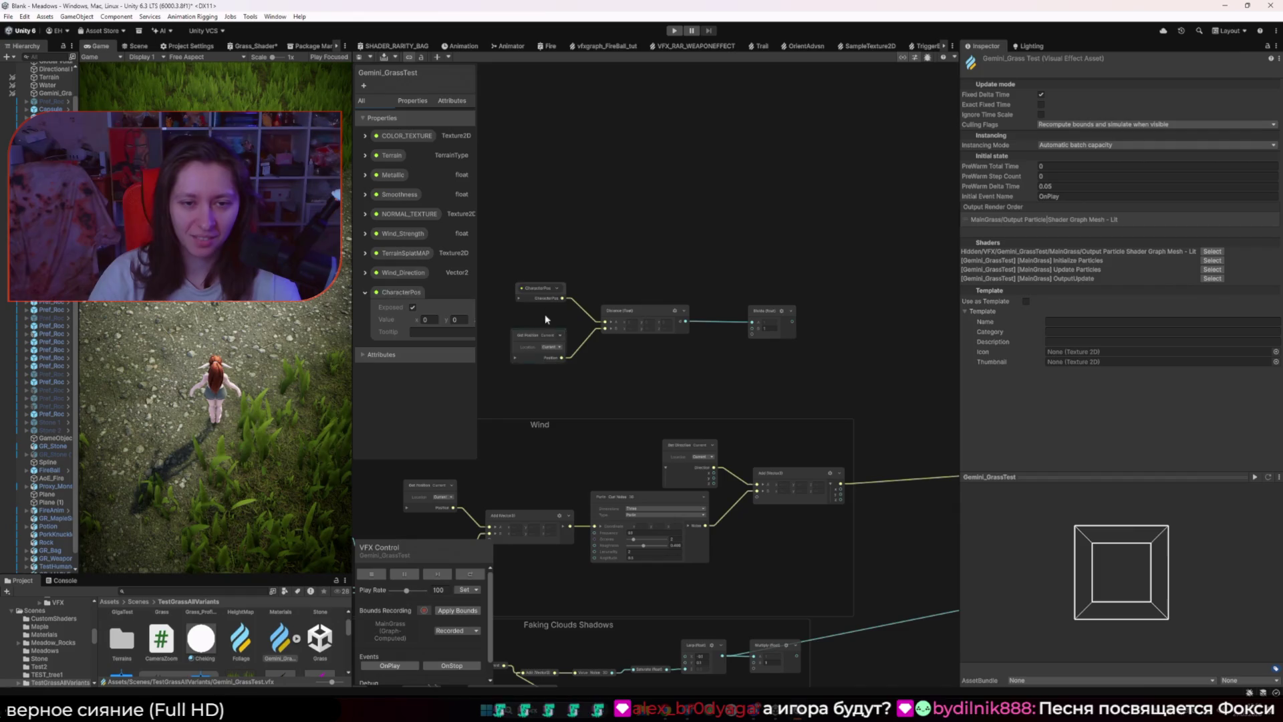
pyautogui.moveTo(834, 382); pyautogui.dragTo(834, 382)
pyautogui.rightClick(762, 313)
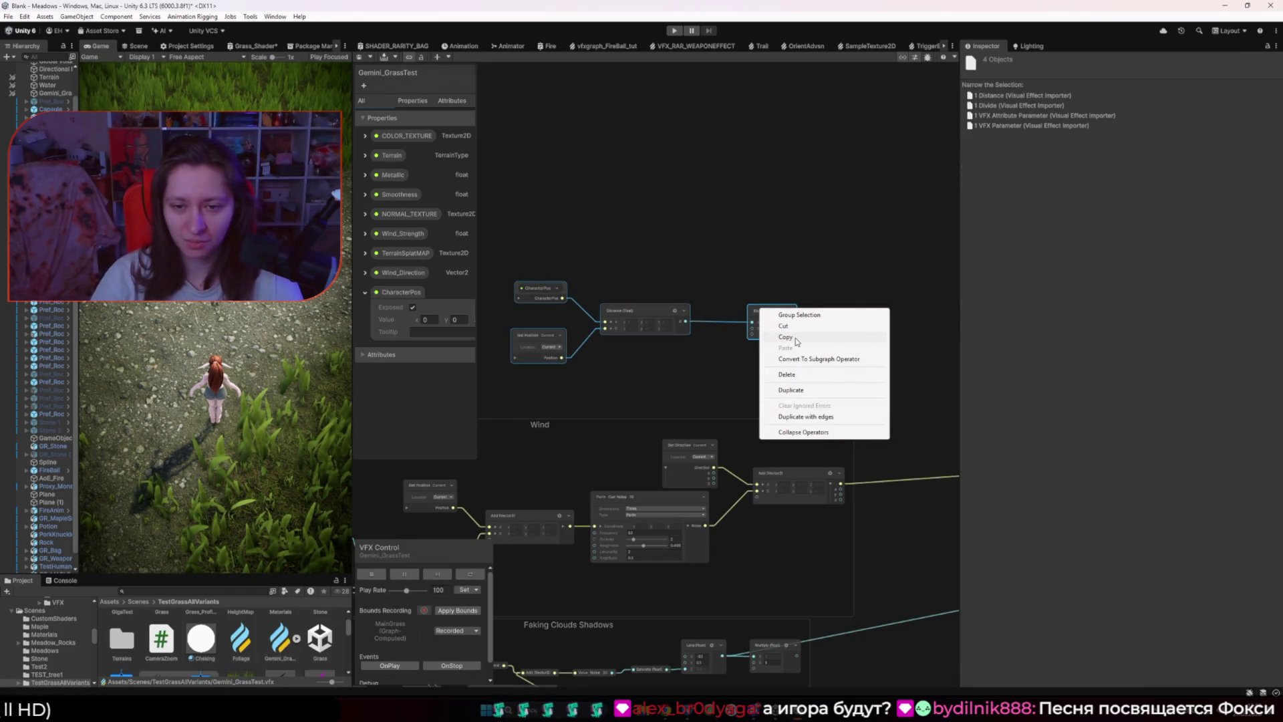
pyautogui.click(833, 433)
pyautogui.click(670, 367)
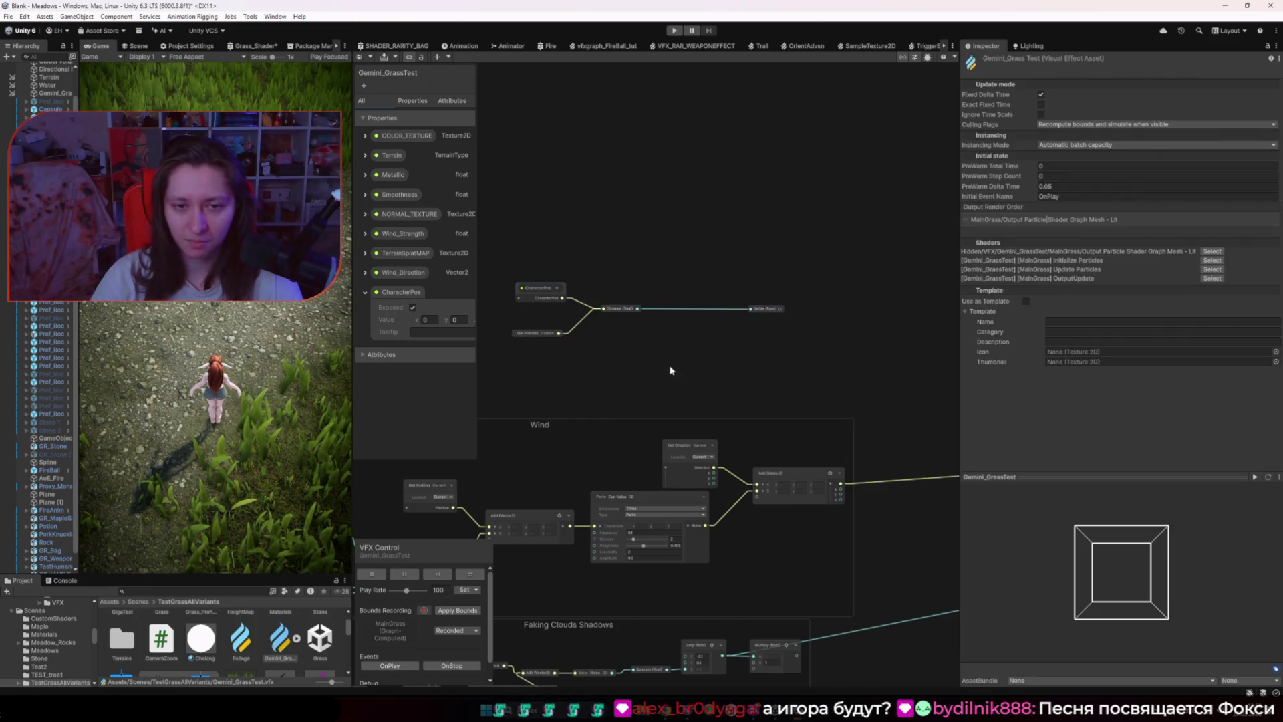
# Step: Shrink CharacterPos to a compact node and rearrange the chain's nodes neatly
pyautogui.scroll(2, 601, 343)
pyautogui.moveTo(589, 333); pyautogui.dragTo(684, 330)
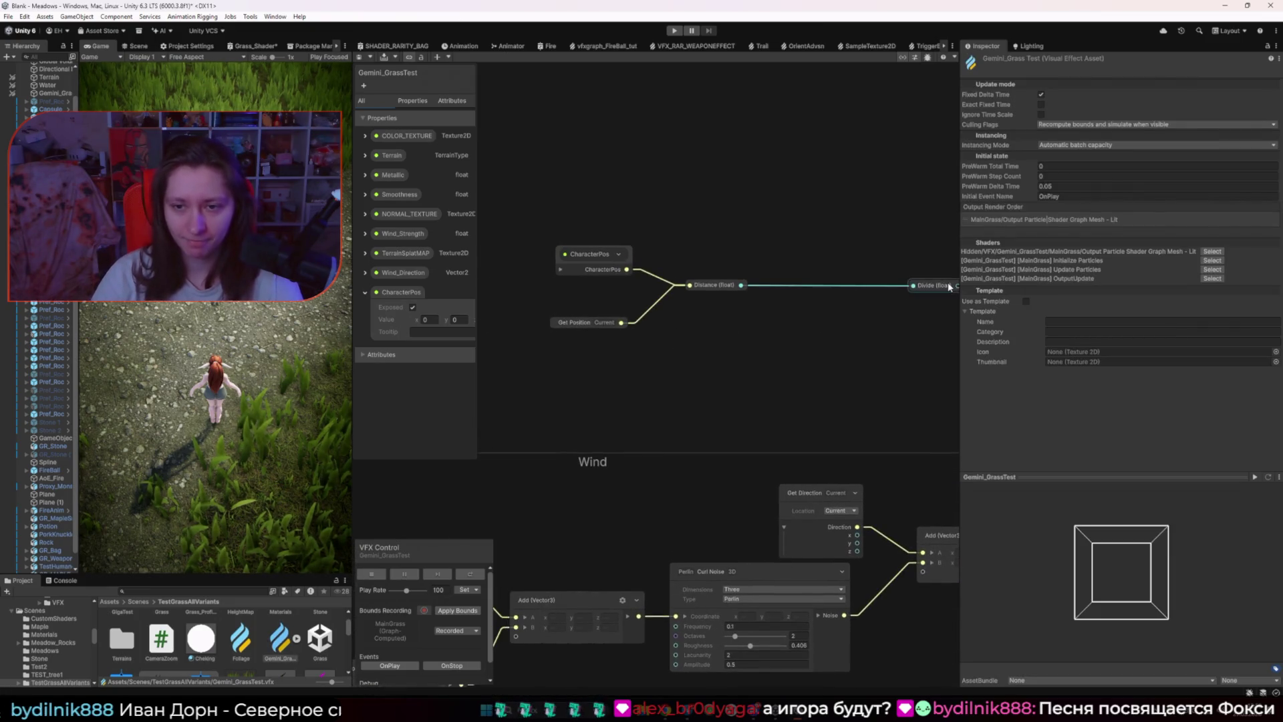
pyautogui.moveTo(597, 321); pyautogui.dragTo(601, 314)
pyautogui.click(586, 258)
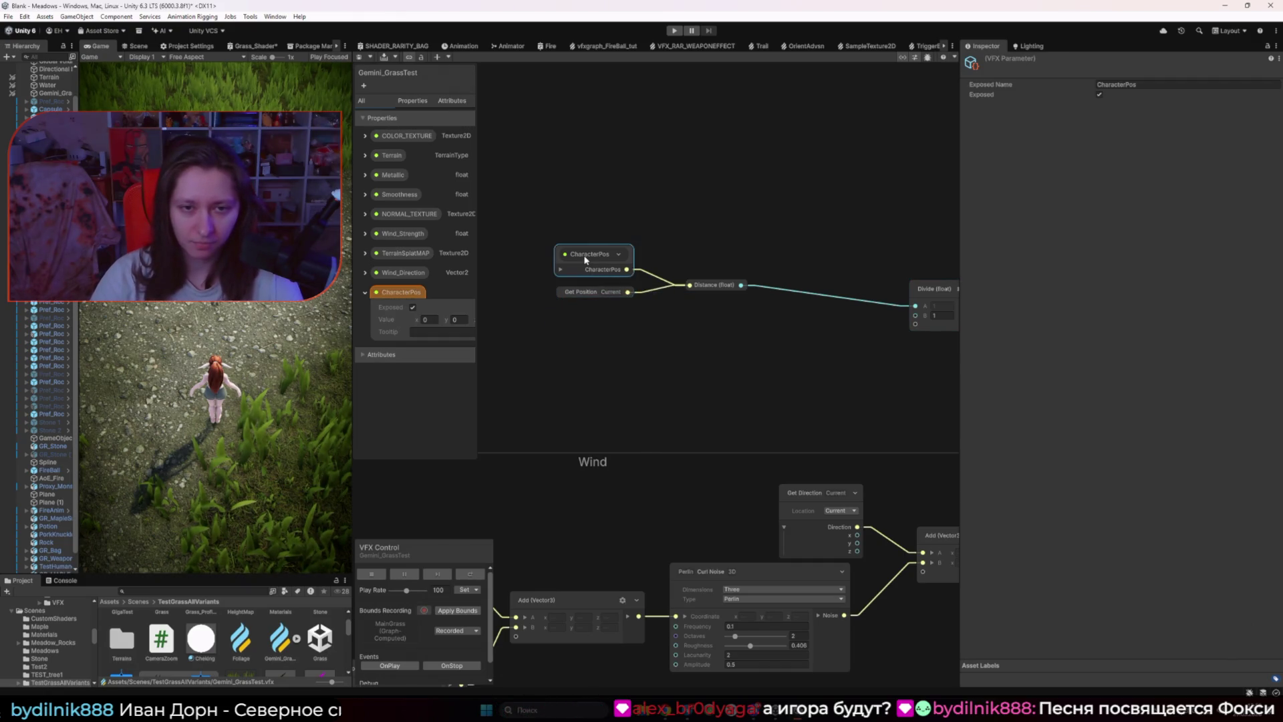
pyautogui.rightClick(586, 260)
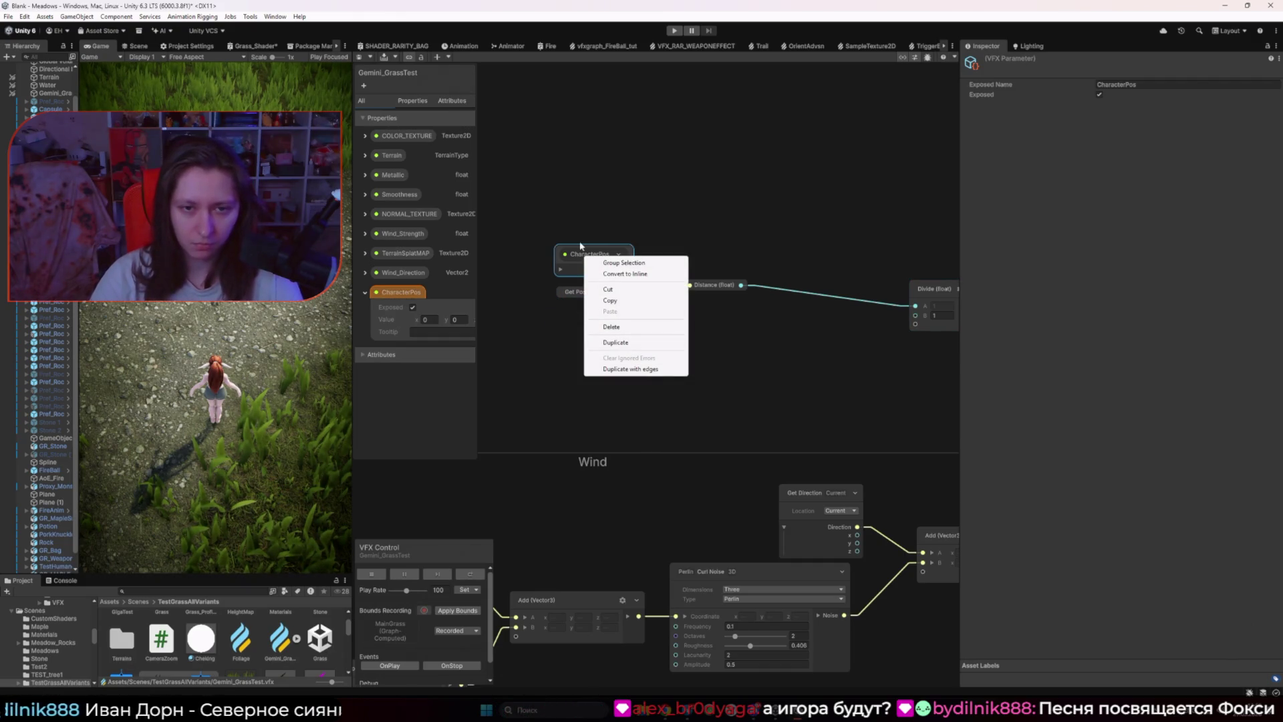
pyautogui.click(590, 257)
pyautogui.moveTo(590, 257); pyautogui.dragTo(591, 273)
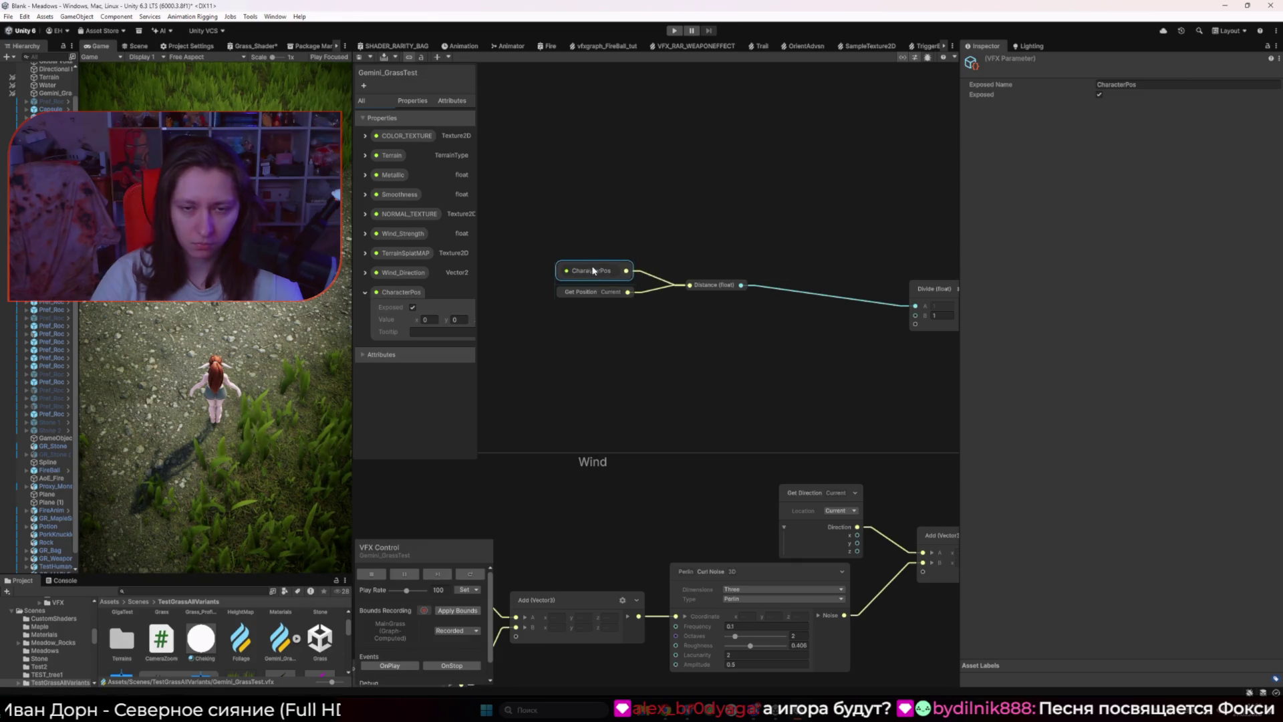
pyautogui.moveTo(710, 287); pyautogui.dragTo(695, 280)
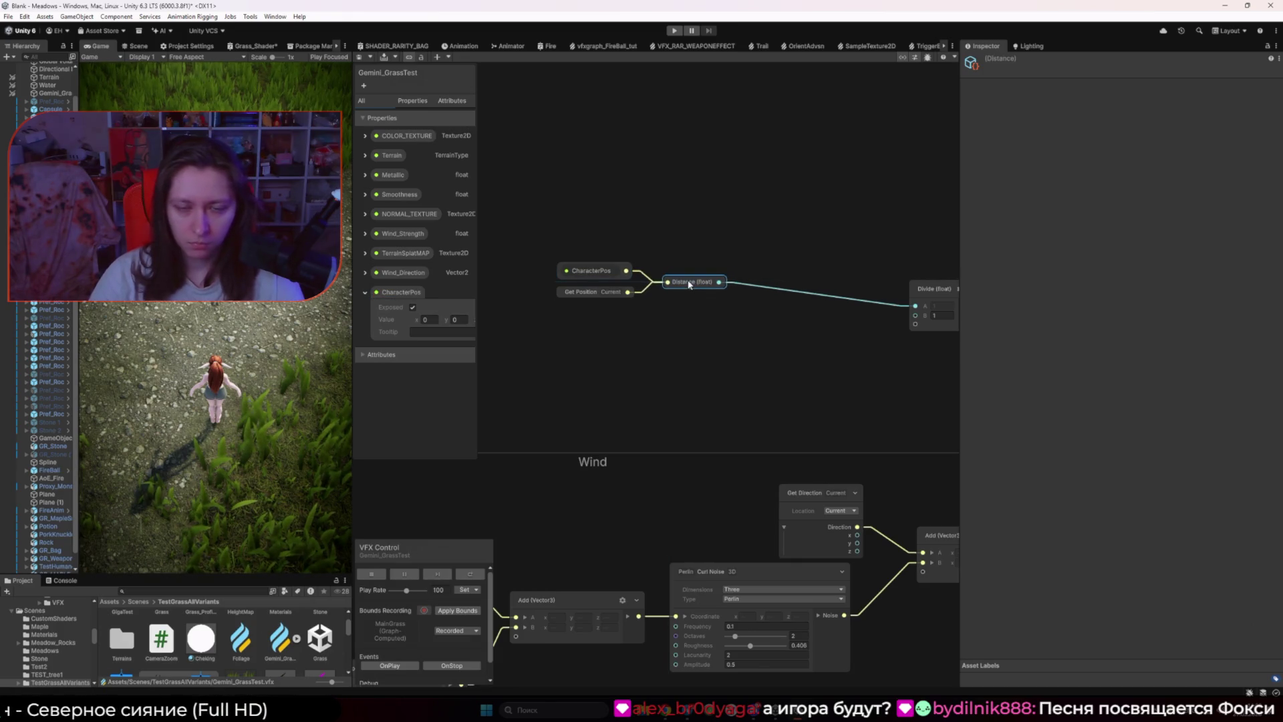
pyautogui.moveTo(924, 297)
pyautogui.mouseDown()
pyautogui.moveTo(862, 320)
pyautogui.moveTo(840, 351)
pyautogui.moveTo(761, 327)
pyautogui.mouseUp()
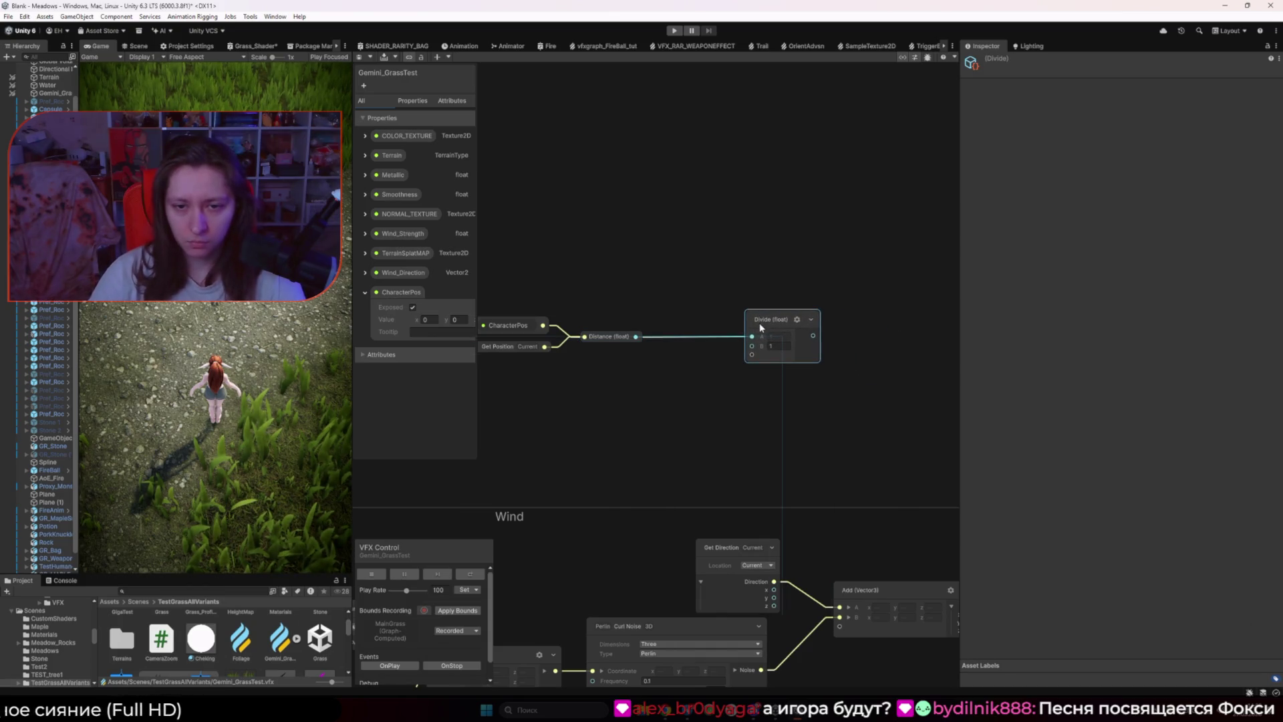
pyautogui.click(610, 419)
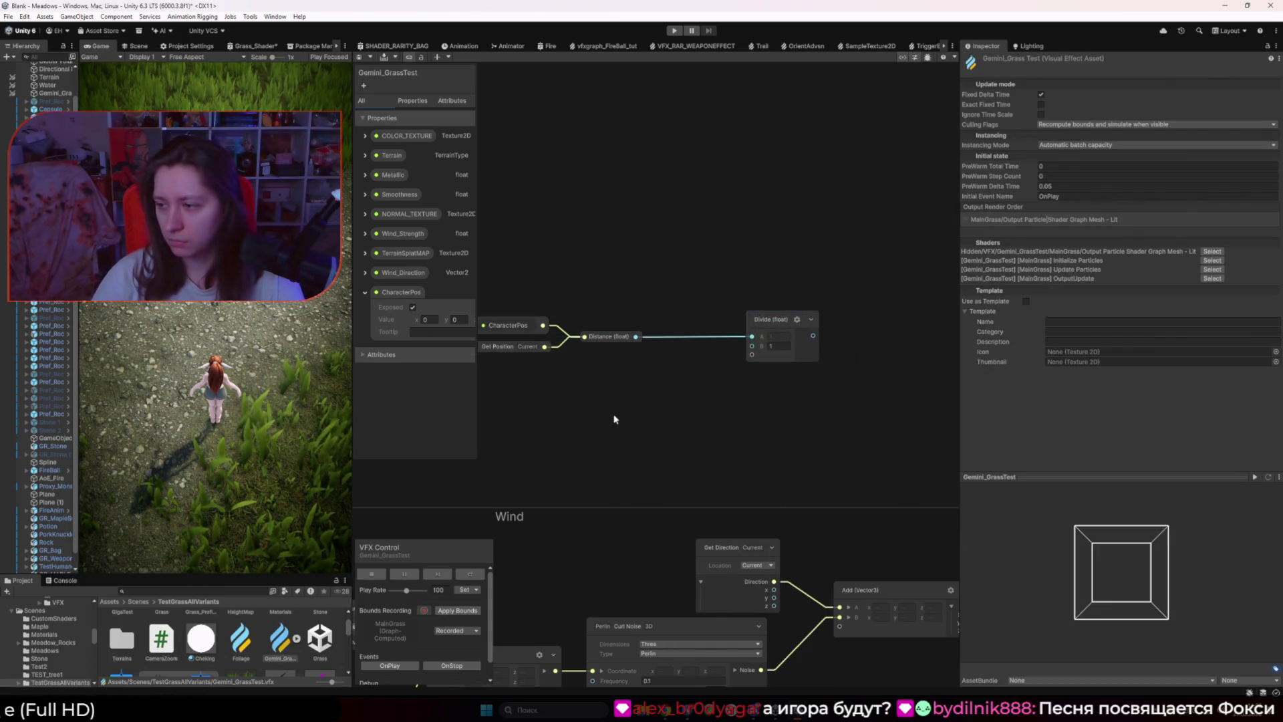
# Step: Add a New Vector blackboard property by mistake, then delete it
pyautogui.click(364, 86)
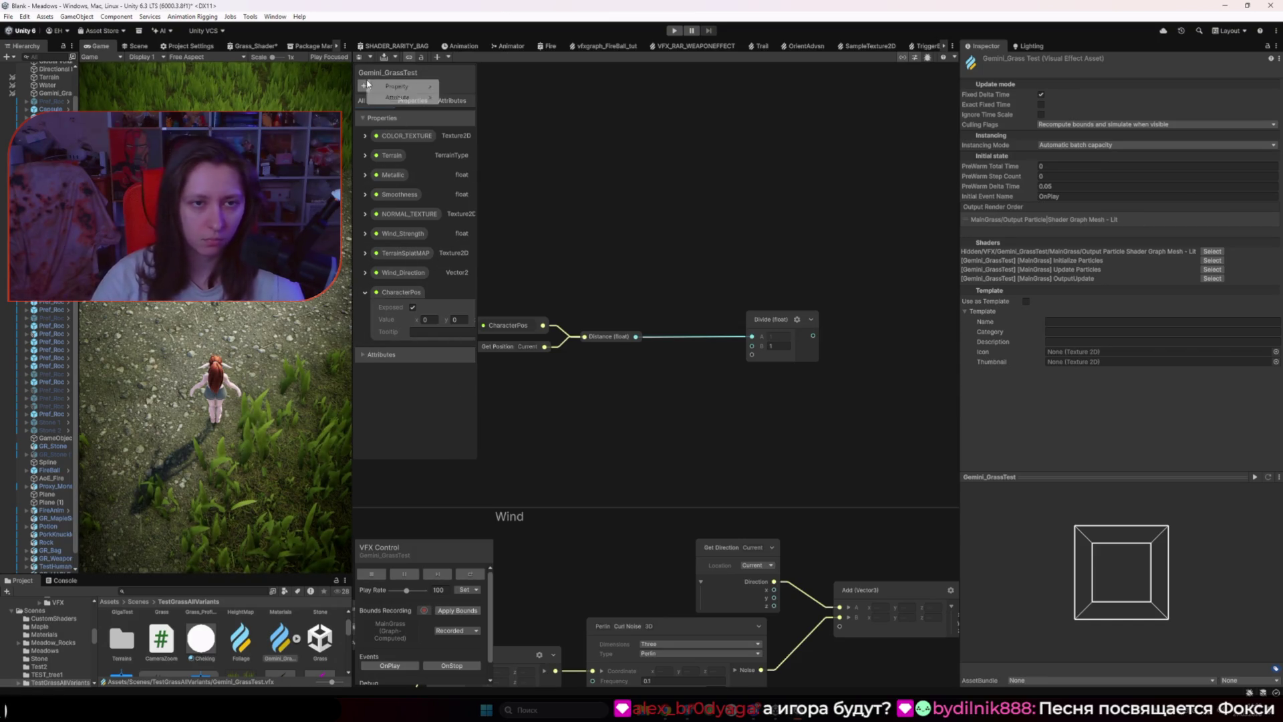
pyautogui.moveTo(395, 87)
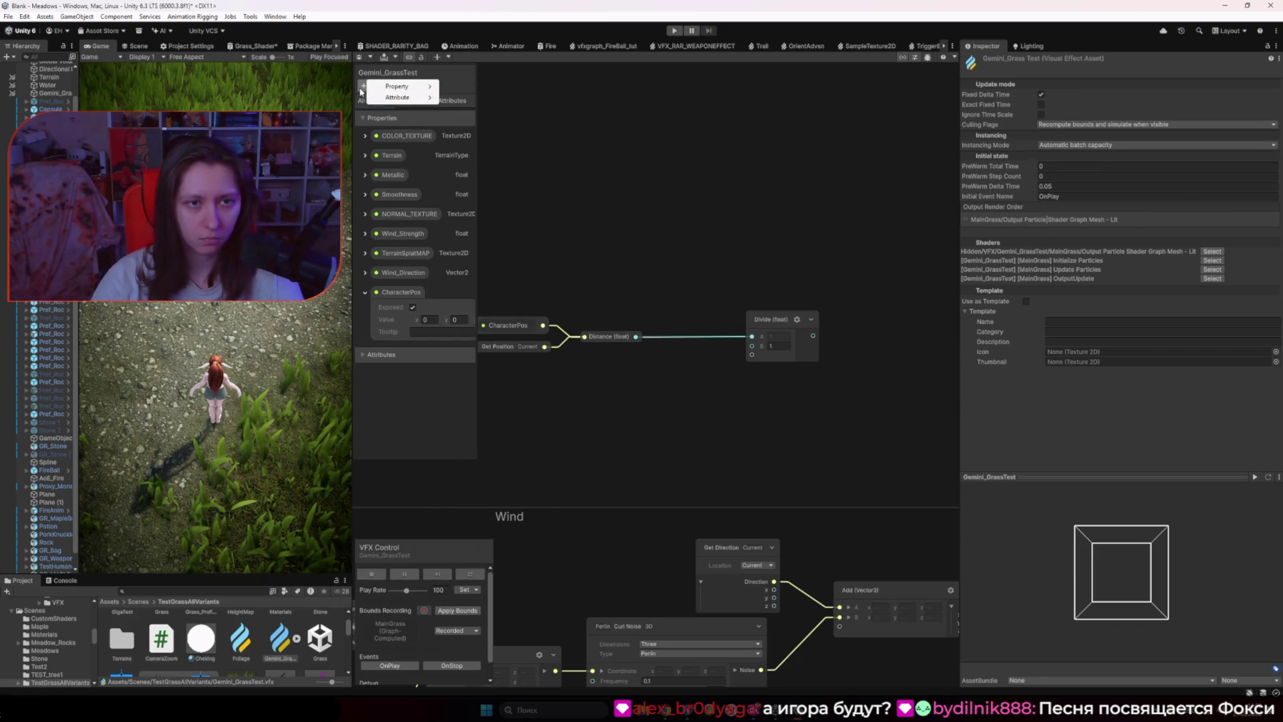
pyautogui.click(363, 86)
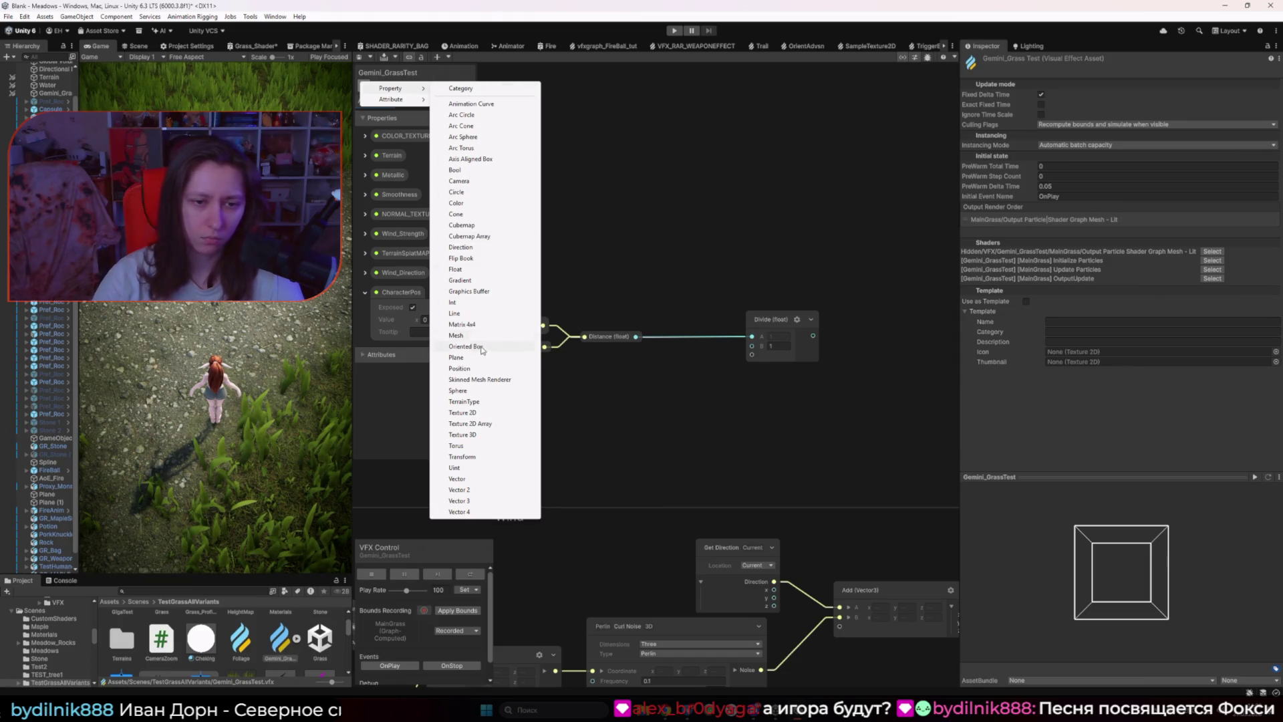
pyautogui.click(486, 479)
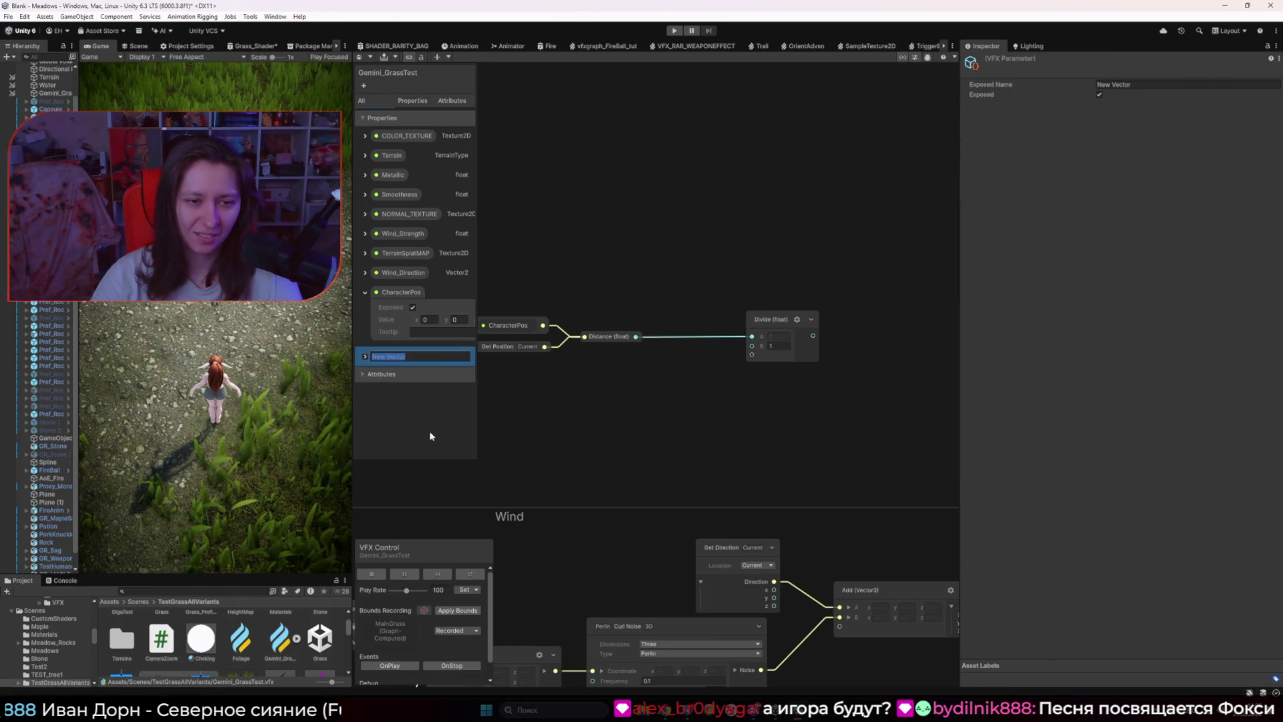
pyautogui.press('Return')
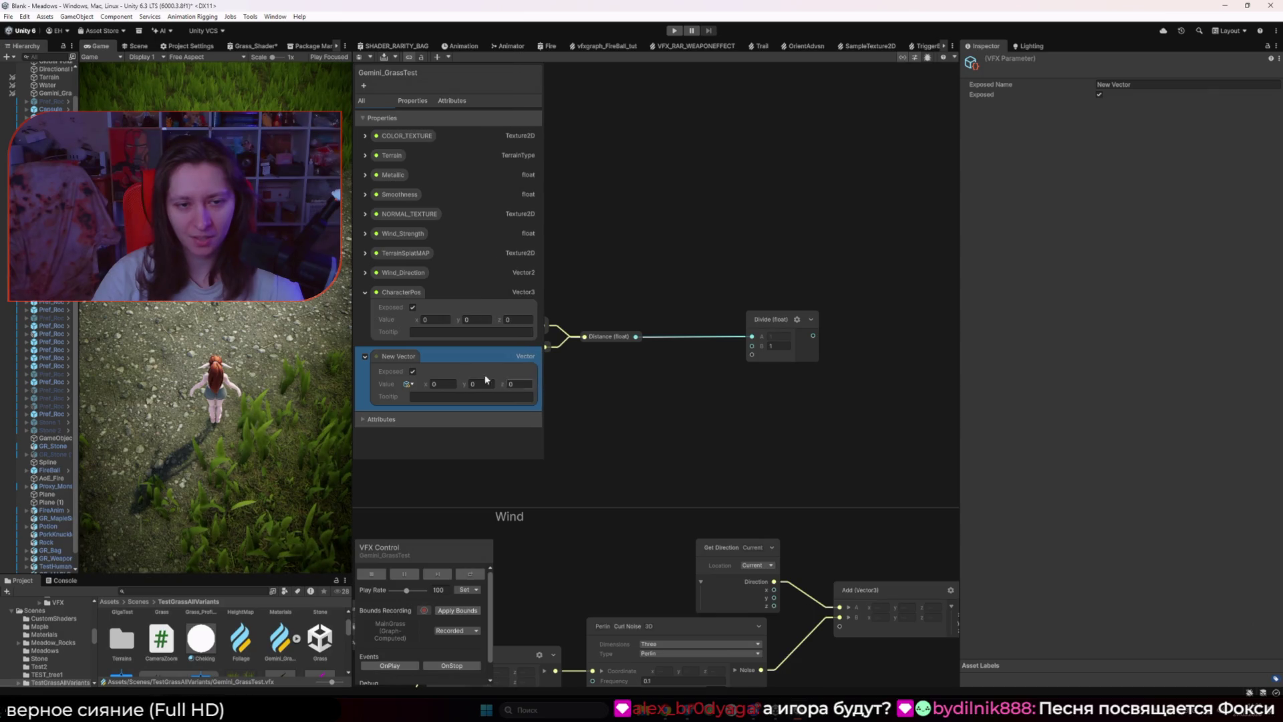
pyautogui.press('Delete')
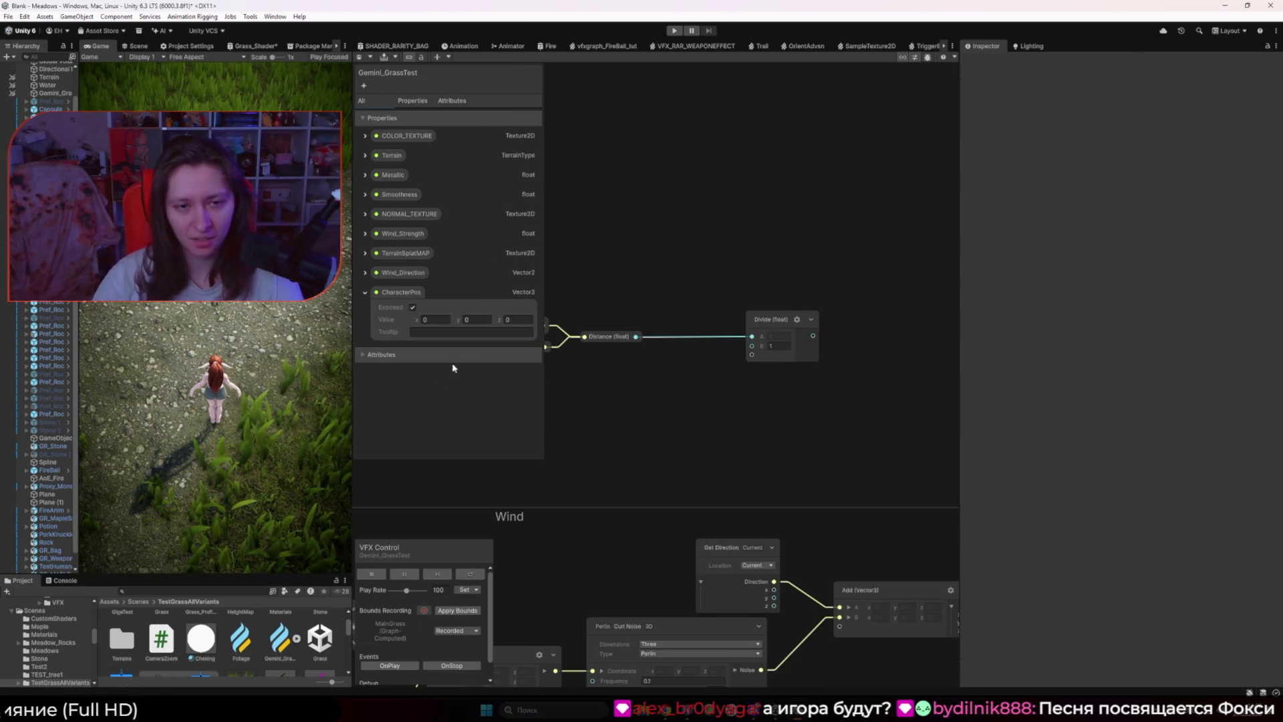
# Step: Create an exposed float property named Radius with value 2
pyautogui.click(363, 85)
pyautogui.moveTo(376, 94)
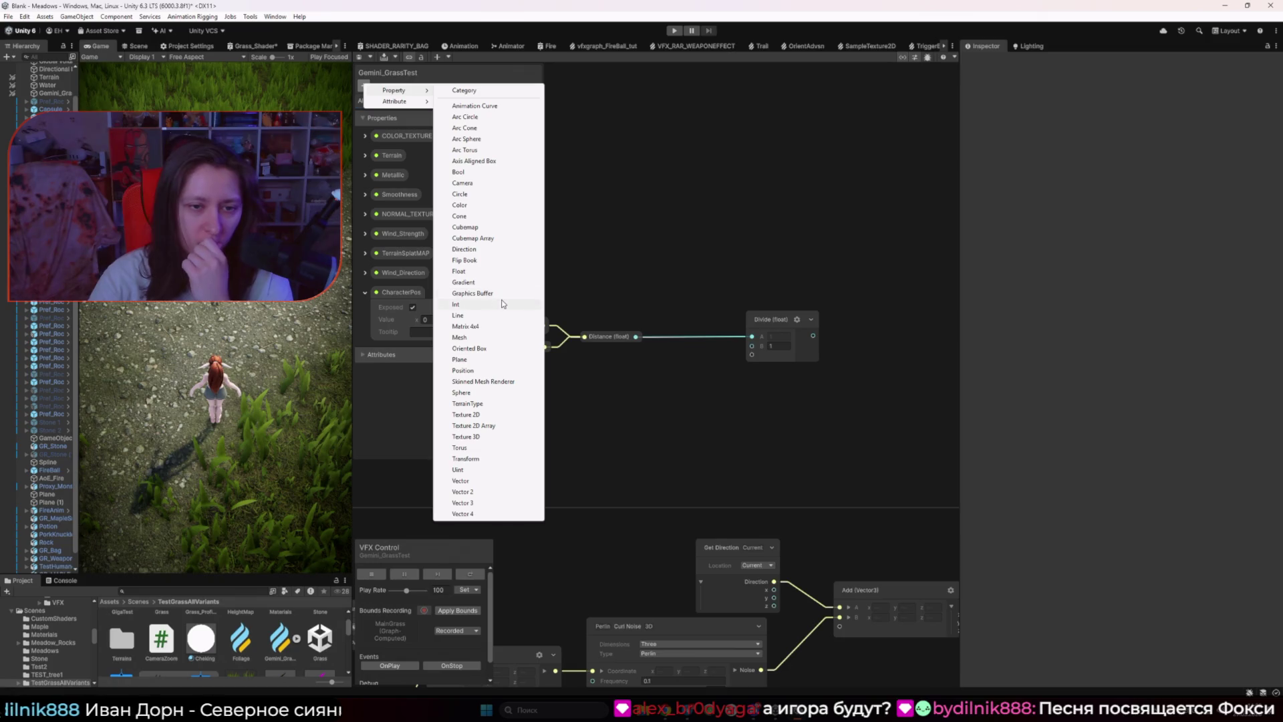
pyautogui.click(486, 270)
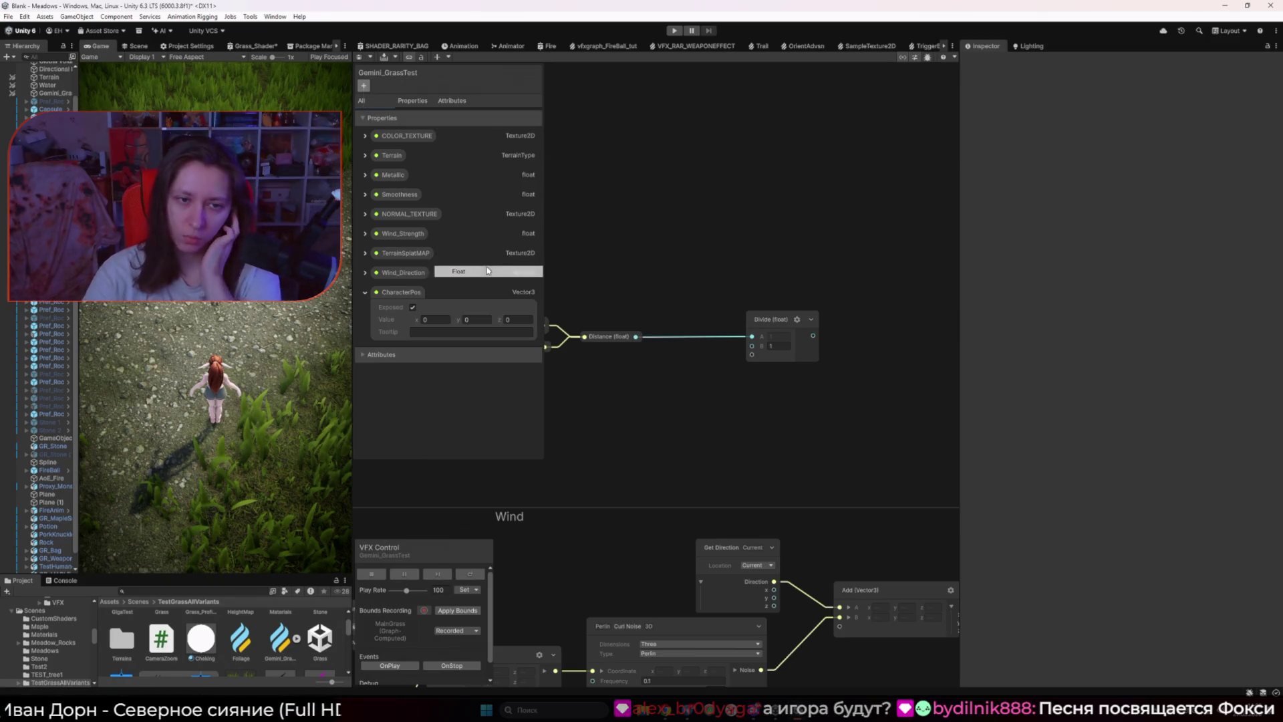
pyautogui.write('Radius')
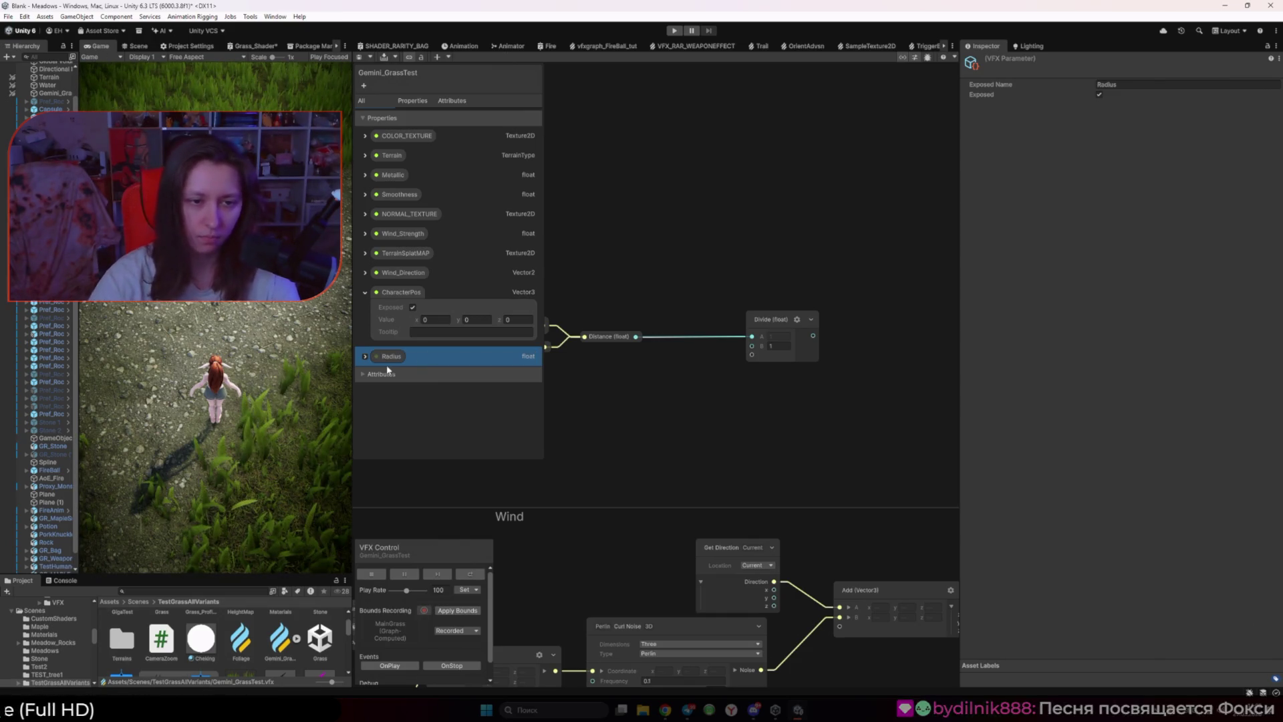
pyautogui.click(365, 356)
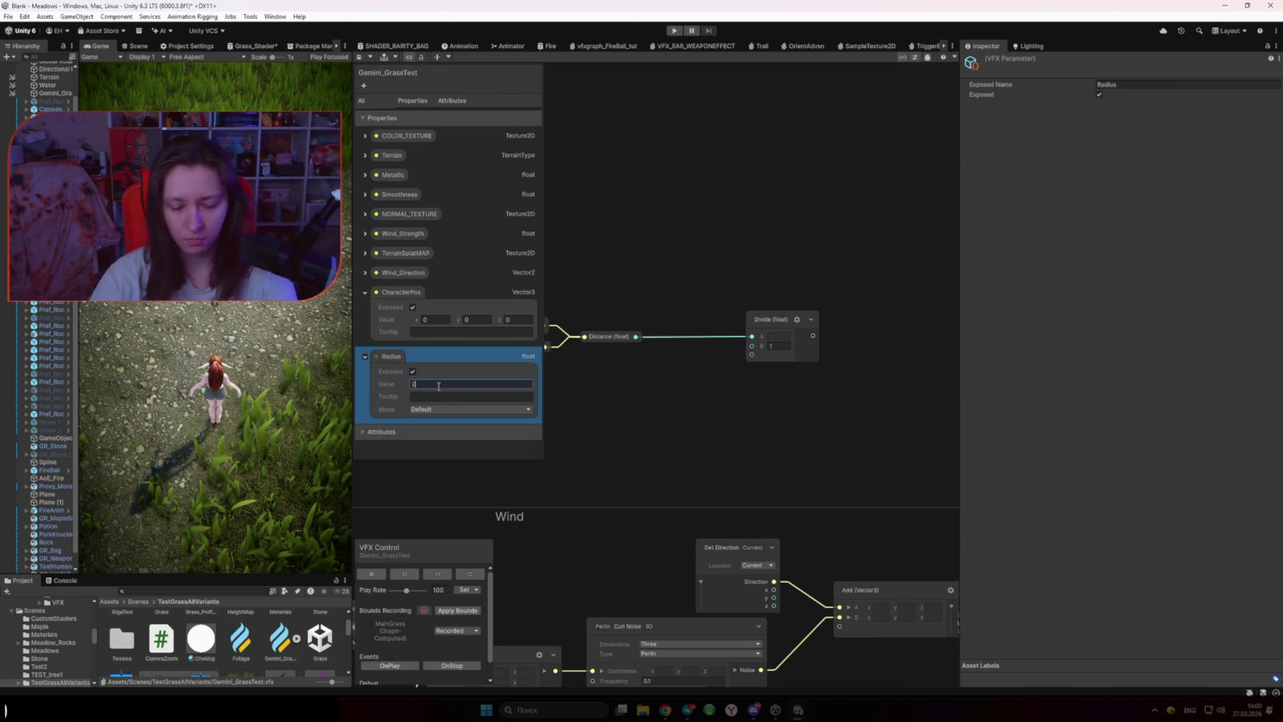
pyautogui.write('2')
pyautogui.click(447, 410)
pyautogui.click(437, 421)
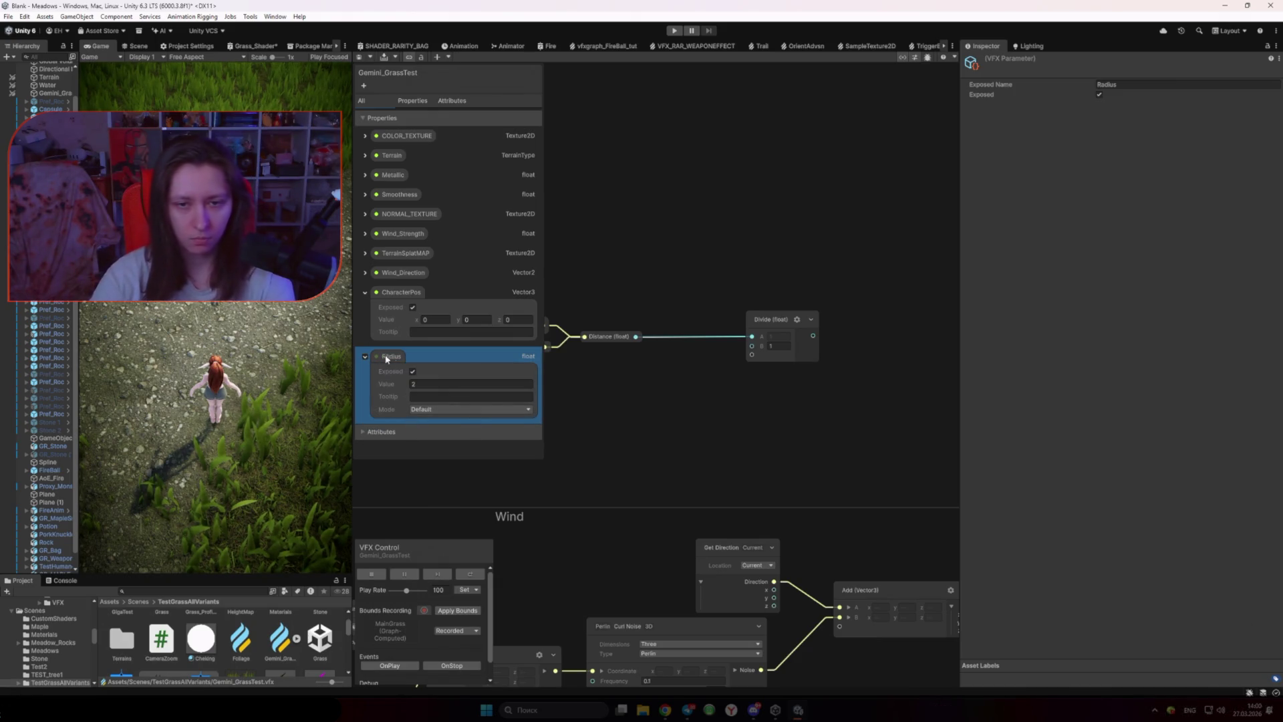
# Step: Place a Radius node wired into Divide's B input, just beside it
pyautogui.moveTo(391, 356)
pyautogui.mouseDown()
pyautogui.moveTo(668, 378)
pyautogui.moveTo(749, 348)
pyautogui.mouseUp()
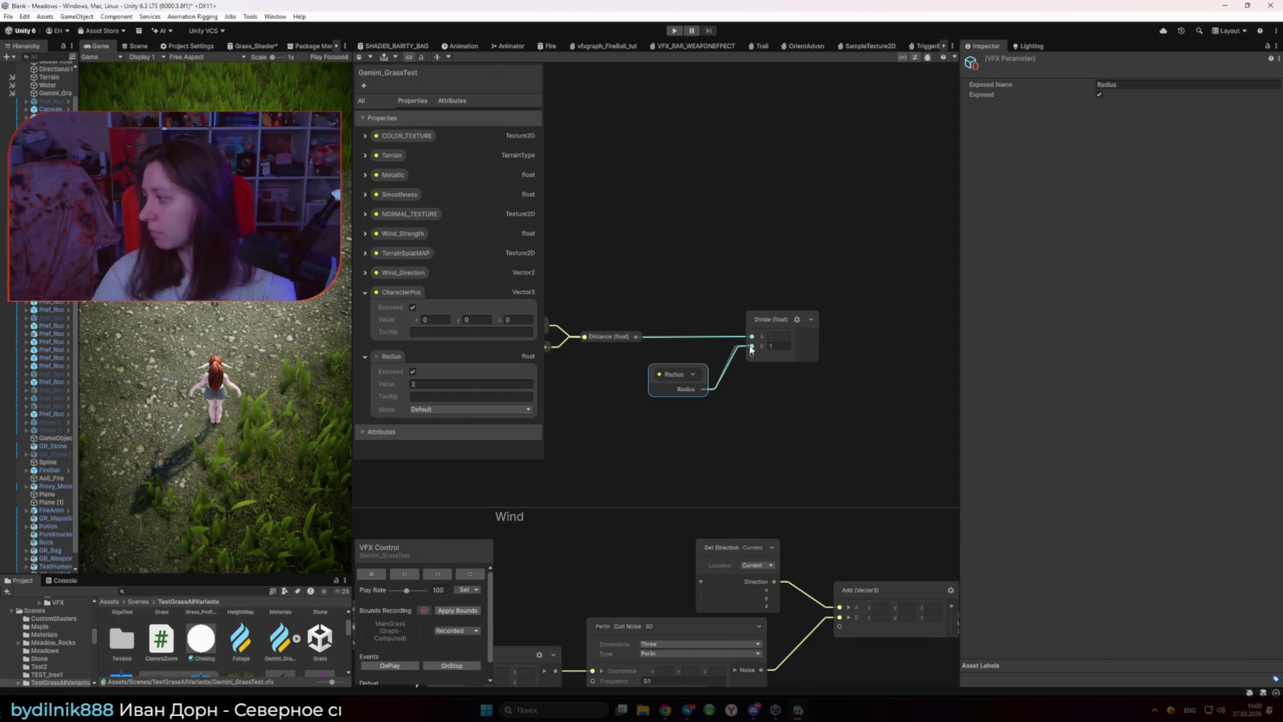
pyautogui.click(692, 373)
pyautogui.moveTo(681, 372); pyautogui.dragTo(698, 360)
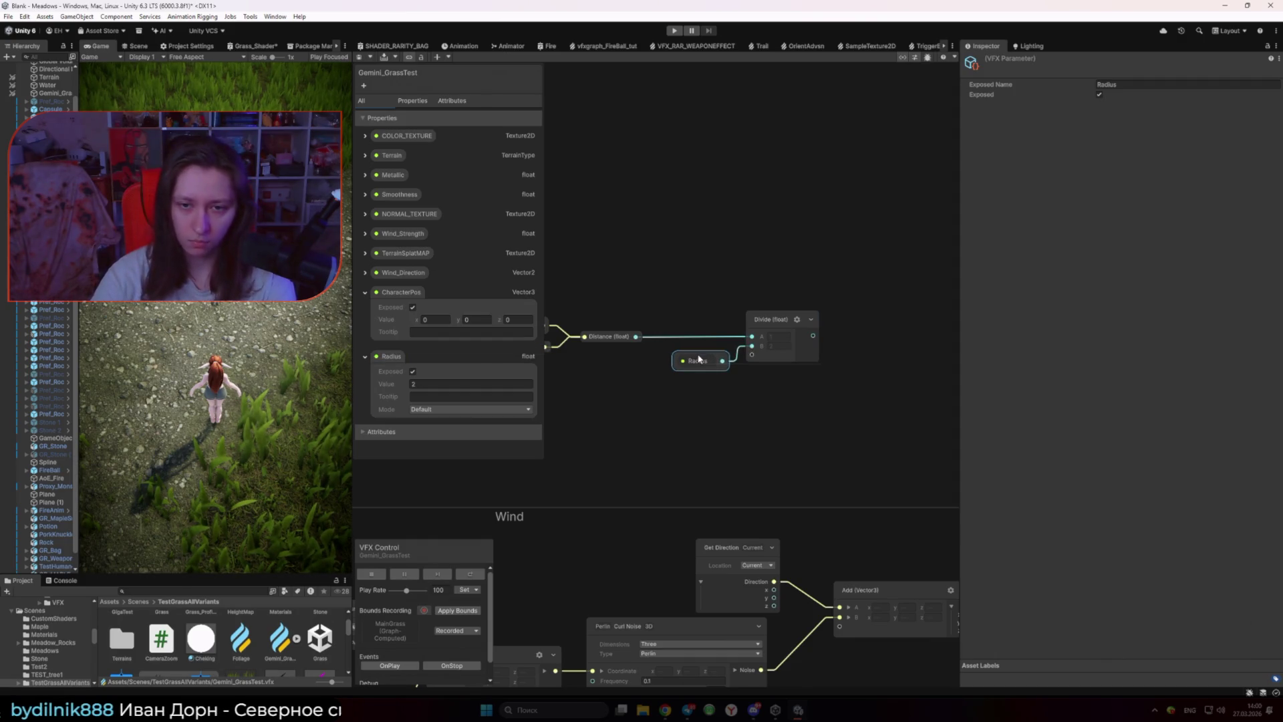
# Step: Collapse the Divide node and line it up level with the Distance node
pyautogui.keyDown('shift'); pyautogui.click(749, 326); pyautogui.keyUp('shift')
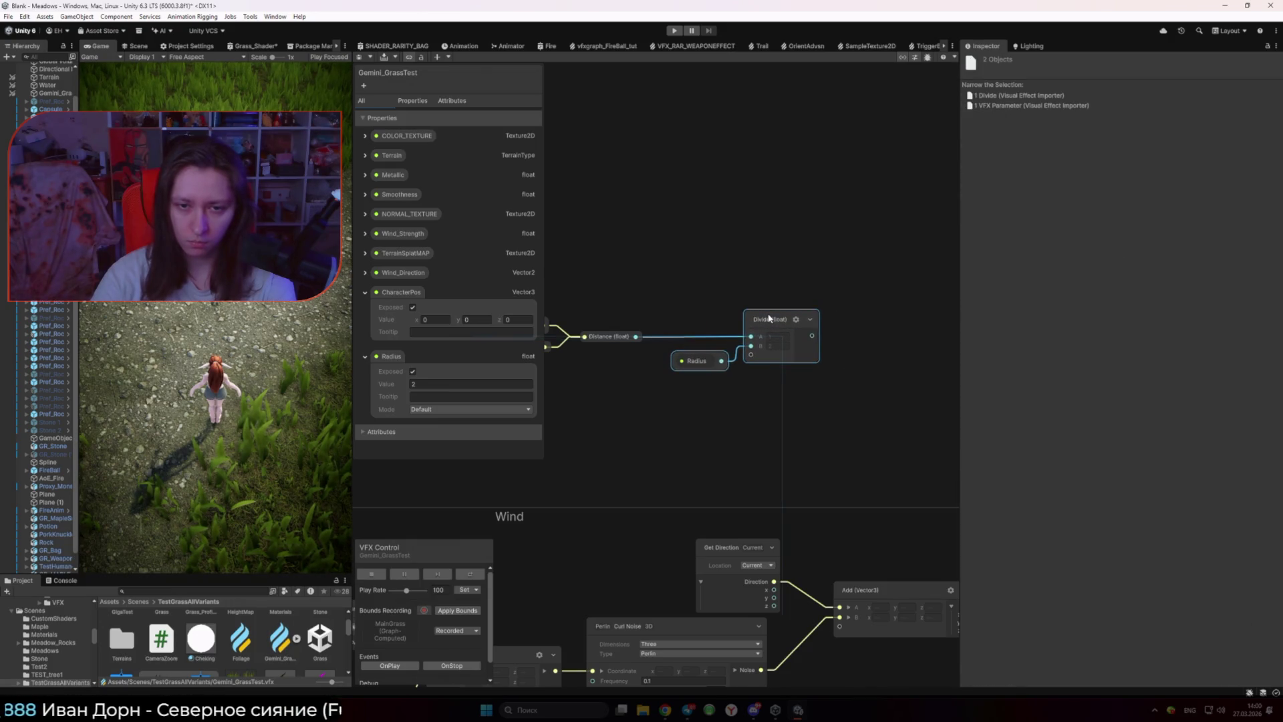
pyautogui.doubleClick(769, 319)
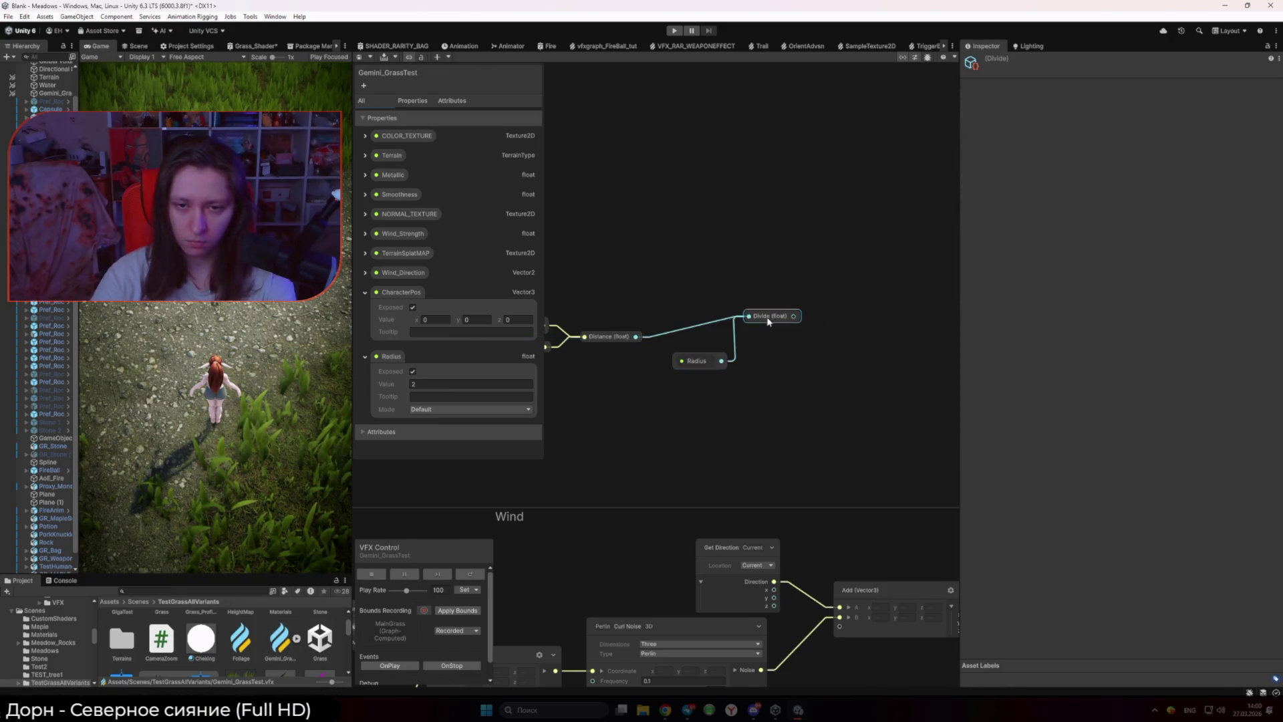
pyautogui.moveTo(768, 322); pyautogui.dragTo(767, 341)
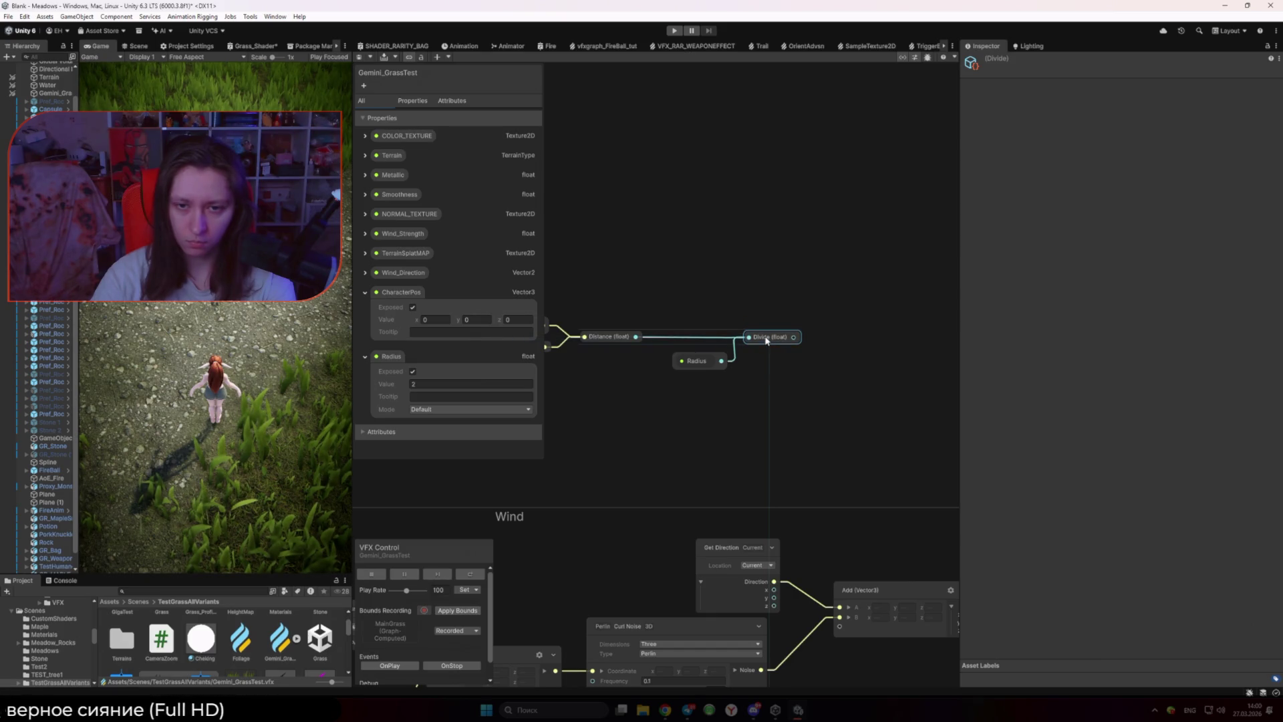
pyautogui.click(692, 363)
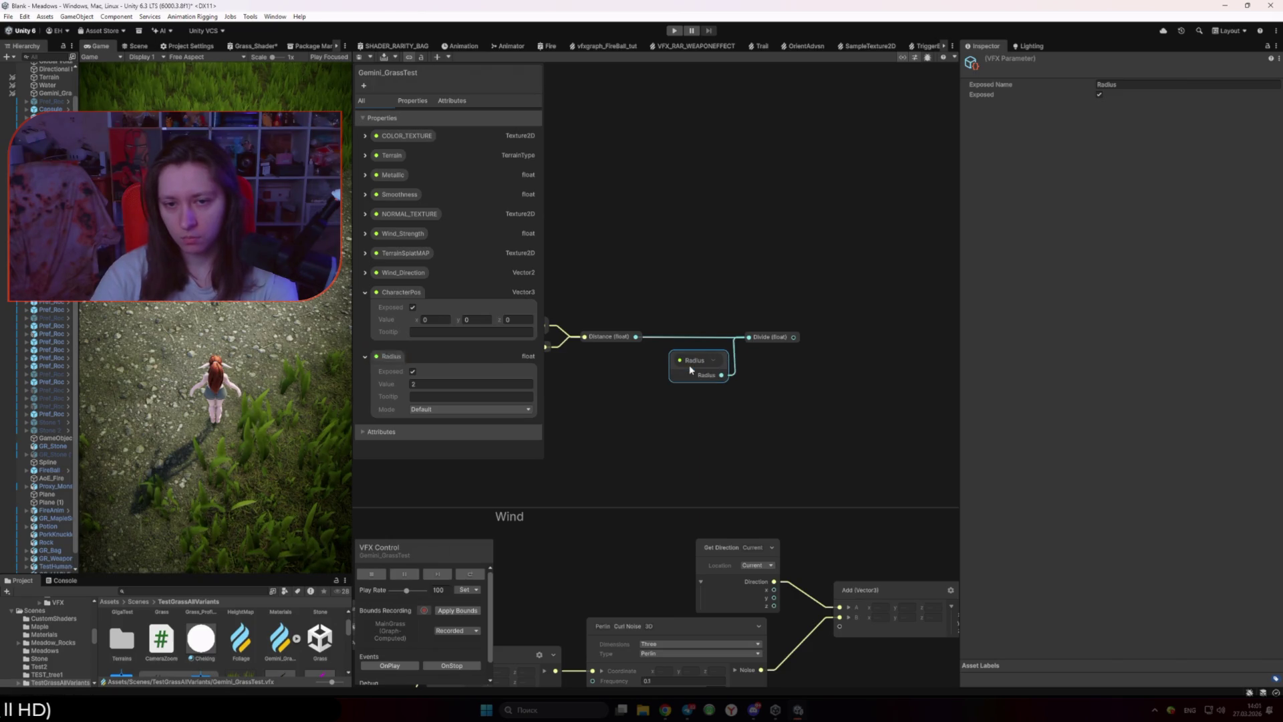
pyautogui.click(765, 340)
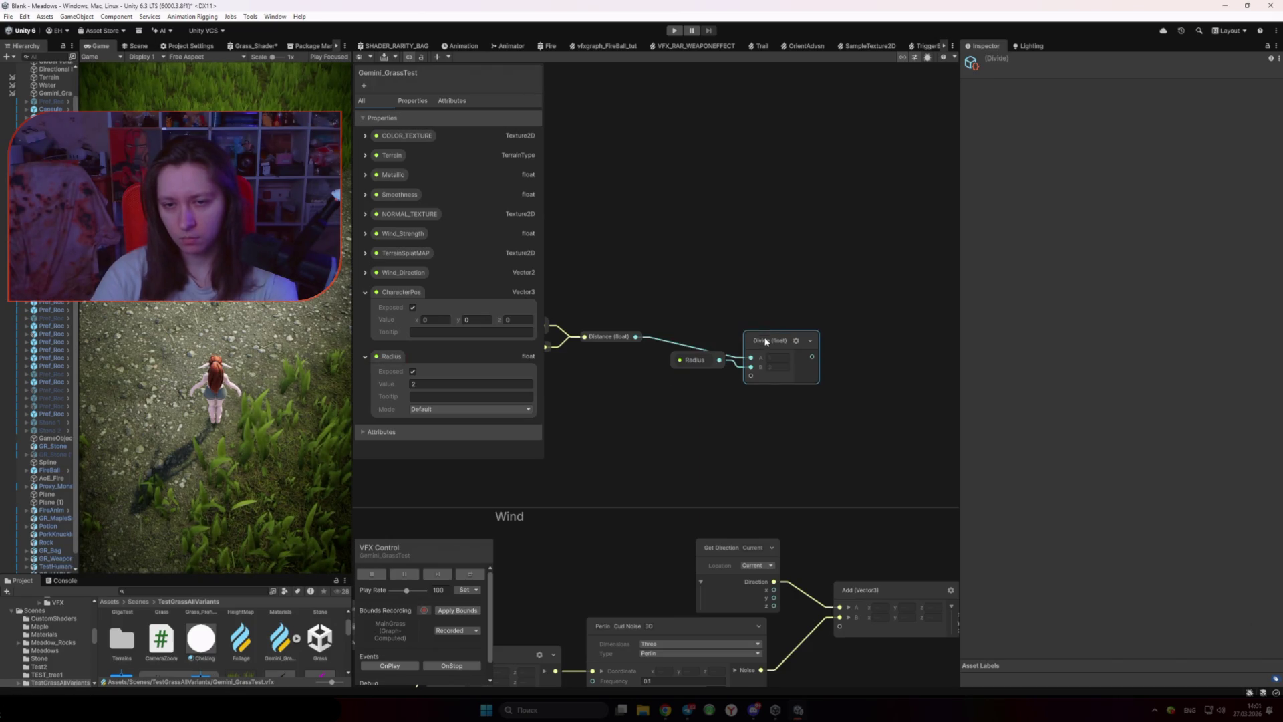
pyautogui.click(765, 341)
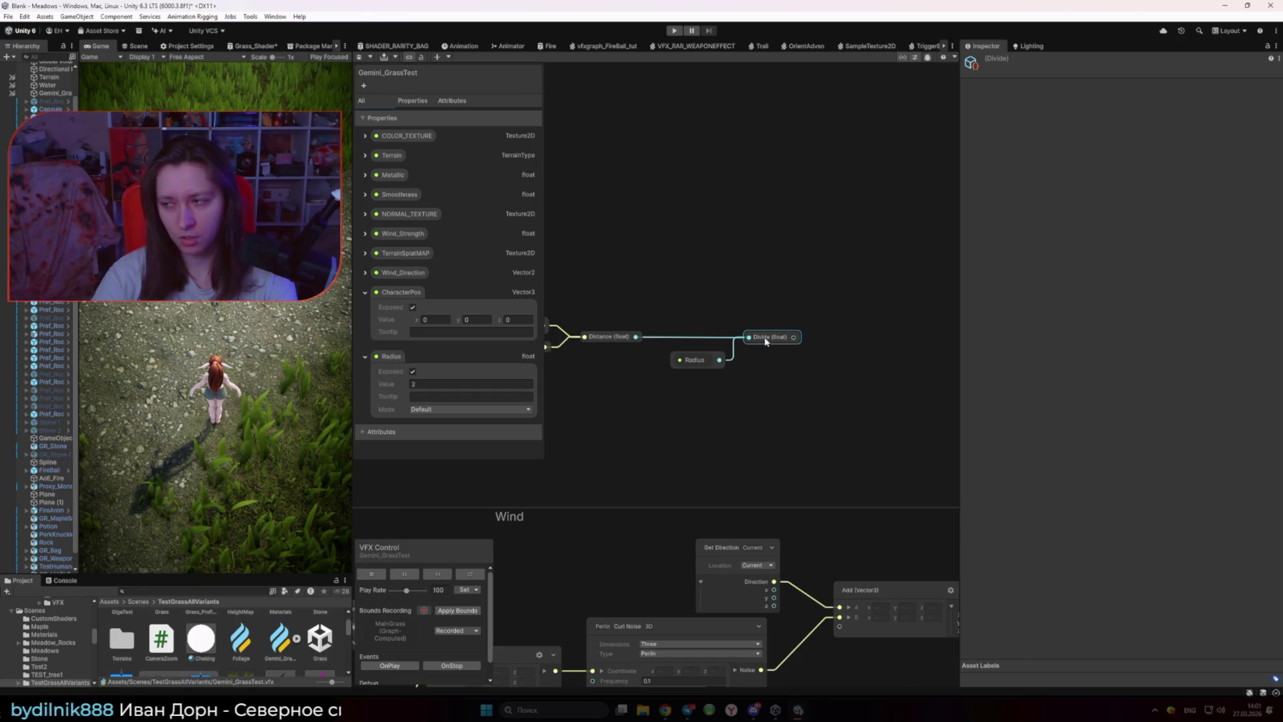
pyautogui.moveTo(765, 341); pyautogui.dragTo(654, 364)
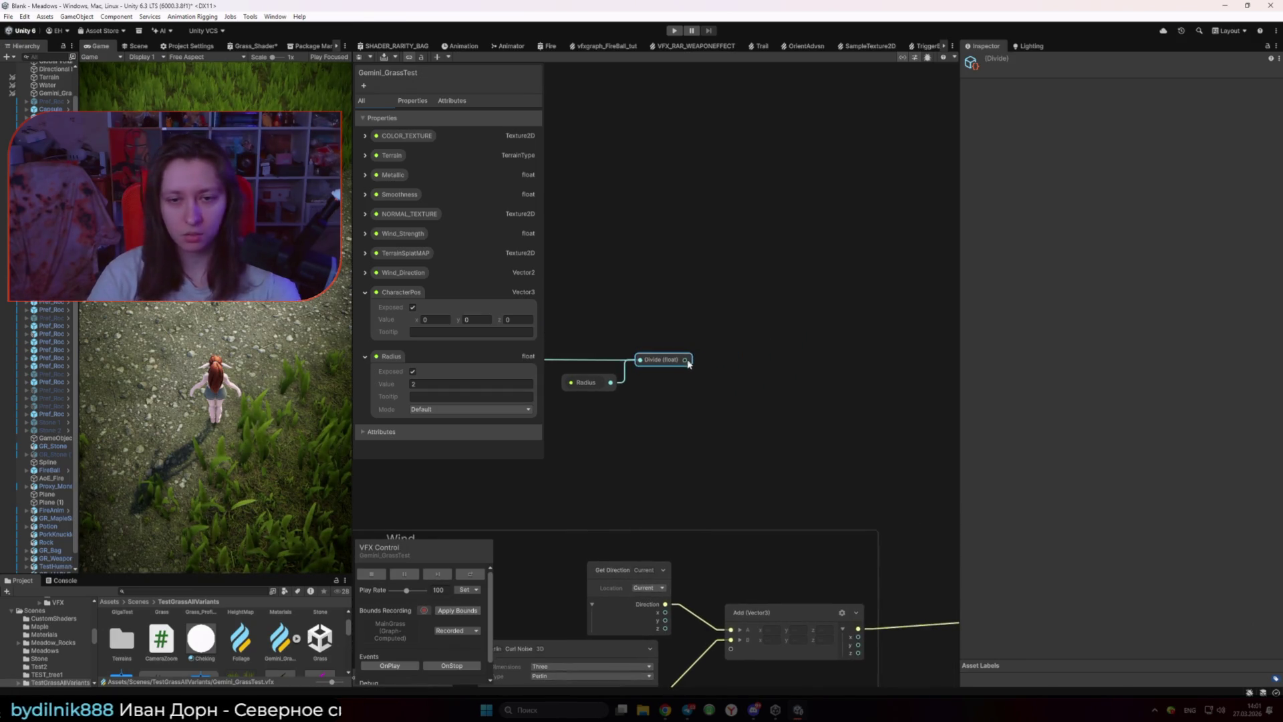
# Step: Add a Subtract node after Divide, then undo back to the Saturate and Subtract chain
pyautogui.press('space')
pyautogui.write('subtract')
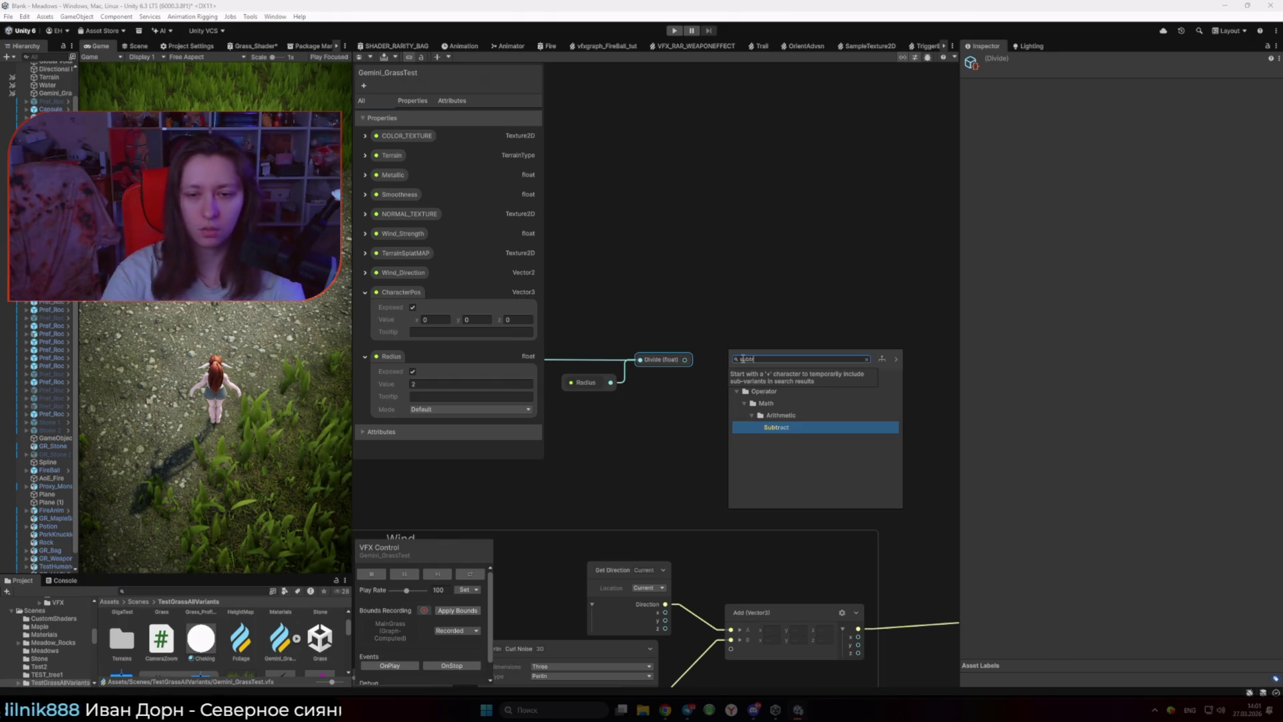
pyautogui.press('Return')
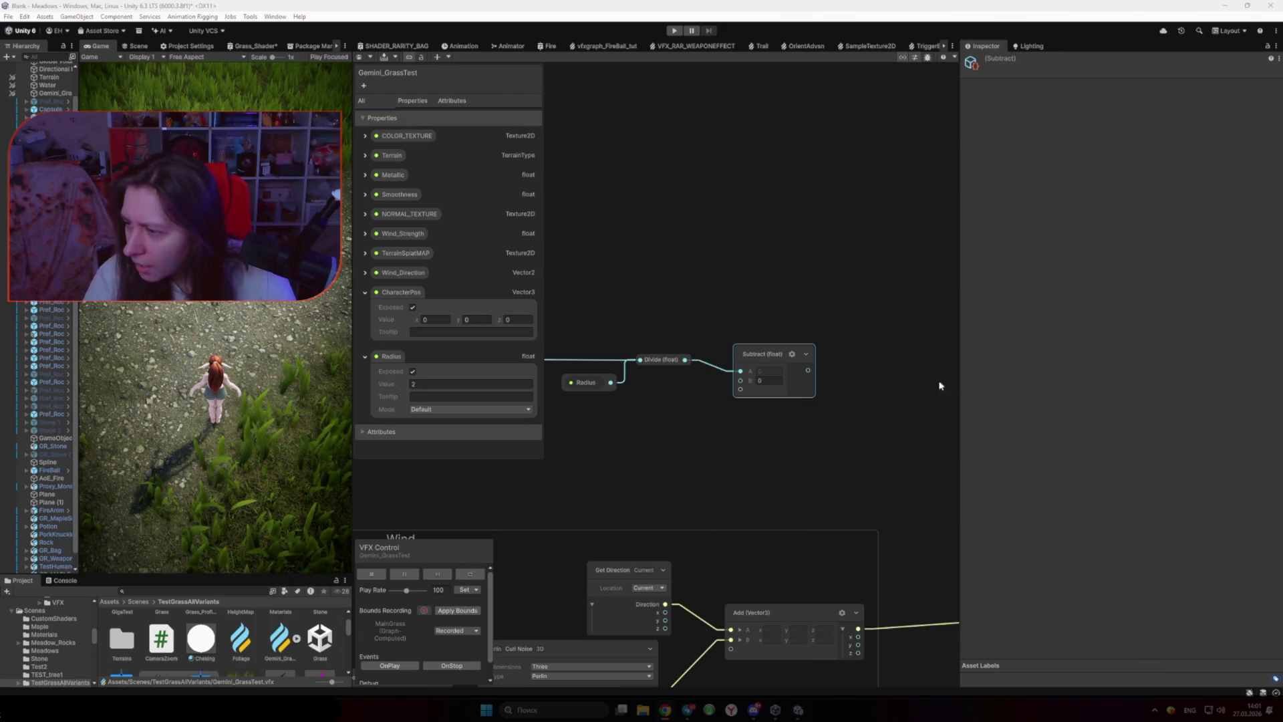
pyautogui.moveTo(769, 354); pyautogui.dragTo(820, 348)
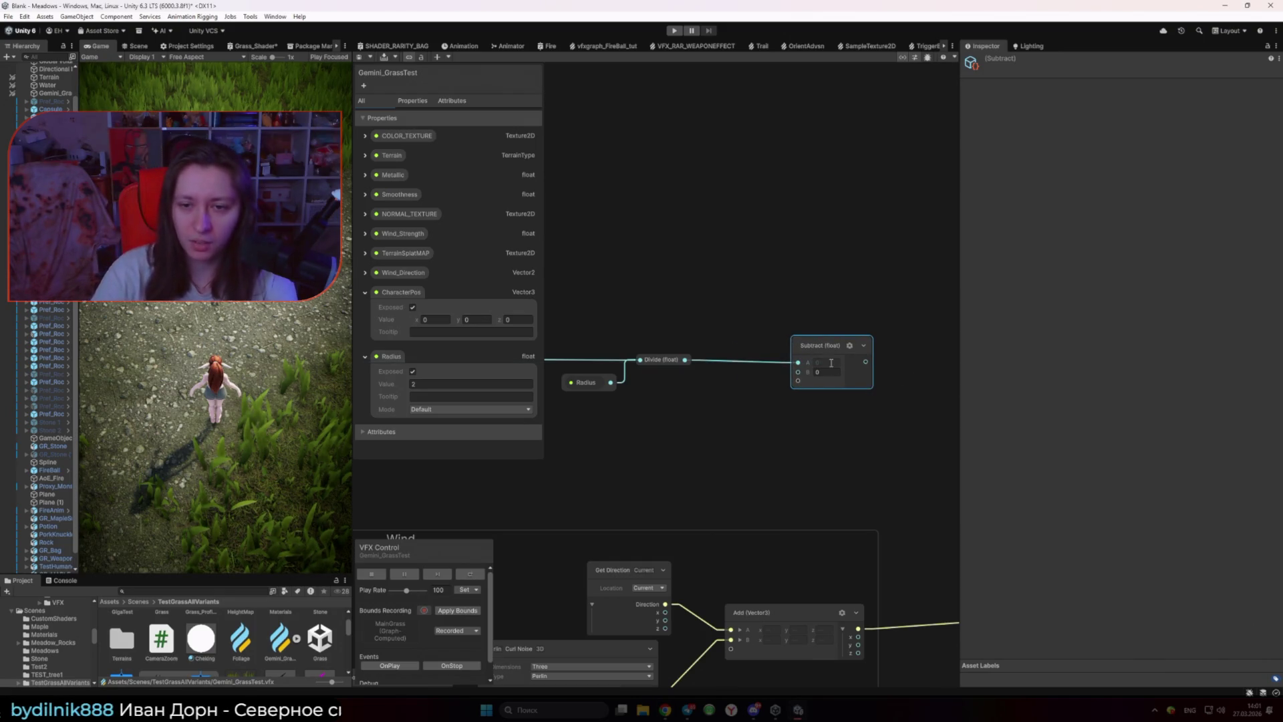
pyautogui.press('Delete')
pyautogui.hotkey('ctrl', 'z')
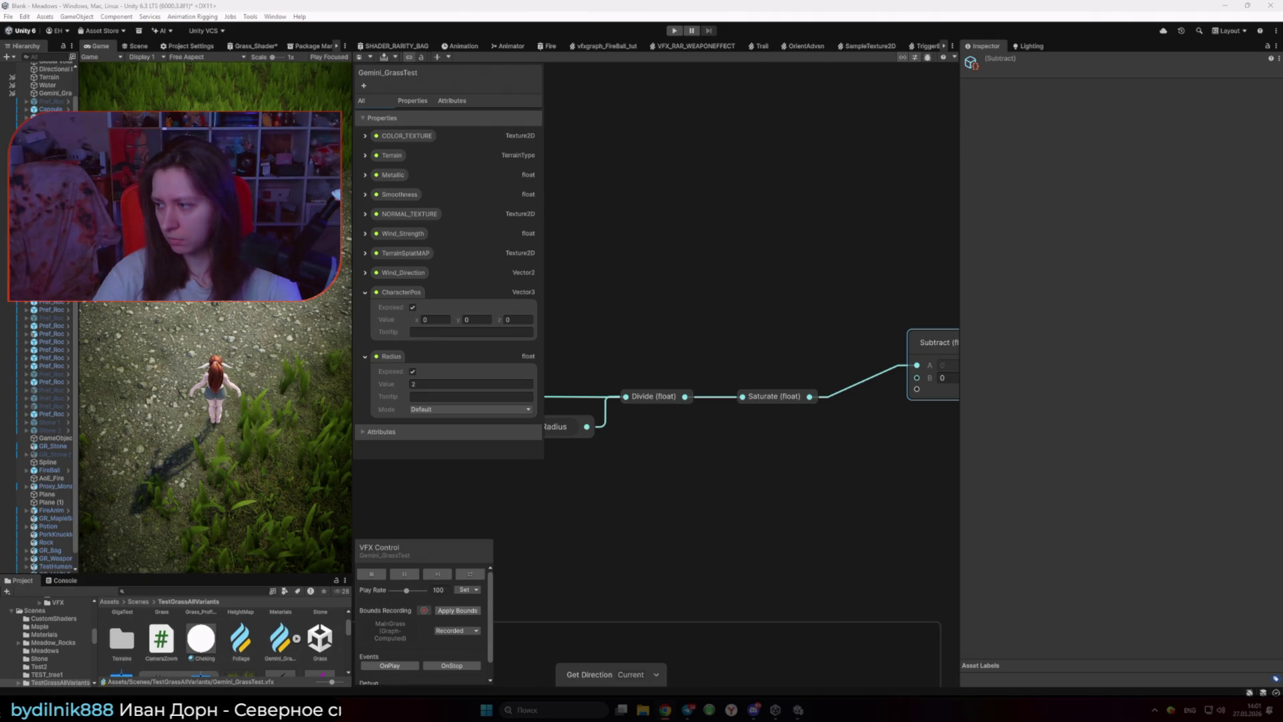
# Step: Wire Saturate into Subtract's B, set A to 1, and collapse the Subtract node
pyautogui.moveTo(809, 397); pyautogui.dragTo(916, 379)
pyautogui.click(941, 364)
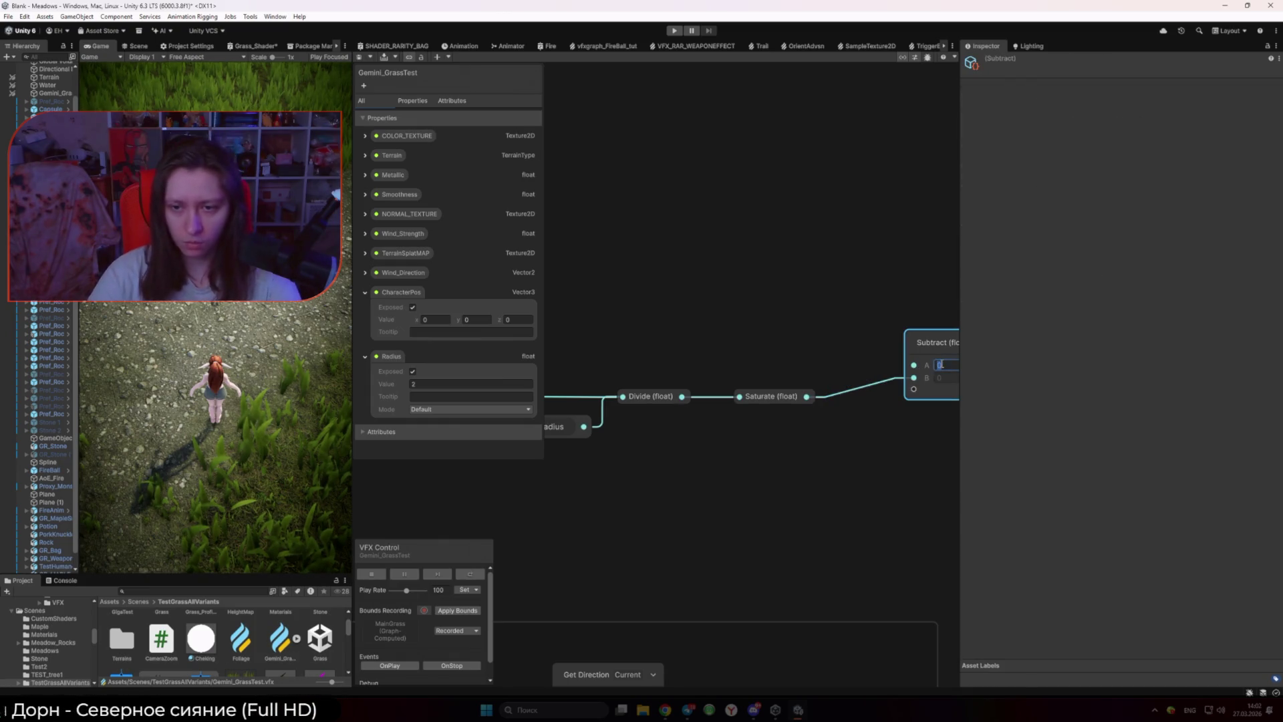
pyautogui.write('1')
pyautogui.moveTo(944, 338)
pyautogui.mouseDown()
pyautogui.moveTo(872, 384)
pyautogui.moveTo(872, 399)
pyautogui.mouseUp()
pyautogui.doubleClick(889, 380)
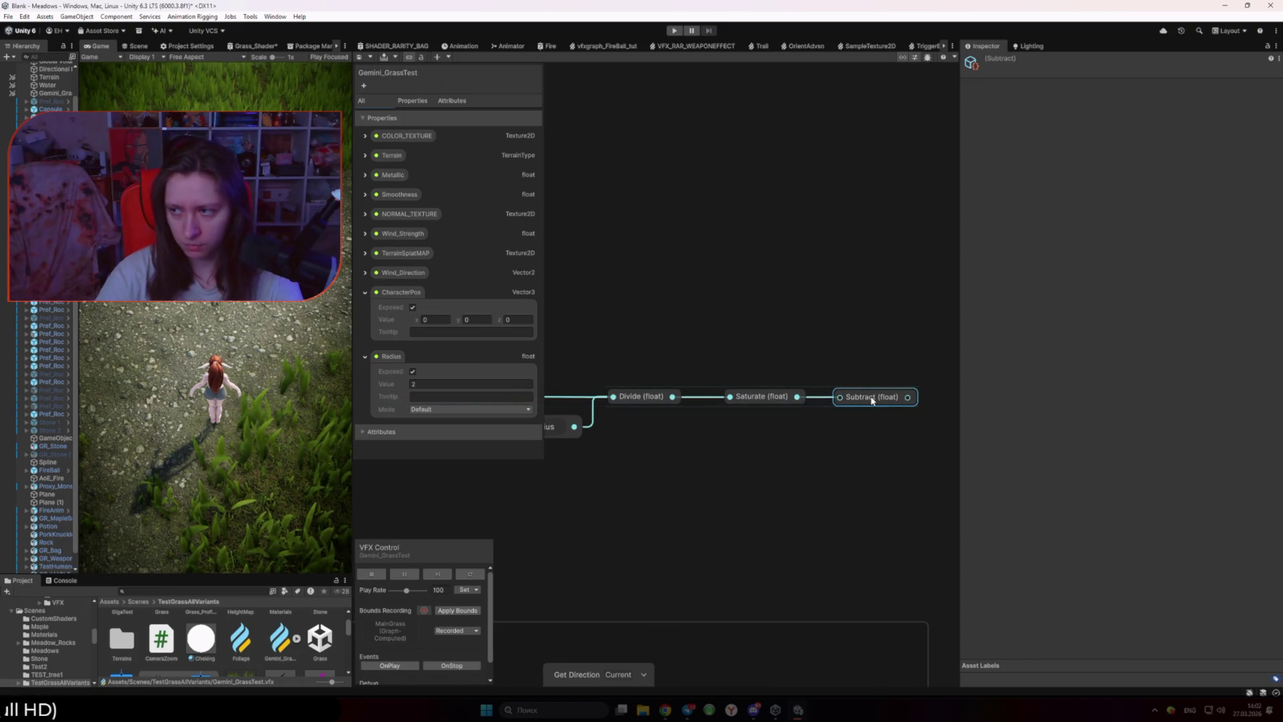
pyautogui.scroll(-5, 777, 405)
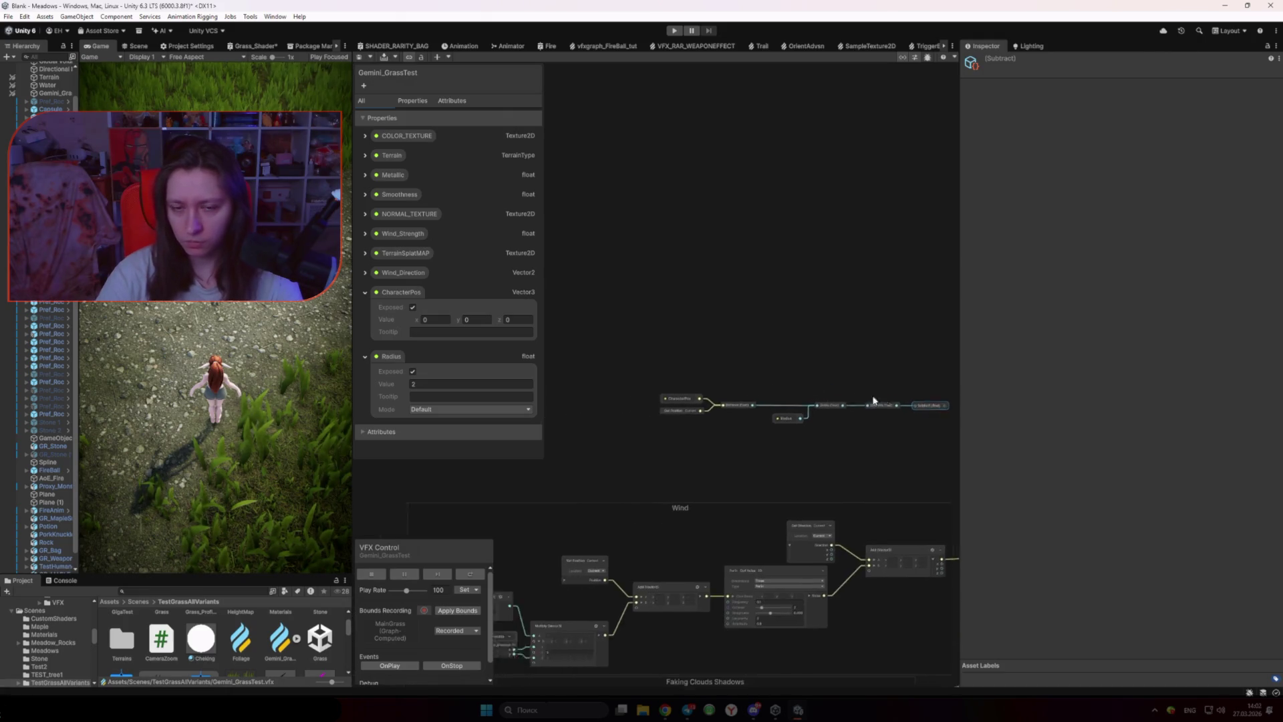
# Step: Create a new Subtract node and place it above the Distance node
pyautogui.scroll(2, 803, 397)
pyautogui.moveTo(803, 402); pyautogui.dragTo(632, 346)
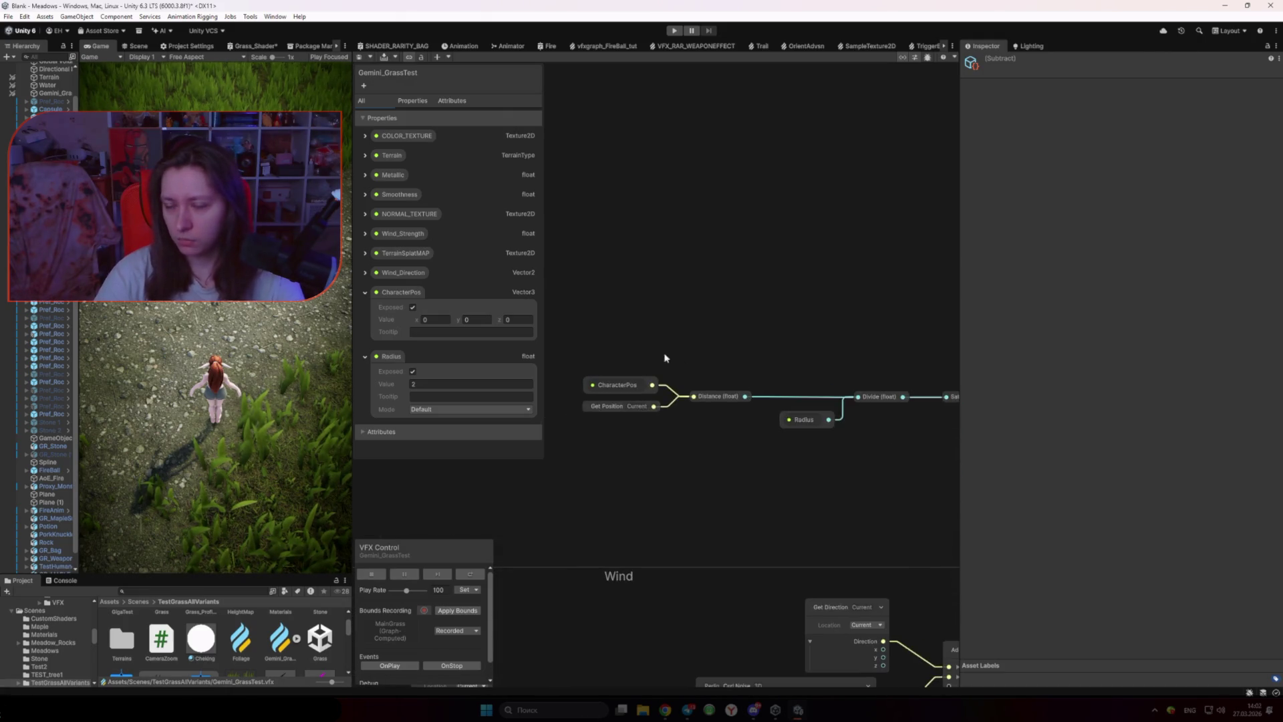
pyautogui.rightClick(707, 348)
pyautogui.click(728, 355)
pyautogui.write('subtract')
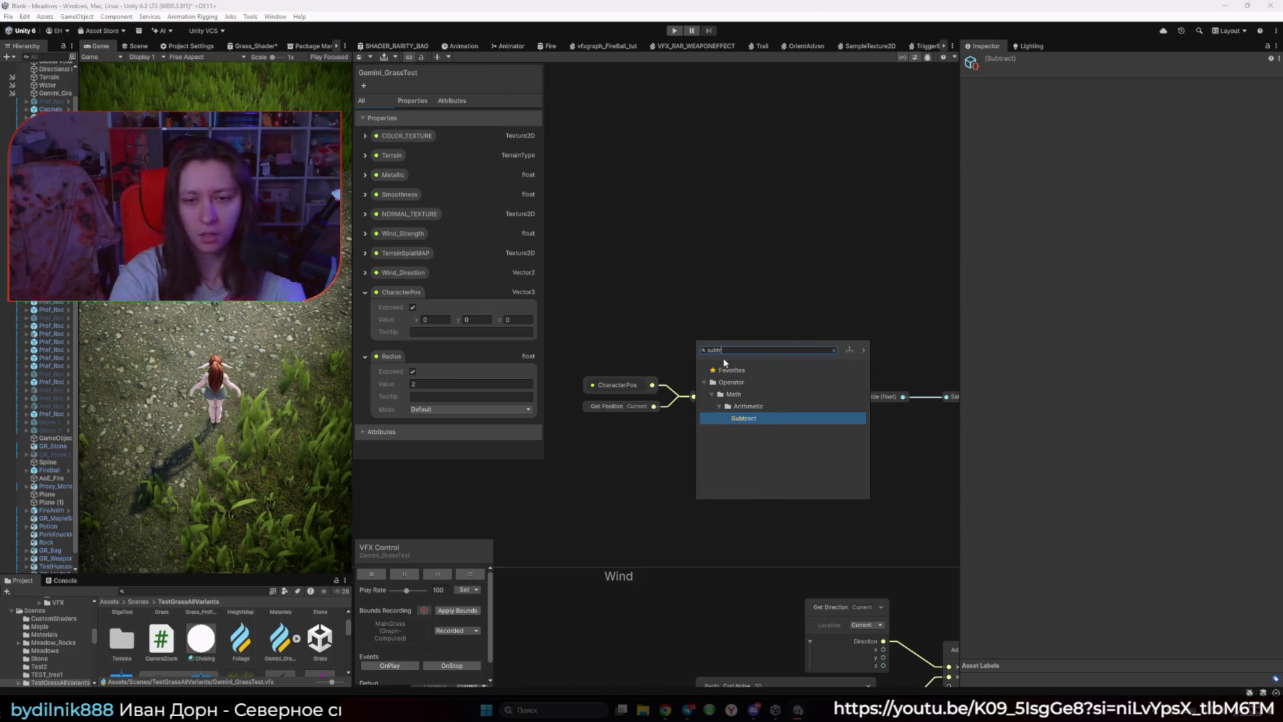
pyautogui.press('Return')
pyautogui.scroll(3, 752, 364)
pyautogui.click(803, 397)
pyautogui.moveTo(728, 389)
pyautogui.mouseDown()
pyautogui.moveTo(693, 391)
pyautogui.moveTo(681, 298)
pyautogui.moveTo(690, 304)
pyautogui.mouseUp()
pyautogui.click(692, 391)
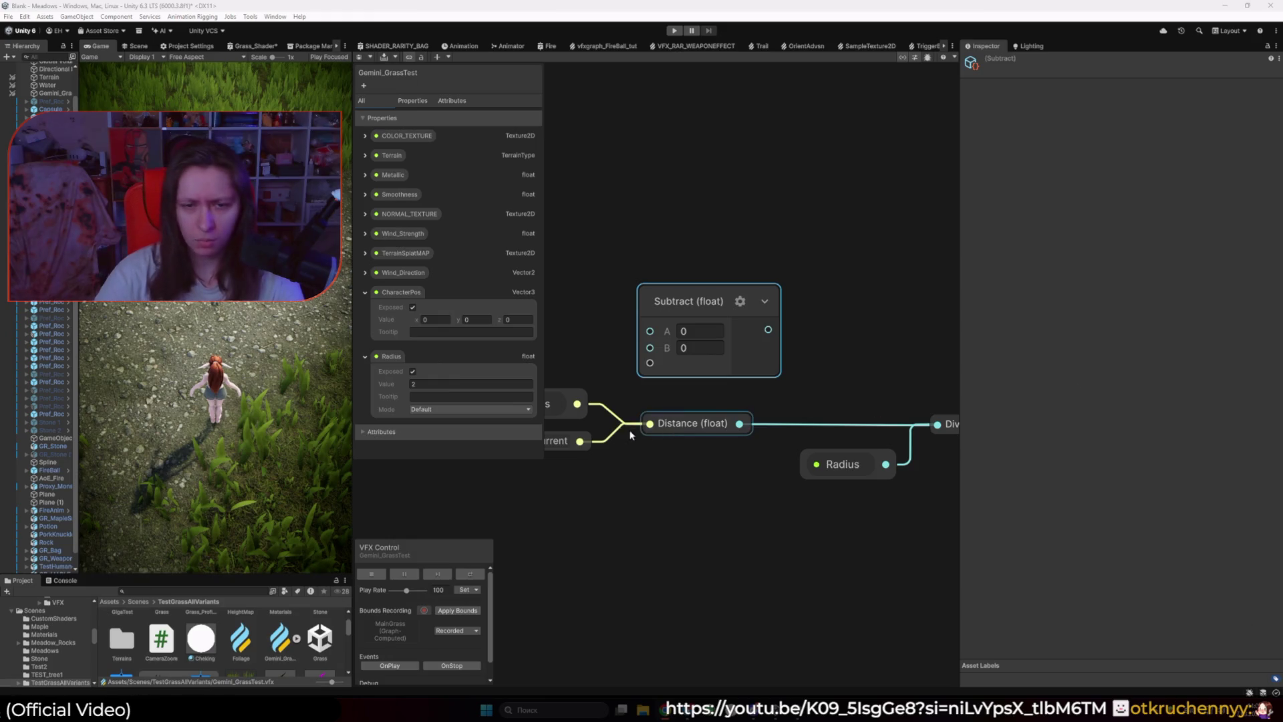
# Step: Wire Get Position into Subtract's A input and CharacterPos into its B input
pyautogui.moveTo(580, 441); pyautogui.dragTo(609, 403)
pyautogui.moveTo(604, 467); pyautogui.dragTo(605, 467)
pyautogui.click(604, 366)
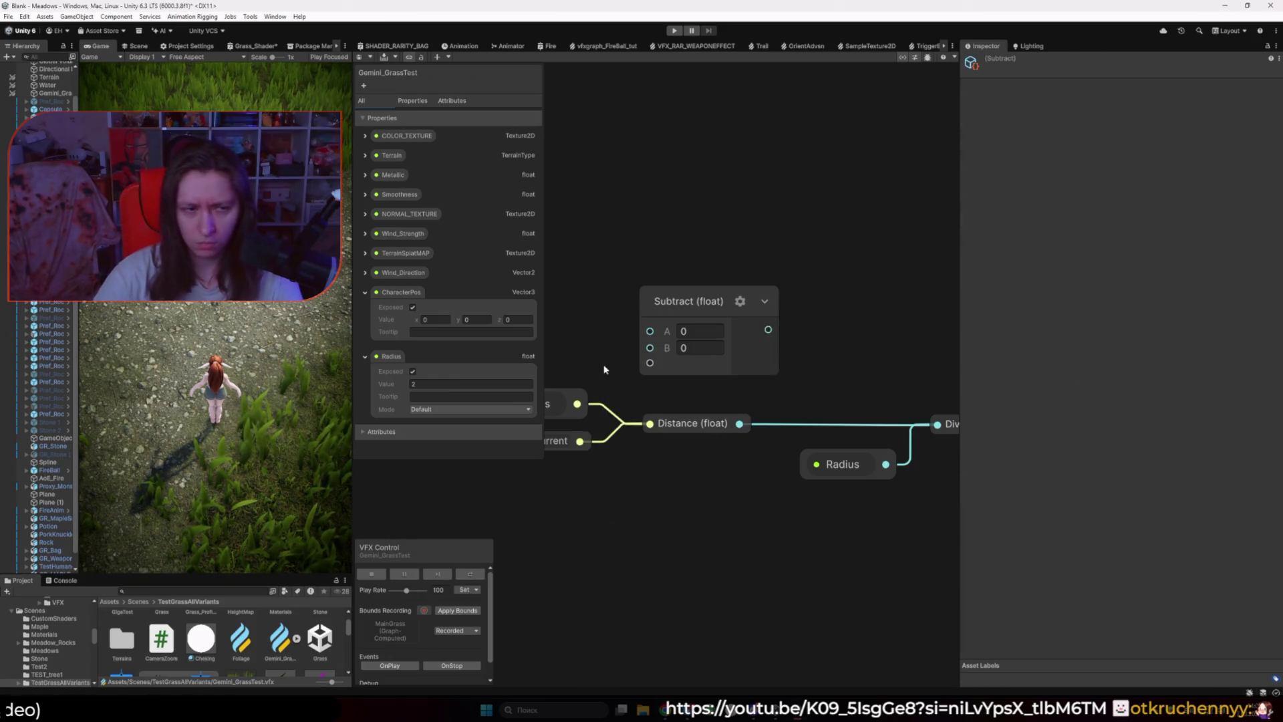
pyautogui.click(689, 433)
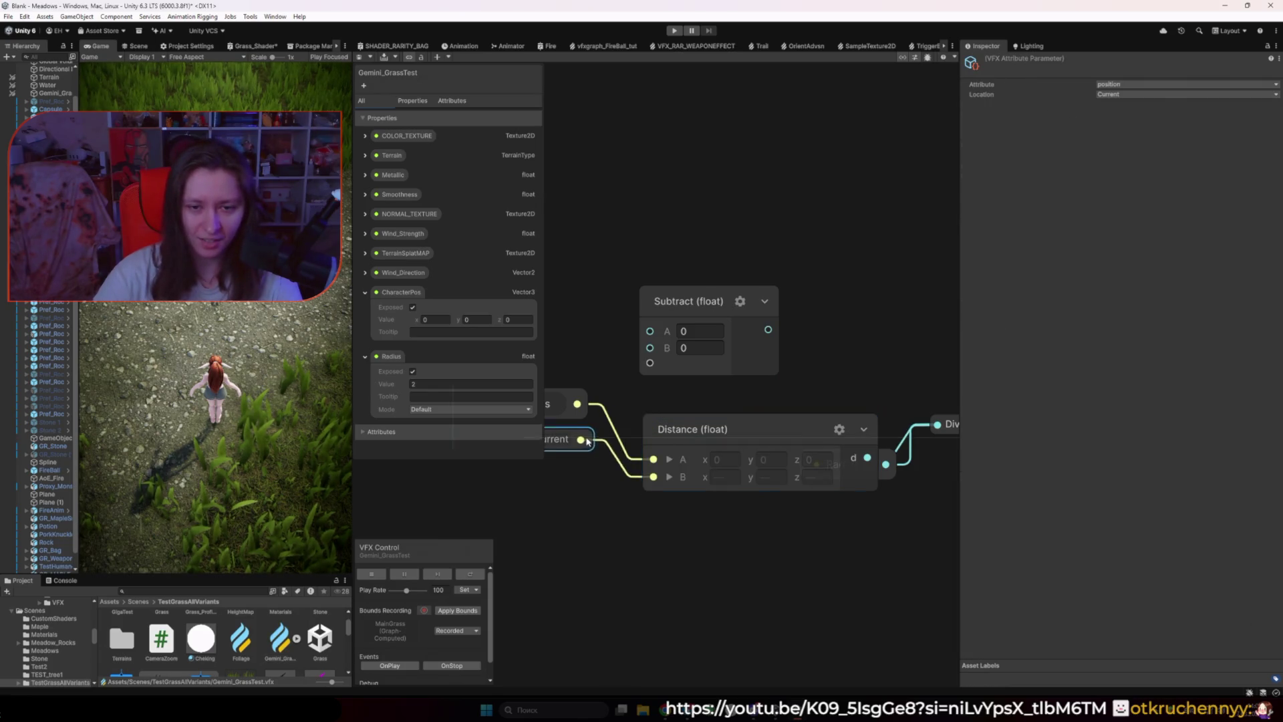
pyautogui.moveTo(581, 446)
pyautogui.mouseDown()
pyautogui.moveTo(663, 445)
pyautogui.moveTo(731, 338)
pyautogui.mouseUp()
pyautogui.click(626, 453)
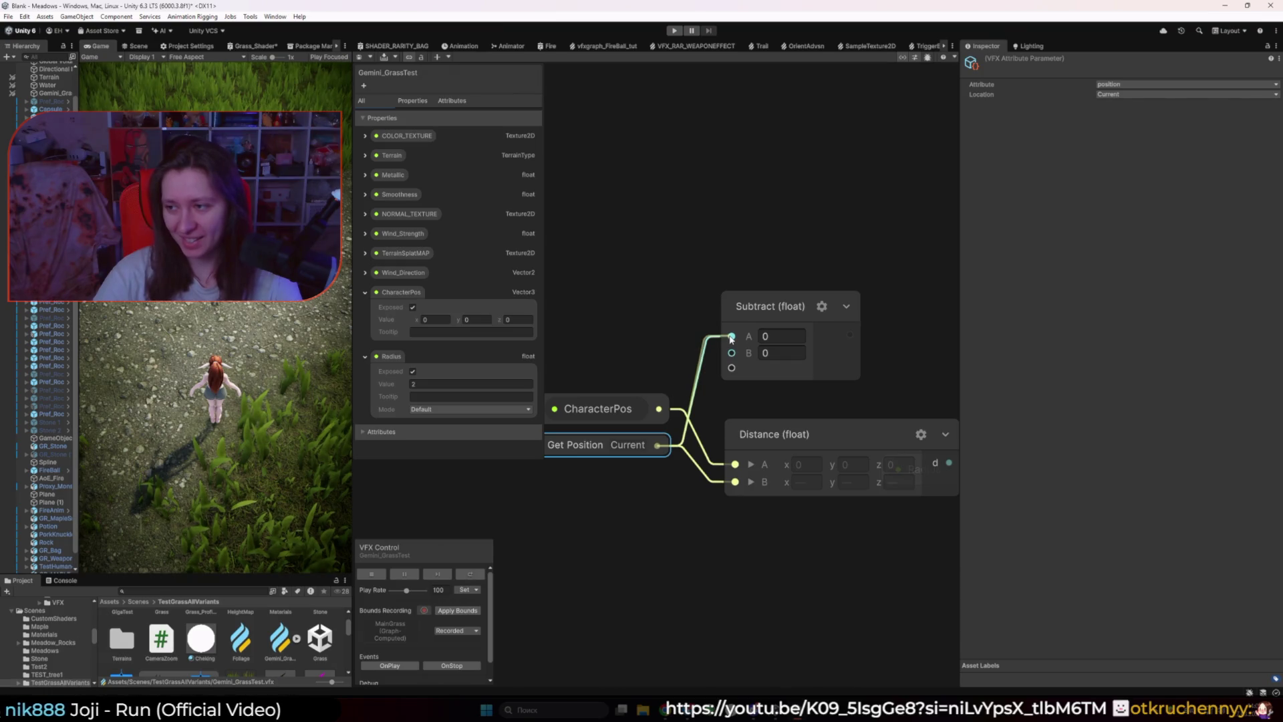
pyautogui.moveTo(659, 409); pyautogui.dragTo(731, 354)
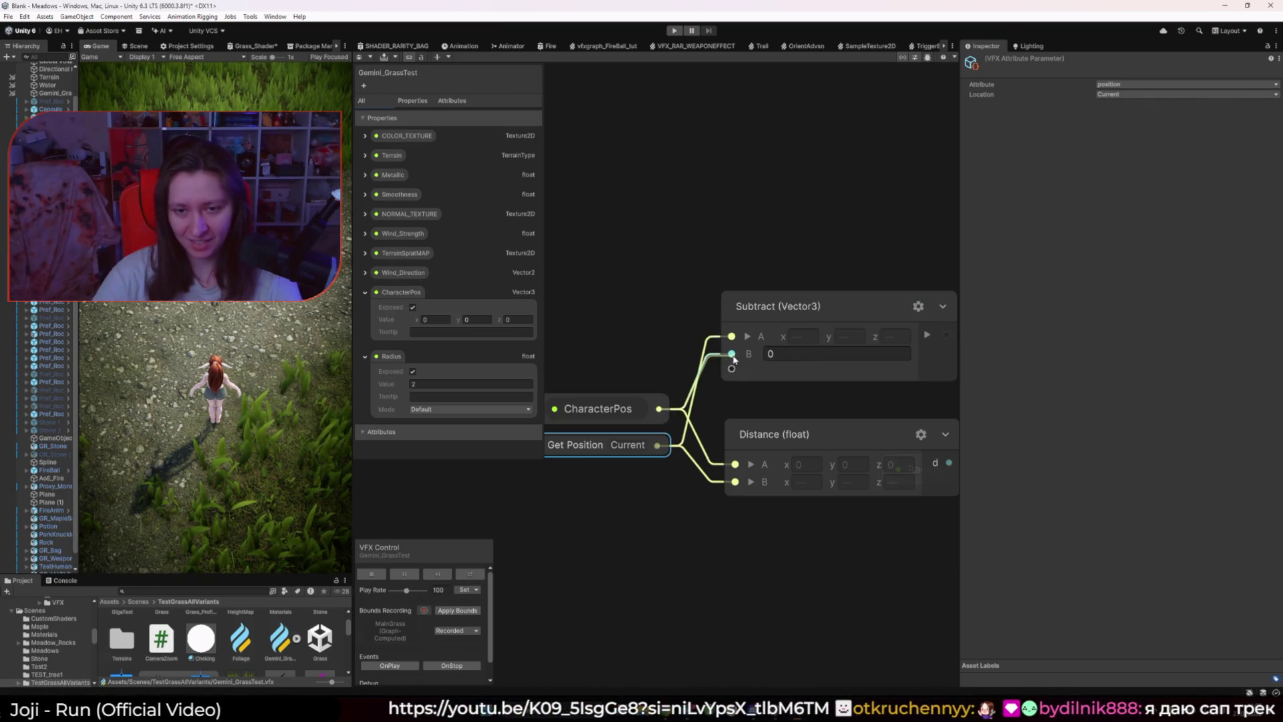
# Step: Rearrange CharacterPos and Get Position around the new Subtract (Vector3) node
pyautogui.moveTo(640, 410); pyautogui.dragTo(626, 356)
pyautogui.moveTo(630, 447); pyautogui.dragTo(626, 484)
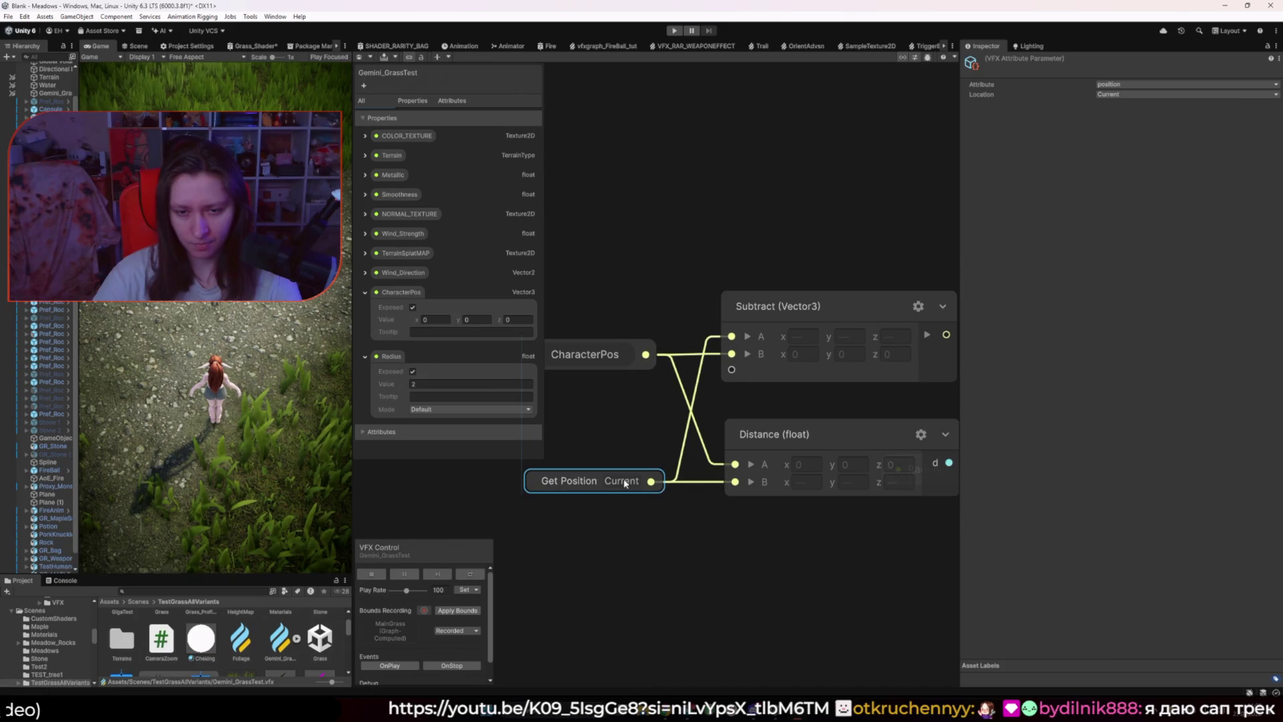
pyautogui.scroll(-3, 649, 481)
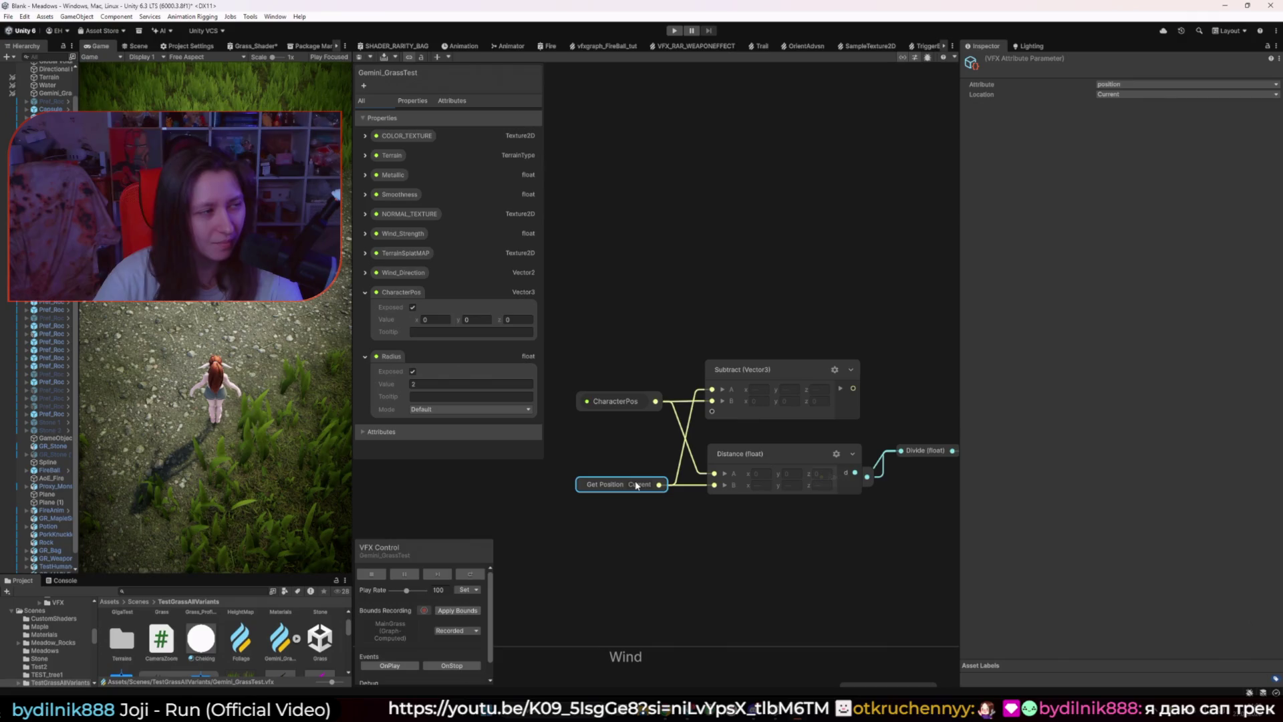
pyautogui.click(775, 369)
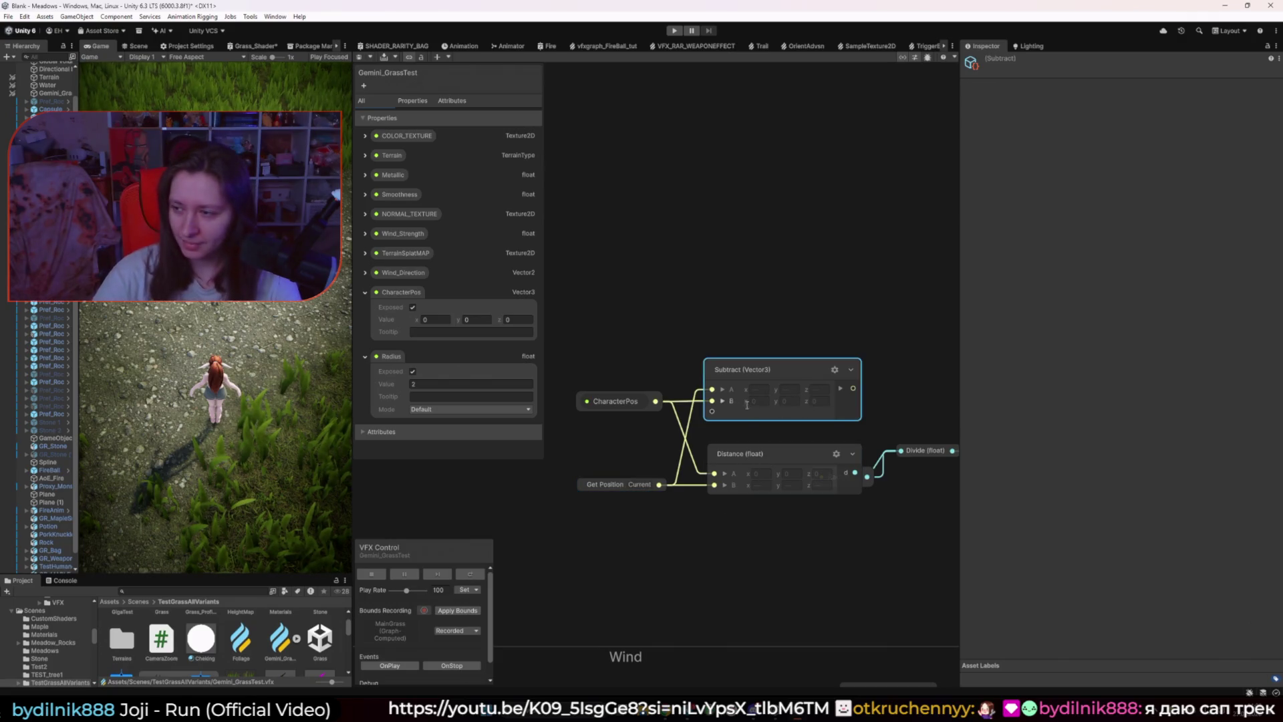
pyautogui.scroll(-1, 879, 428)
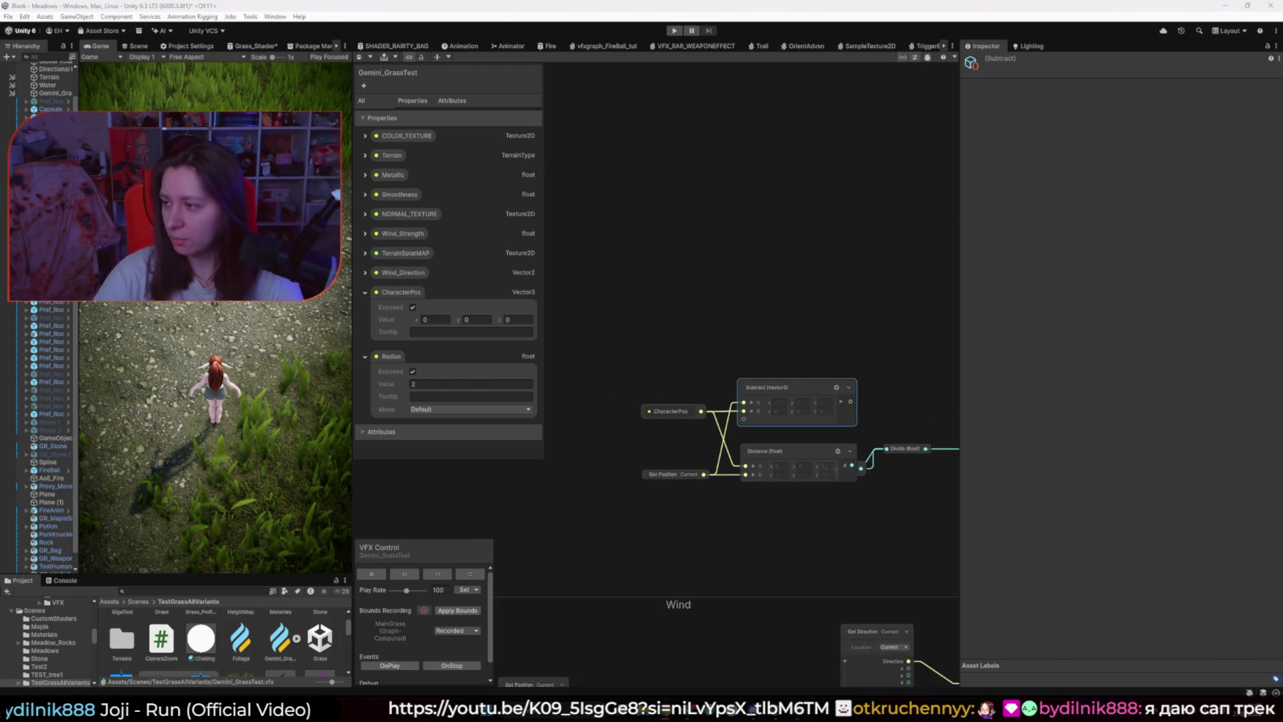
pyautogui.moveTo(949, 427); pyautogui.dragTo(819, 408)
# Step: Add a Multiply node fed by the Subtract (Vector3) position difference
pyautogui.press('space')
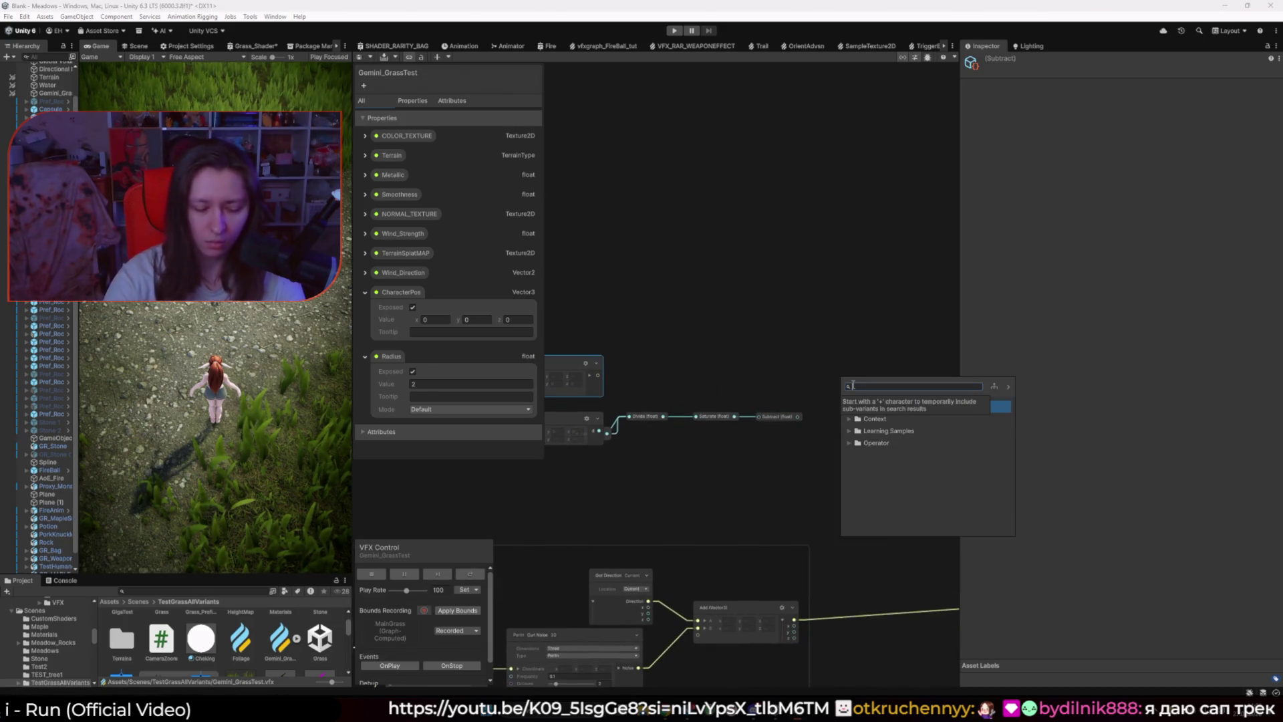
pyautogui.press('Escape')
pyautogui.moveTo(853, 382); pyautogui.dragTo(845, 365)
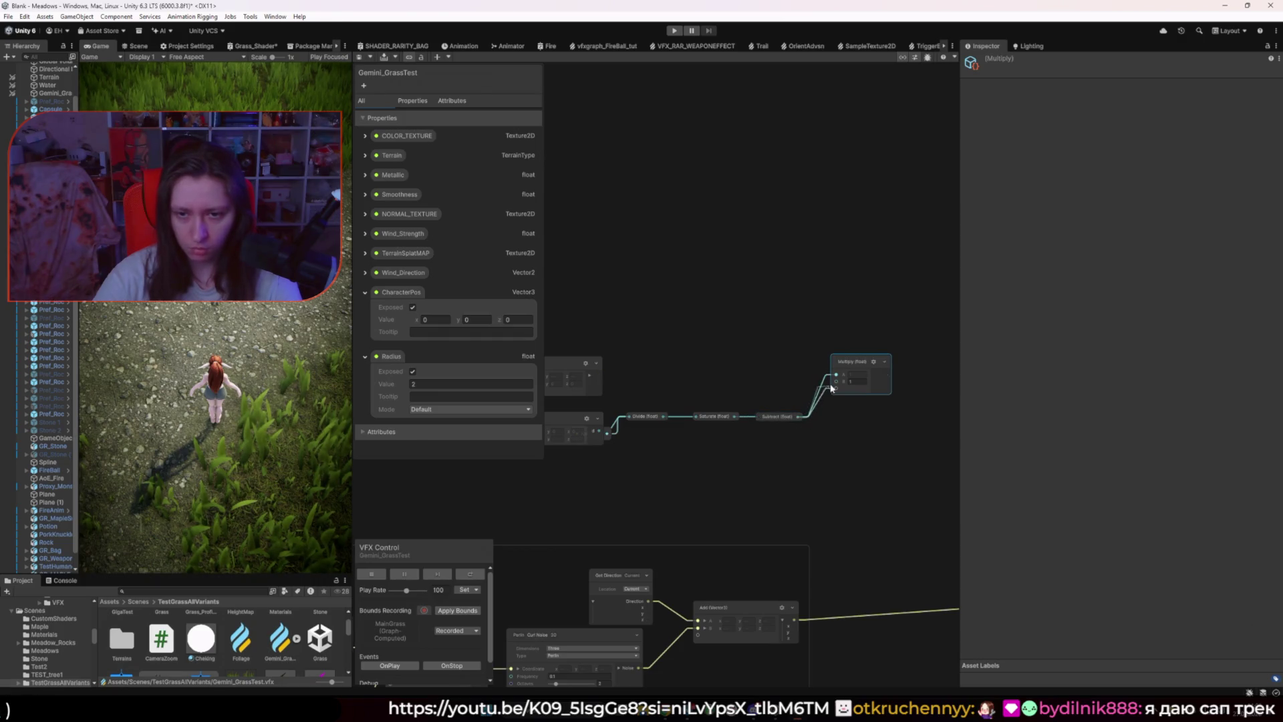
pyautogui.moveTo(665, 373); pyautogui.dragTo(835, 377)
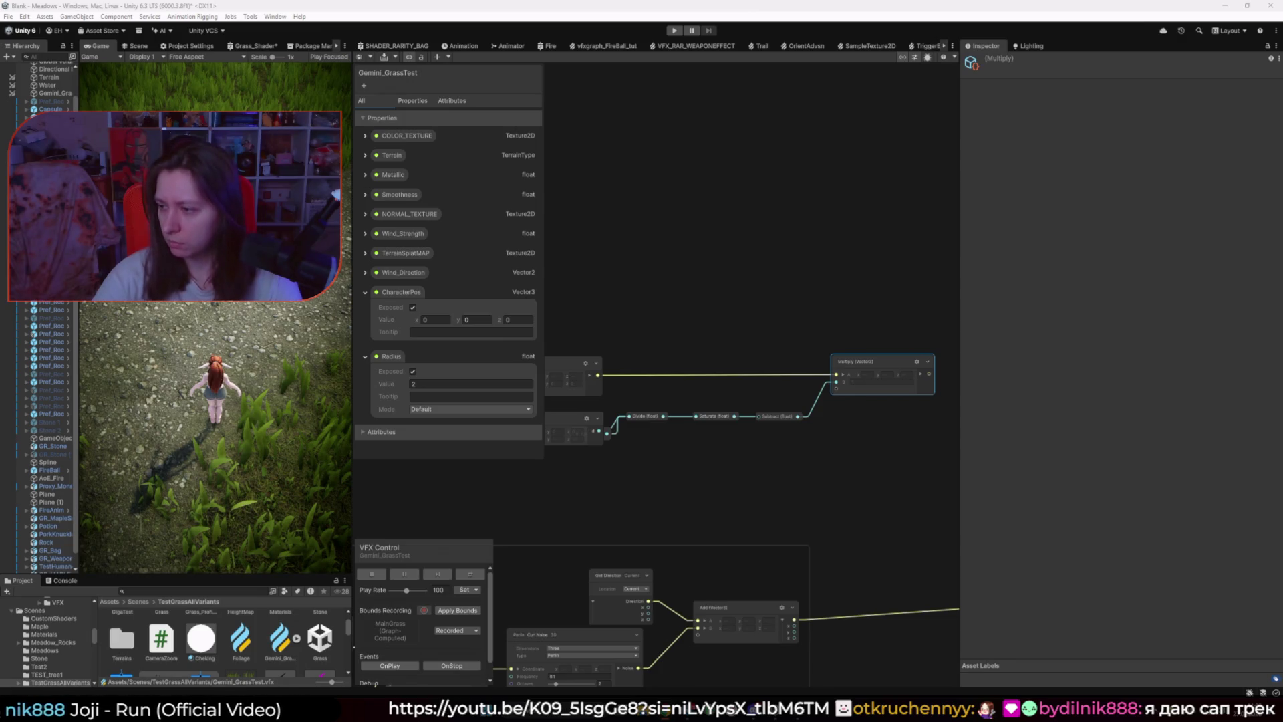
pyautogui.moveTo(879, 402); pyautogui.dragTo(711, 389)
# Step: Cancel a 'split' node search, then zoom out and select the position attribute node
pyautogui.press('space')
pyautogui.write('split')
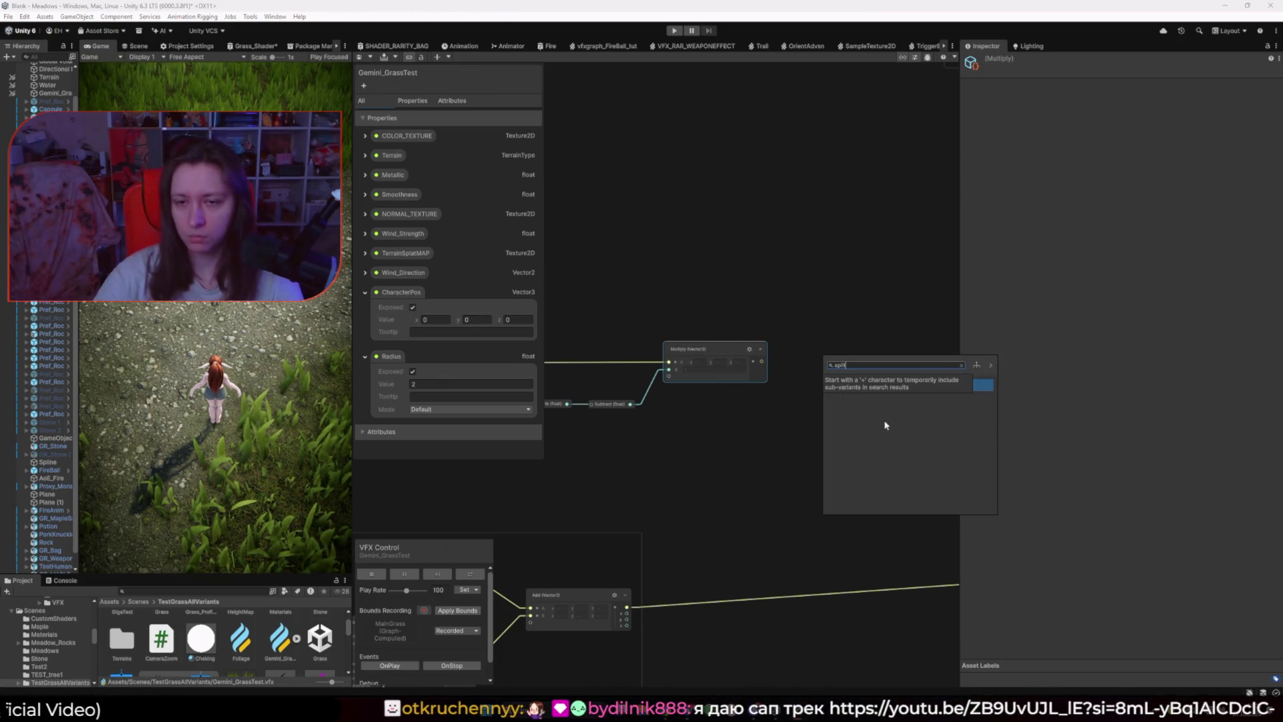
pyautogui.click(796, 429)
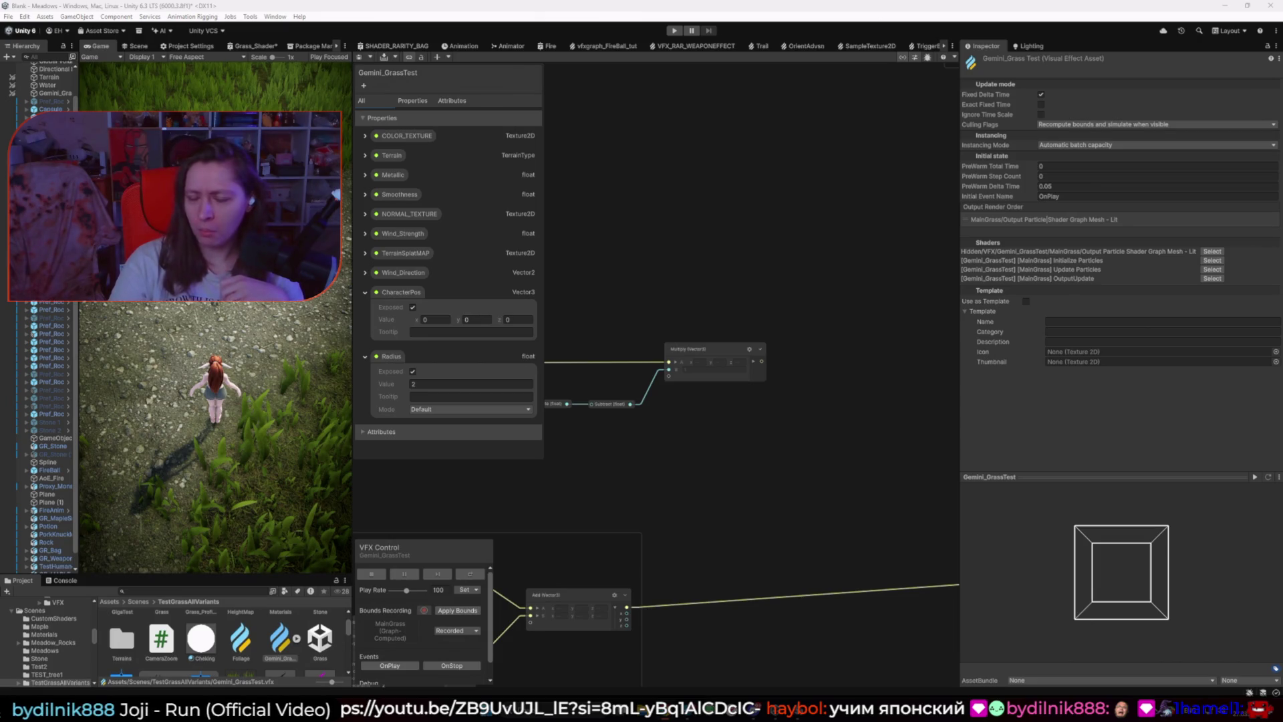
pyautogui.scroll(-3, 678, 518)
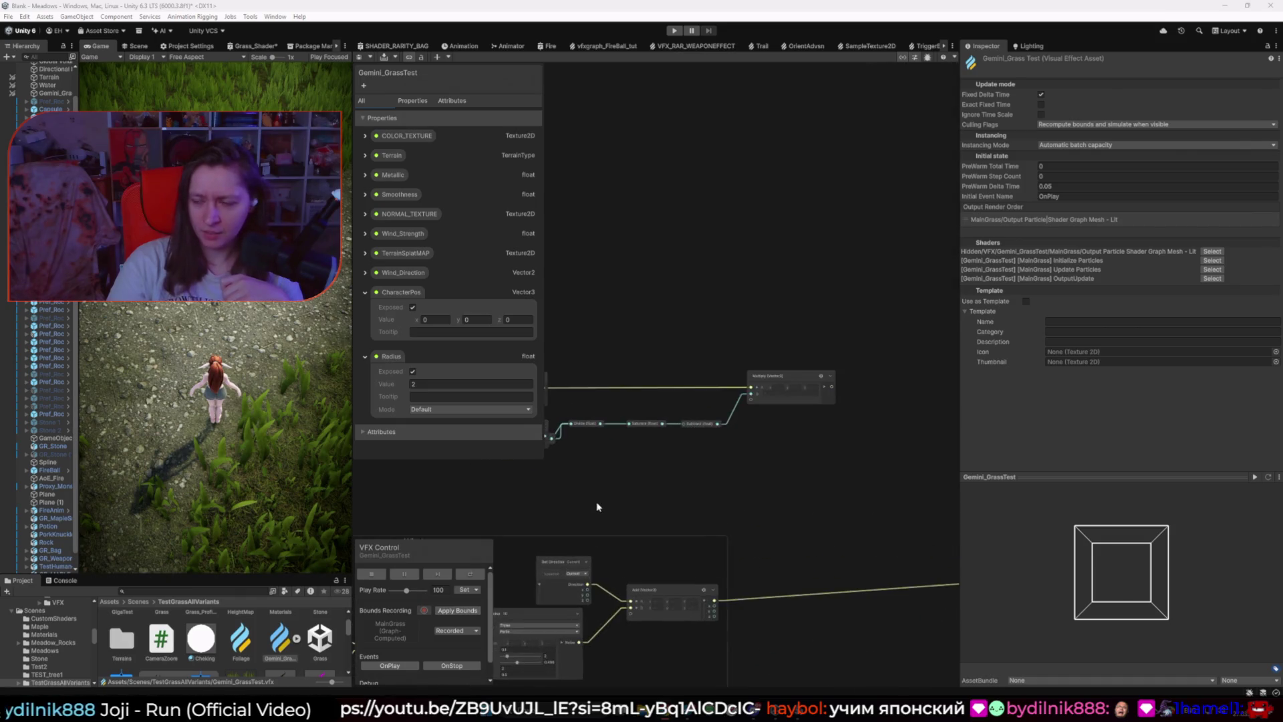
pyautogui.click(643, 445)
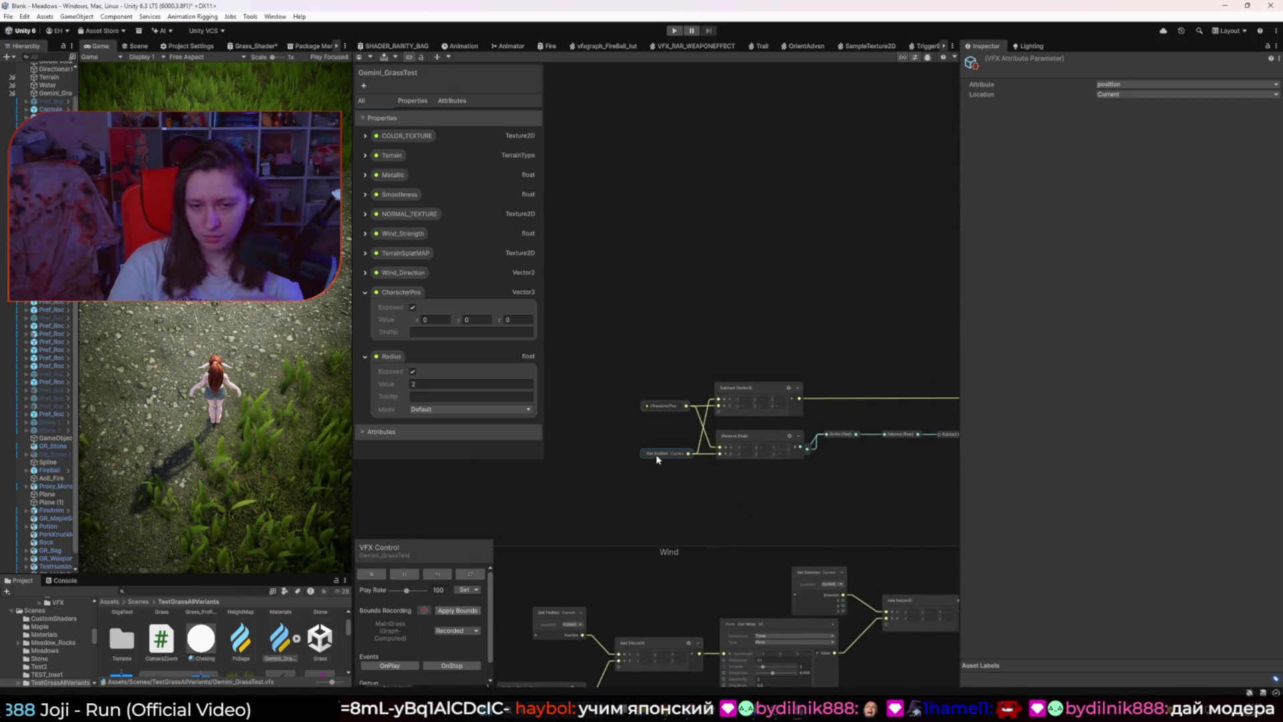
# Step: Add an inline Position node via 'posi' search, then delete it
pyautogui.scroll(3, 739, 483)
pyautogui.click(749, 429)
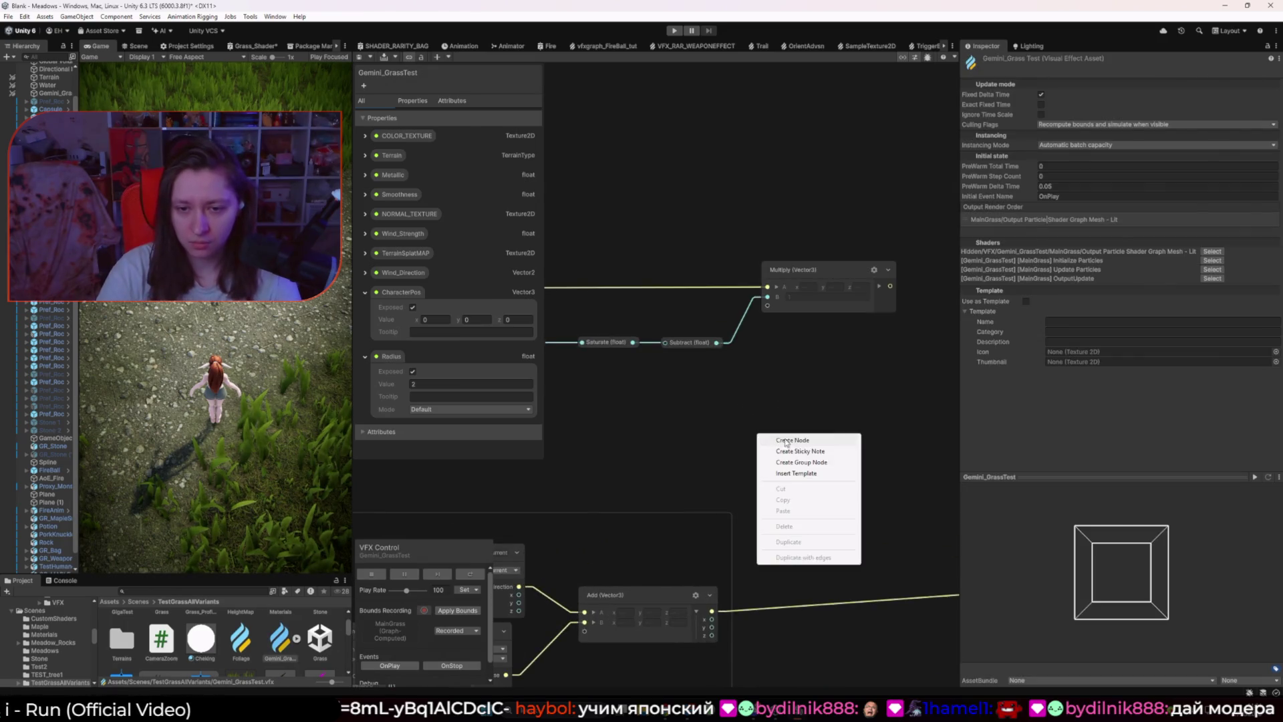
pyautogui.press('space')
pyautogui.write('posi')
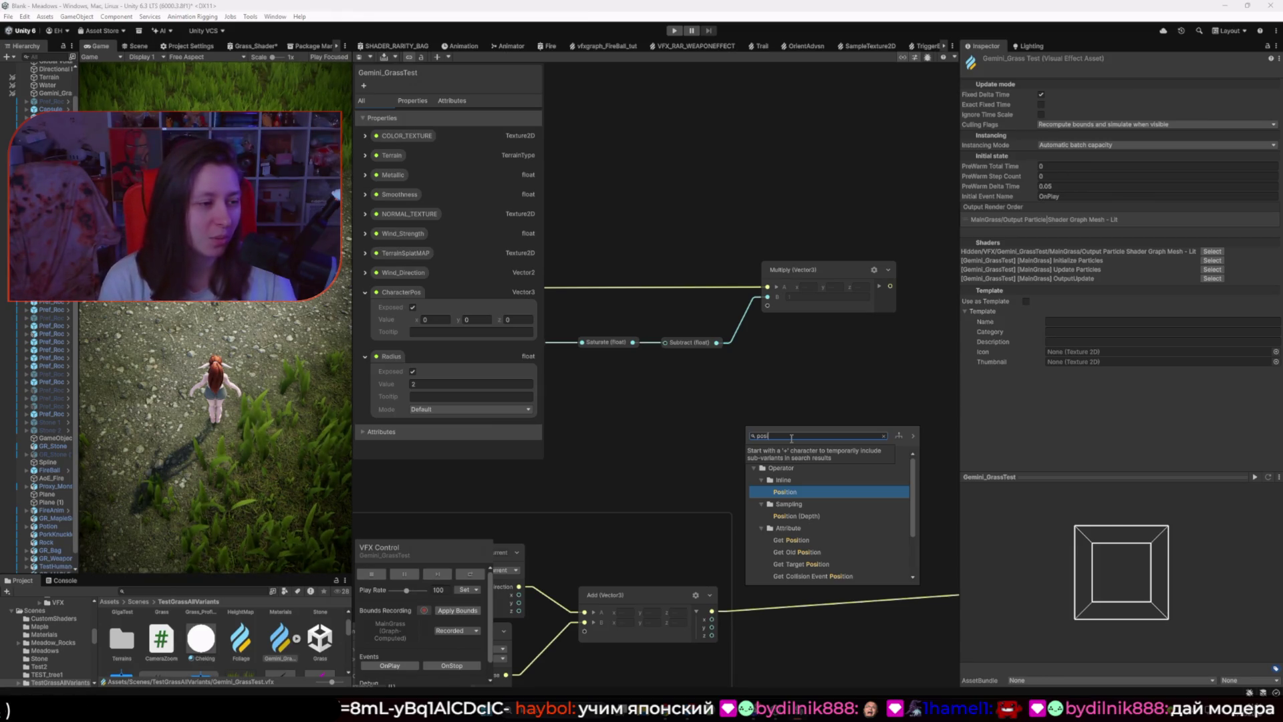
pyautogui.press('Return')
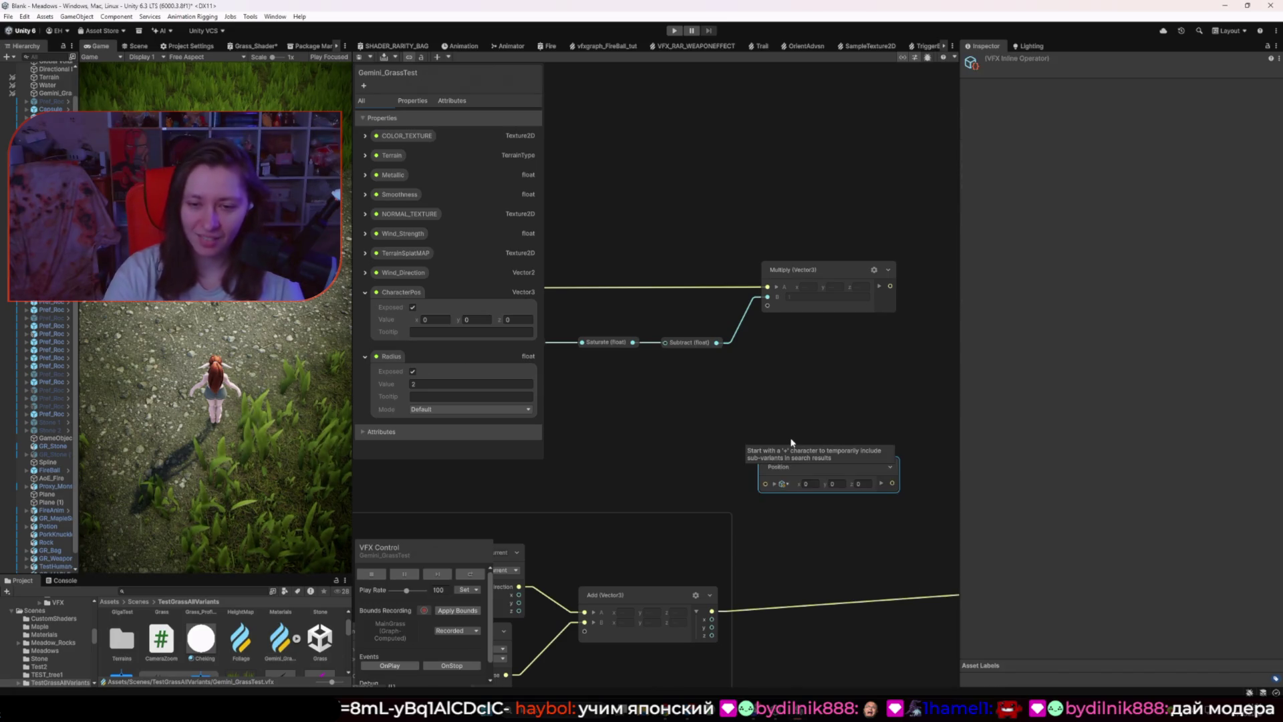
pyautogui.moveTo(797, 468); pyautogui.dragTo(721, 440)
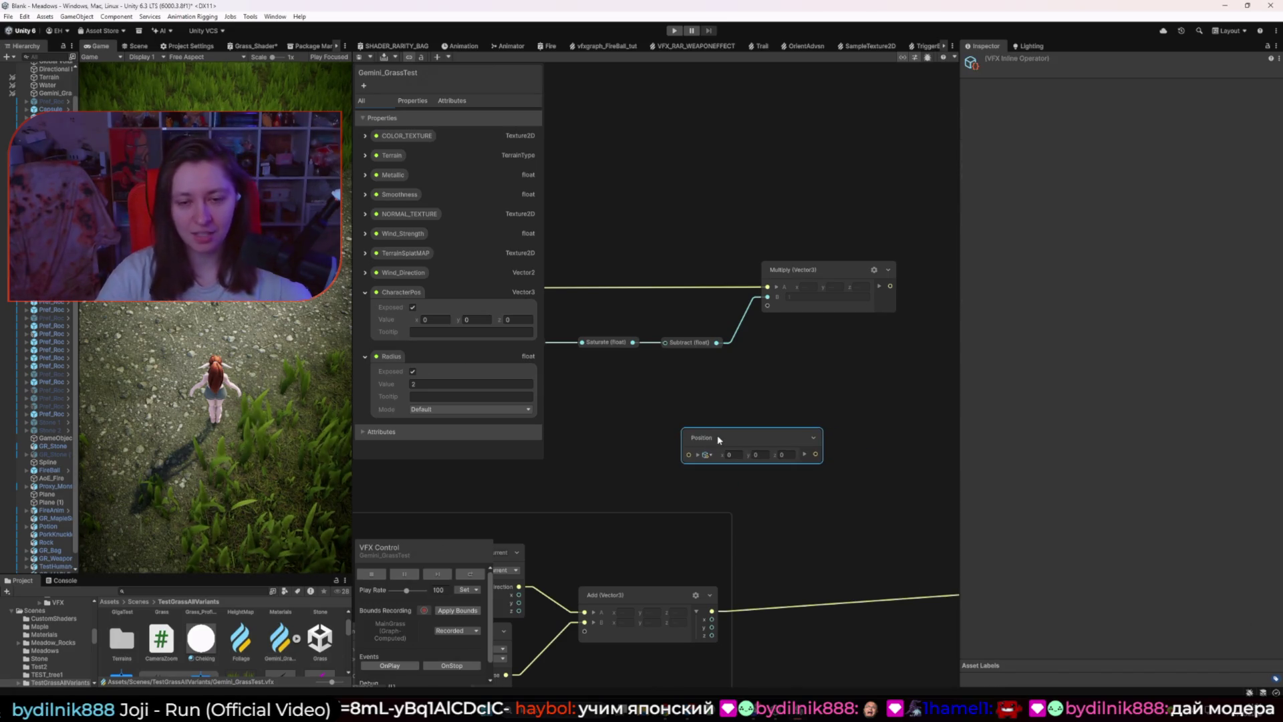
pyautogui.press('Delete')
# Step: Create a Get Position node with location Current and collapse it
pyautogui.rightClick(718, 439)
pyautogui.click(741, 445)
pyautogui.write('get')
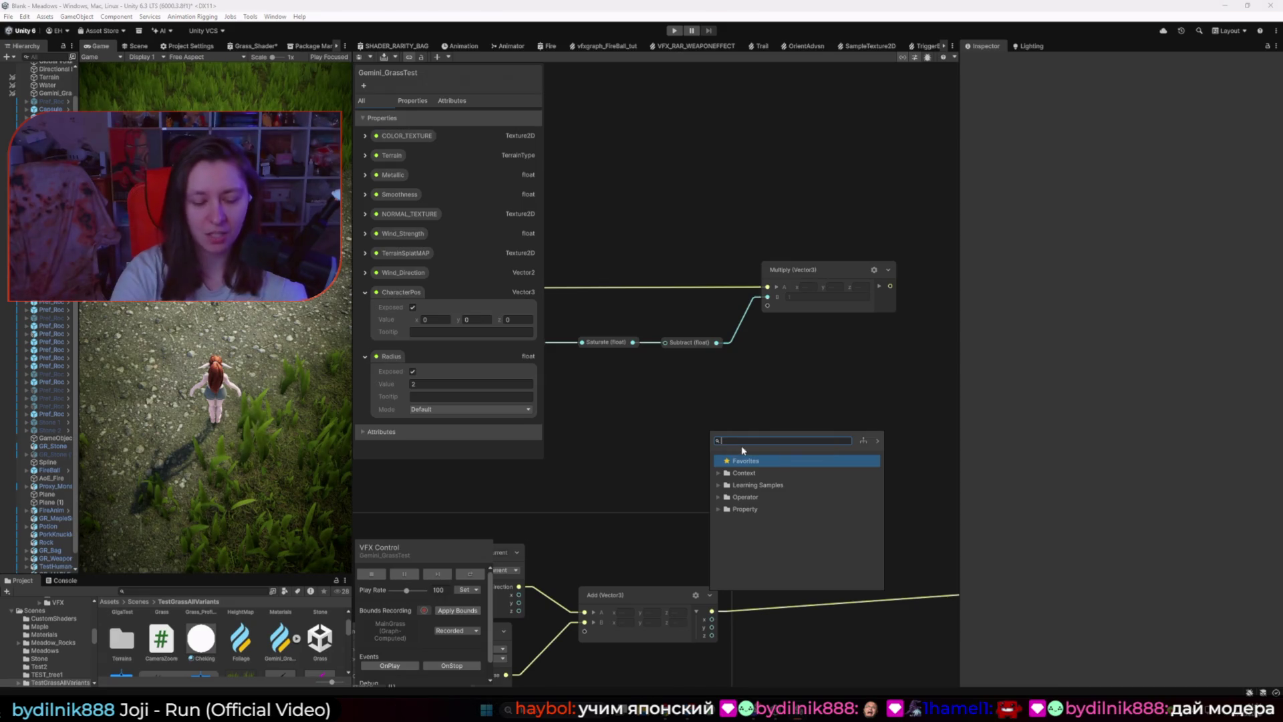
pyautogui.write(' posi')
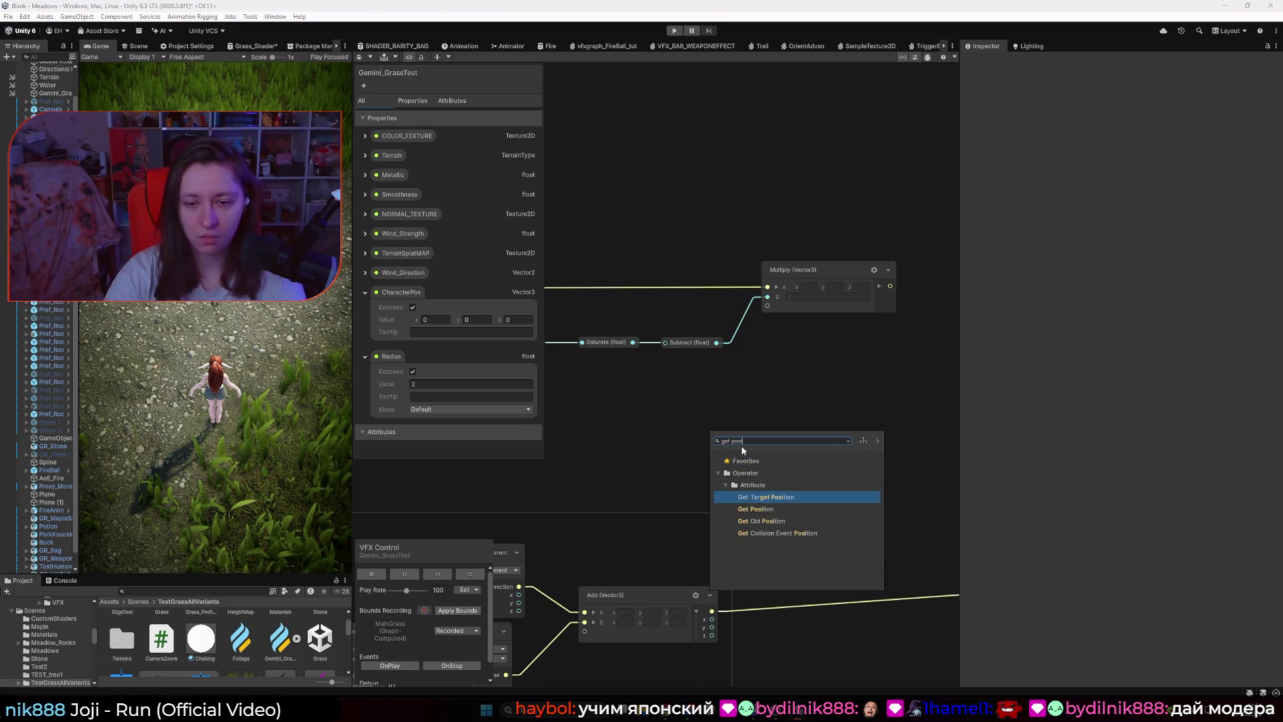
pyautogui.press('Down')
pyautogui.press('Return')
pyautogui.moveTo(745, 471); pyautogui.dragTo(720, 419)
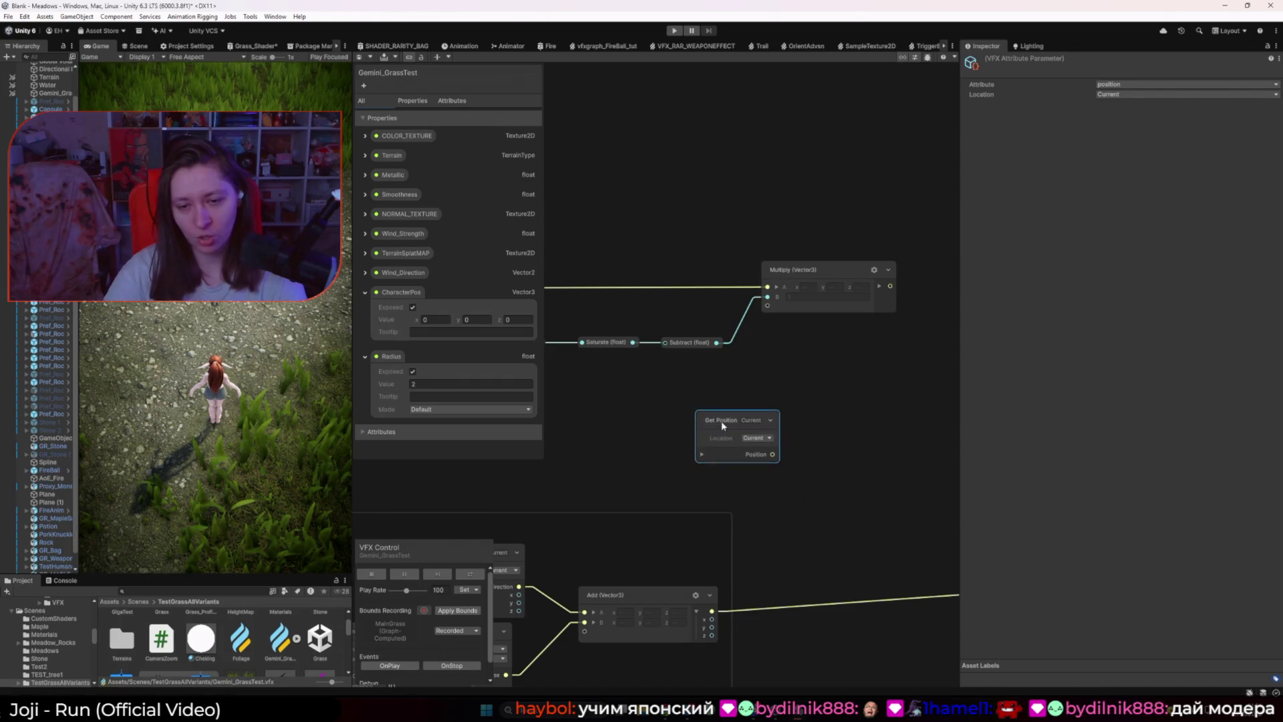
pyautogui.click(754, 437)
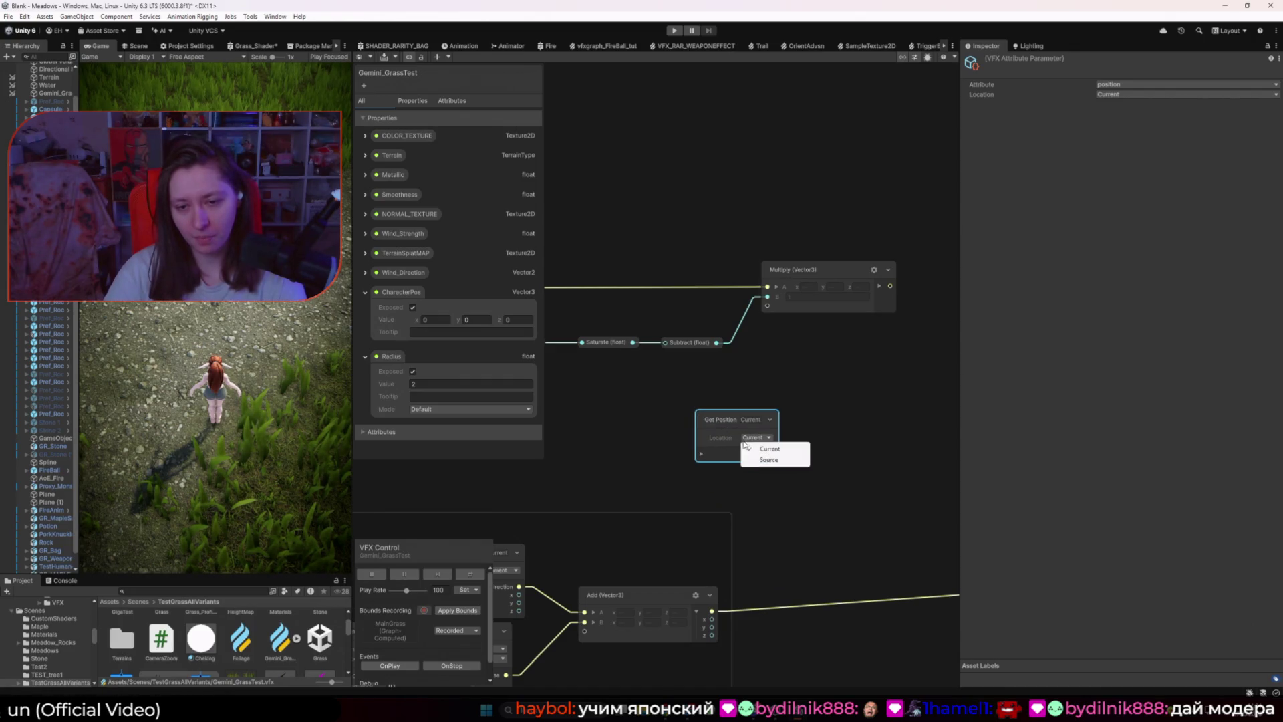
pyautogui.click(714, 426)
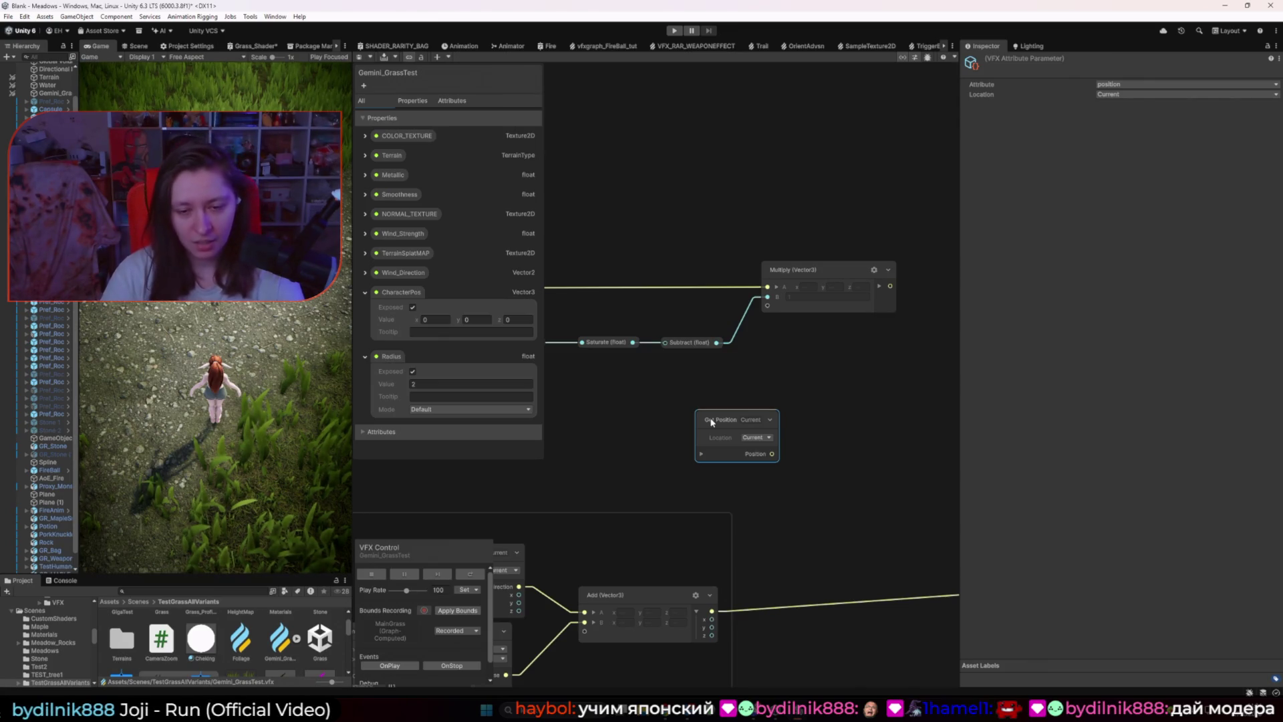
pyautogui.moveTo(713, 421); pyautogui.dragTo(686, 413)
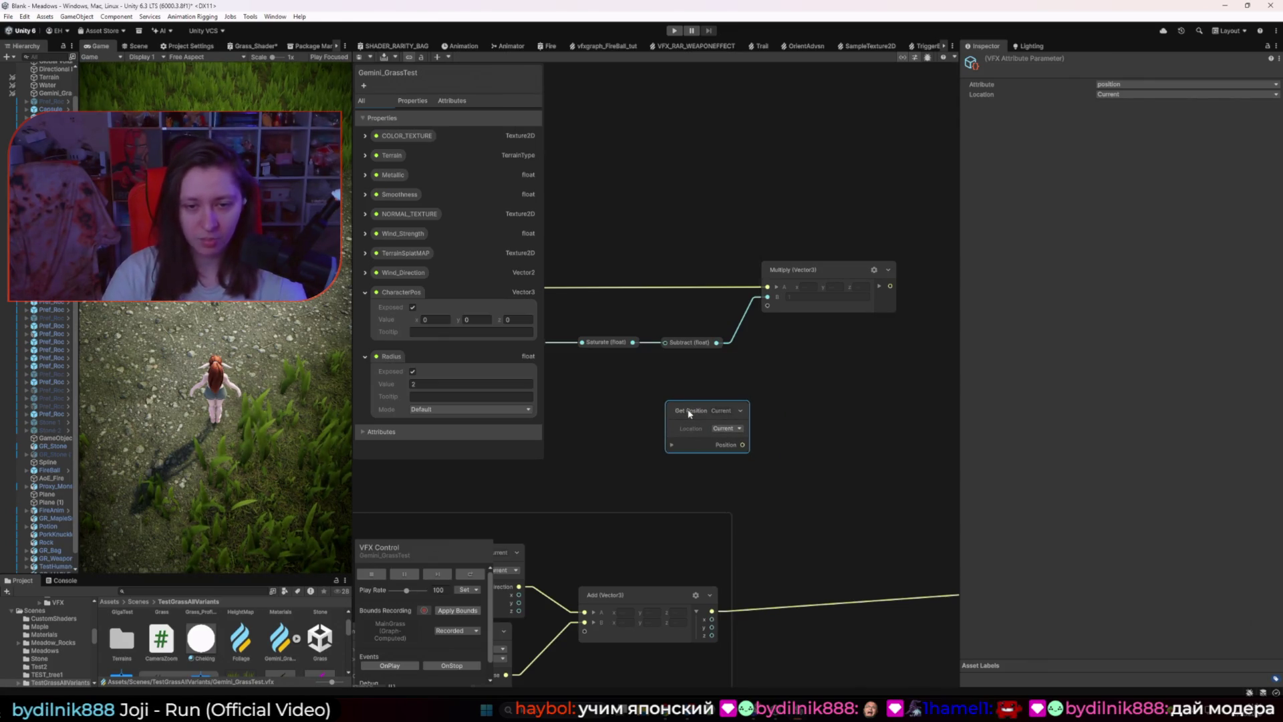
pyautogui.doubleClick(688, 412)
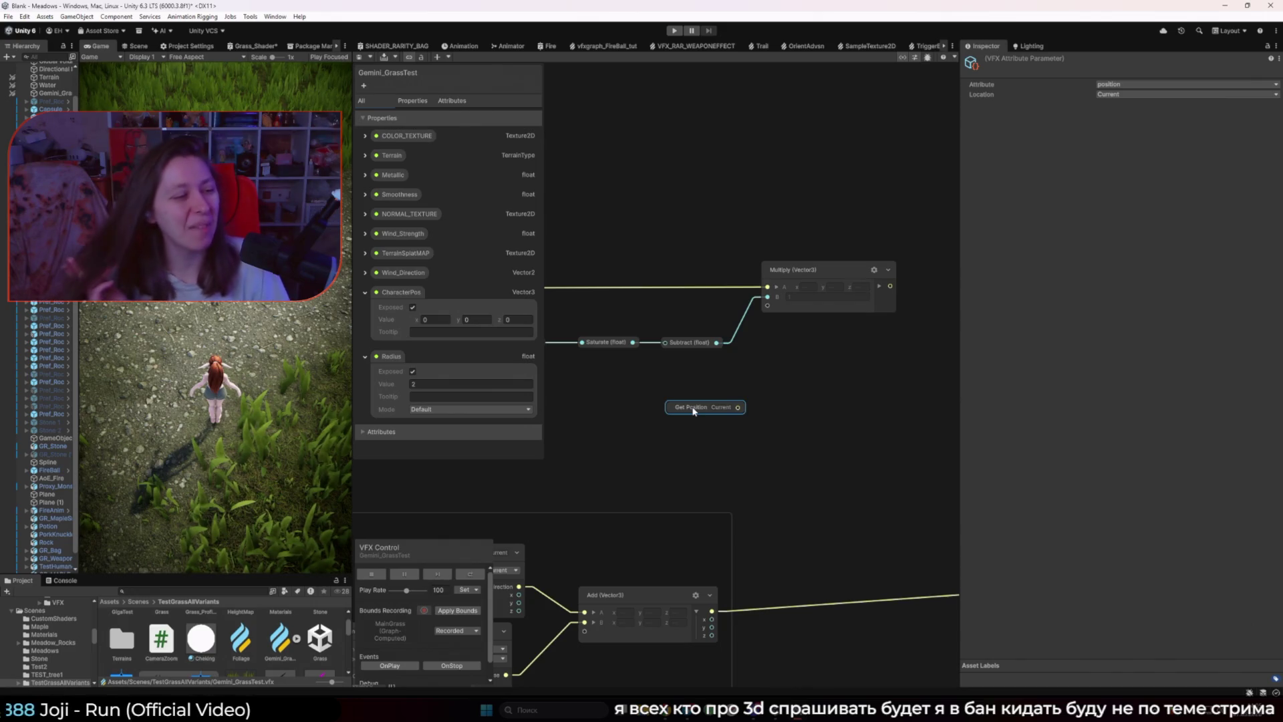
# Step: Move the Get Position node beside the Multiply (Vector3) node
pyautogui.scroll(-5, 629, 432)
pyautogui.scroll(5, 631, 428)
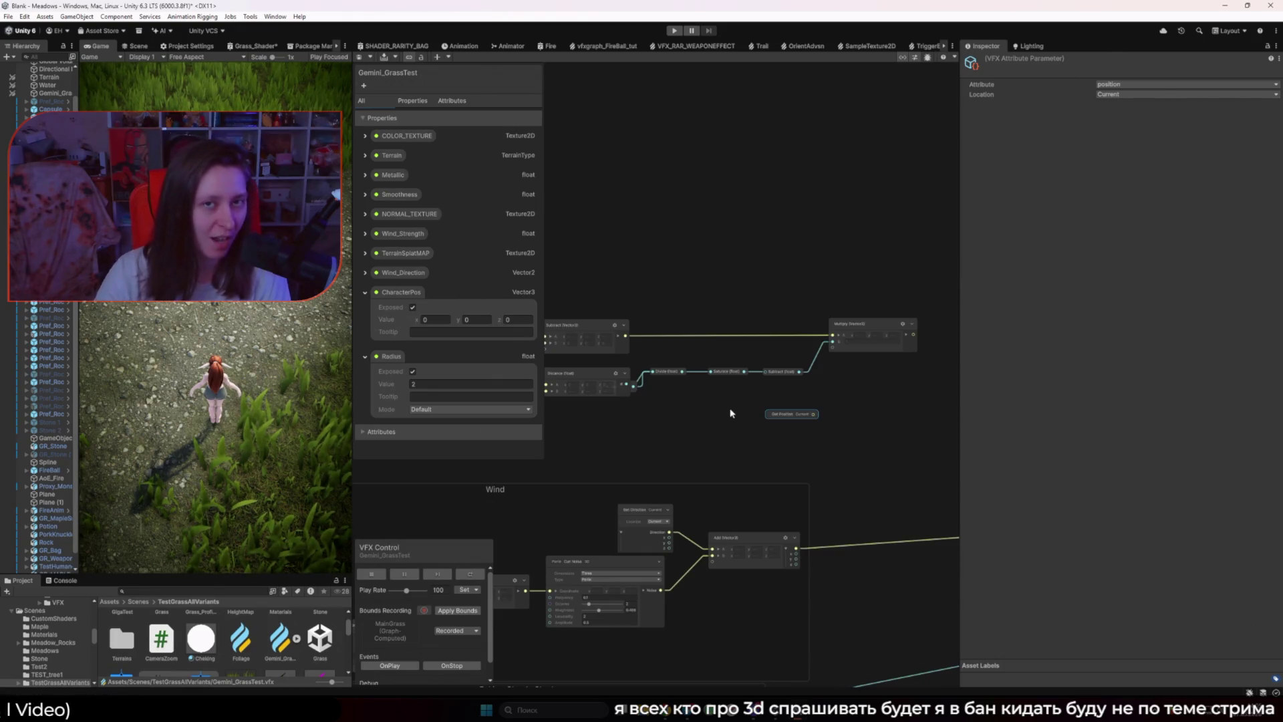
pyautogui.moveTo(765, 409); pyautogui.dragTo(729, 408)
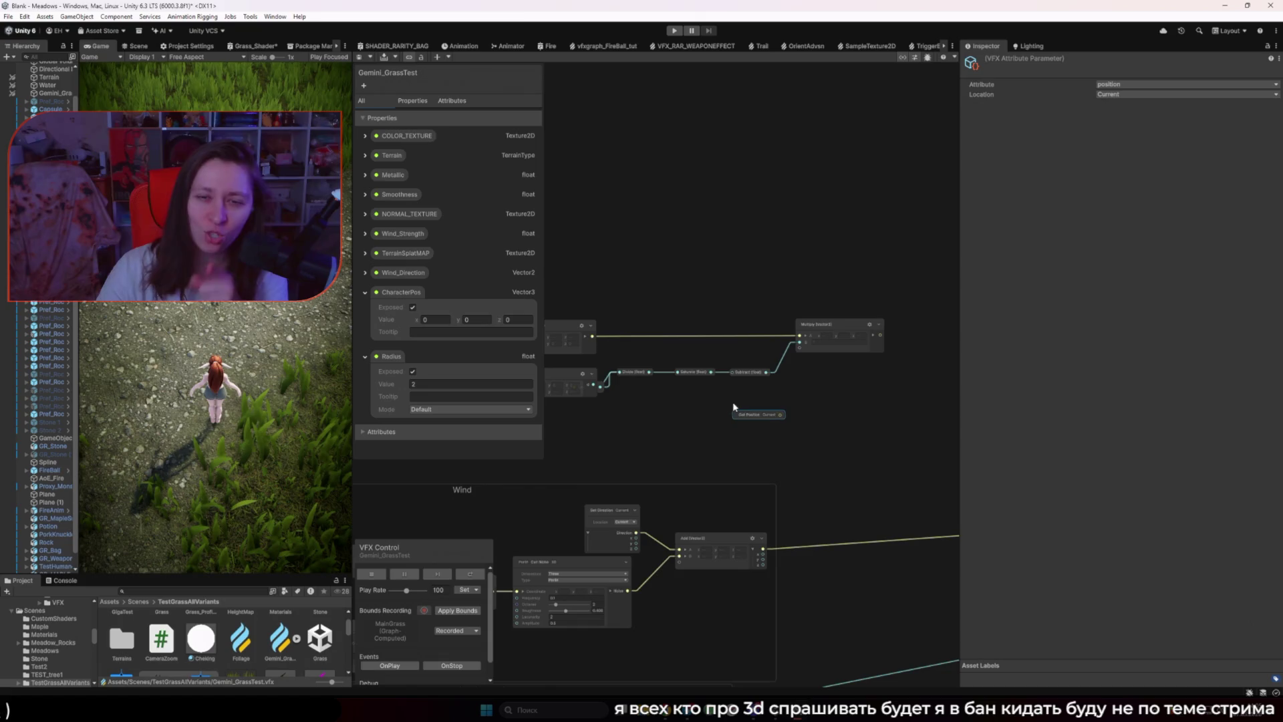
pyautogui.scroll(3, 789, 403)
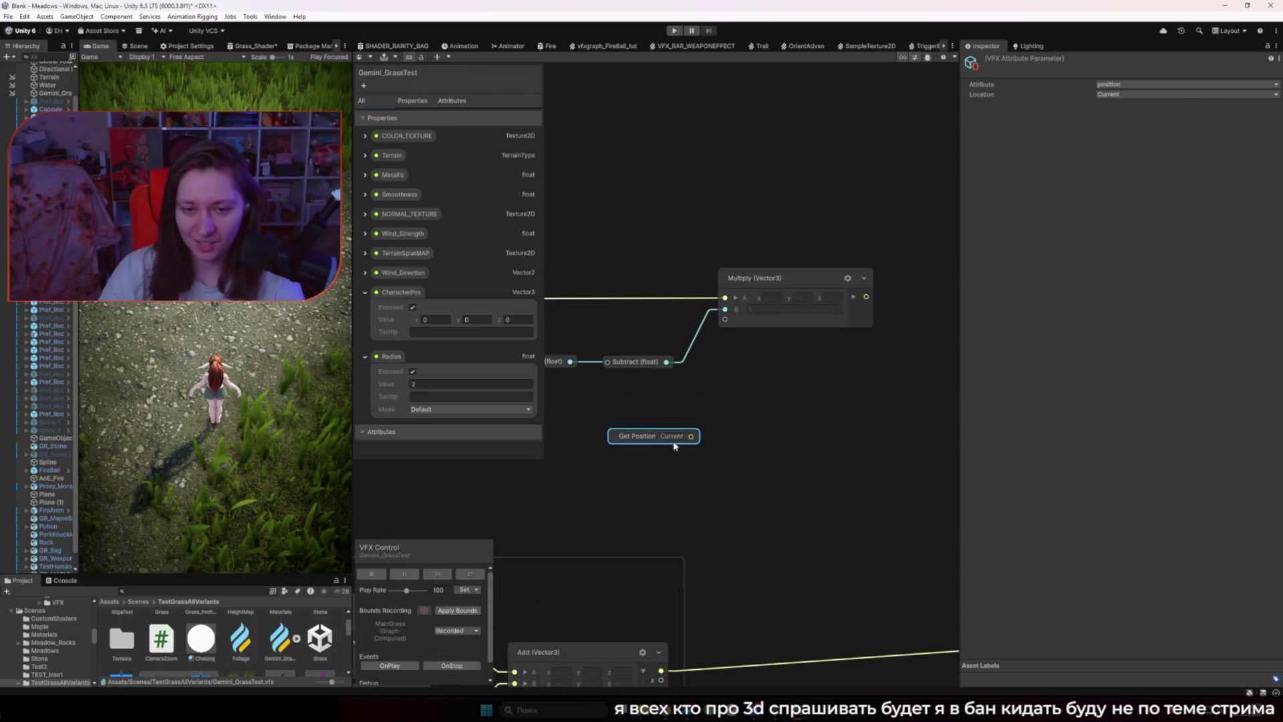
pyautogui.moveTo(646, 436); pyautogui.dragTo(623, 424)
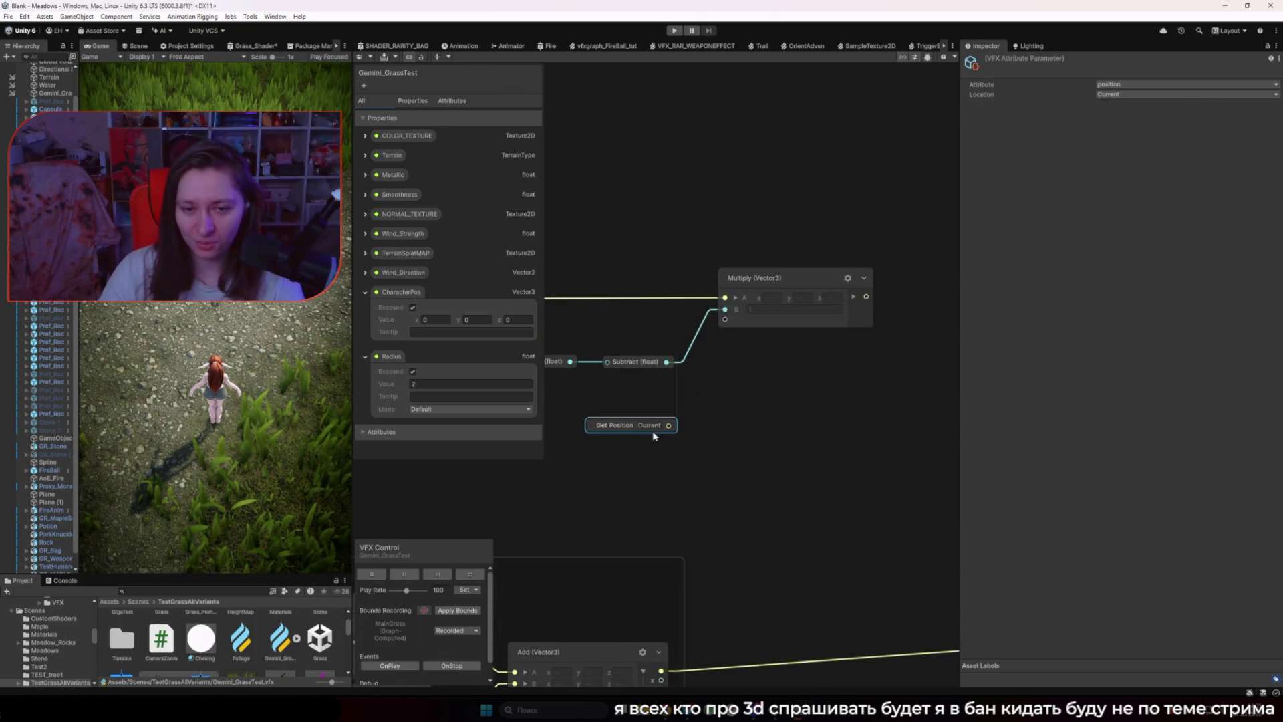
pyautogui.click(731, 440)
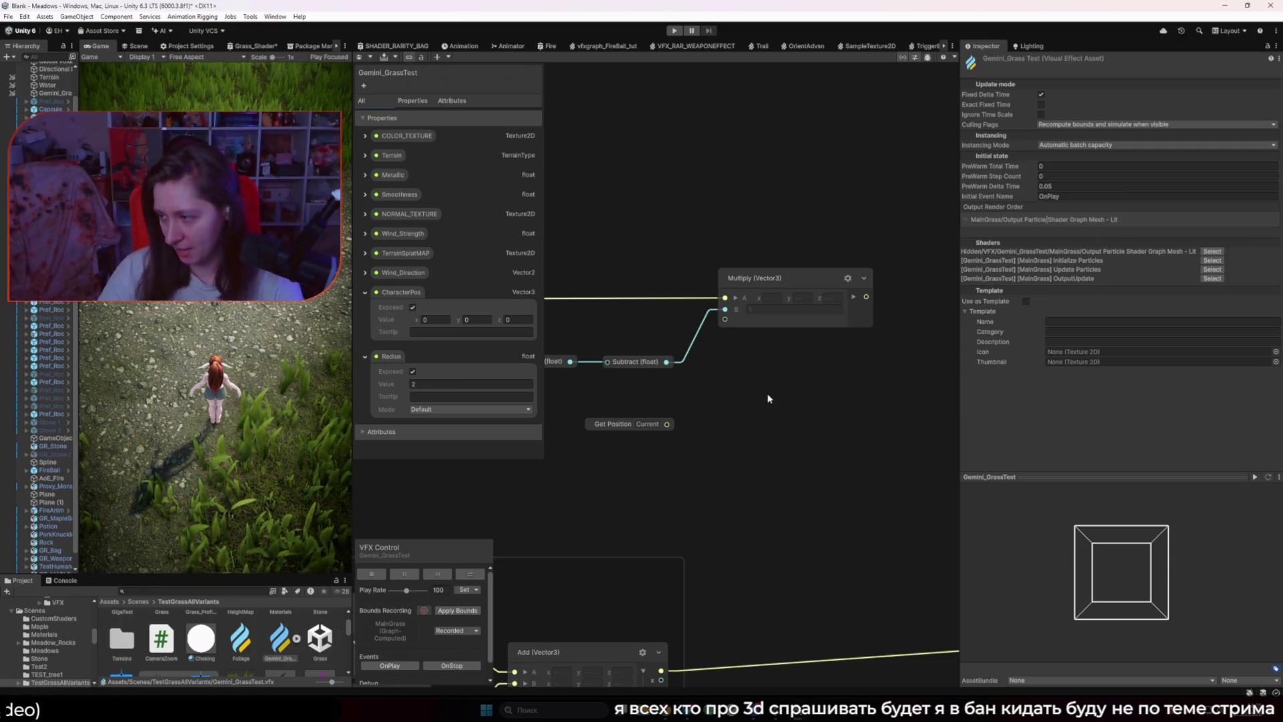
pyautogui.moveTo(767, 399); pyautogui.dragTo(642, 445)
pyautogui.moveTo(518, 471)
pyautogui.mouseDown()
pyautogui.moveTo(676, 438)
pyautogui.moveTo(683, 414)
pyautogui.mouseUp()
# Step: Expand Get Position and split both Multiply and Position outputs into x, y, z
pyautogui.click(728, 343)
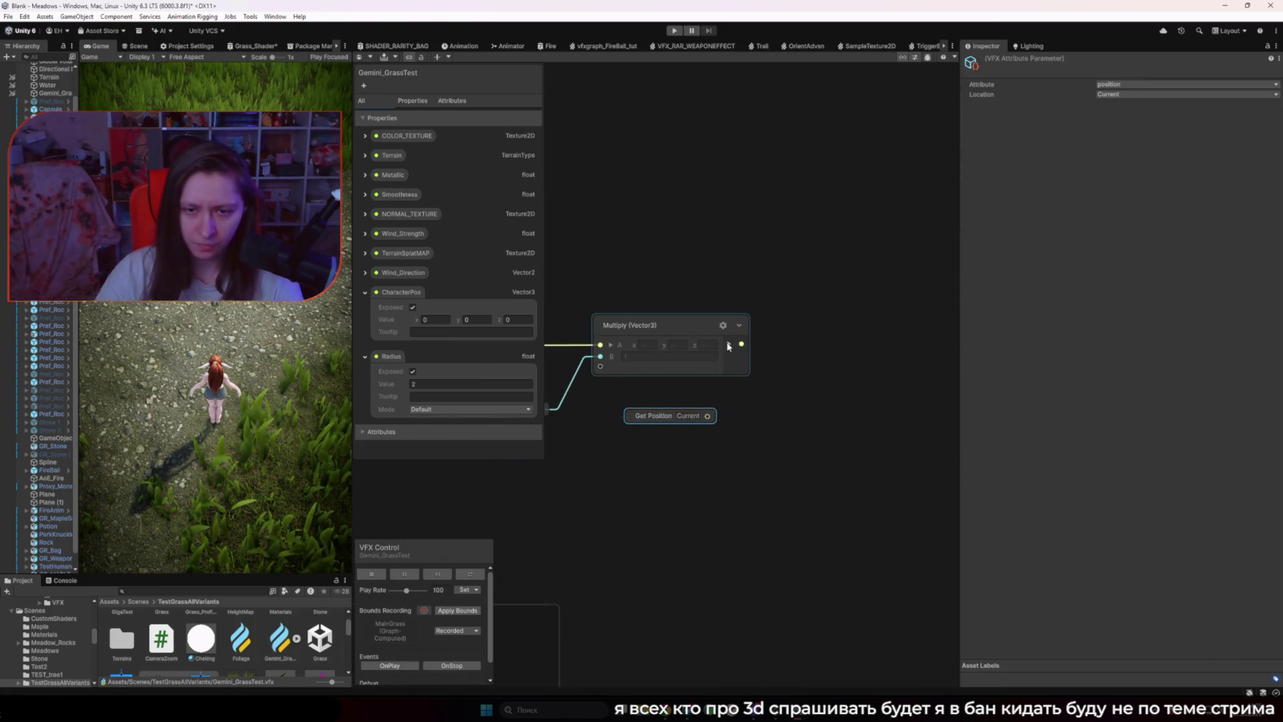
pyautogui.click(702, 415)
pyautogui.click(631, 459)
pyautogui.moveTo(665, 426); pyautogui.dragTo(672, 410)
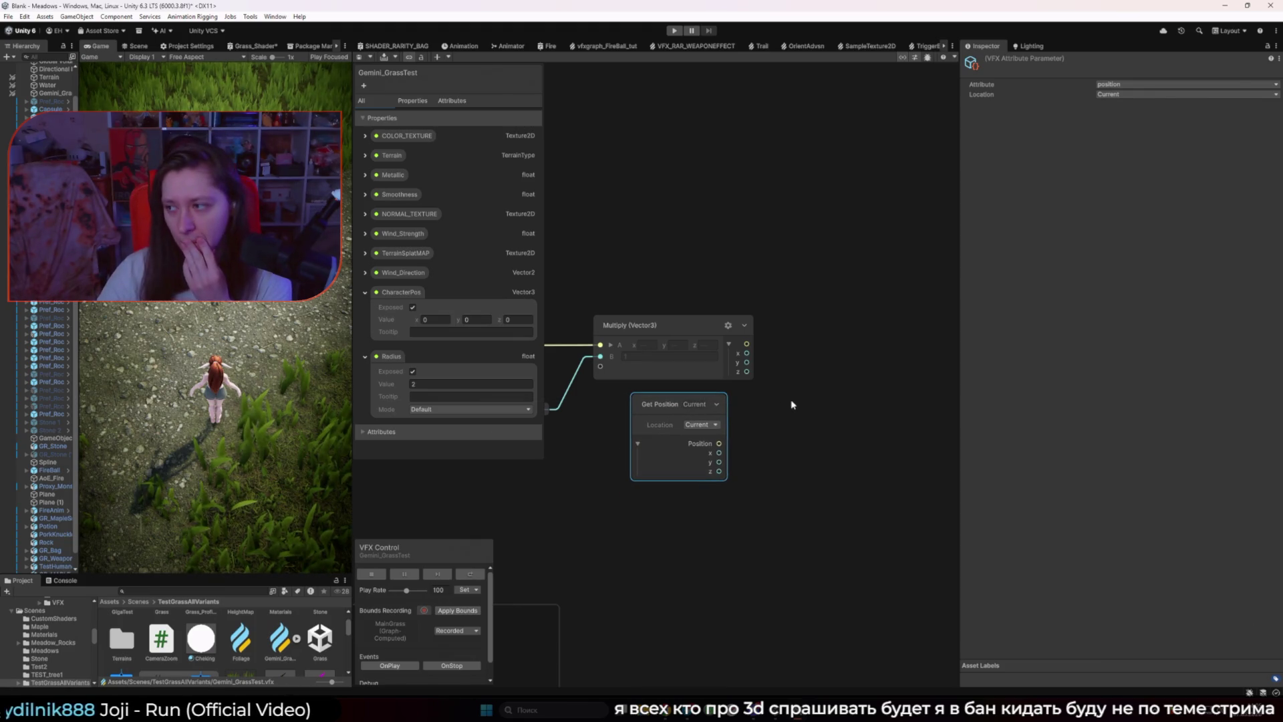
pyautogui.click(925, 290)
# Step: Add an Add (float) node summing Multiply's x and Get Position's x
pyautogui.press('space')
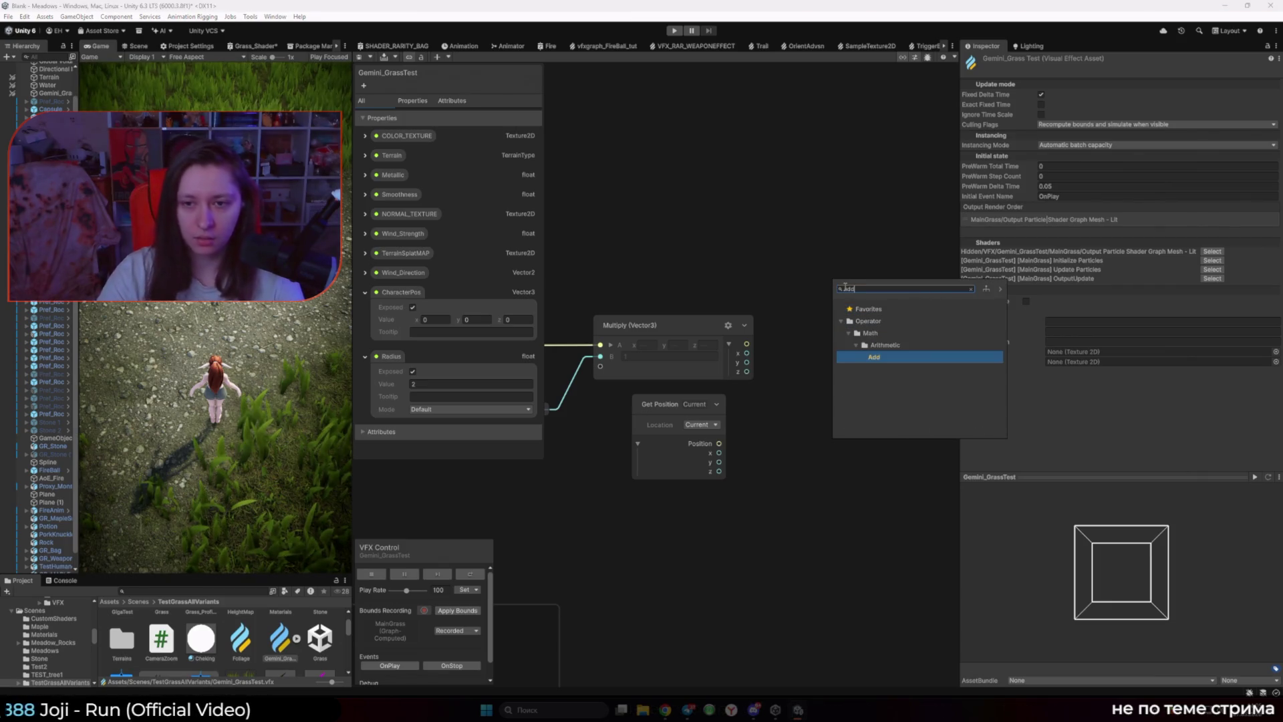
pyautogui.doubleClick(868, 357)
pyautogui.moveTo(870, 327); pyautogui.dragTo(882, 289)
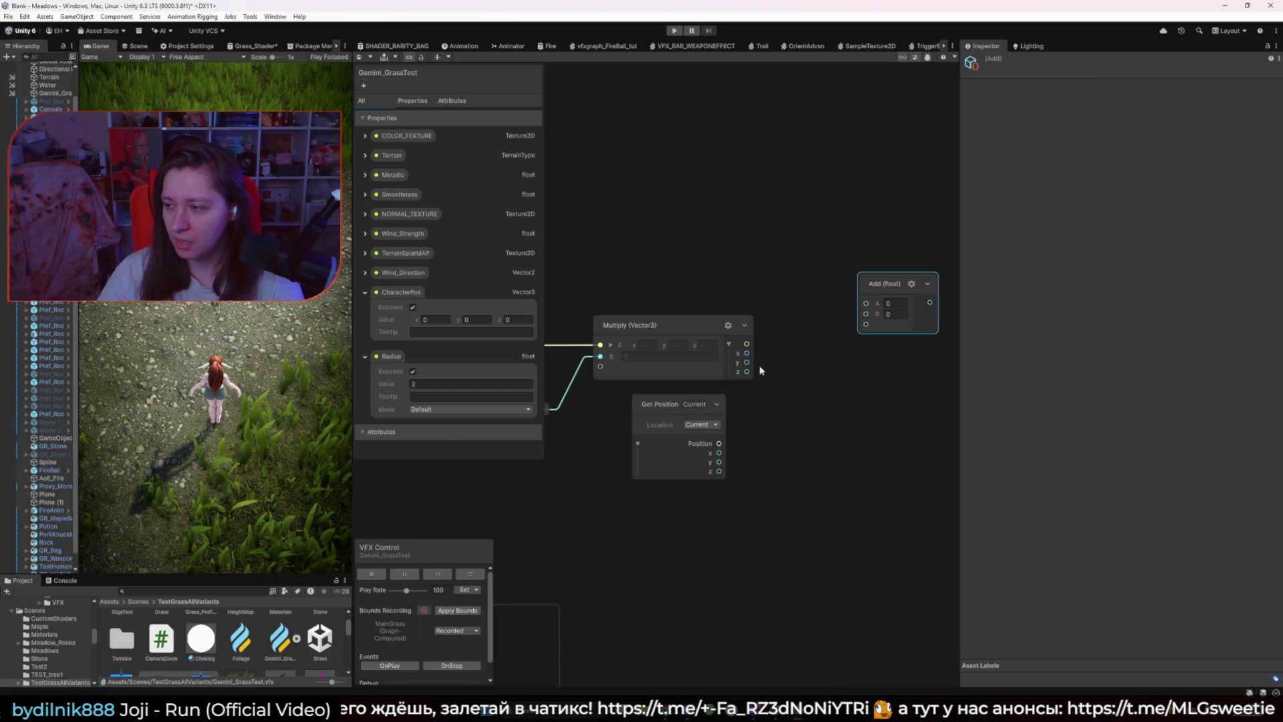
pyautogui.moveTo(747, 353); pyautogui.dragTo(866, 304)
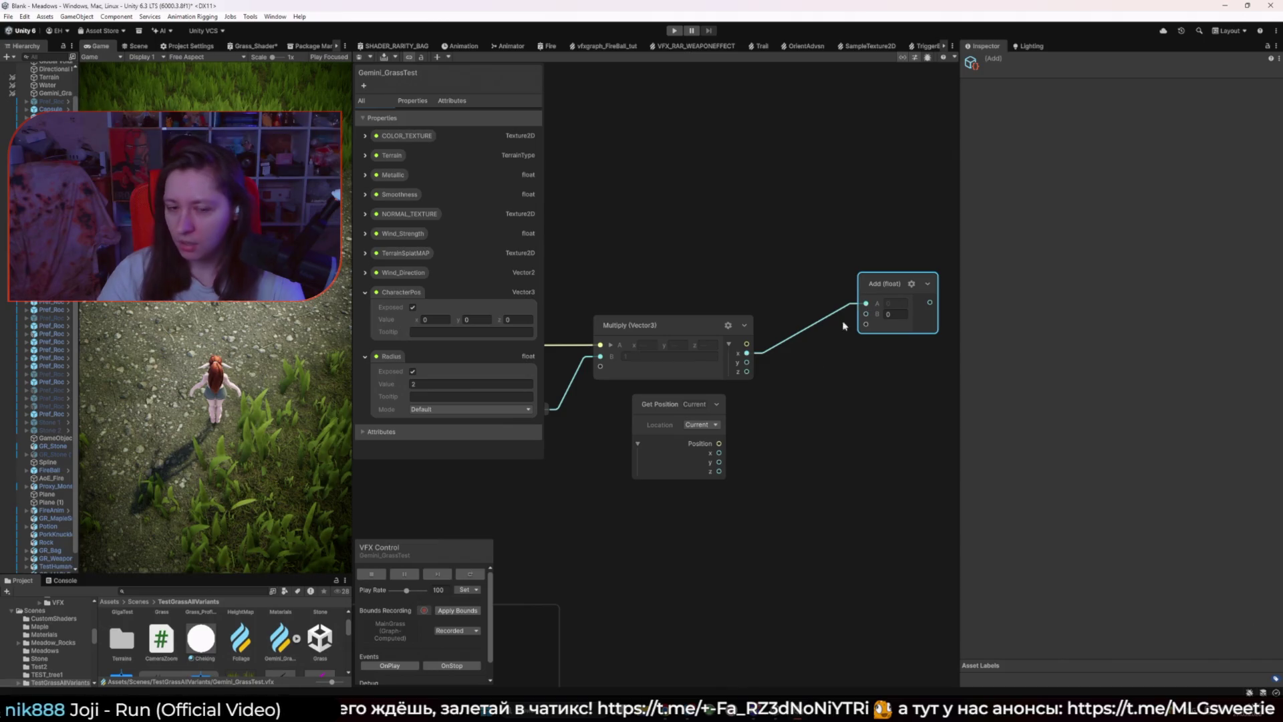
pyautogui.moveTo(720, 453)
pyautogui.mouseDown()
pyautogui.moveTo(835, 364)
pyautogui.moveTo(866, 314)
pyautogui.mouseUp()
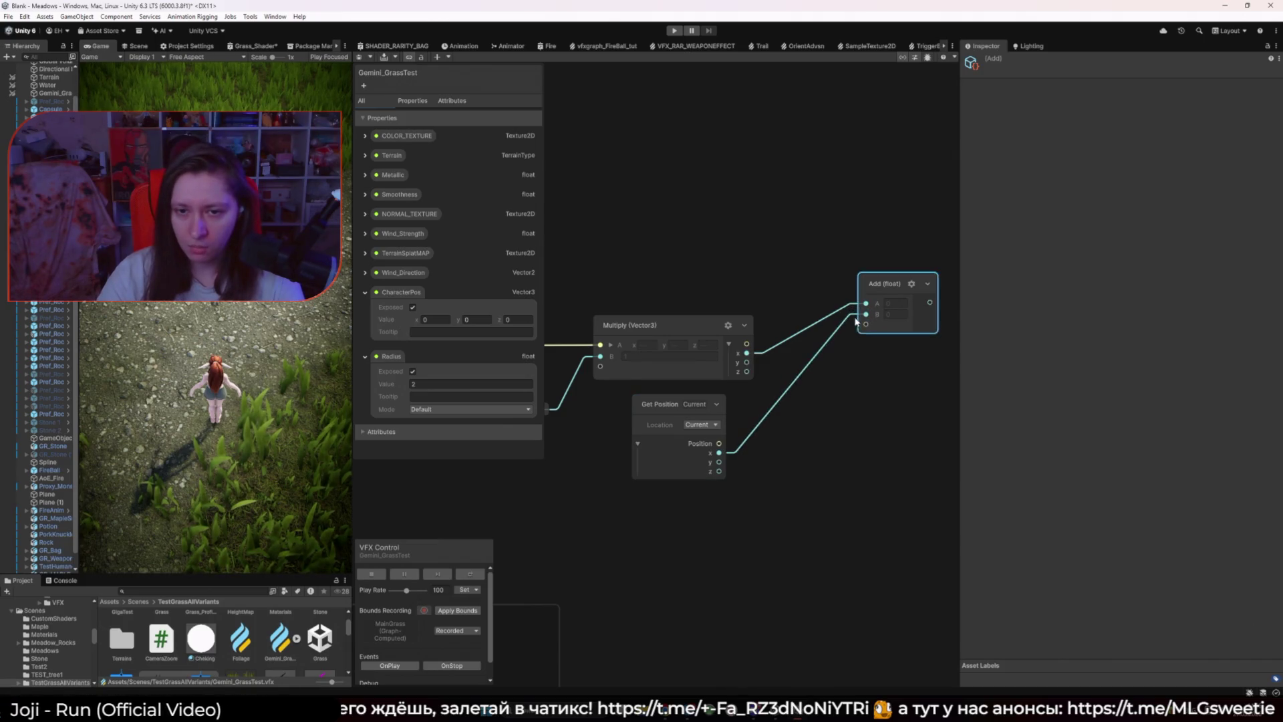
# Step: Add a second Add (float) node summing the z components, then collapse Get Position
pyautogui.rightClick(880, 417)
pyautogui.click(888, 423)
pyautogui.press('Return')
pyautogui.moveTo(904, 454); pyautogui.dragTo(881, 390)
pyautogui.moveTo(746, 371); pyautogui.dragTo(849, 406)
pyautogui.moveTo(747, 372); pyautogui.dragTo(867, 417)
pyautogui.moveTo(720, 471); pyautogui.dragTo(866, 417)
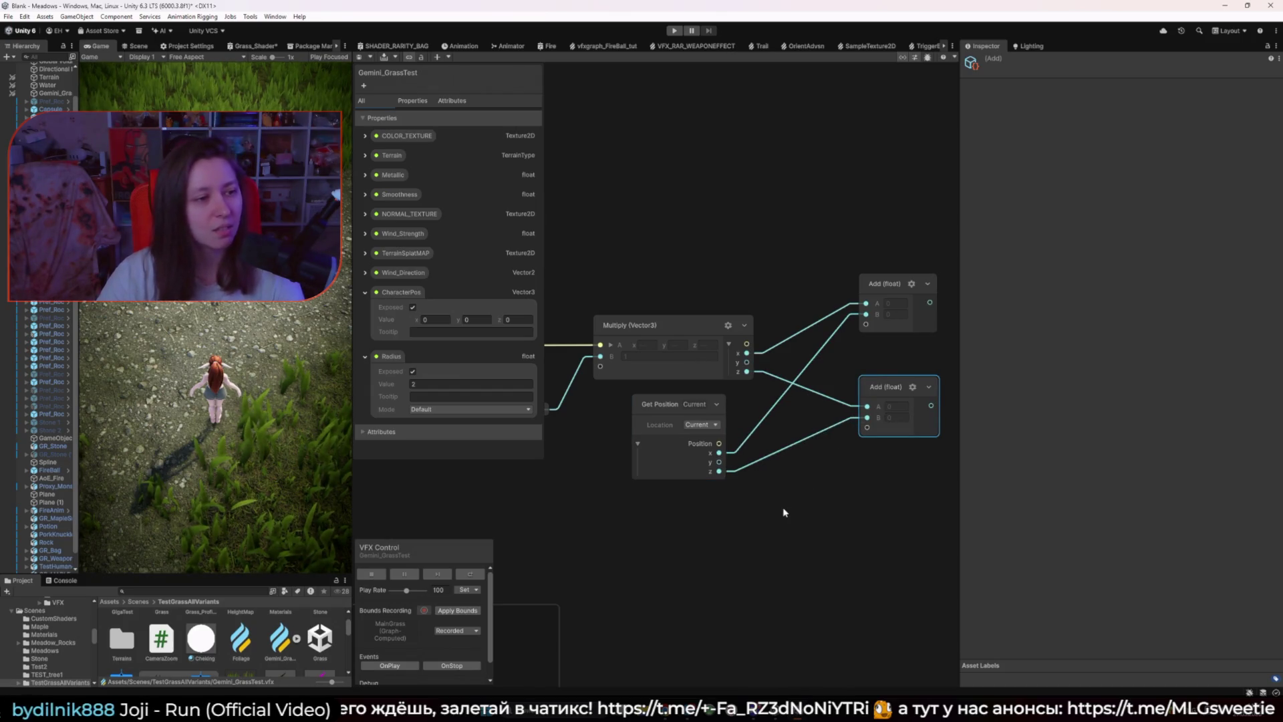
pyautogui.doubleClick(664, 408)
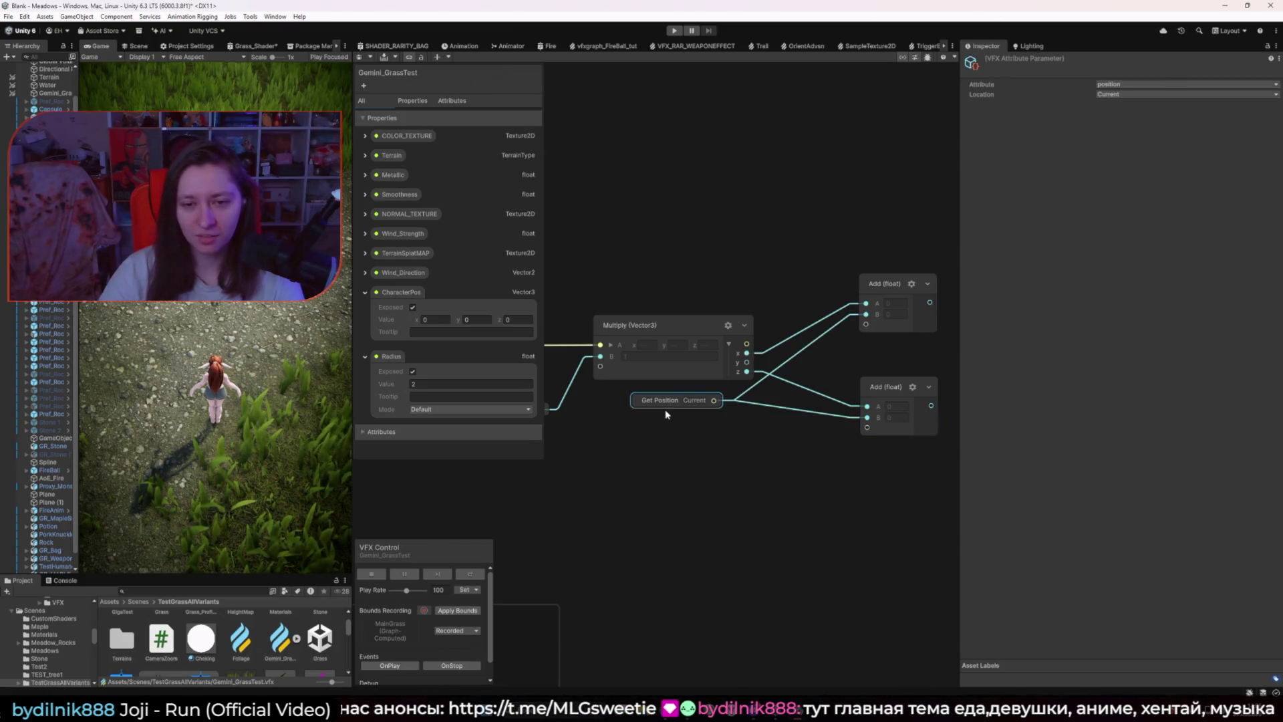
# Step: Collapse the Multiply (Vector3) node and nudge Get Position into place
pyautogui.moveTo(661, 408); pyautogui.dragTo(687, 408)
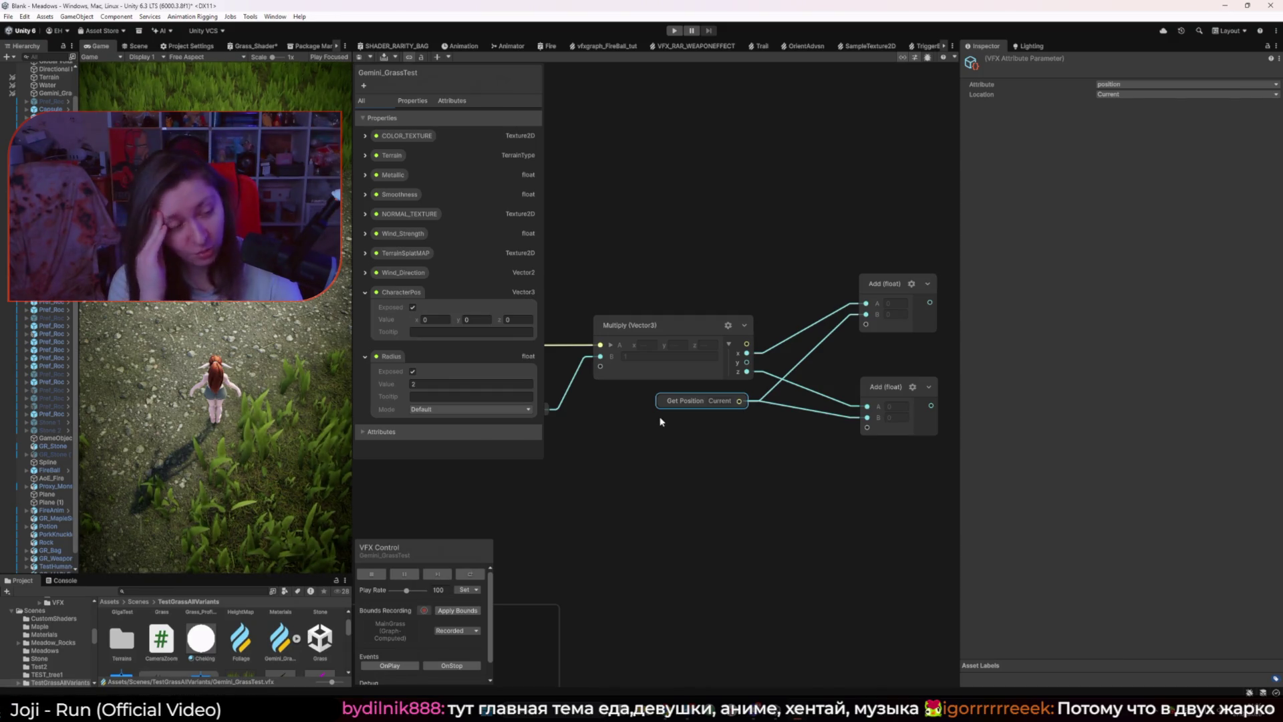
pyautogui.click(658, 342)
pyautogui.click(745, 325)
pyautogui.scroll(-2, 634, 337)
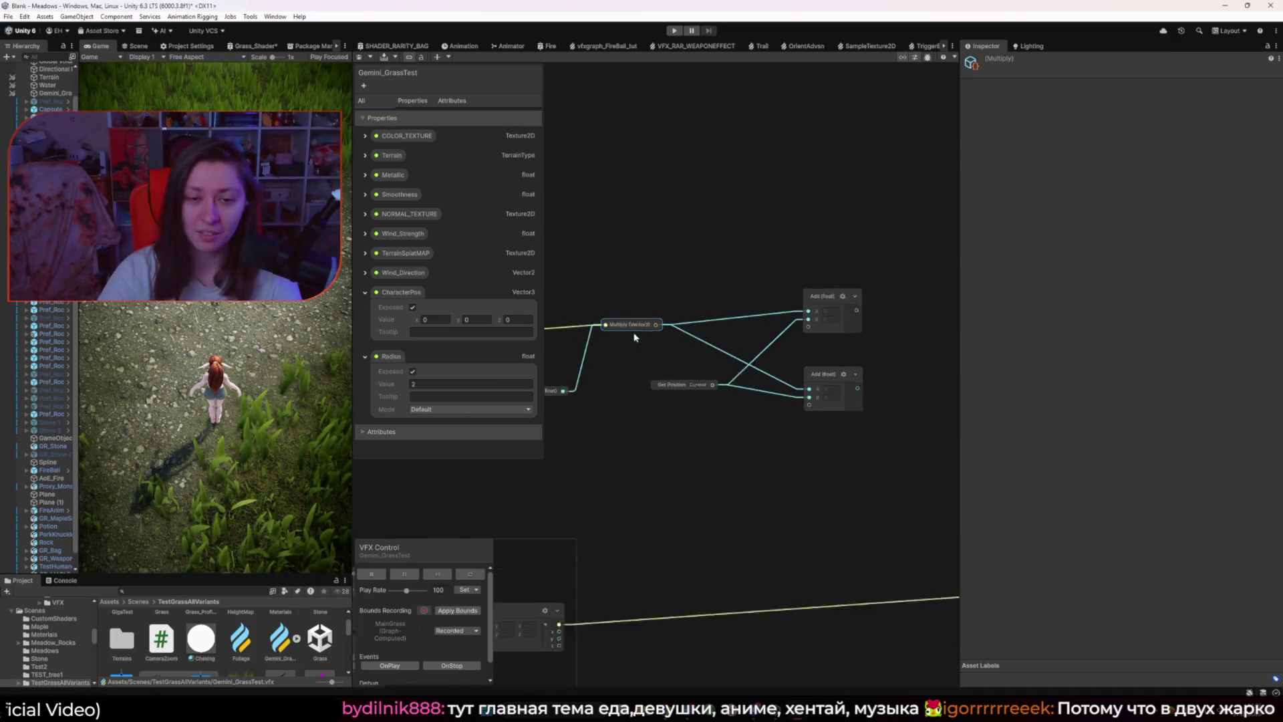
pyautogui.scroll(2, 676, 404)
pyautogui.click(690, 367)
pyautogui.moveTo(690, 369); pyautogui.dragTo(688, 370)
# Step: Shift the upper and lower Add (float) nodes left beside Multiply
pyautogui.click(755, 401)
pyautogui.moveTo(871, 357); pyautogui.dragTo(840, 386)
pyautogui.click(880, 255)
pyautogui.moveTo(880, 255); pyautogui.dragTo(846, 264)
pyautogui.moveTo(825, 382); pyautogui.dragTo(823, 382)
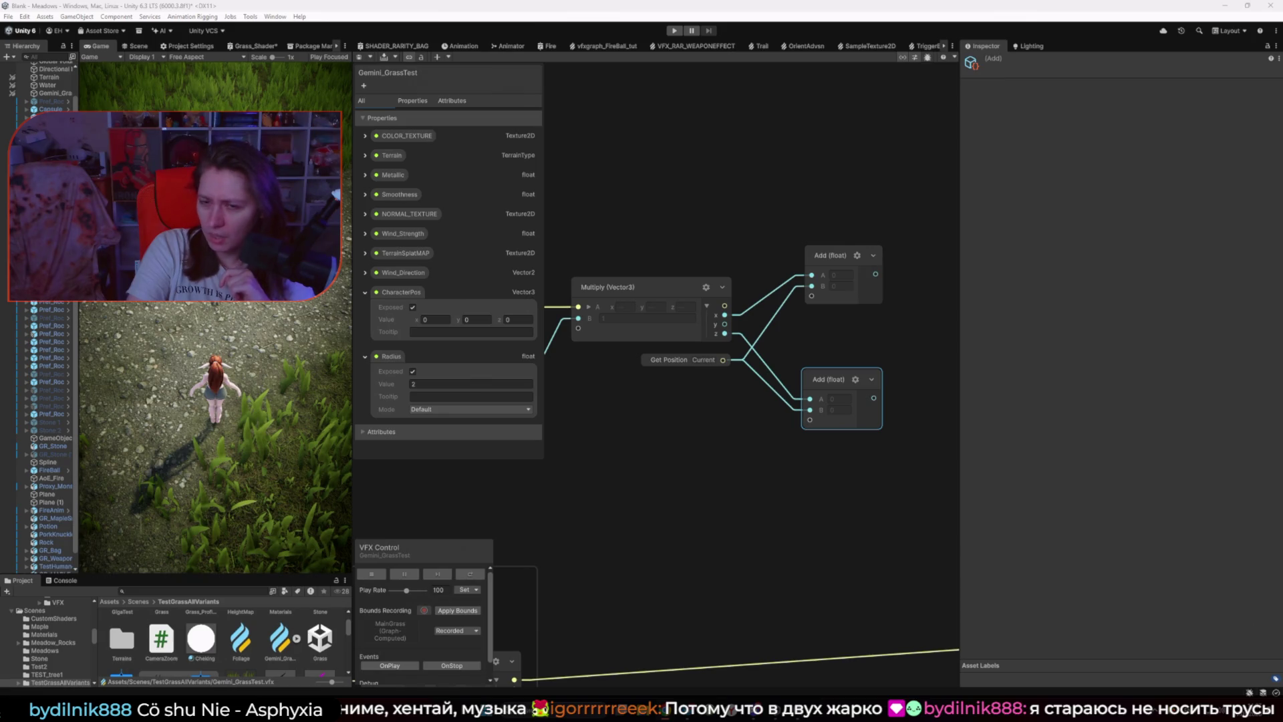
pyautogui.scroll(-2, 739, 464)
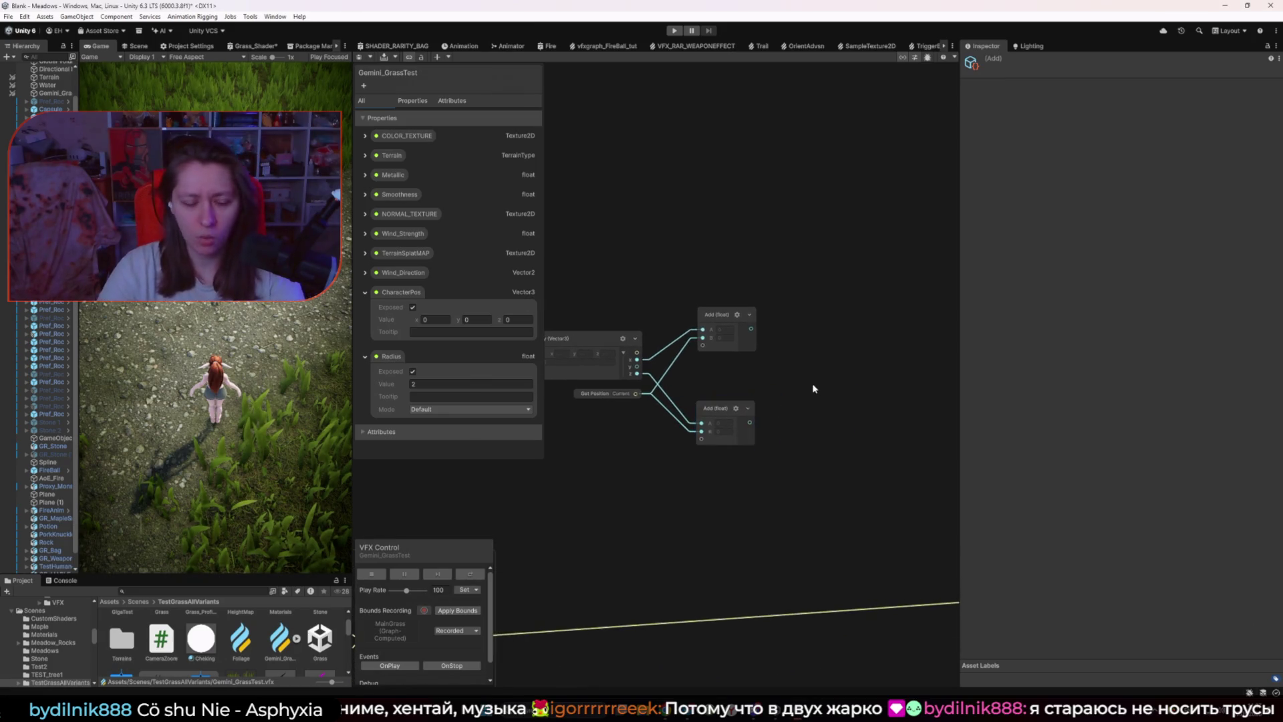
pyautogui.click(806, 384)
pyautogui.press('space')
pyautogui.write('com')
pyautogui.press('BackSpace')
pyautogui.press('BackSpace')
pyautogui.press('BackSpace')
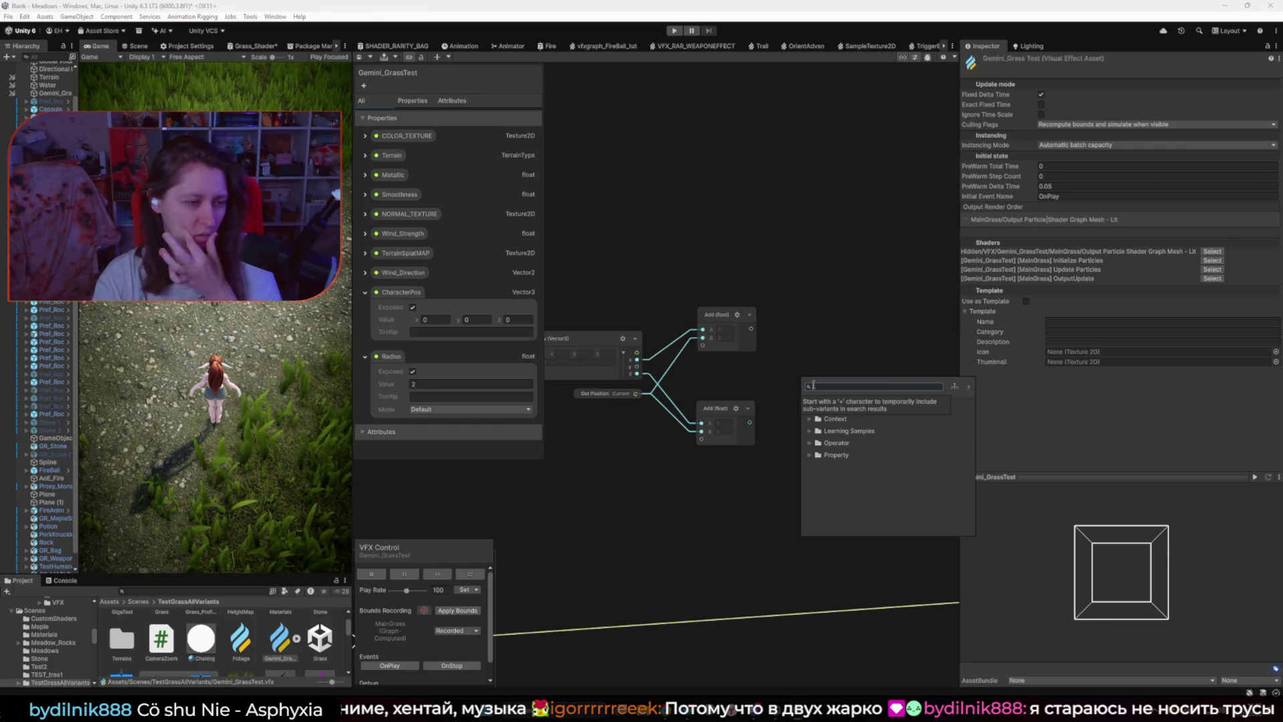
pyautogui.write('spli')
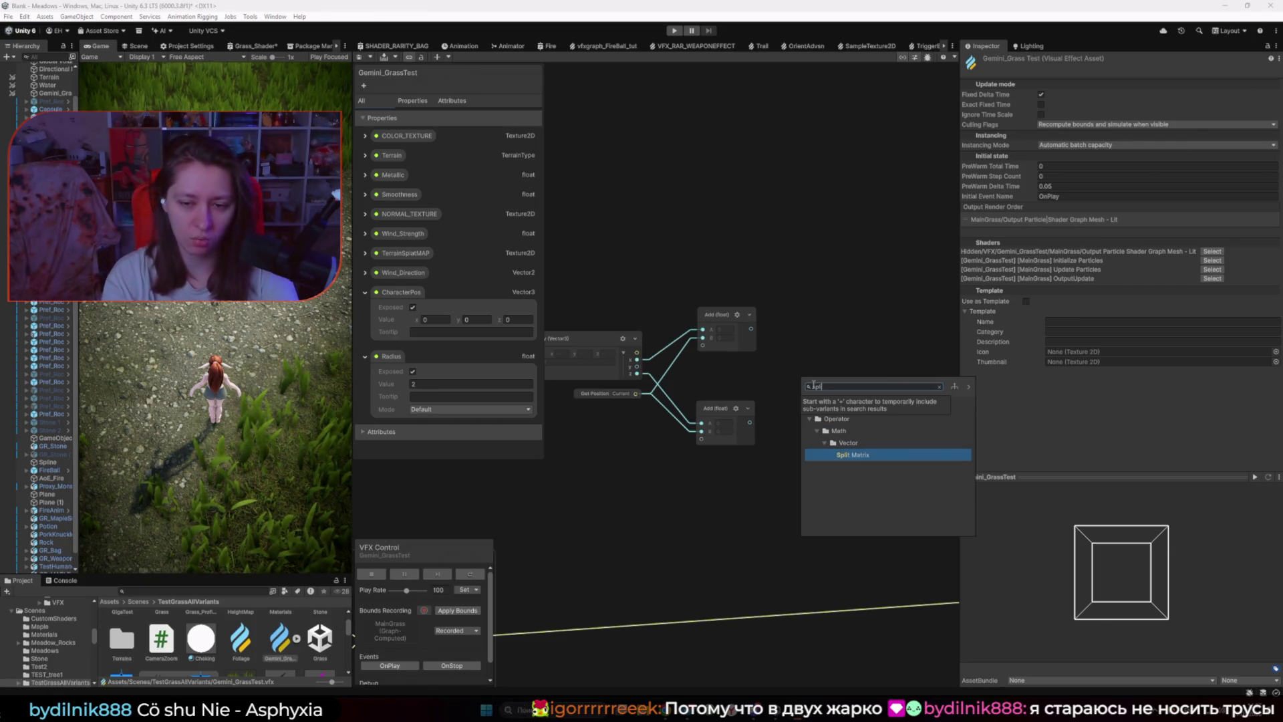
pyautogui.press('Return')
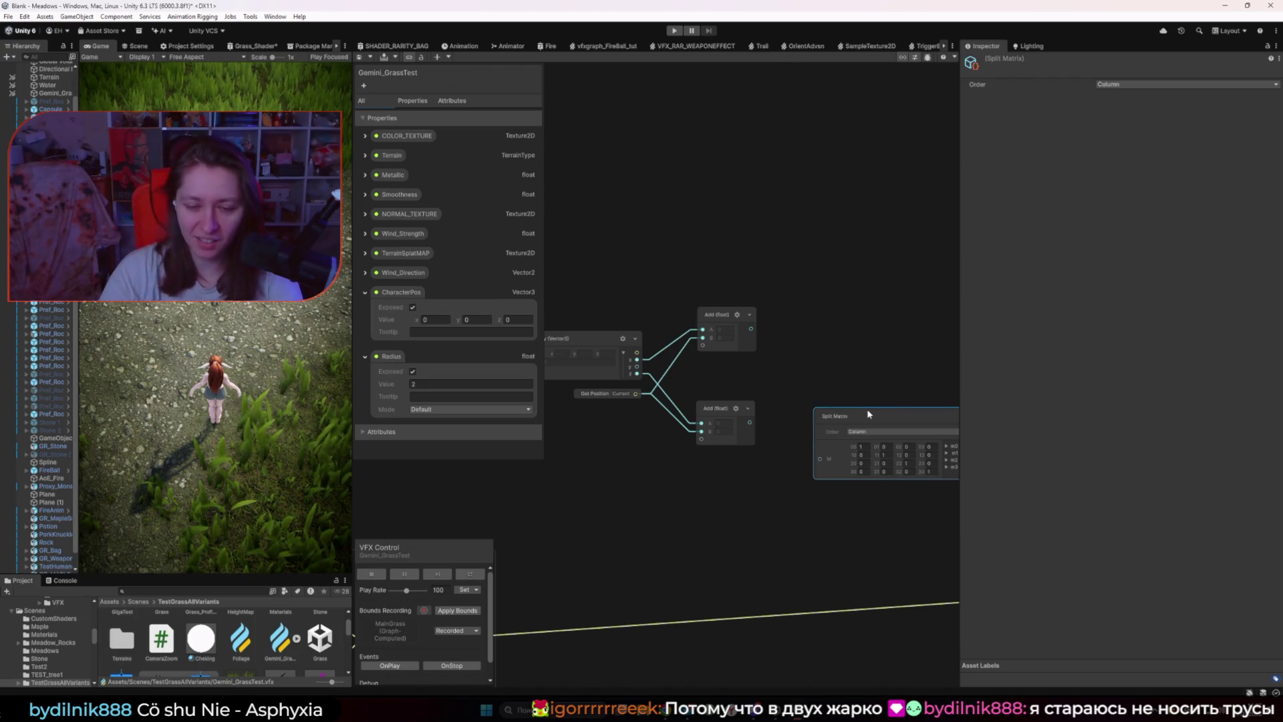
pyautogui.press('Delete')
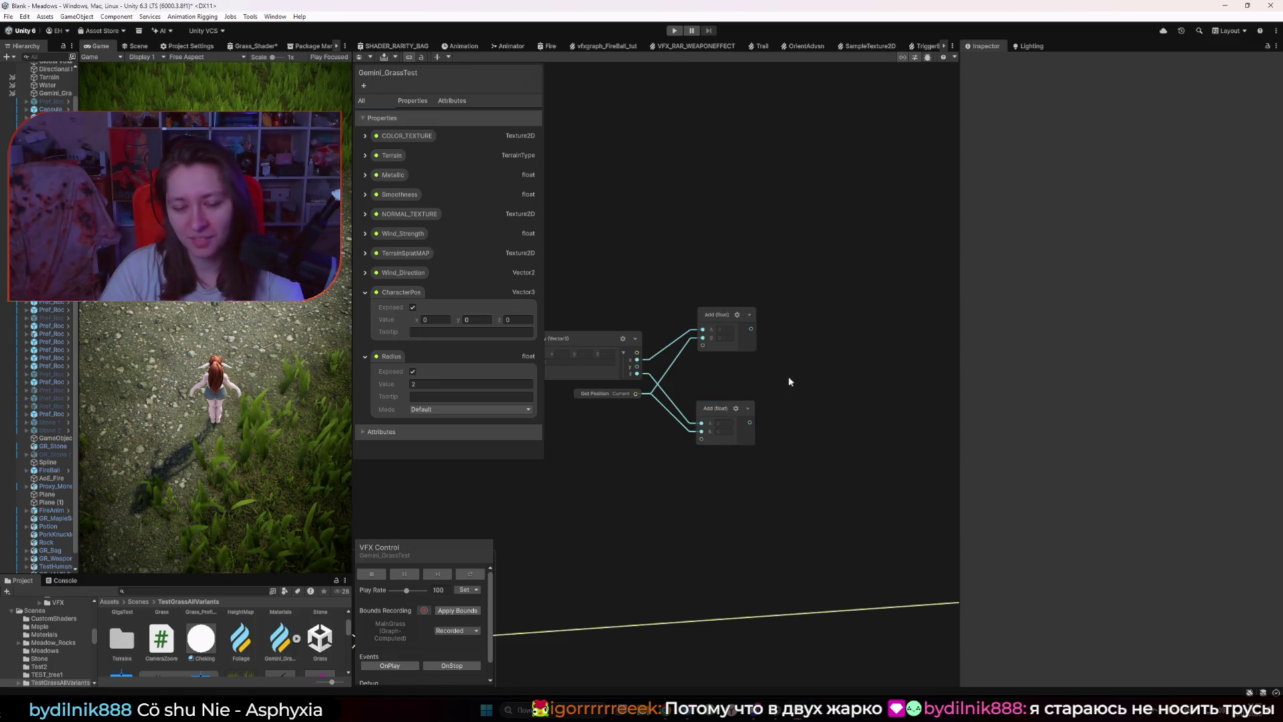
pyautogui.rightClick(789, 381)
pyautogui.click(827, 383)
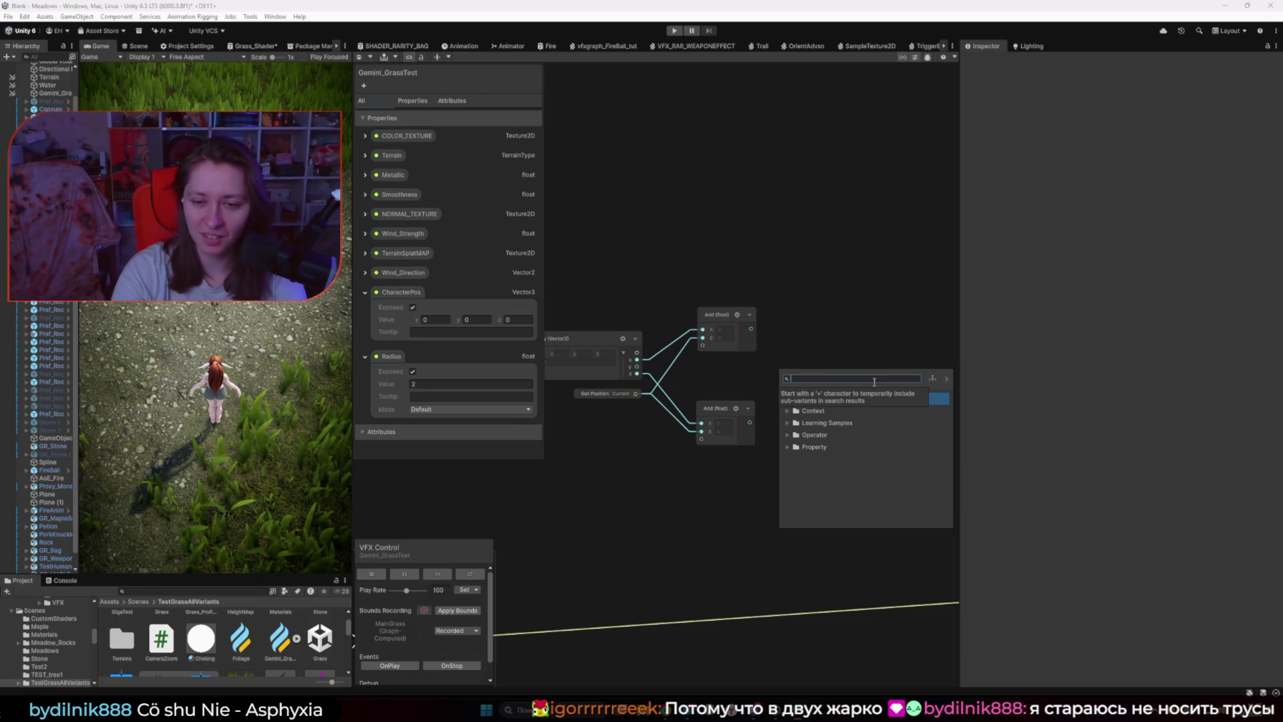
pyautogui.write('combi')
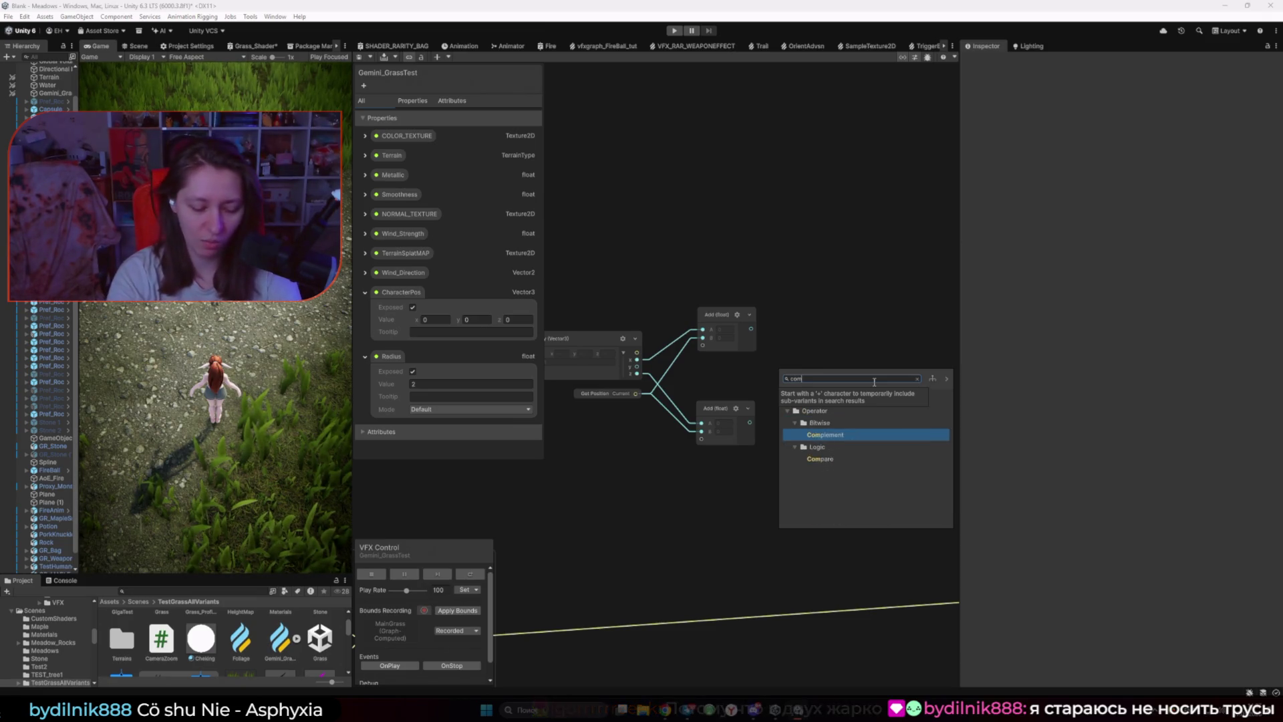
pyautogui.press('BackSpace')
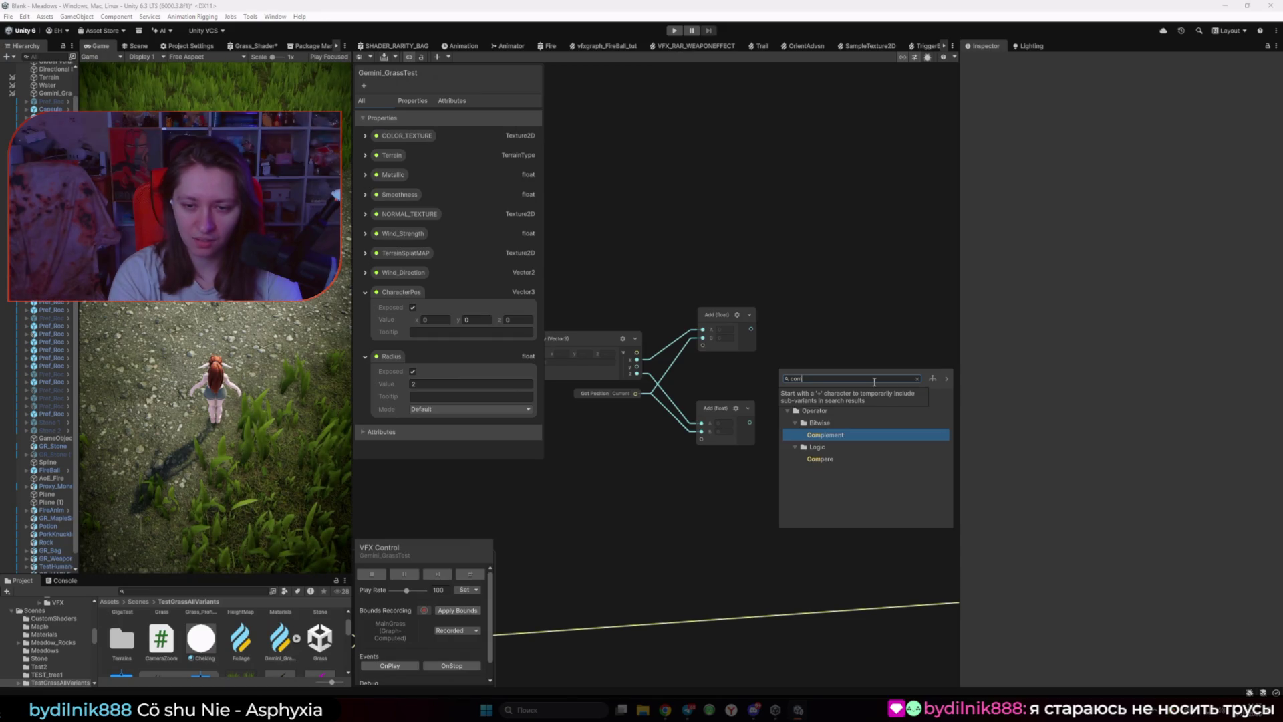
pyautogui.press('BackSpace')
pyautogui.press('BackSpace')
pyautogui.press('BackSpace')
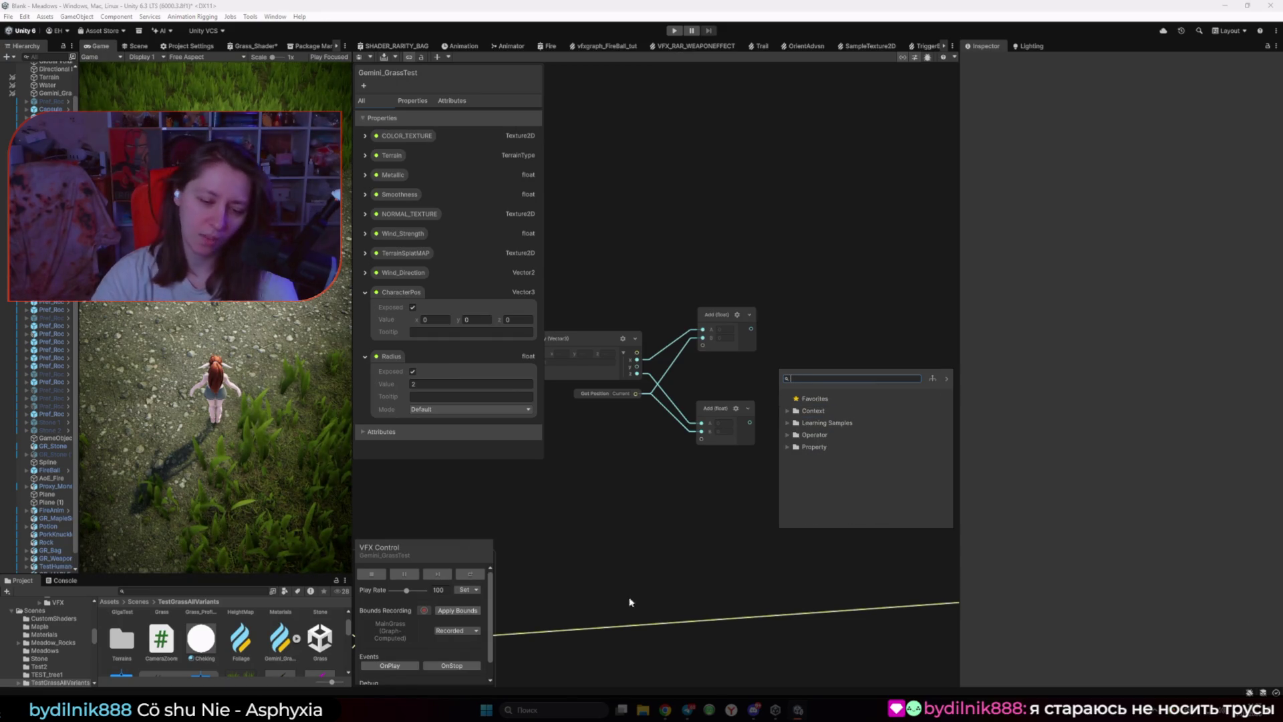
pyautogui.moveTo(665, 710)
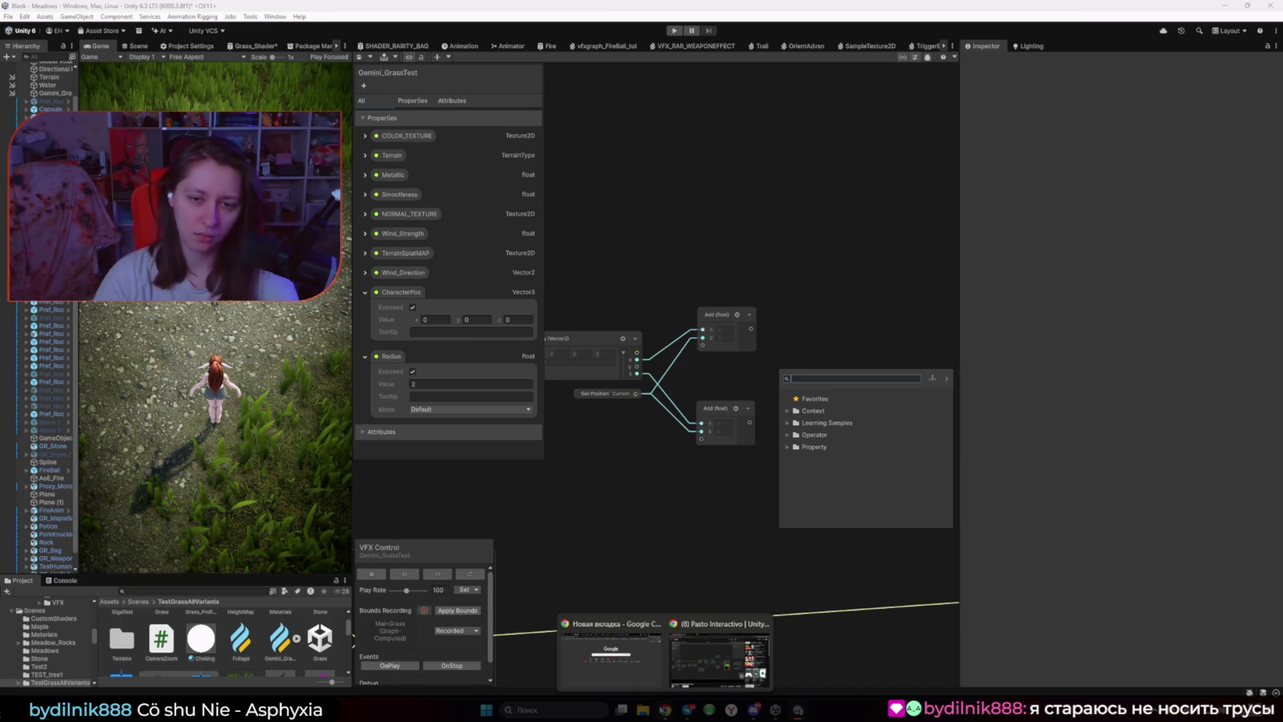
pyautogui.click(689, 529)
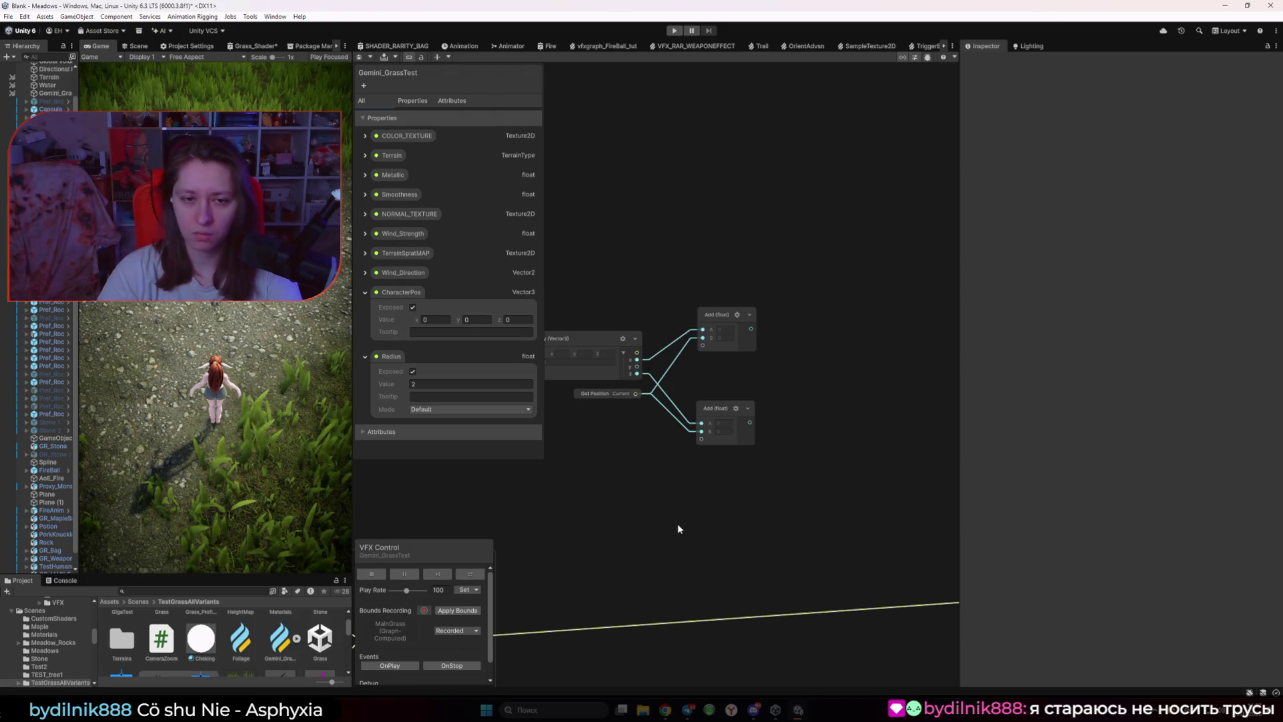
pyautogui.rightClick(804, 362)
pyautogui.click(827, 364)
# Step: Create a Vector3 operator node via the 'vect' search and nudge it upward
pyautogui.write('vect')
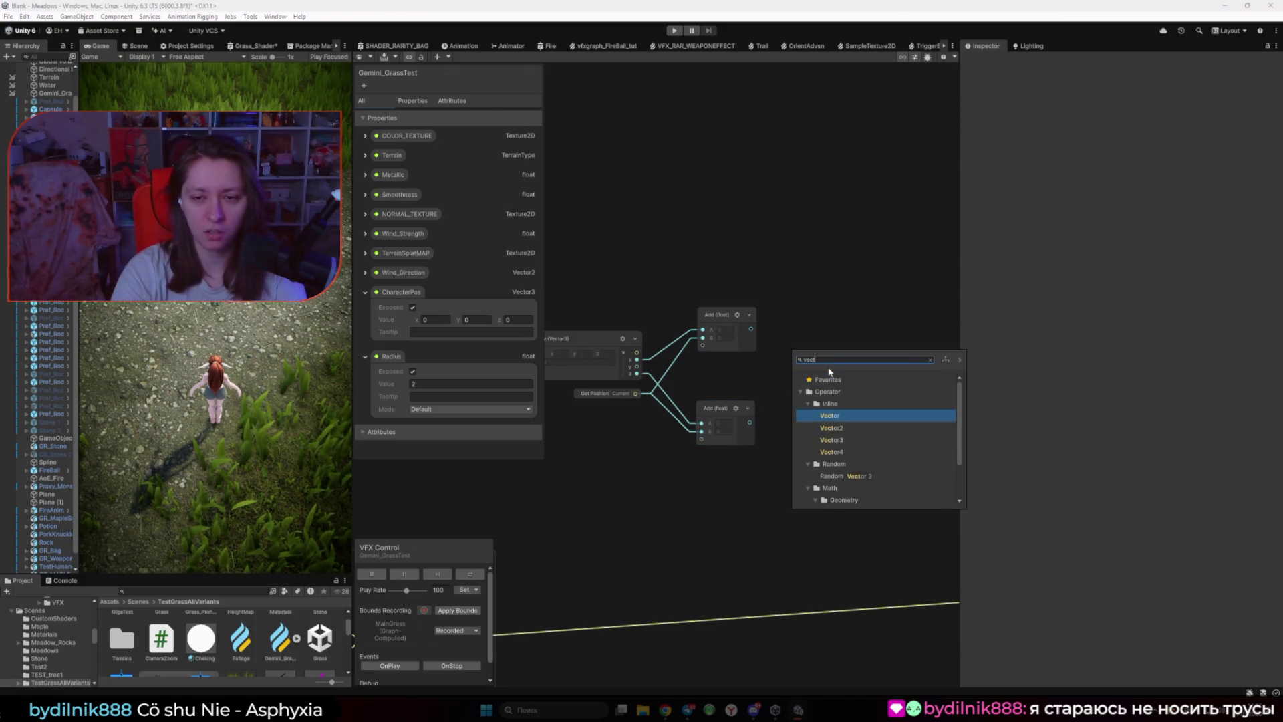
pyautogui.press('Down')
pyautogui.press('Down')
pyautogui.press('Return')
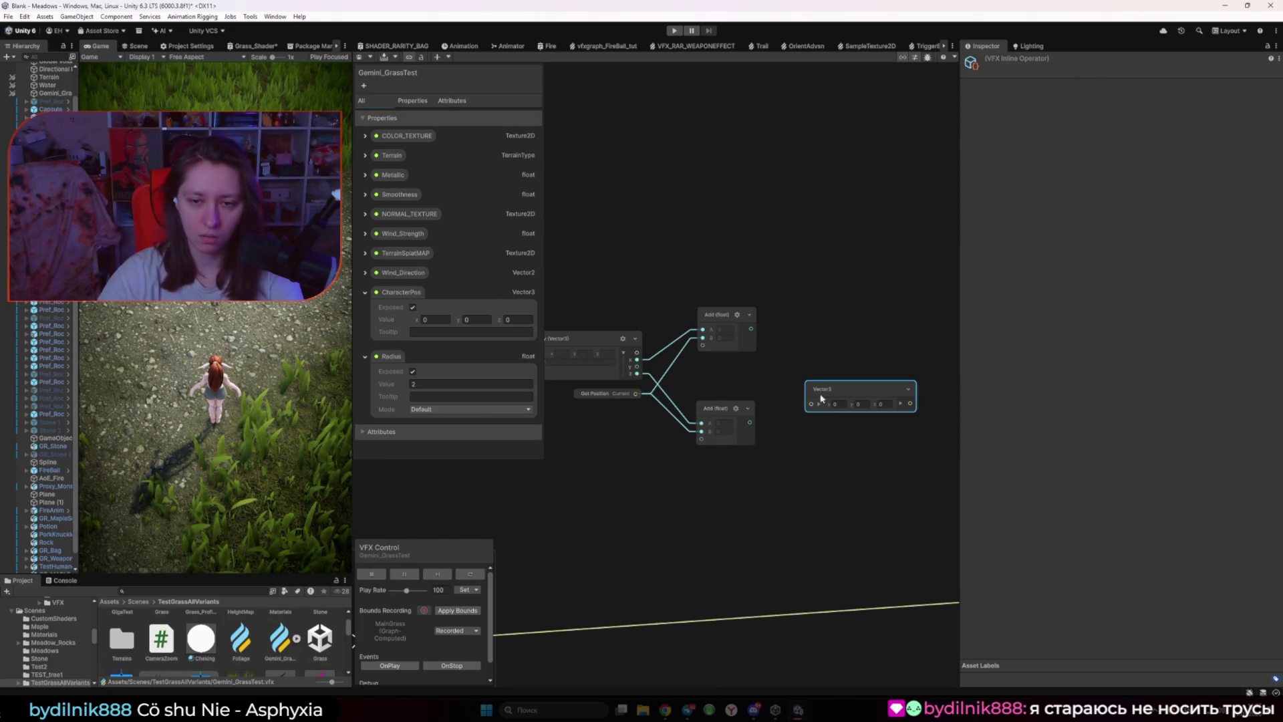
pyautogui.moveTo(824, 402); pyautogui.dragTo(822, 364)
# Step: Wire both Add results and Get Position's y into the Vector3, then collapse it
pyautogui.moveTo(752, 330); pyautogui.dragTo(789, 366)
pyautogui.moveTo(637, 367); pyautogui.dragTo(810, 385)
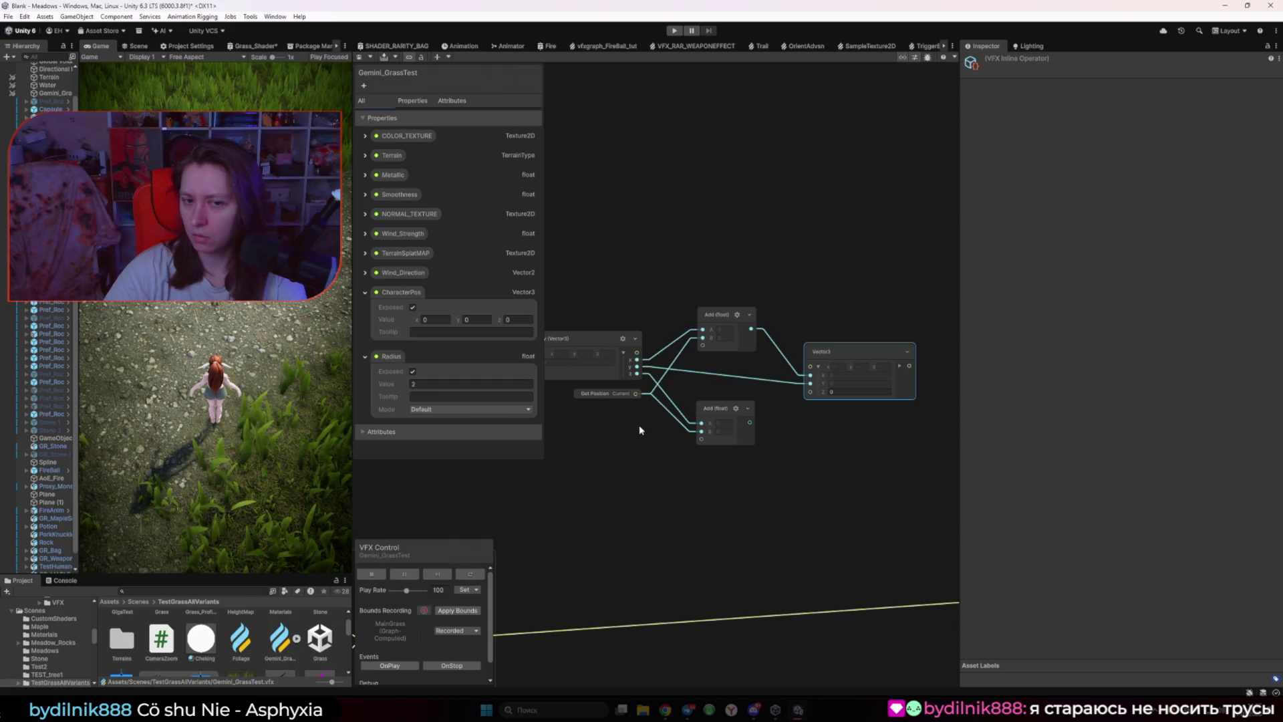
pyautogui.click(617, 394)
pyautogui.moveTo(752, 422)
pyautogui.mouseDown()
pyautogui.moveTo(810, 382)
pyautogui.moveTo(812, 364)
pyautogui.mouseUp()
pyautogui.click(907, 351)
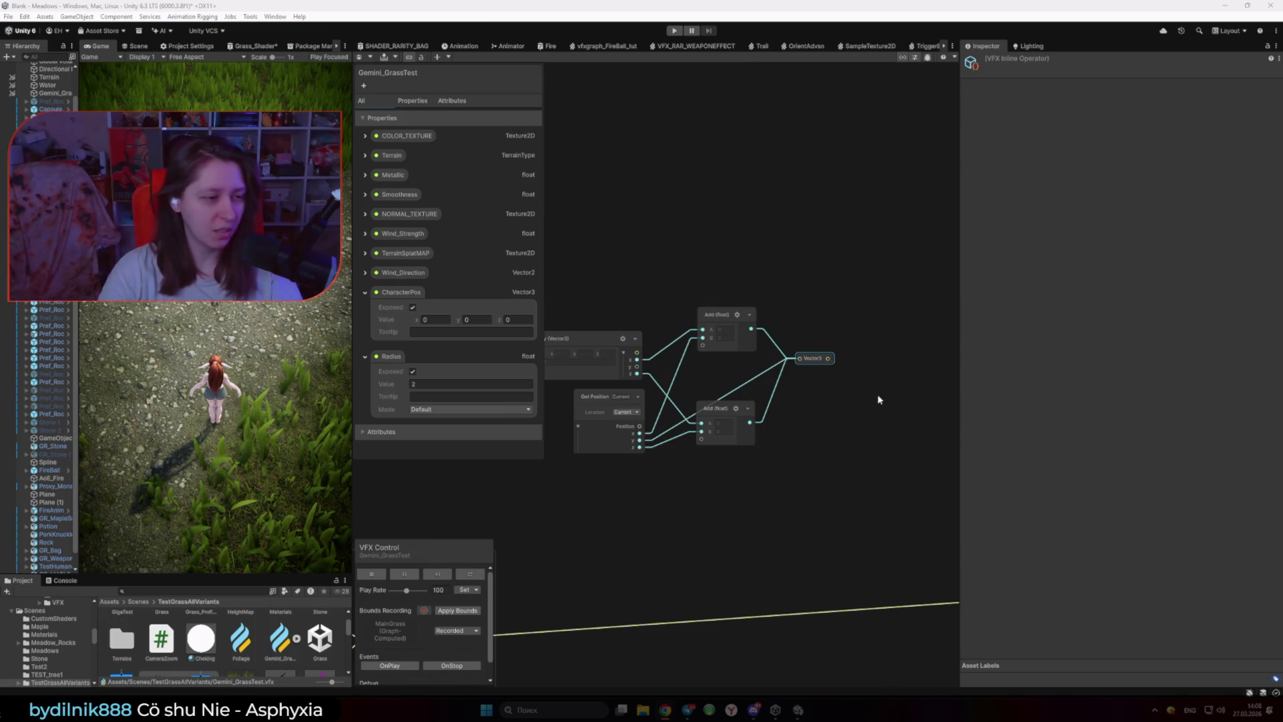
# Step: Shift the upper cluster of 13 grass-bending nodes to the left
pyautogui.scroll(-5, 879, 399)
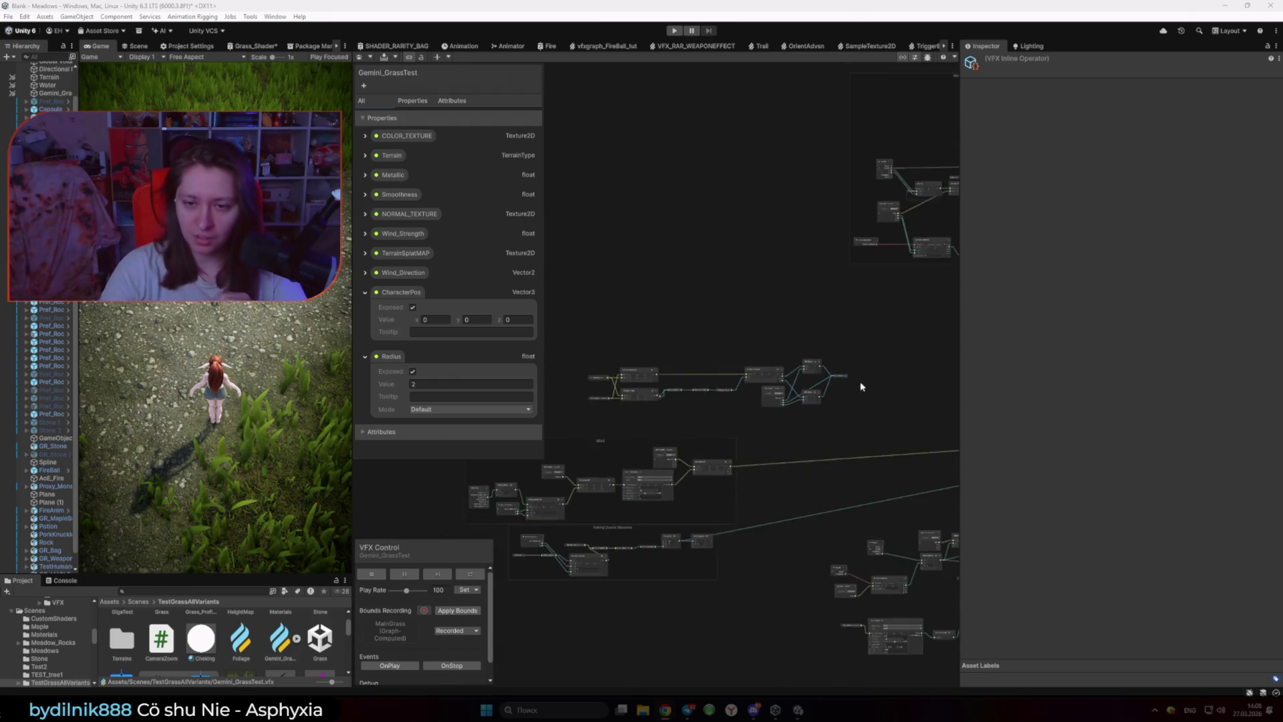
pyautogui.moveTo(593, 278); pyautogui.dragTo(923, 411)
pyautogui.moveTo(813, 336); pyautogui.dragTo(681, 340)
pyautogui.click(853, 367)
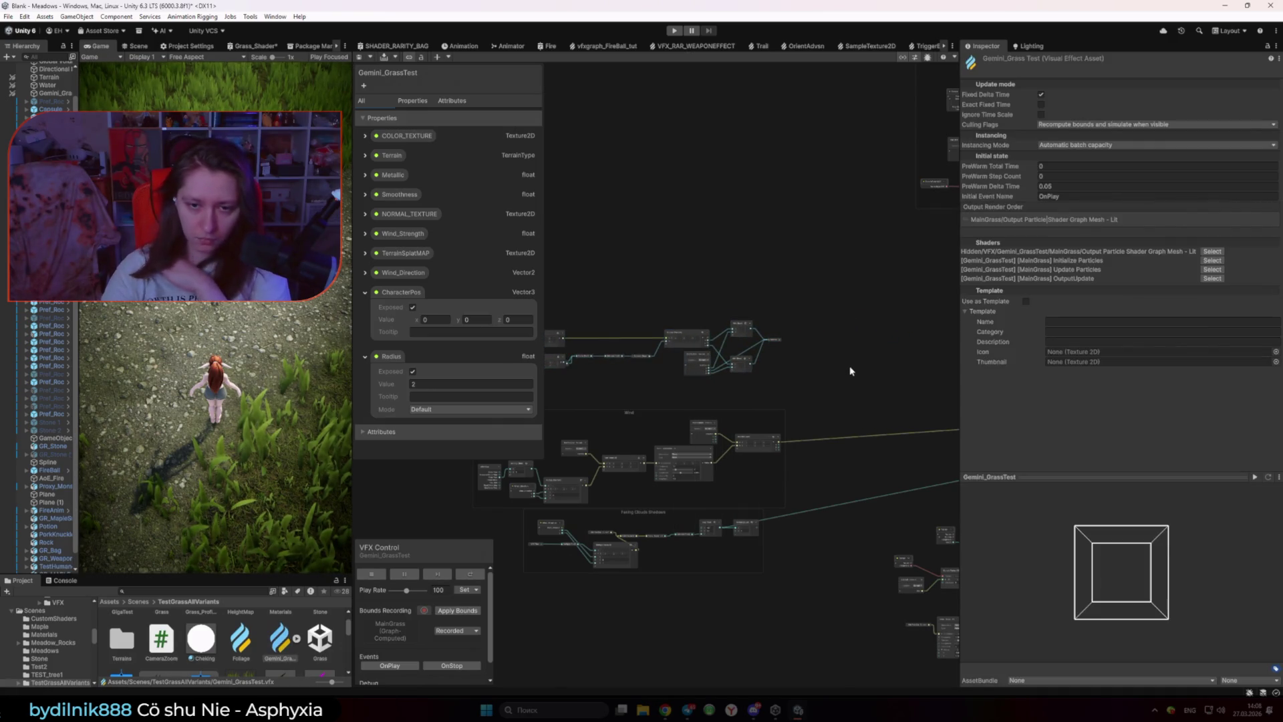
# Step: Add a Swizzle node with mask xyz beside the Vector3
pyautogui.scroll(5, 767, 364)
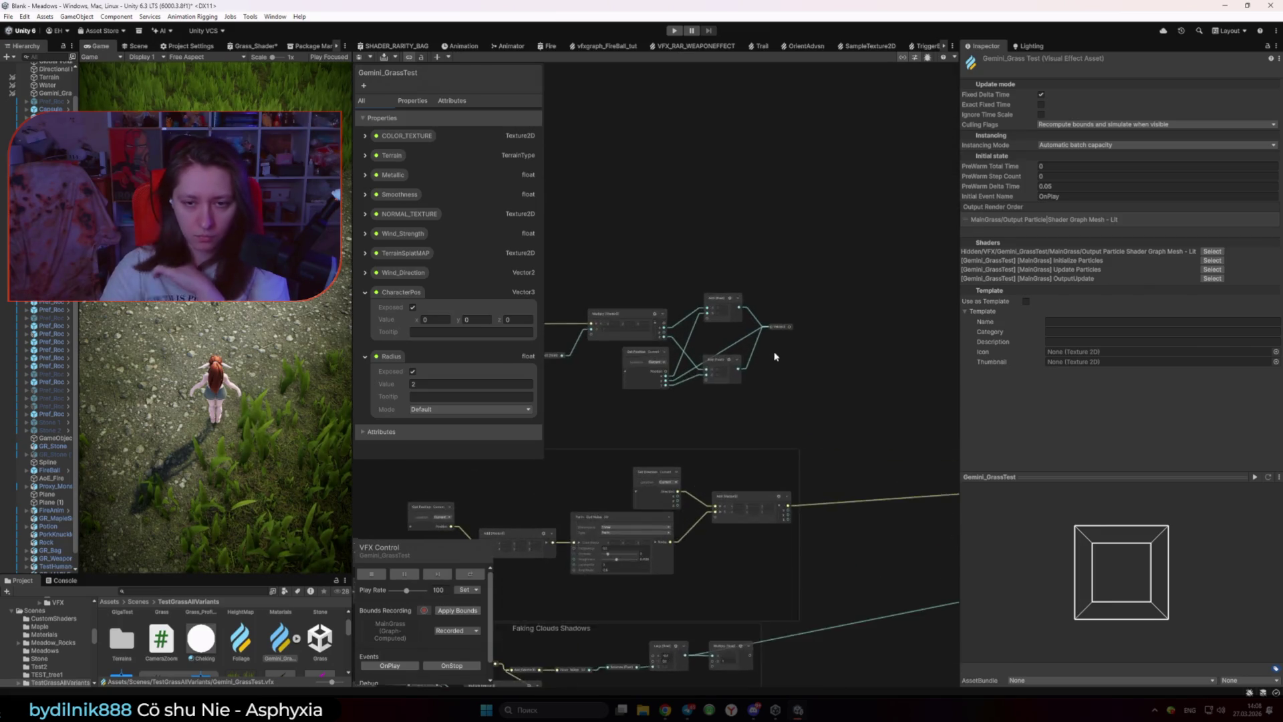
pyautogui.press('space')
pyautogui.write('swi')
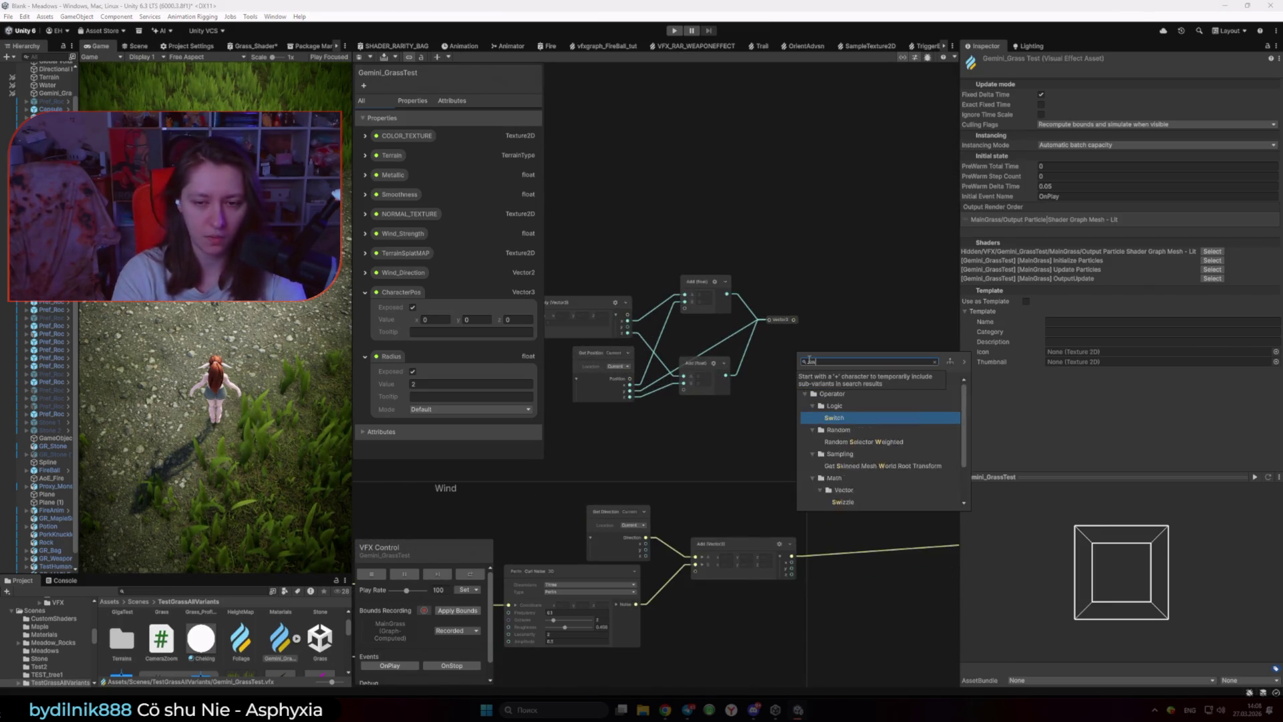
pyautogui.press('Down')
pyautogui.press('Down')
pyautogui.press('Down')
pyautogui.press('Return')
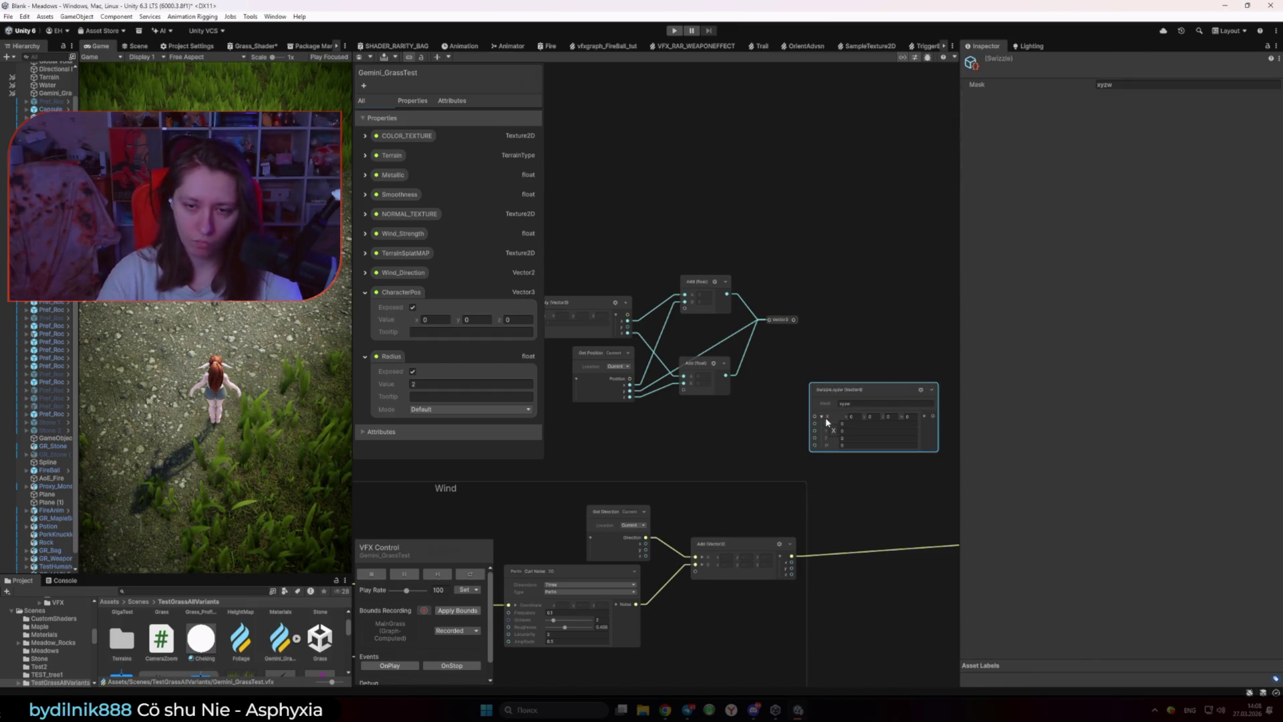
pyautogui.scroll(3, 848, 385)
pyautogui.moveTo(859, 392); pyautogui.dragTo(780, 347)
pyautogui.click(776, 372)
pyautogui.press('Right')
pyautogui.press('Return')
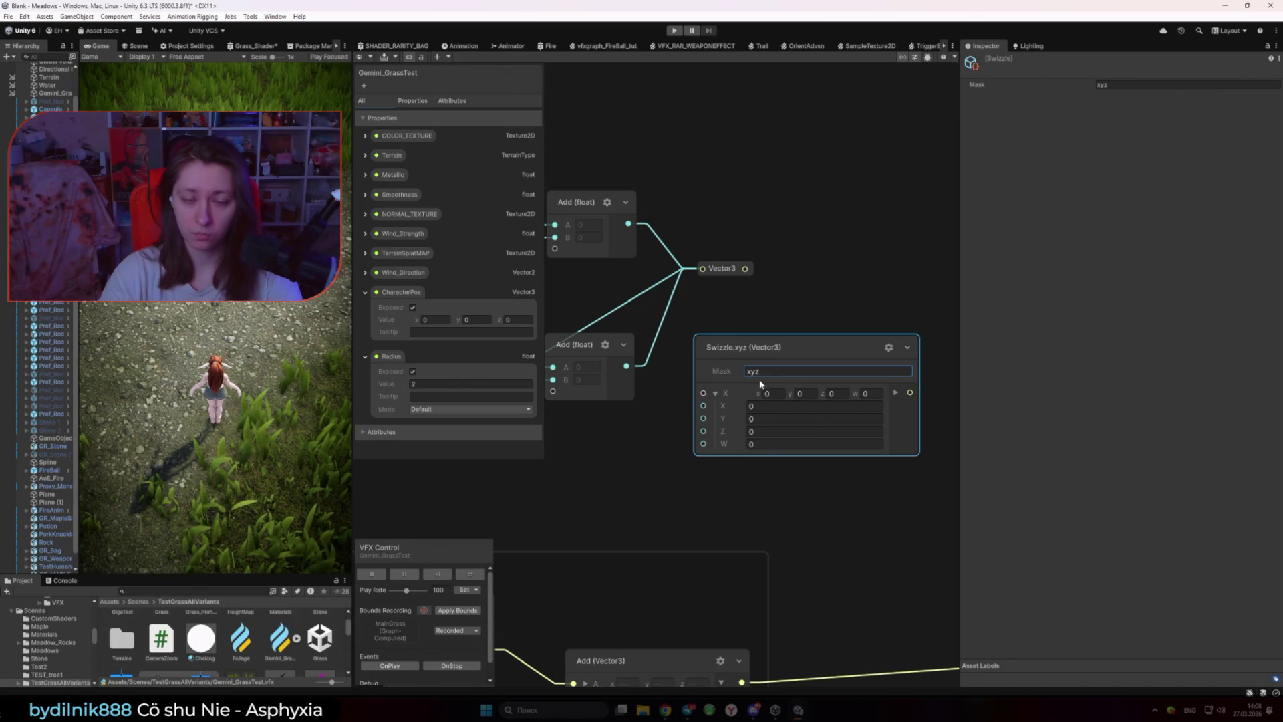
# Step: Delete the Swizzle node and re-collapse the Vector3 node into a compact pill
pyautogui.press('Delete')
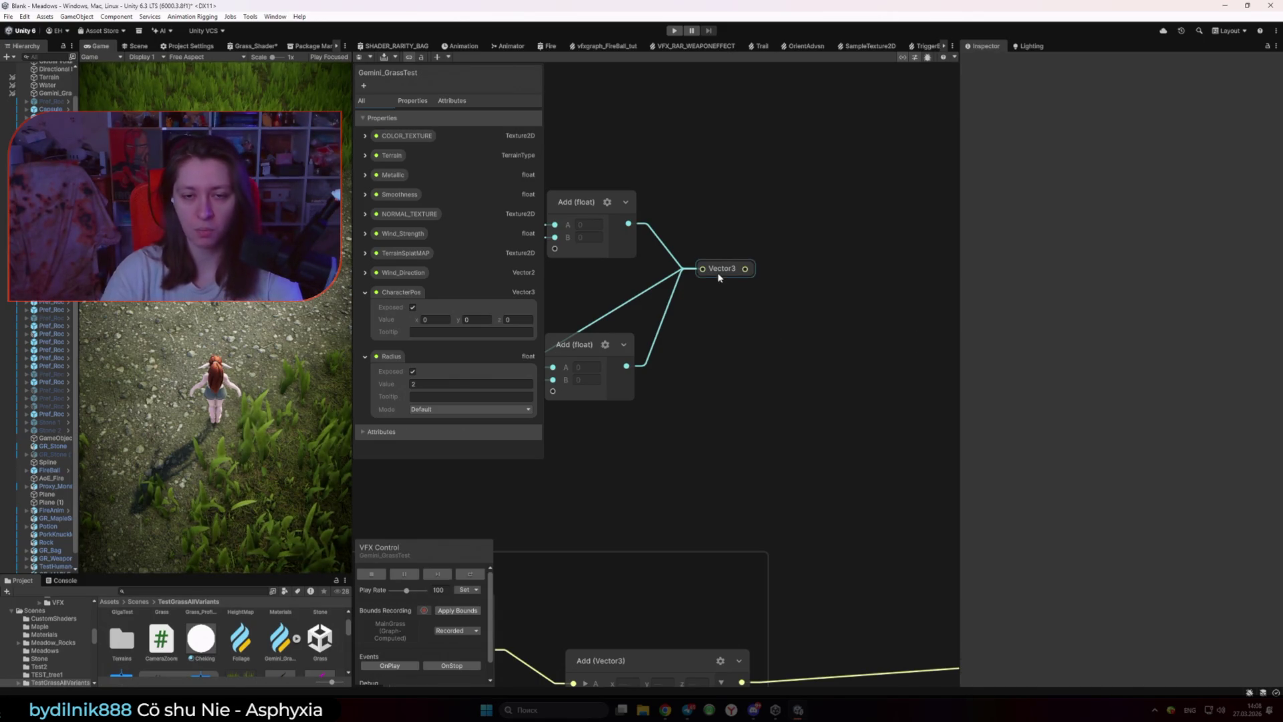
pyautogui.doubleClick(718, 270)
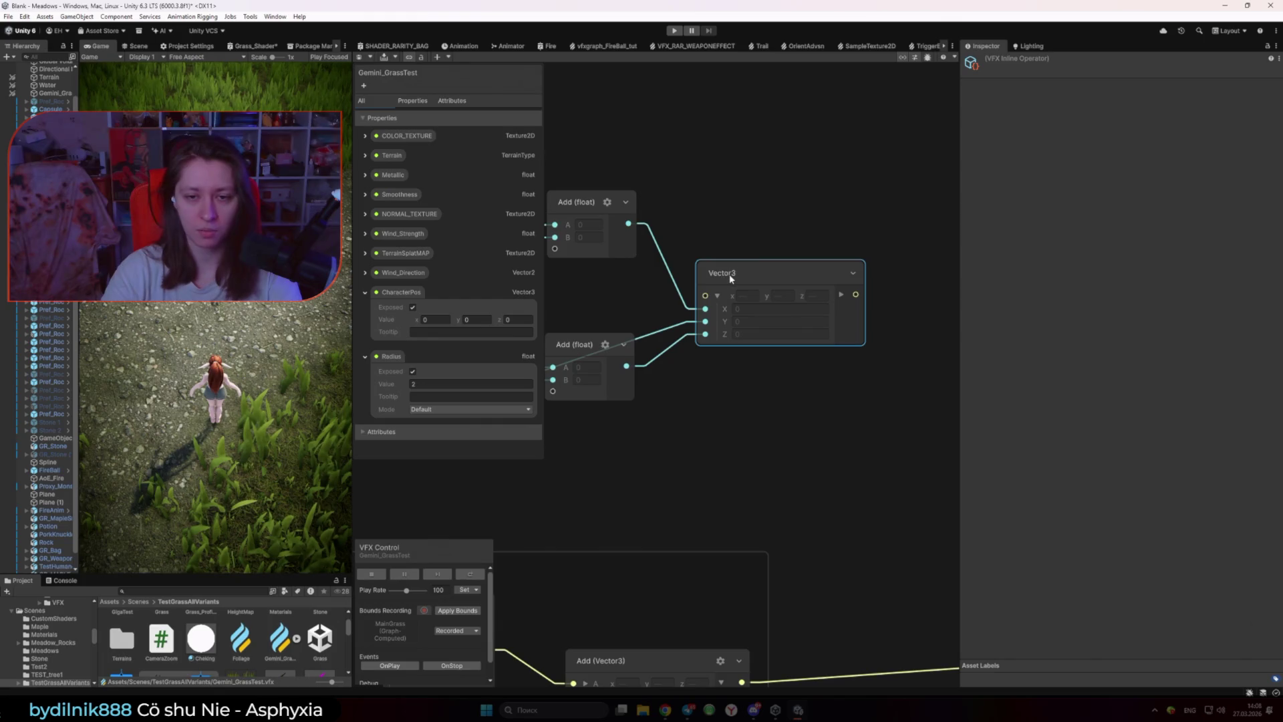
pyautogui.doubleClick(730, 278)
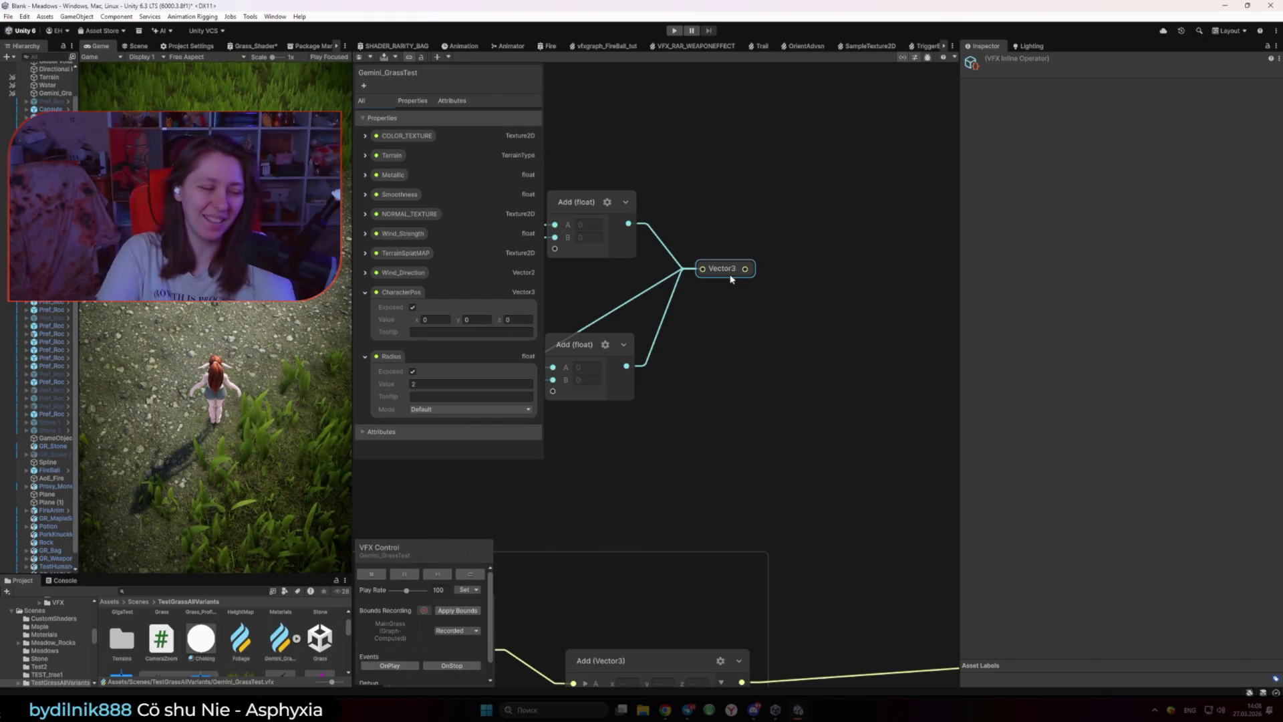
pyautogui.moveTo(665, 709)
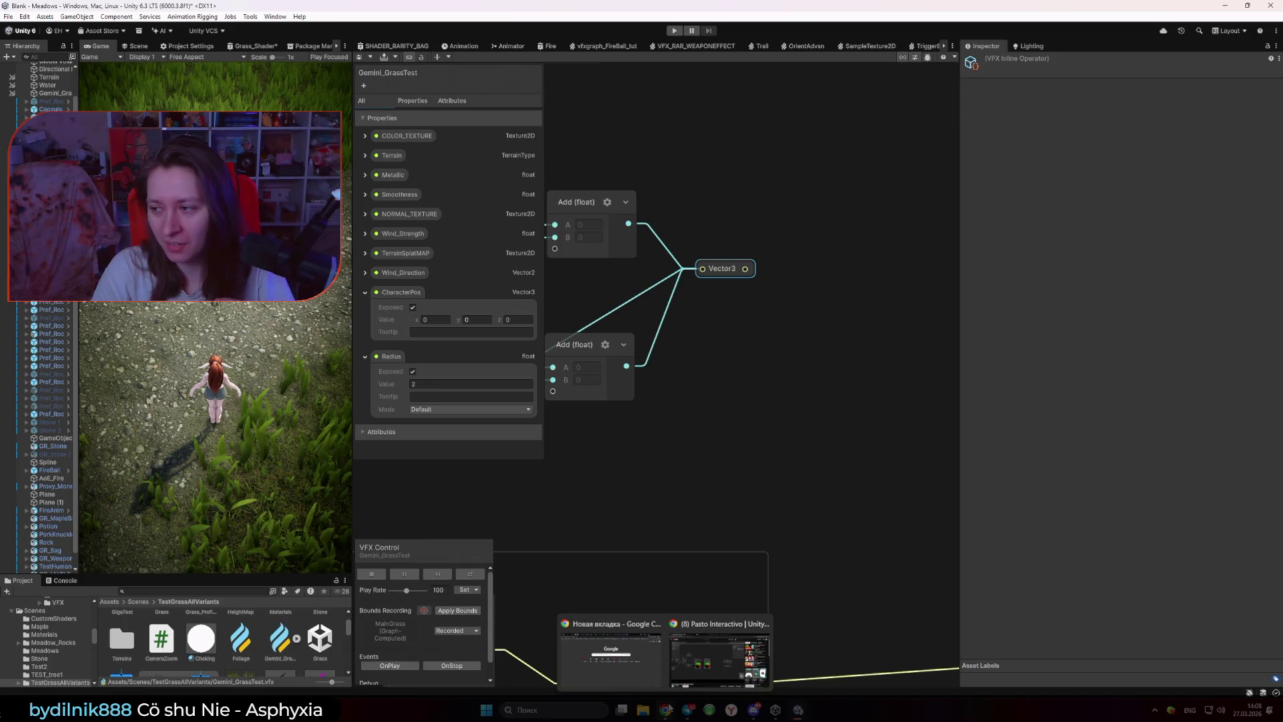
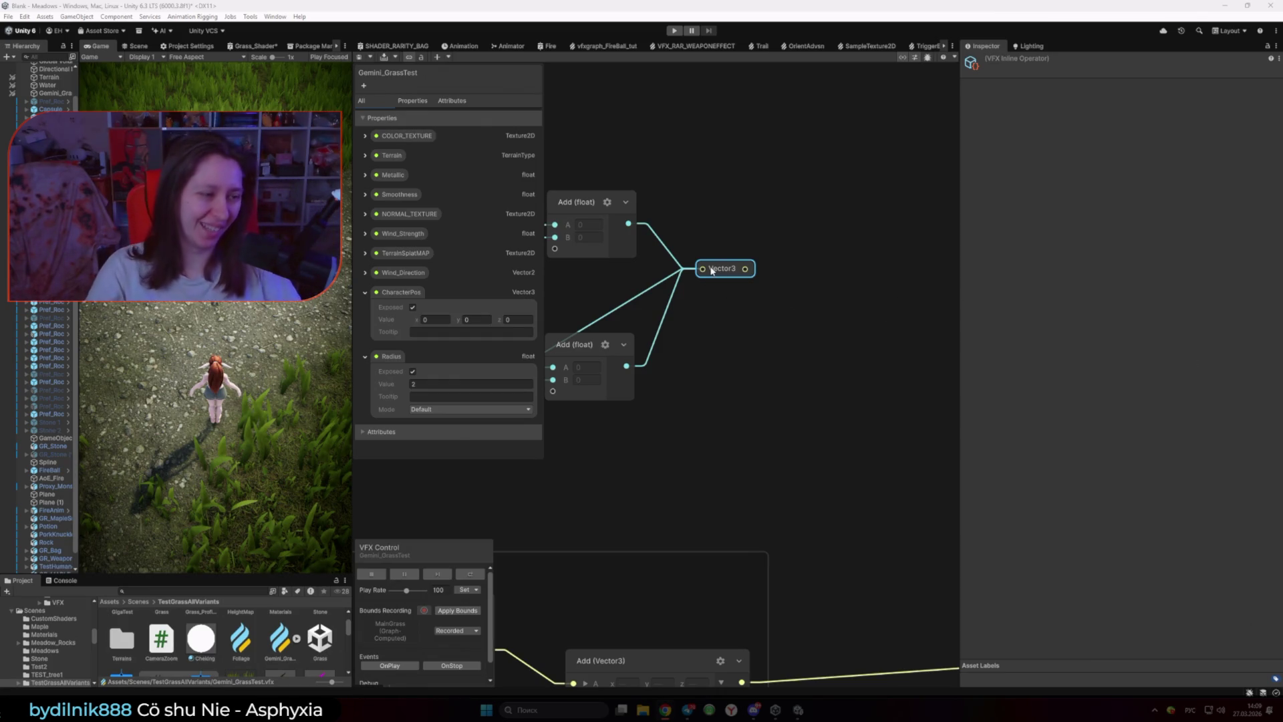
# Step: Open Grass_Shader from the Output Particle Shader Graph context and narrow its panel beside Gemini_GrassTest
pyautogui.click(735, 333)
pyautogui.scroll(-6, 735, 333)
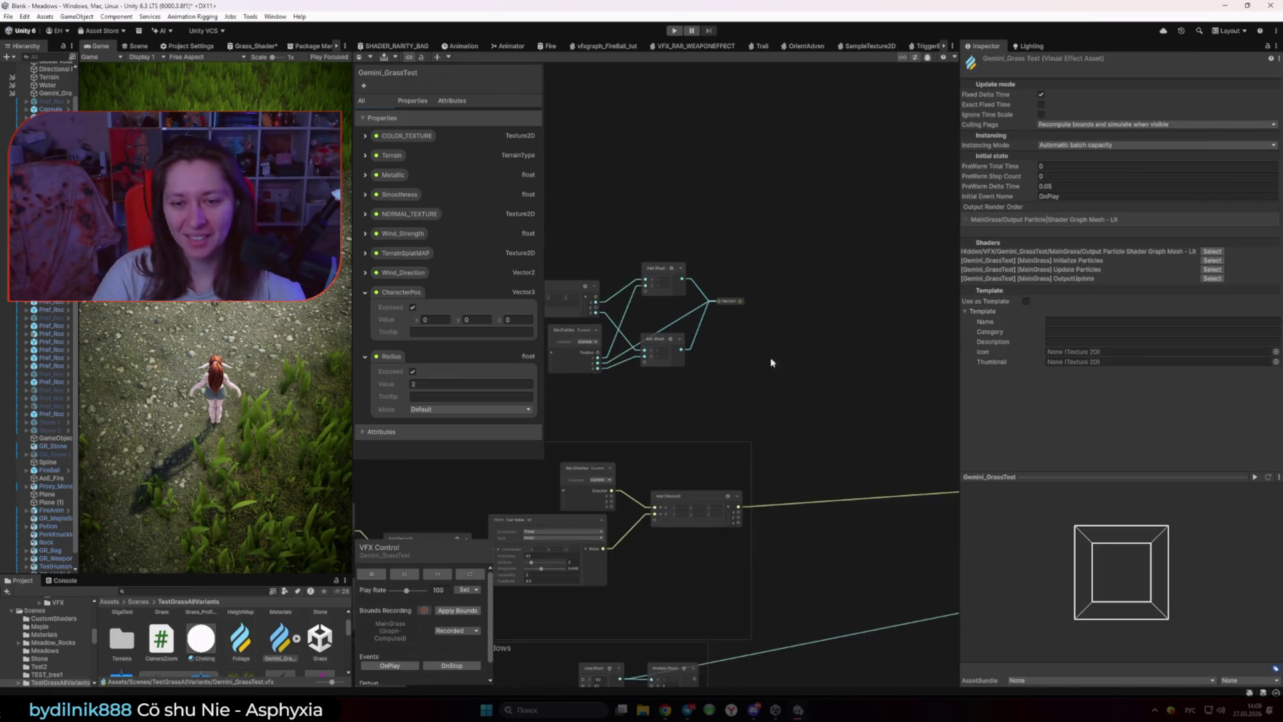
pyautogui.scroll(3, 796, 350)
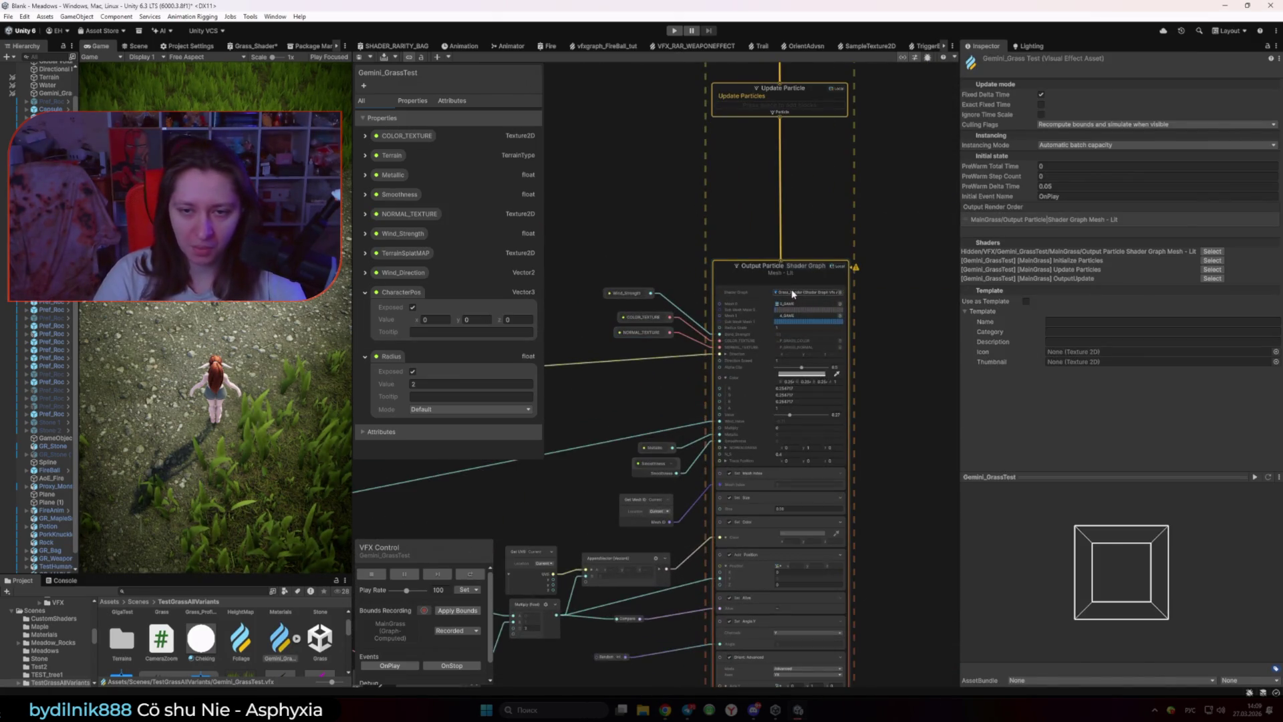
pyautogui.doubleClick(791, 288)
pyautogui.moveTo(352, 331)
pyautogui.mouseDown()
pyautogui.moveTo(374, 331)
pyautogui.moveTo(296, 332)
pyautogui.mouseUp()
pyautogui.scroll(-3, 567, 407)
pyautogui.scroll(5, 824, 375)
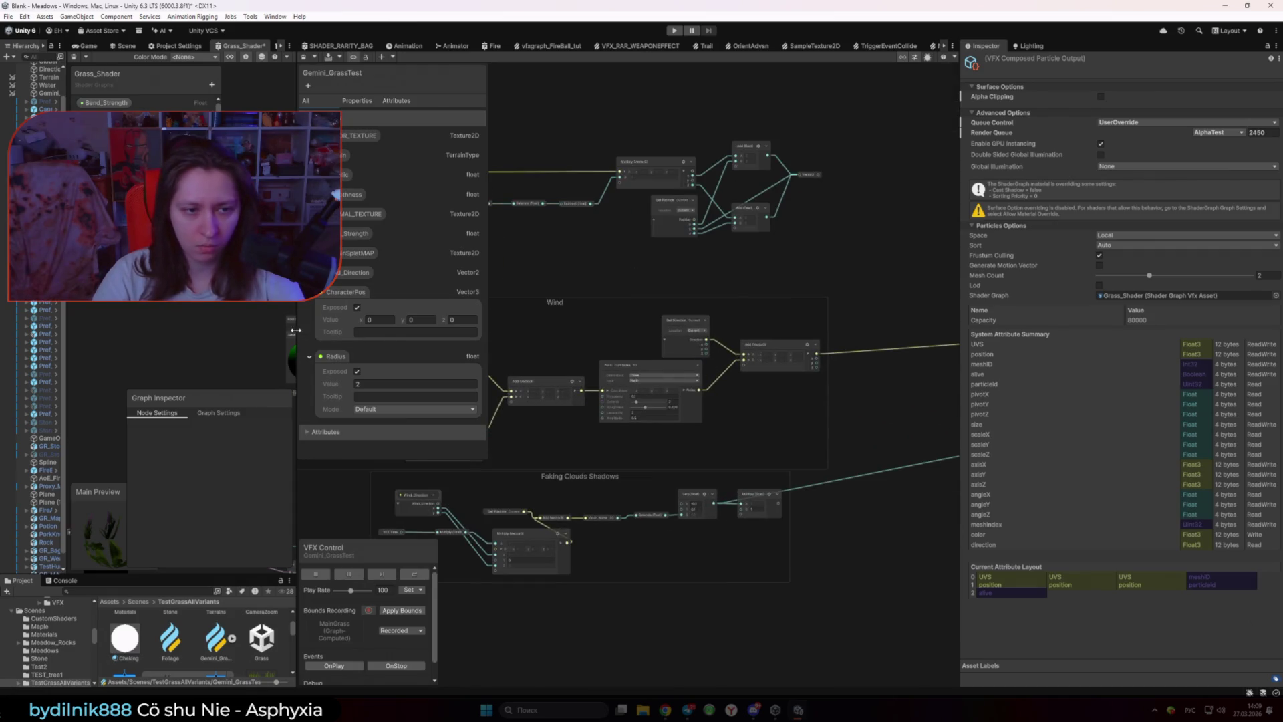
# Step: Widen the Grass_Shader panel across most of the window and delete the middle group of shader nodes
pyautogui.moveTo(297, 331); pyautogui.dragTo(788, 332)
pyautogui.scroll(1, 401, 363)
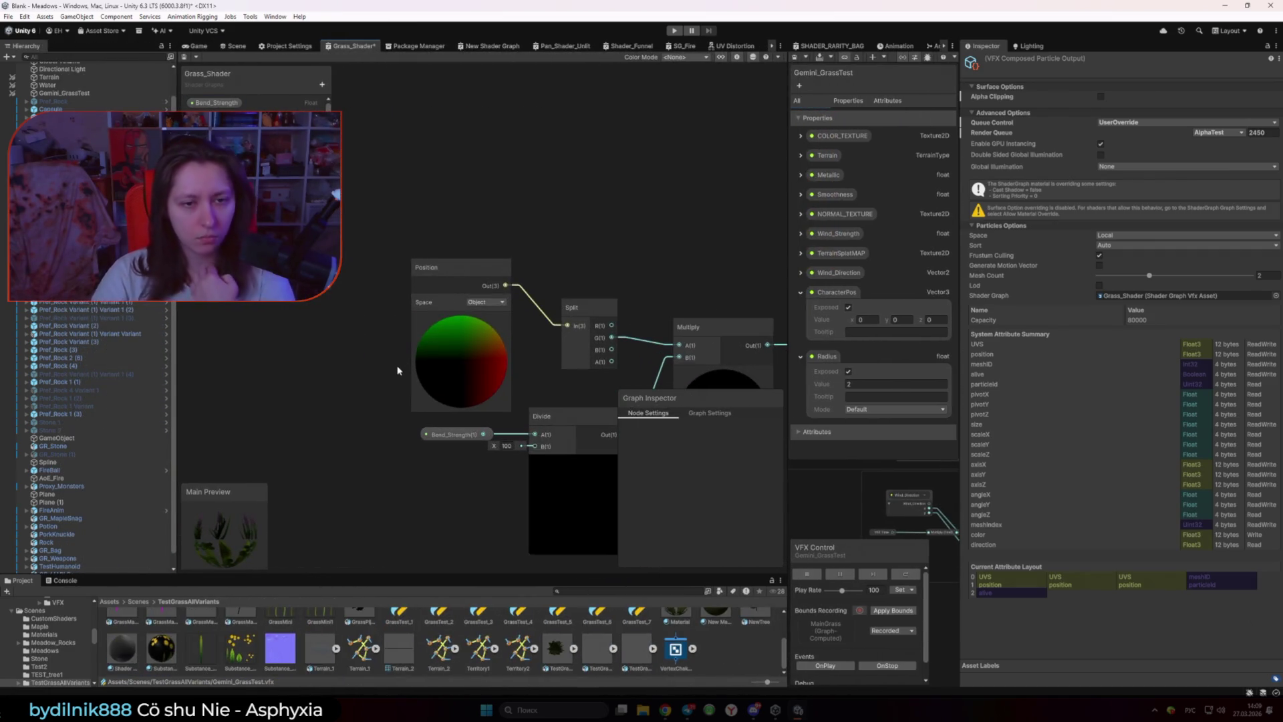
pyautogui.click(420, 383)
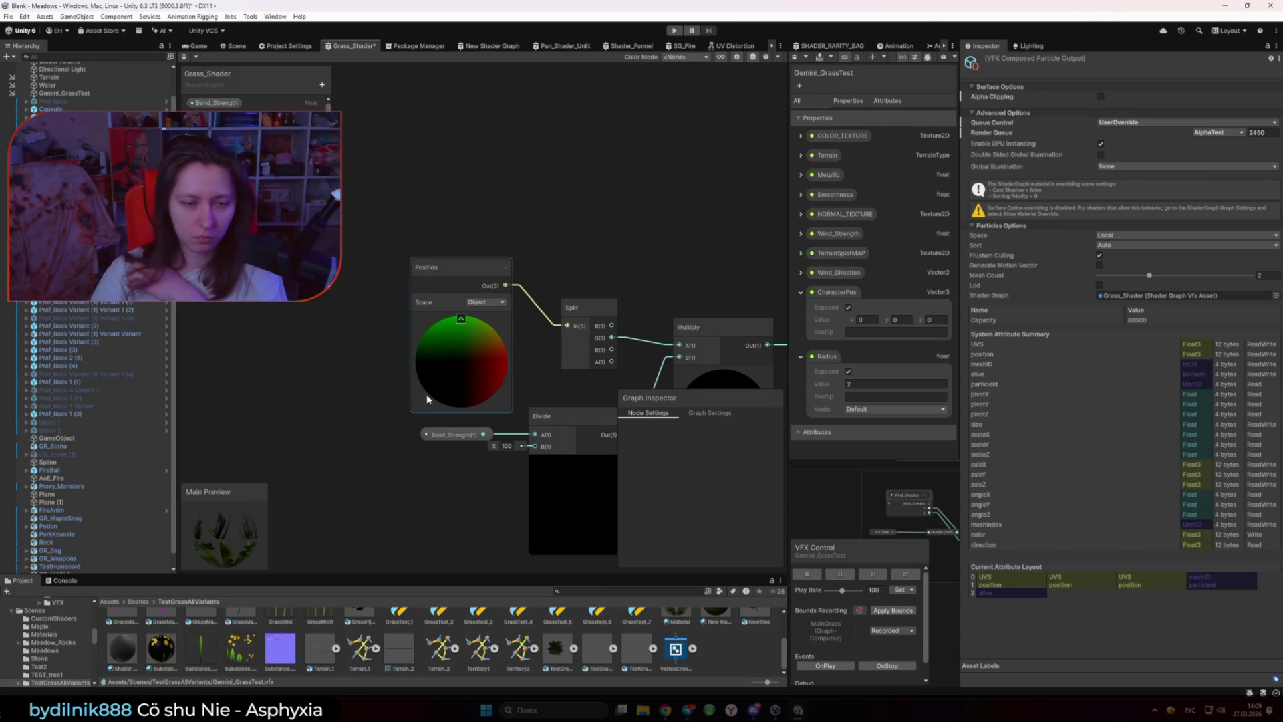
pyautogui.scroll(-4, 433, 400)
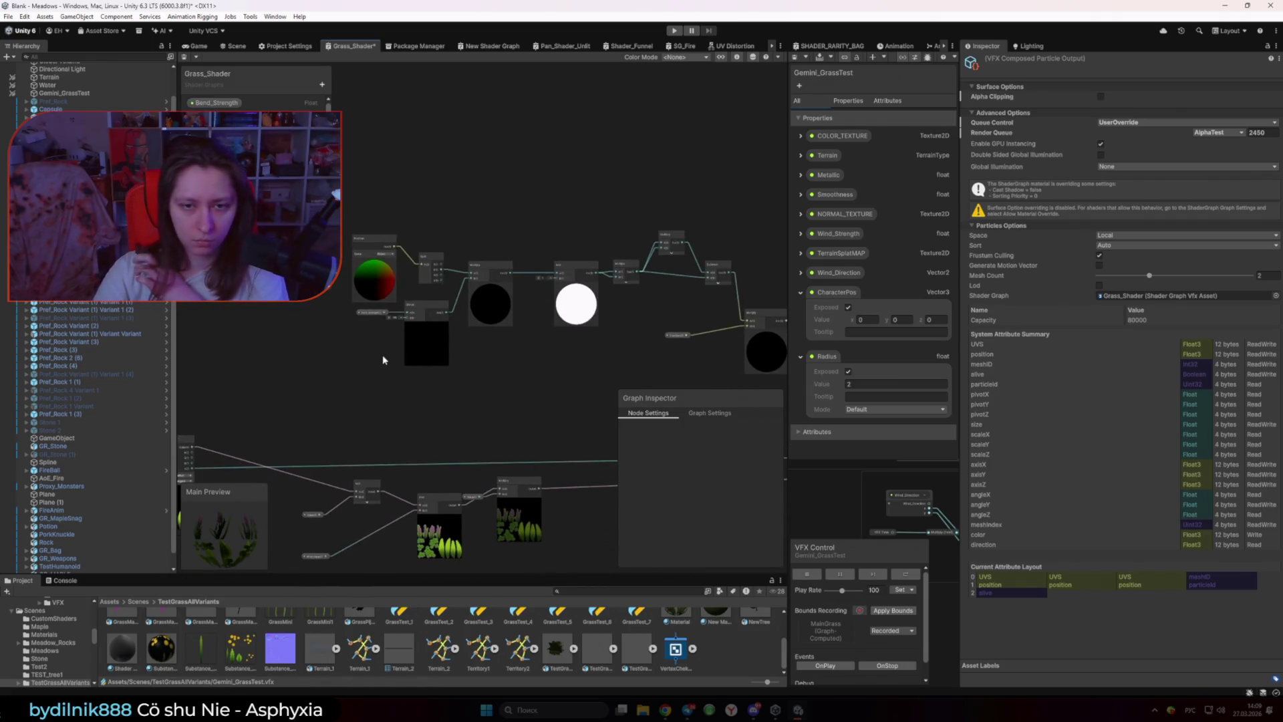
pyautogui.scroll(-1, 390, 364)
pyautogui.moveTo(363, 219)
pyautogui.mouseDown()
pyautogui.moveTo(530, 373)
pyautogui.moveTo(561, 383)
pyautogui.mouseUp()
pyautogui.press('Delete')
# Step: Delete the old Multiply, Split, Combine and Position nodes, undoing to keep Add and Transform
pyautogui.moveTo(522, 237); pyautogui.dragTo(640, 312)
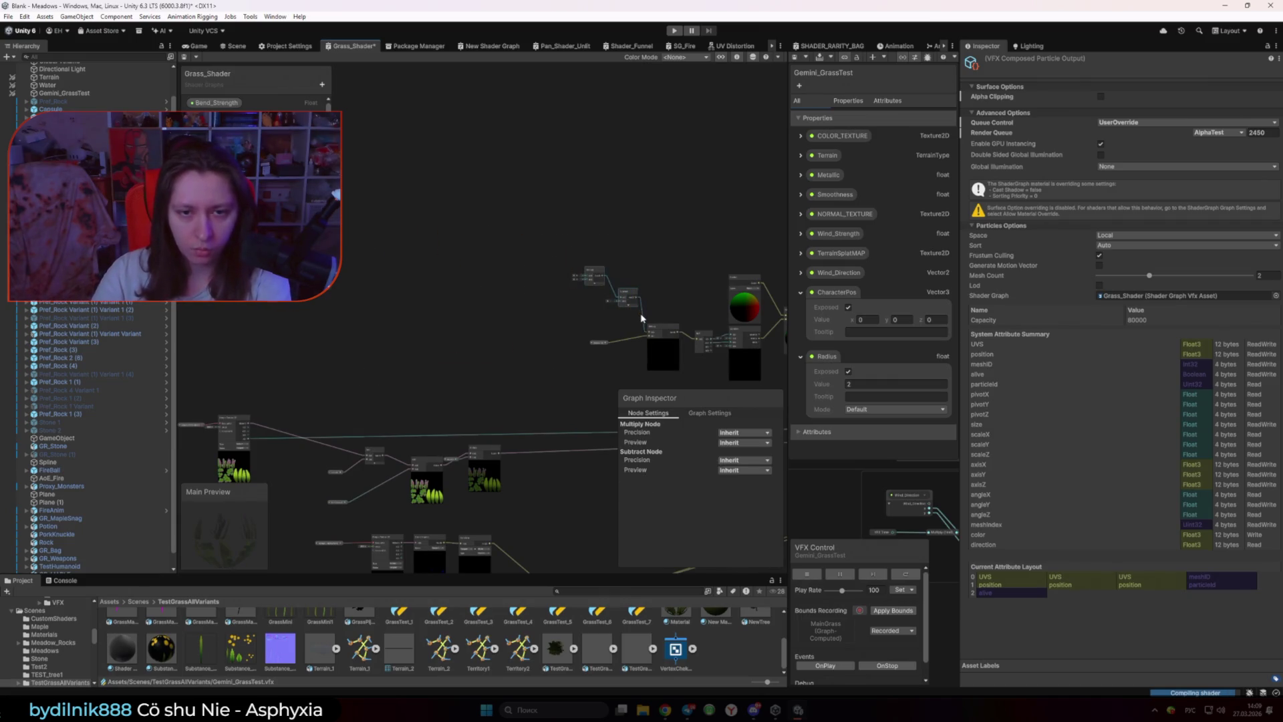
pyautogui.press('Delete')
pyautogui.scroll(6, 618, 312)
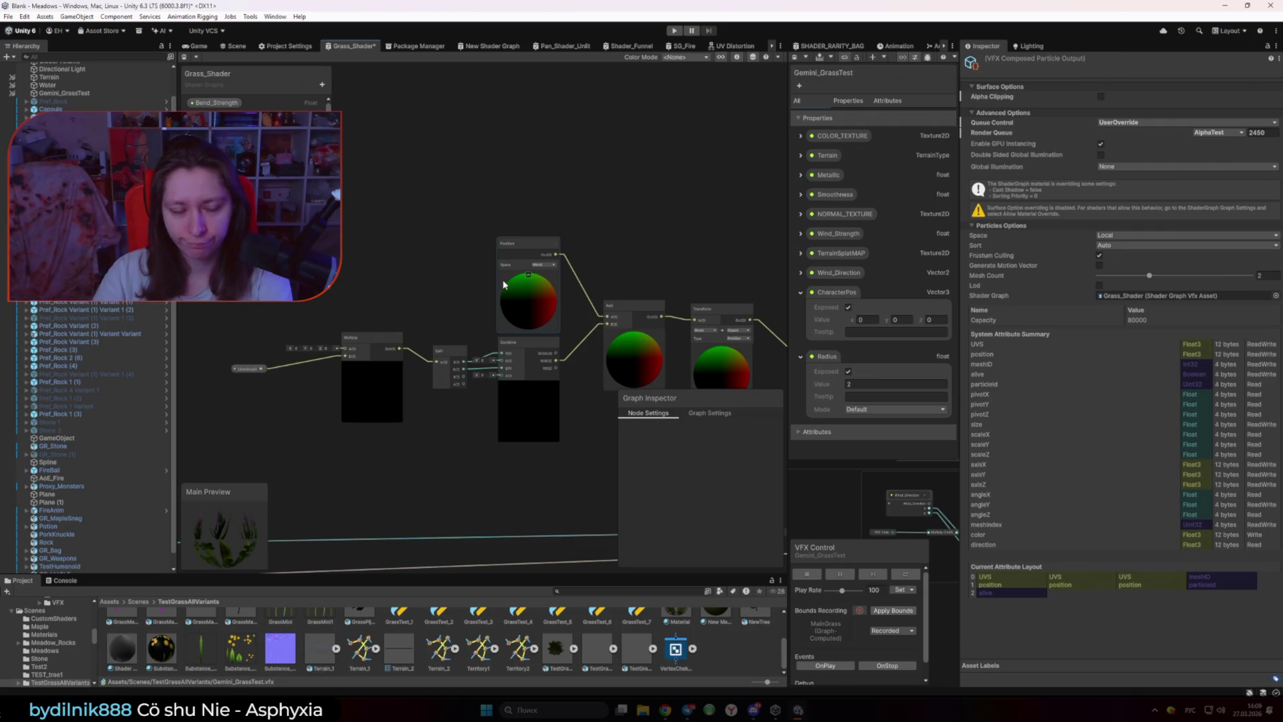
pyautogui.scroll(-3, 505, 284)
pyautogui.moveTo(363, 238); pyautogui.dragTo(540, 382)
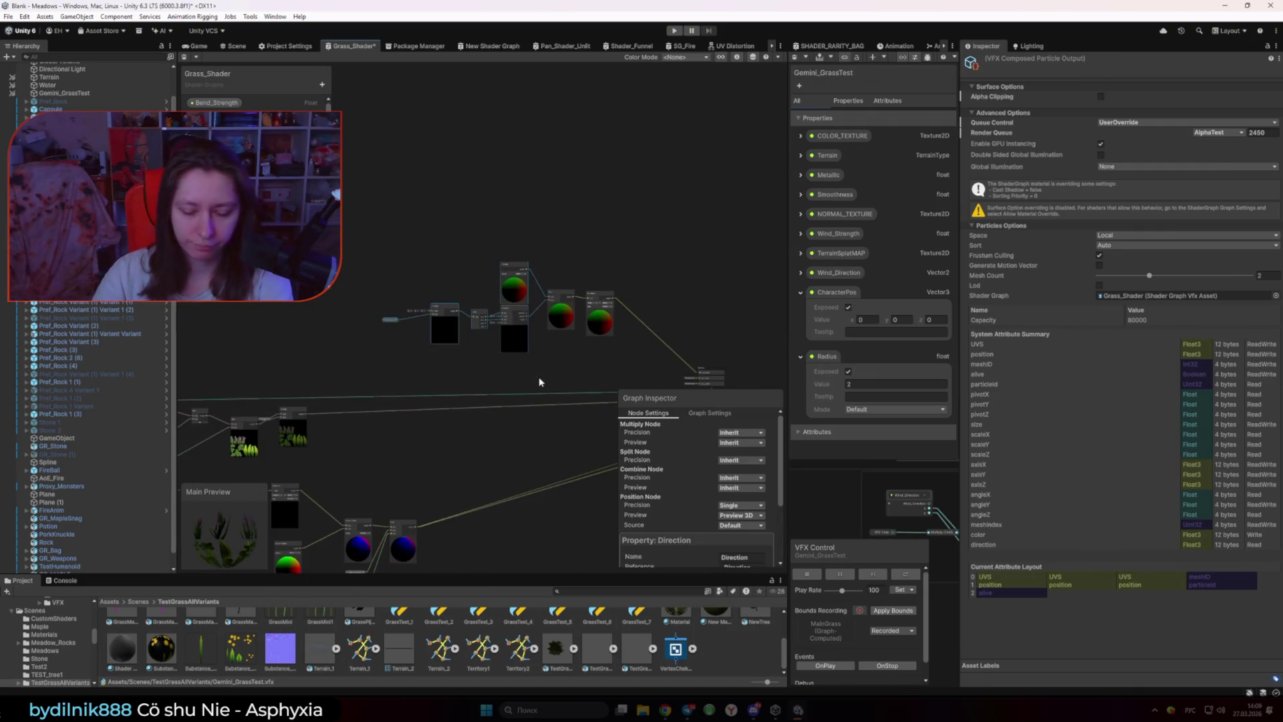
pyautogui.press('Delete')
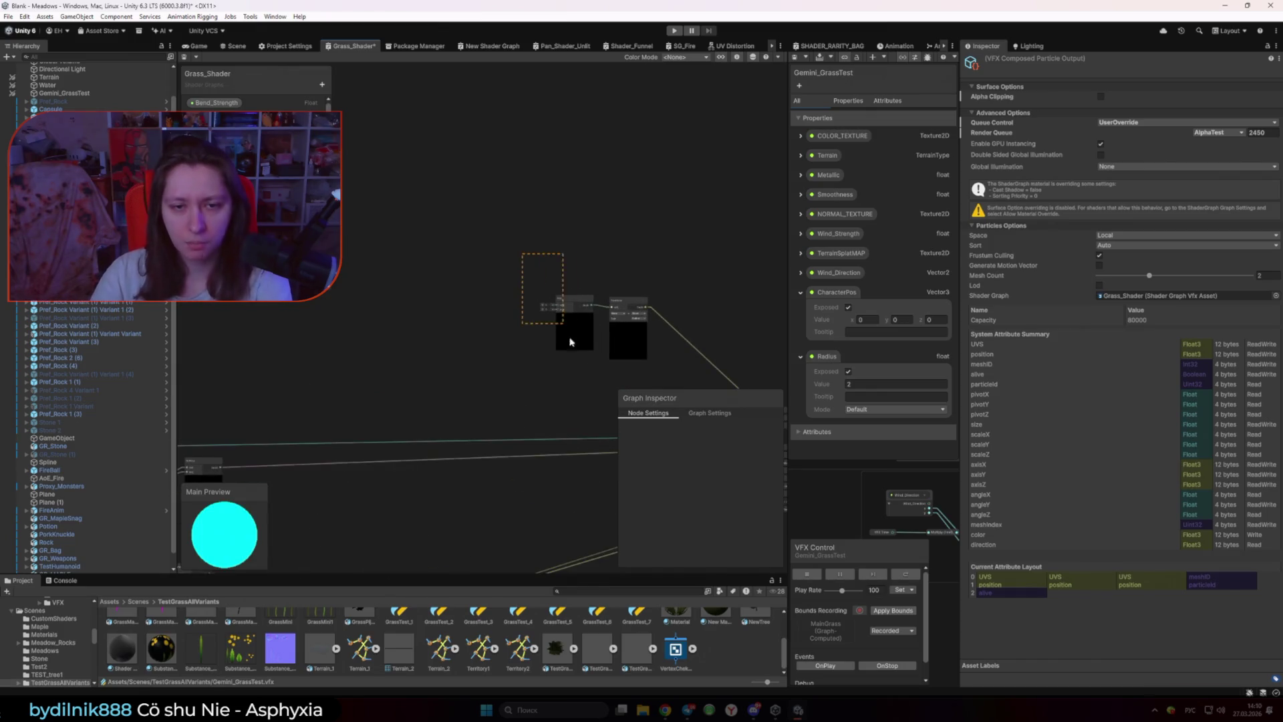
pyautogui.press('Delete')
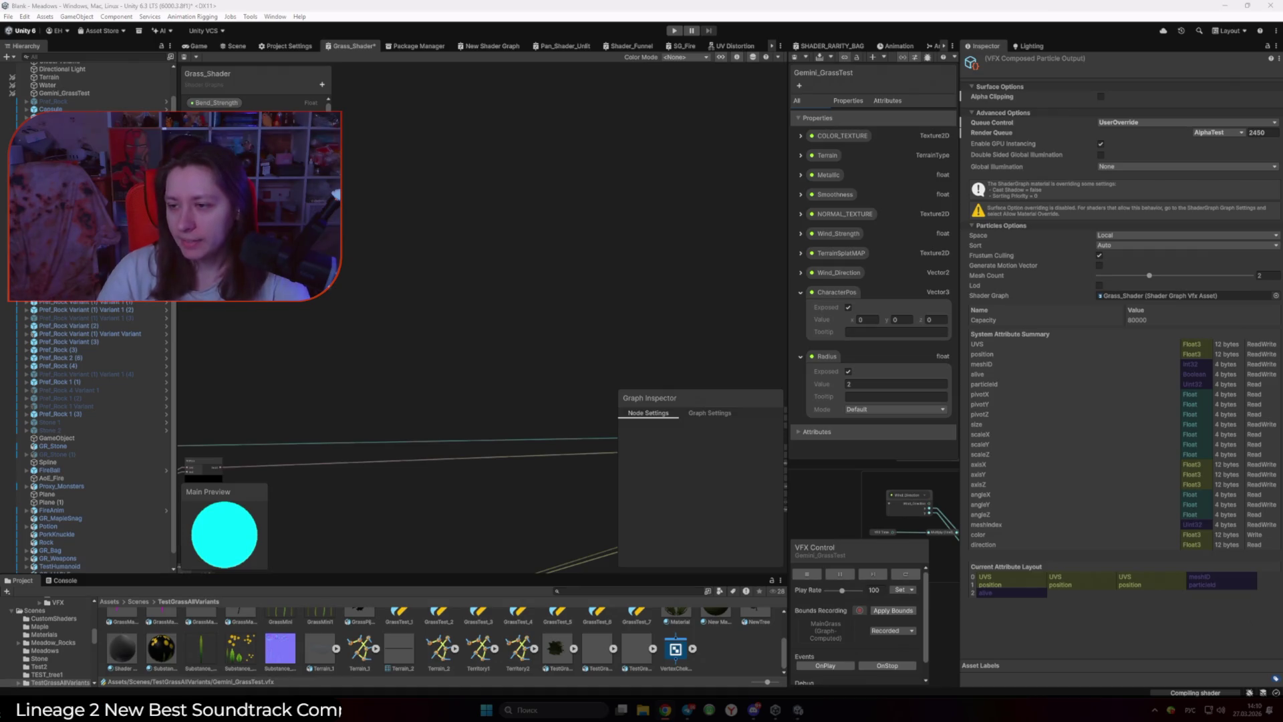
pyautogui.hotkey('ctrl', 'z')
pyautogui.hotkey('ctrl', 'z')
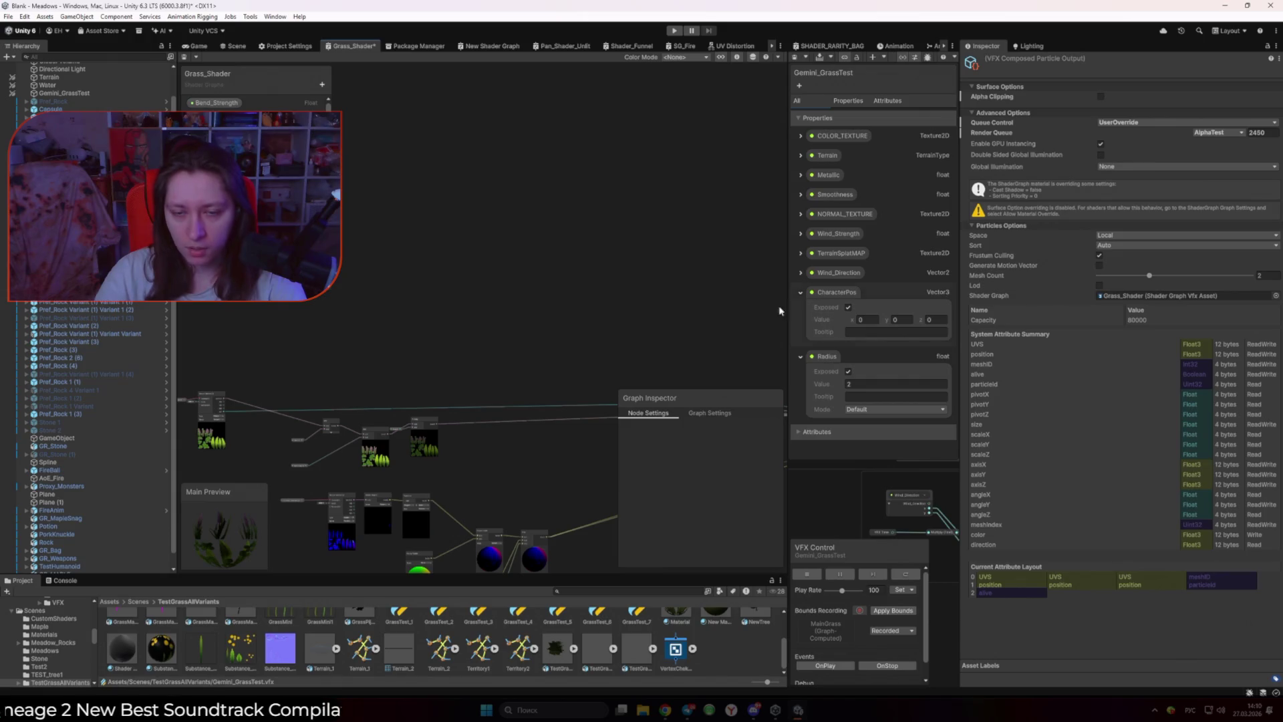
# Step: Bring up the canvas node options without choosing anything, then open the Blackboard's property-type list
pyautogui.rightClick(488, 260)
pyautogui.click(554, 239)
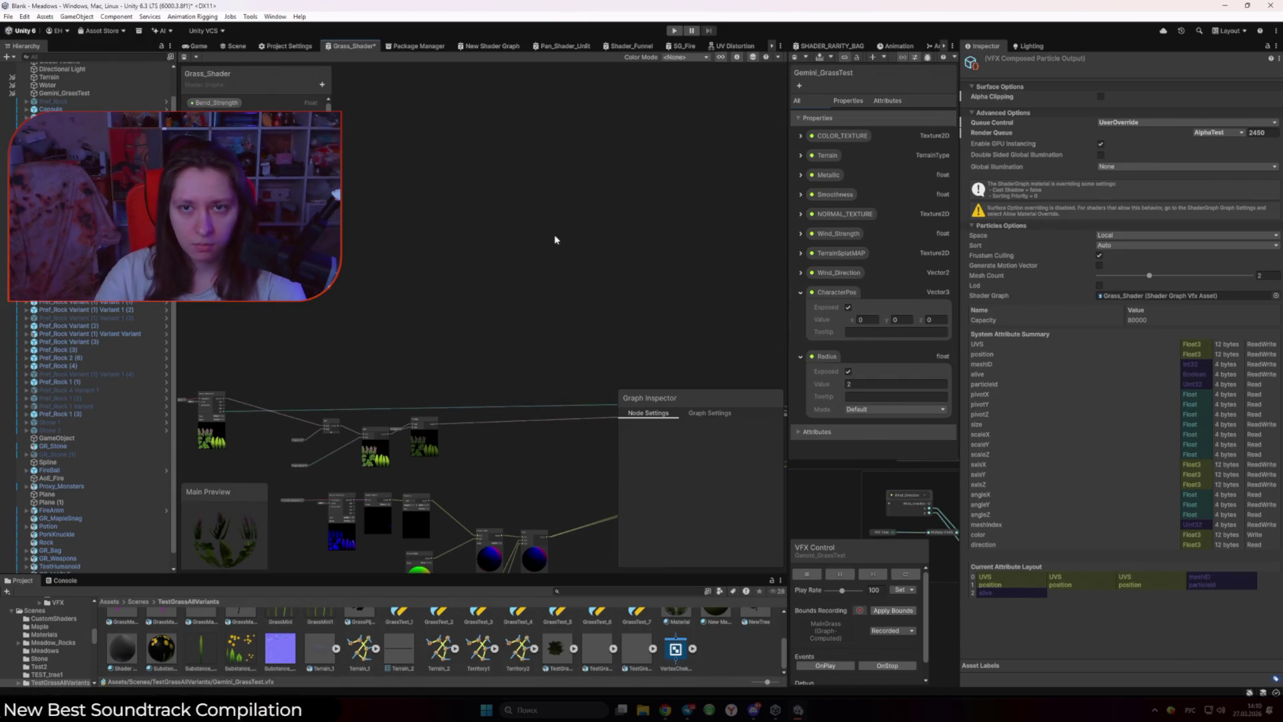
pyautogui.rightClick(477, 232)
pyautogui.click(403, 227)
pyautogui.scroll(2, 331, 96)
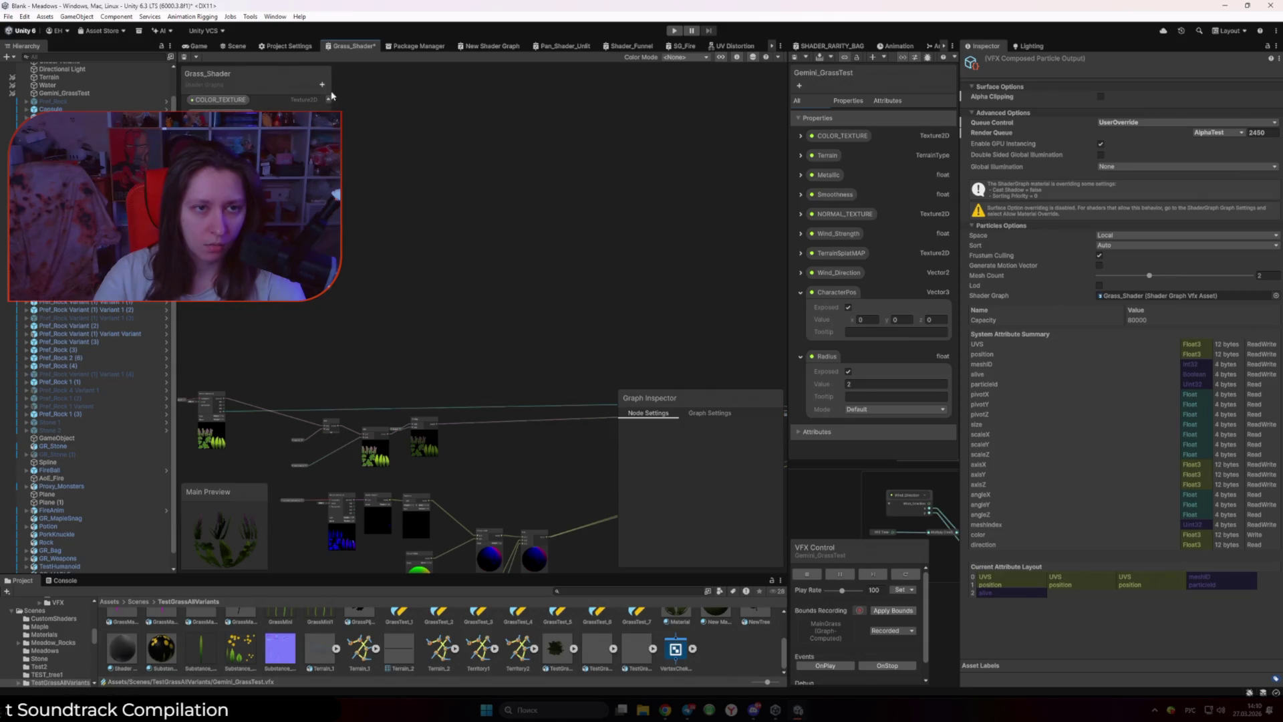
pyautogui.click(322, 84)
# Step: Add a Texture2D property to the shader and inspect the TrackPosition property
pyautogui.click(358, 127)
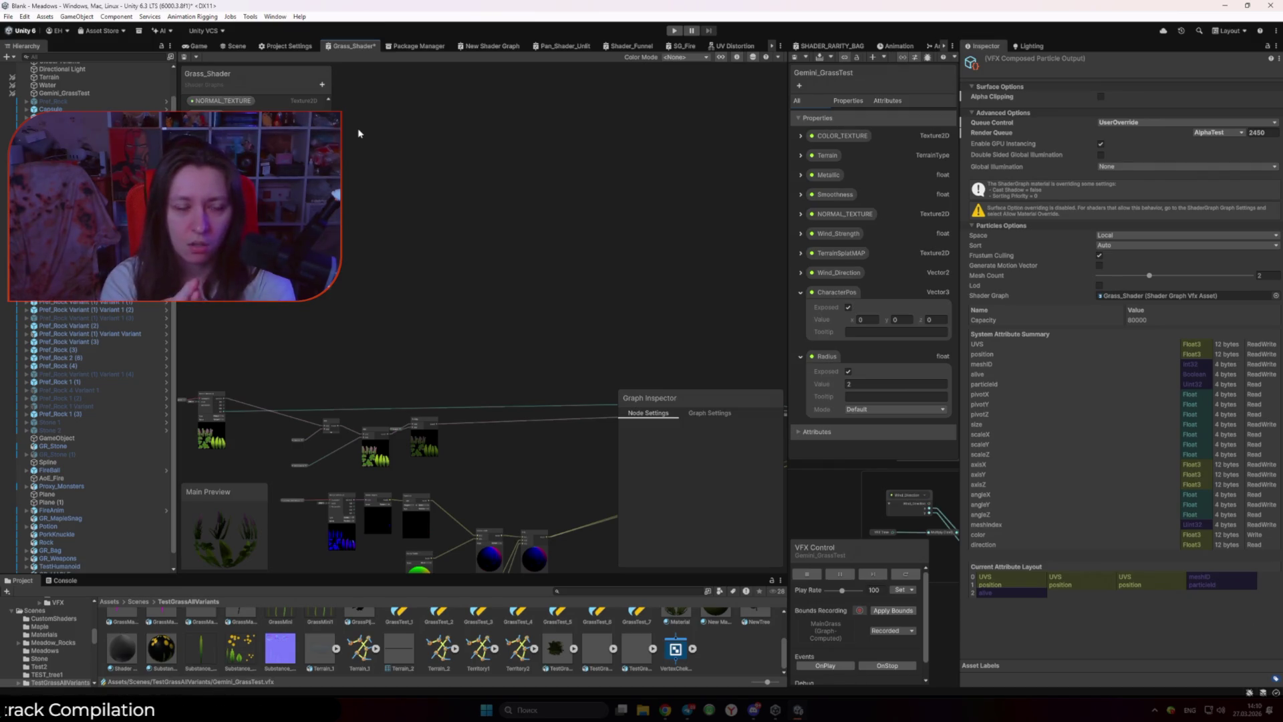
pyautogui.scroll(-3, 533, 281)
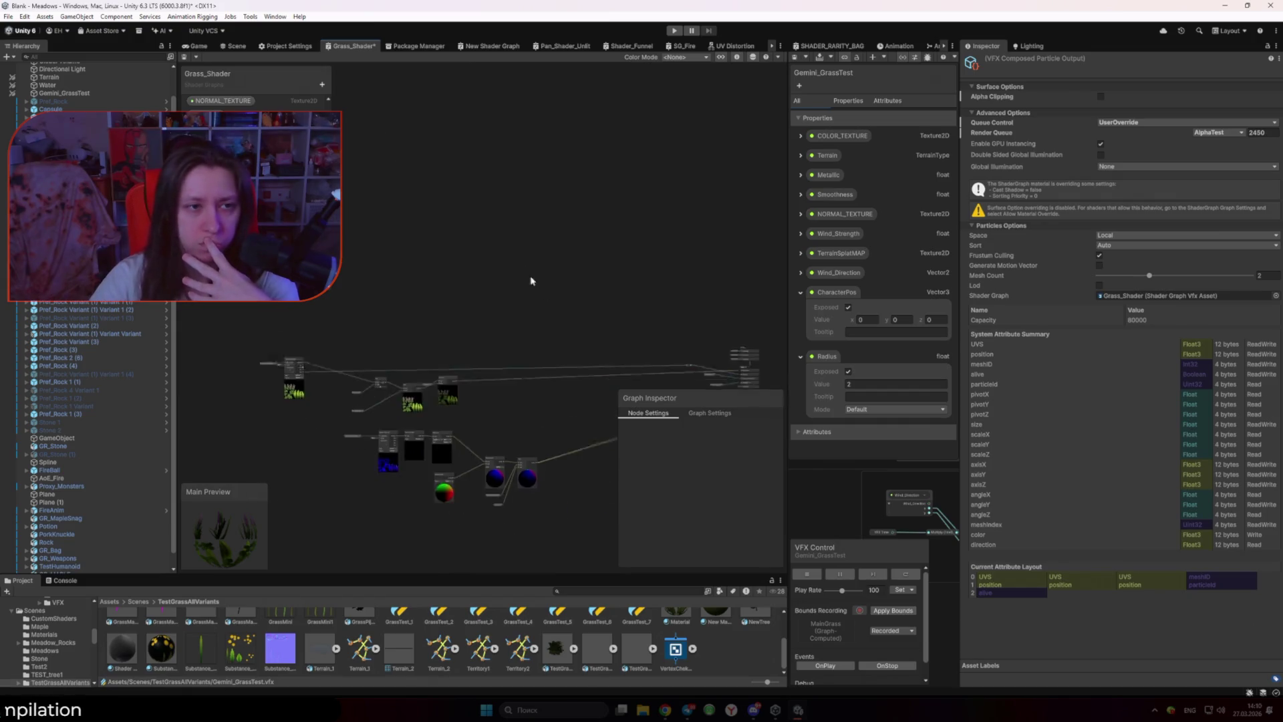
pyautogui.scroll(4, 409, 212)
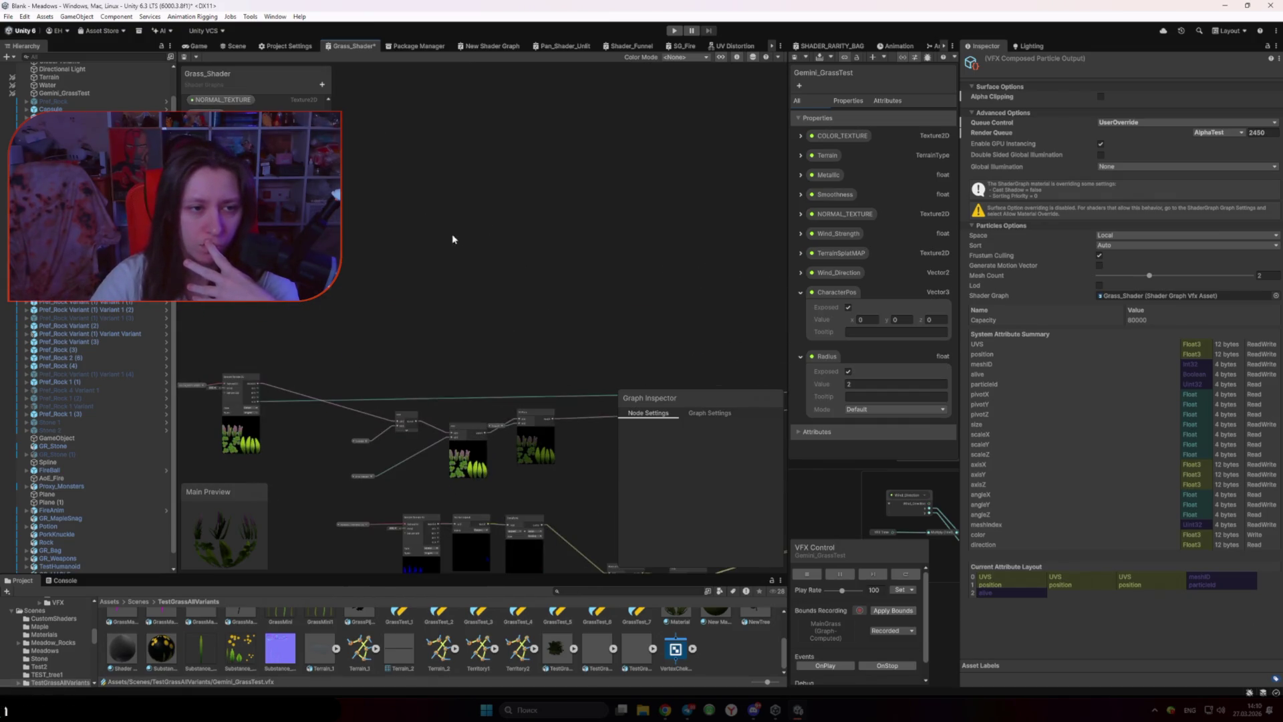
pyautogui.click(221, 253)
pyautogui.click(503, 276)
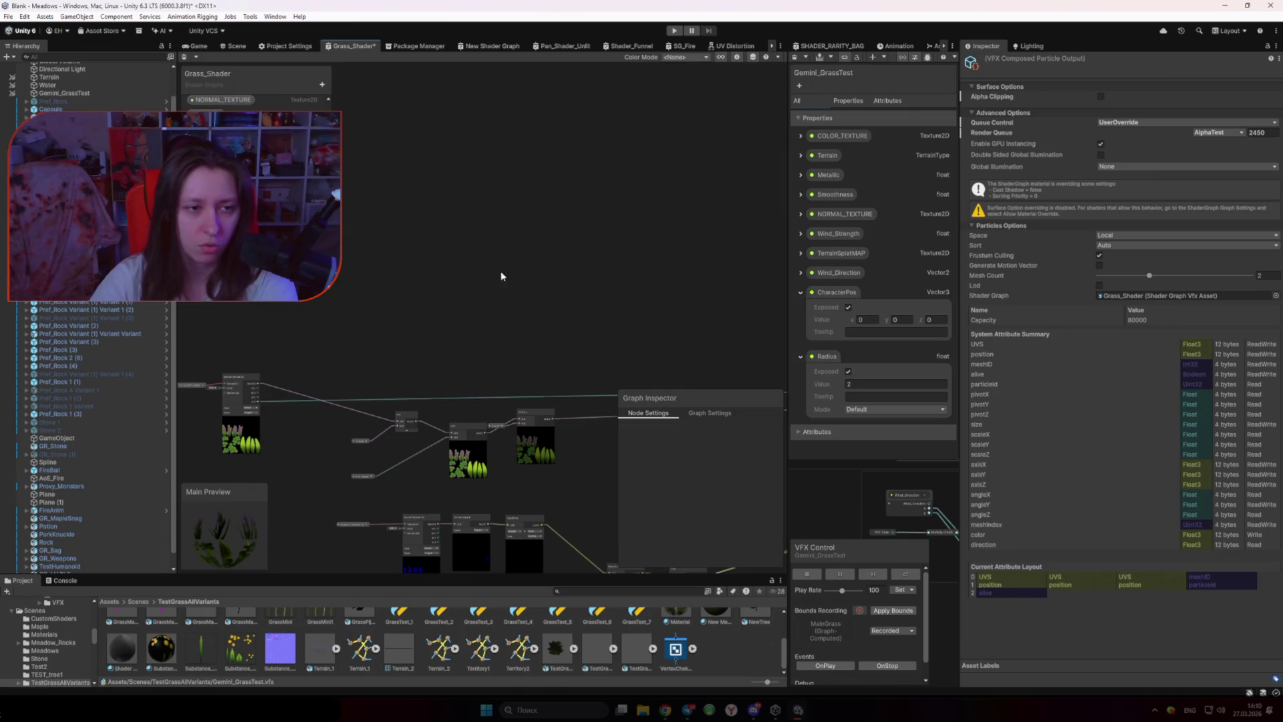
# Step: Inspect the small property node, then give the Gemini_GrassTest VFX graph most of the window
pyautogui.scroll(1, 257, 133)
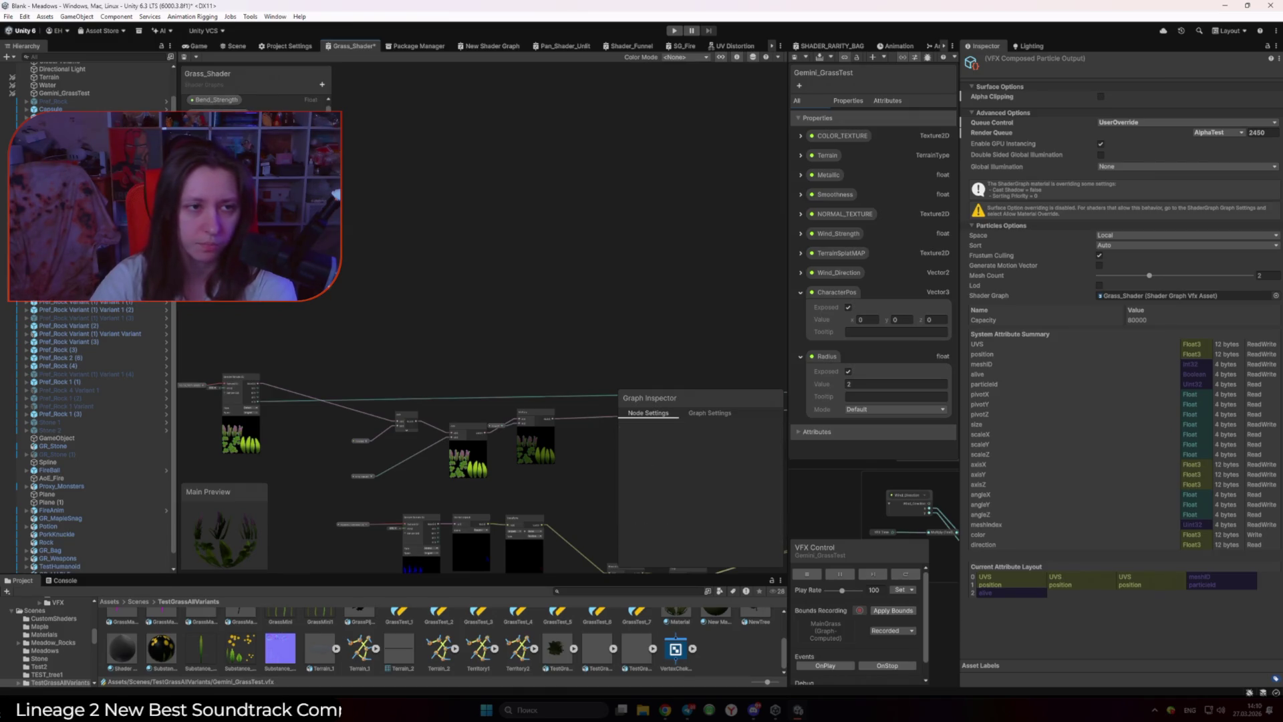
pyautogui.scroll(1, 257, 101)
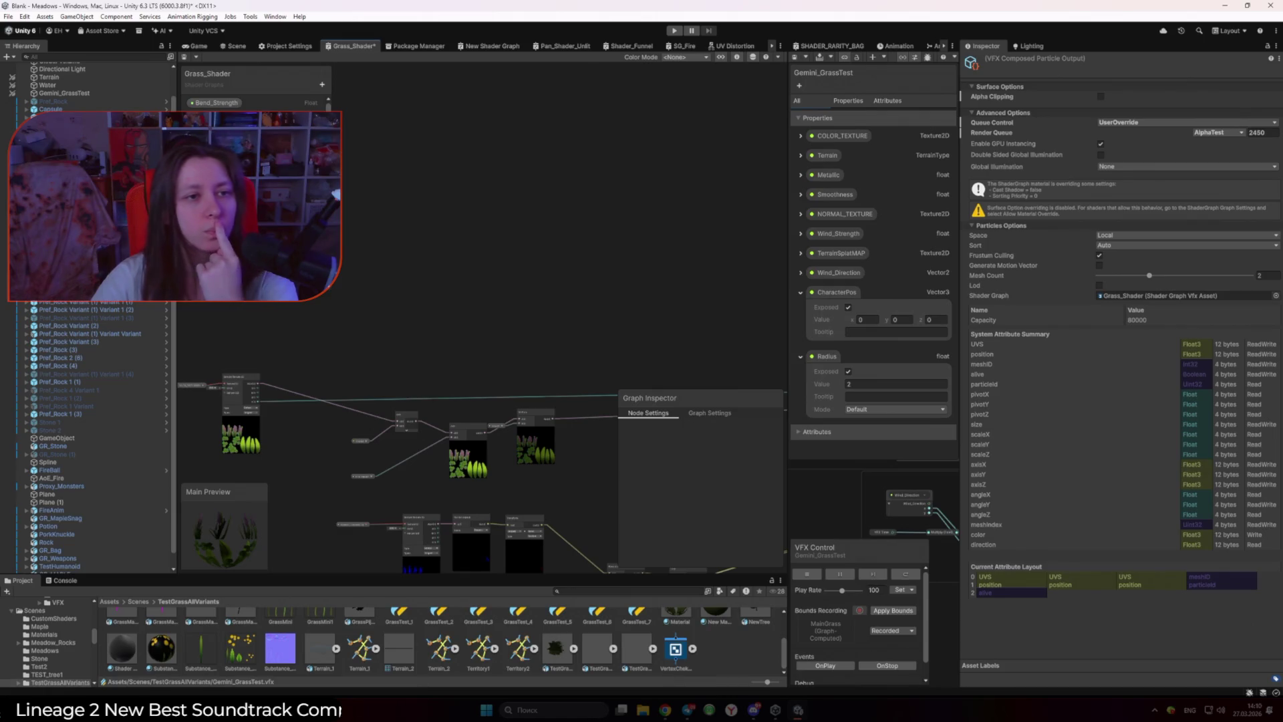
pyautogui.click(362, 475)
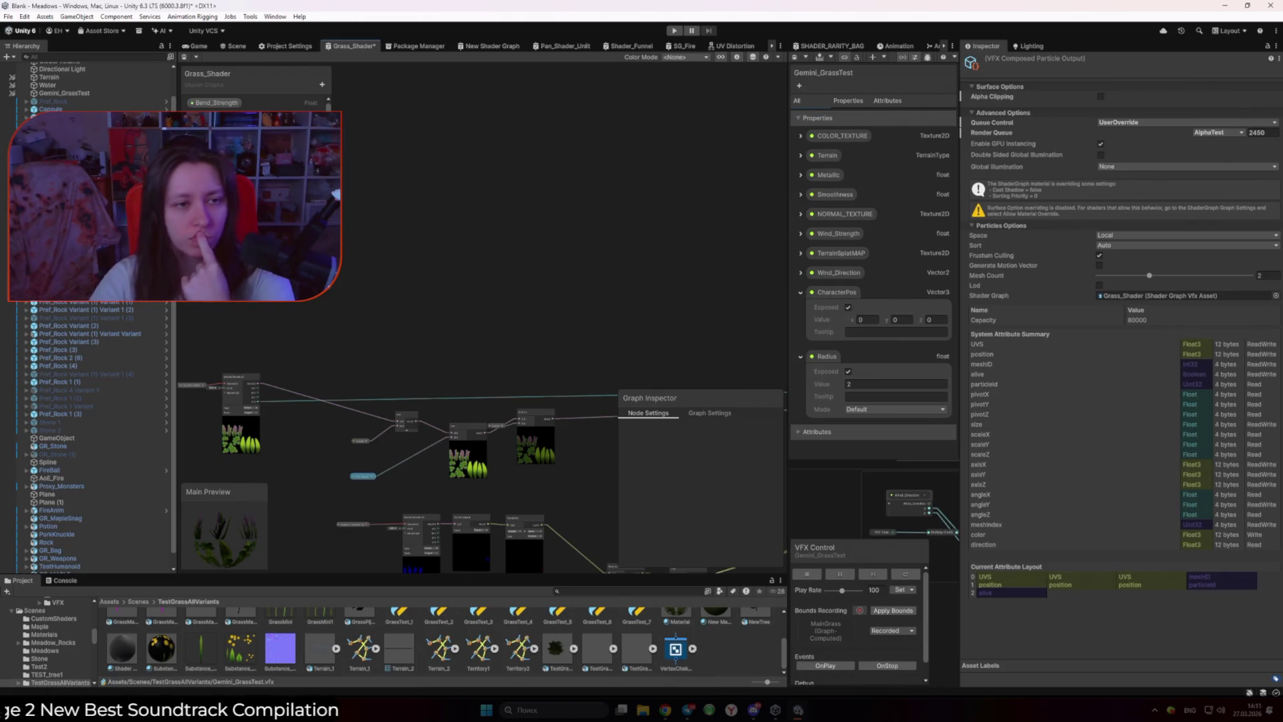
pyautogui.click(690, 298)
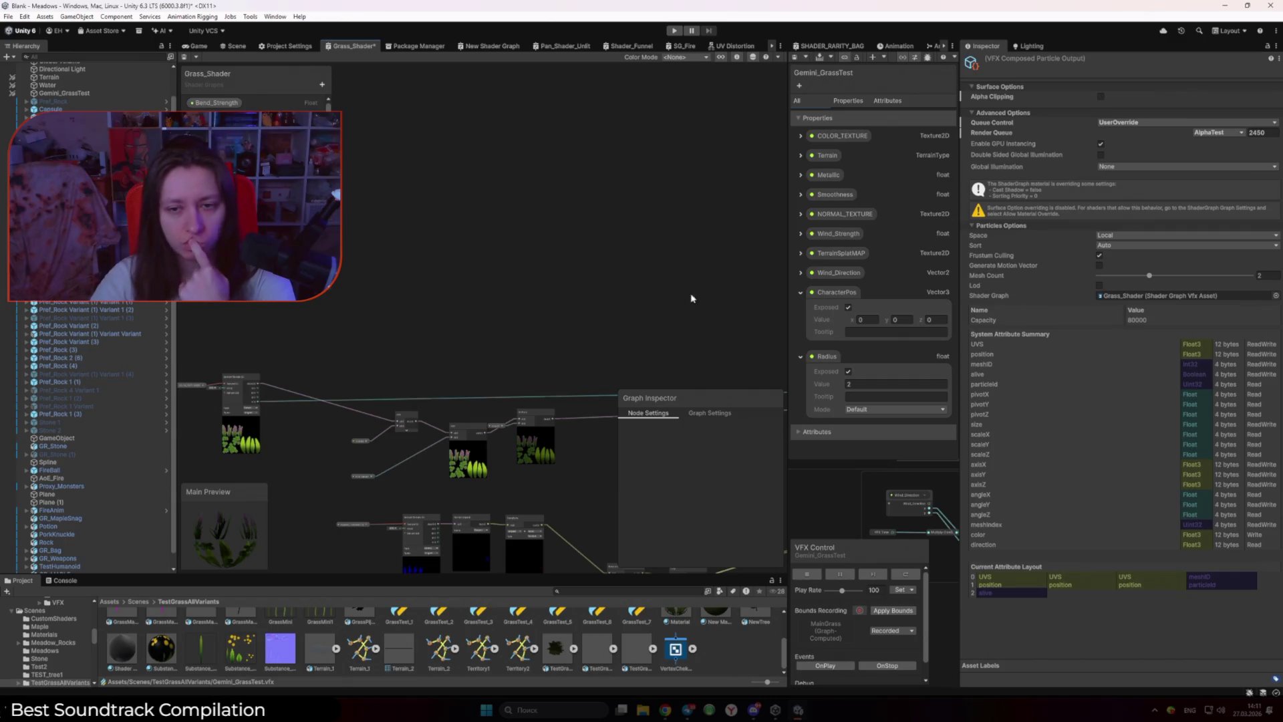
pyautogui.moveTo(788, 298); pyautogui.dragTo(344, 298)
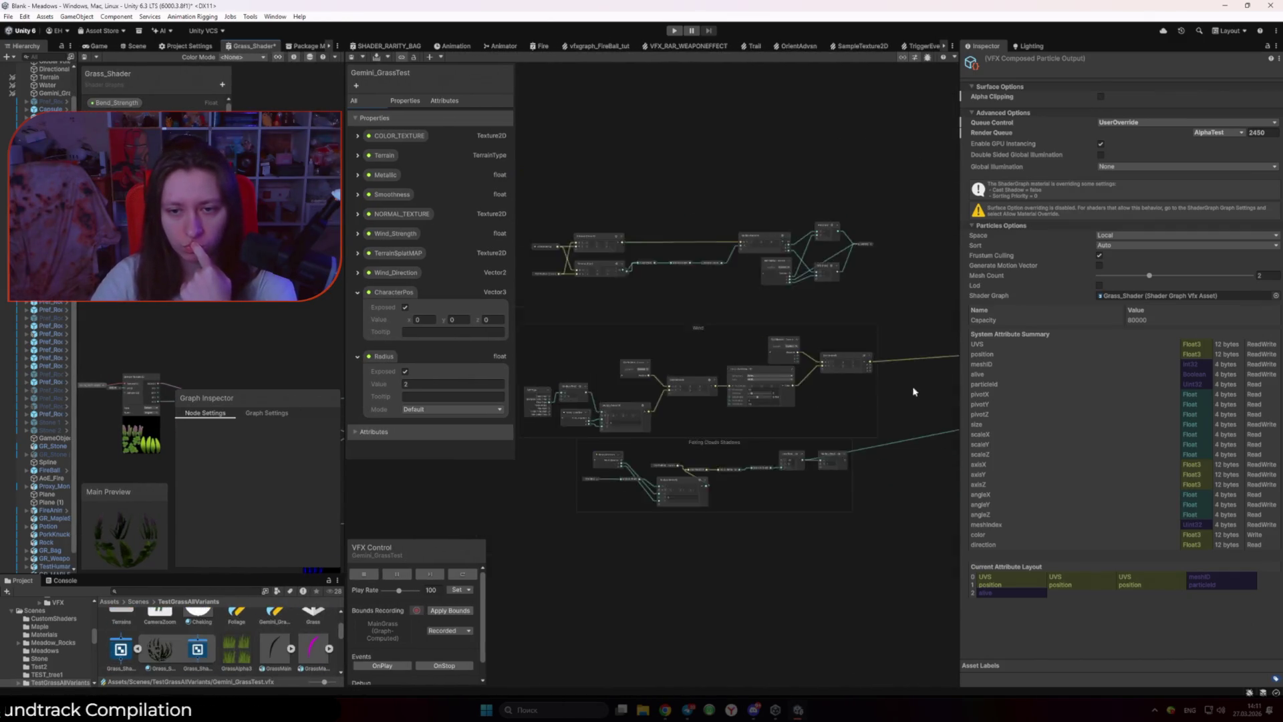
# Step: Widen the Grass_Shader panel again, zoom to the master stack, and bring up canvas node options
pyautogui.scroll(3, 797, 371)
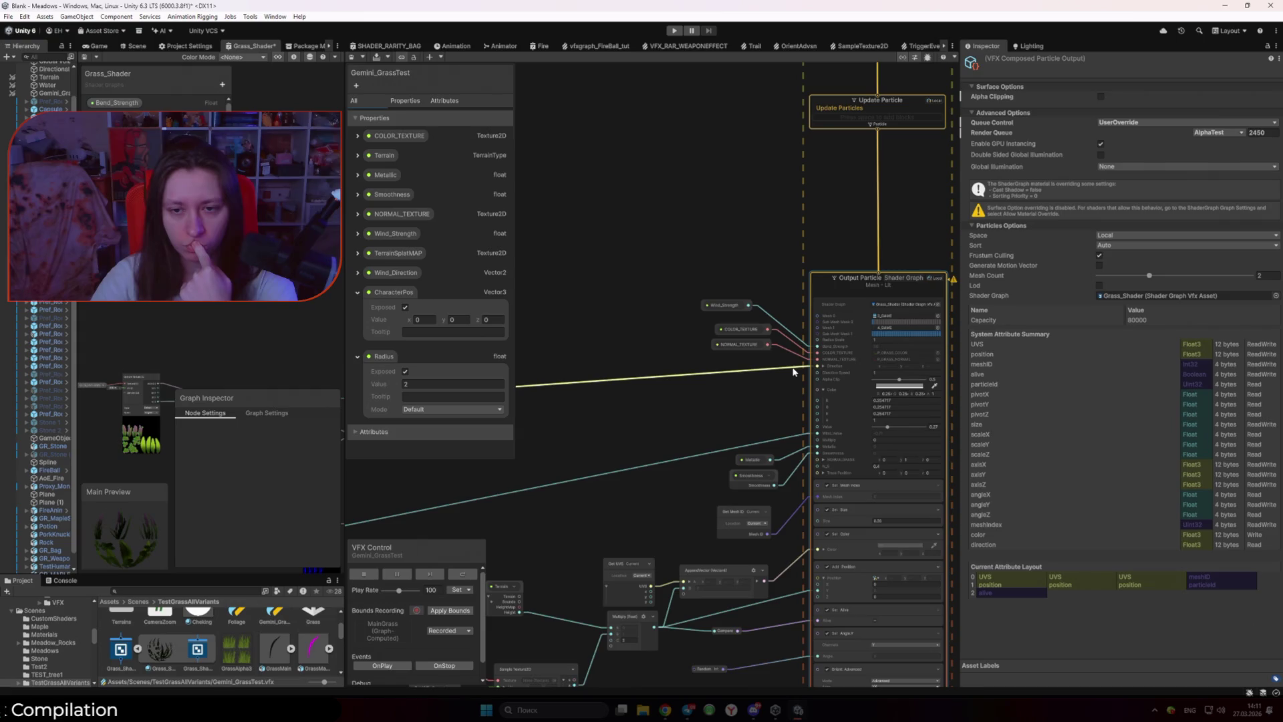
pyautogui.scroll(-3, 784, 373)
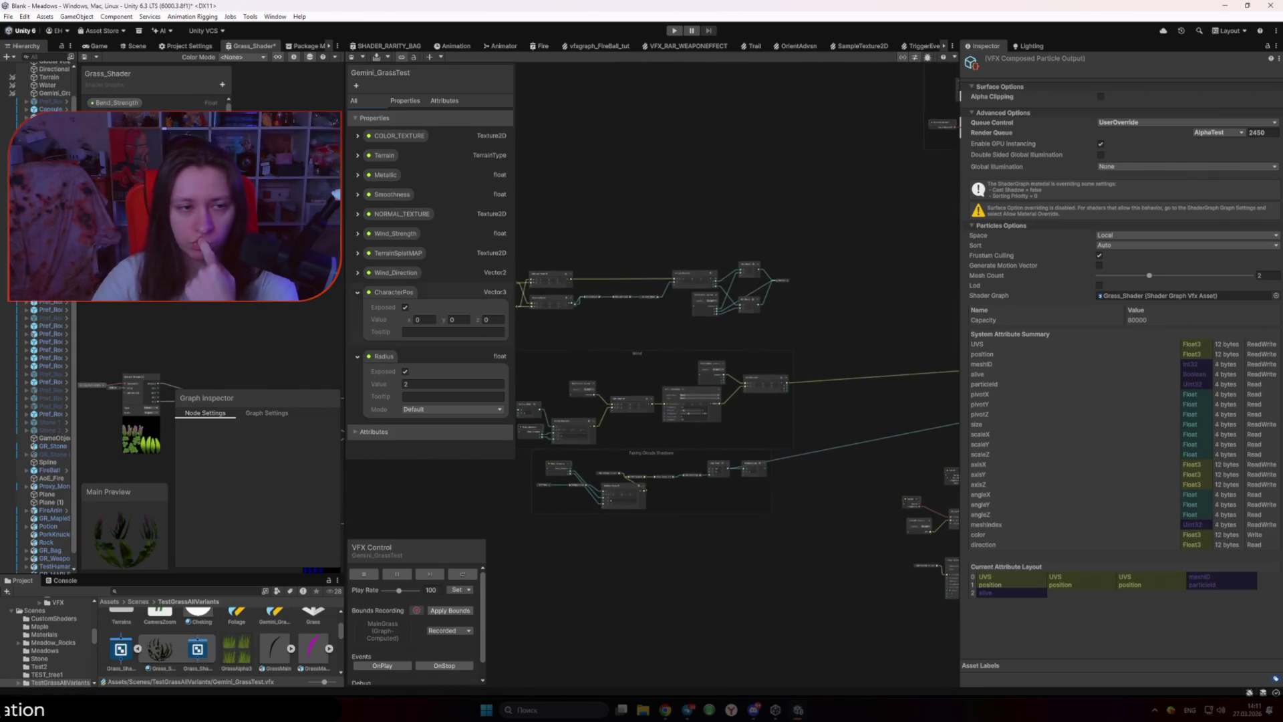
pyautogui.moveTo(344, 281); pyautogui.dragTo(663, 277)
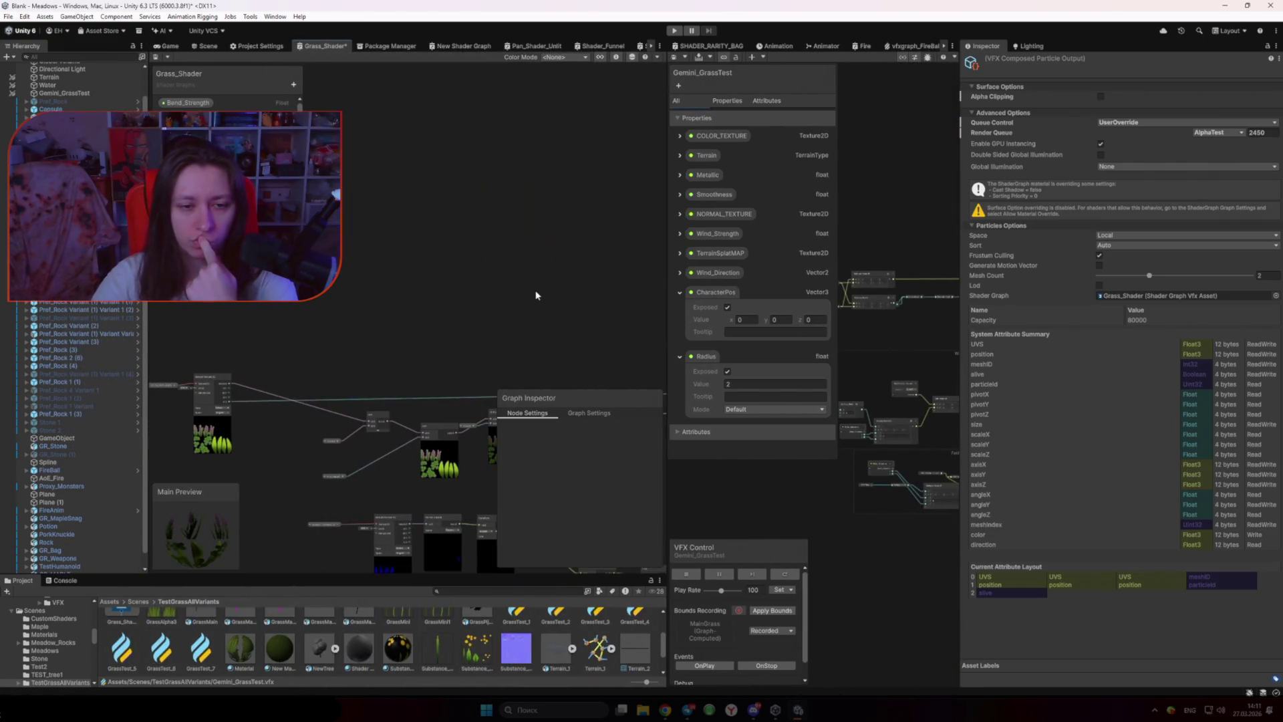
pyautogui.scroll(-5, 547, 323)
pyautogui.scroll(5, 640, 328)
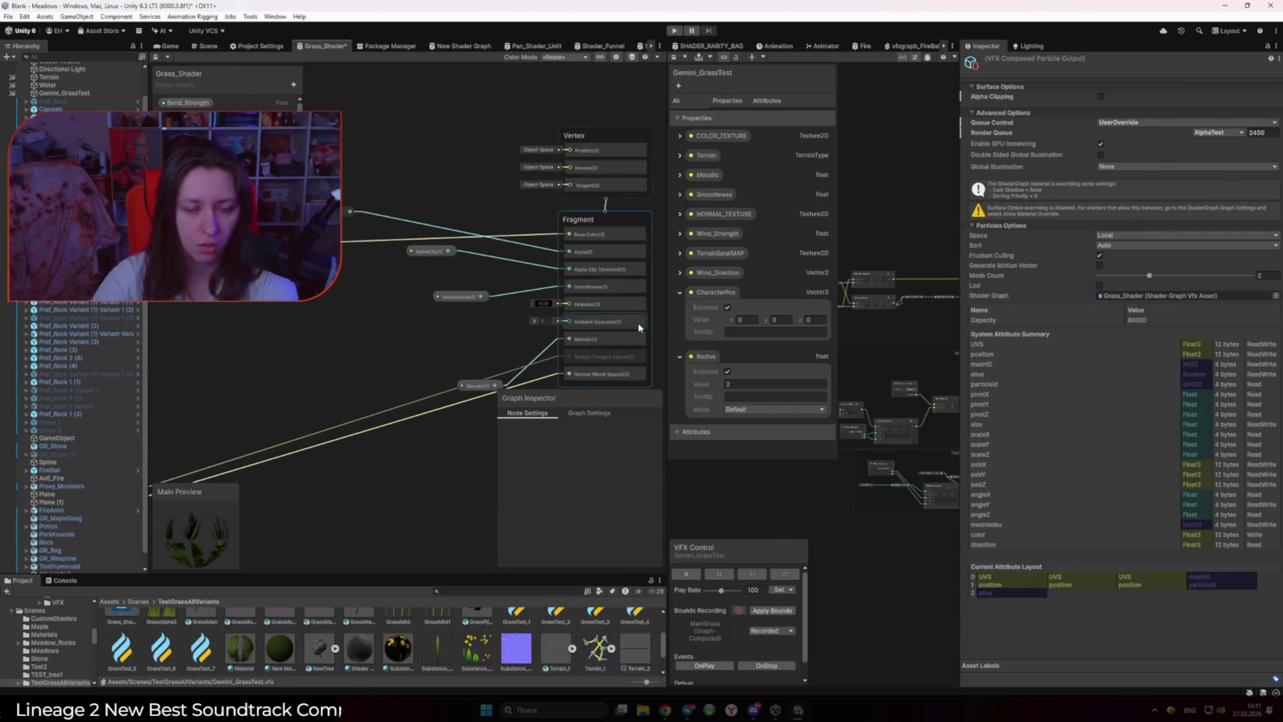
pyautogui.scroll(-5, 616, 325)
pyautogui.rightClick(473, 284)
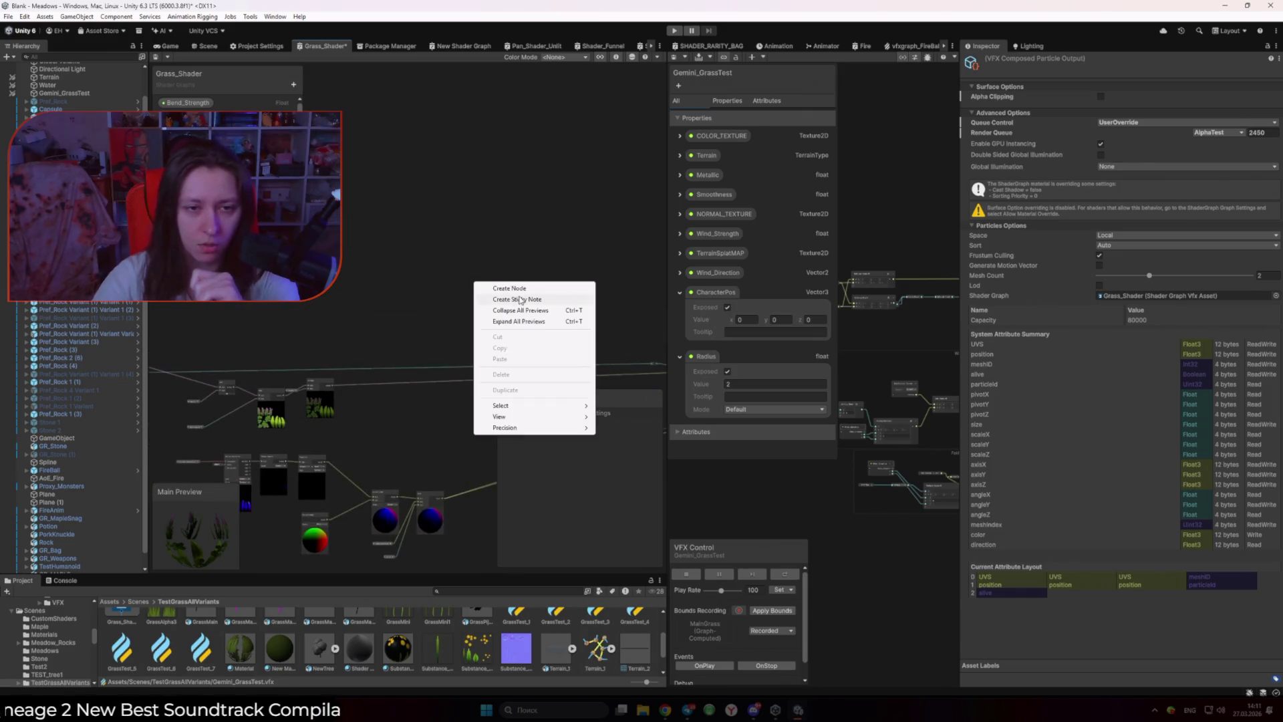
# Step: Cancel the node search, add another shader property, and bring the Test node into view
pyautogui.click(505, 292)
pyautogui.press('Escape')
pyautogui.click(293, 84)
pyautogui.click(351, 128)
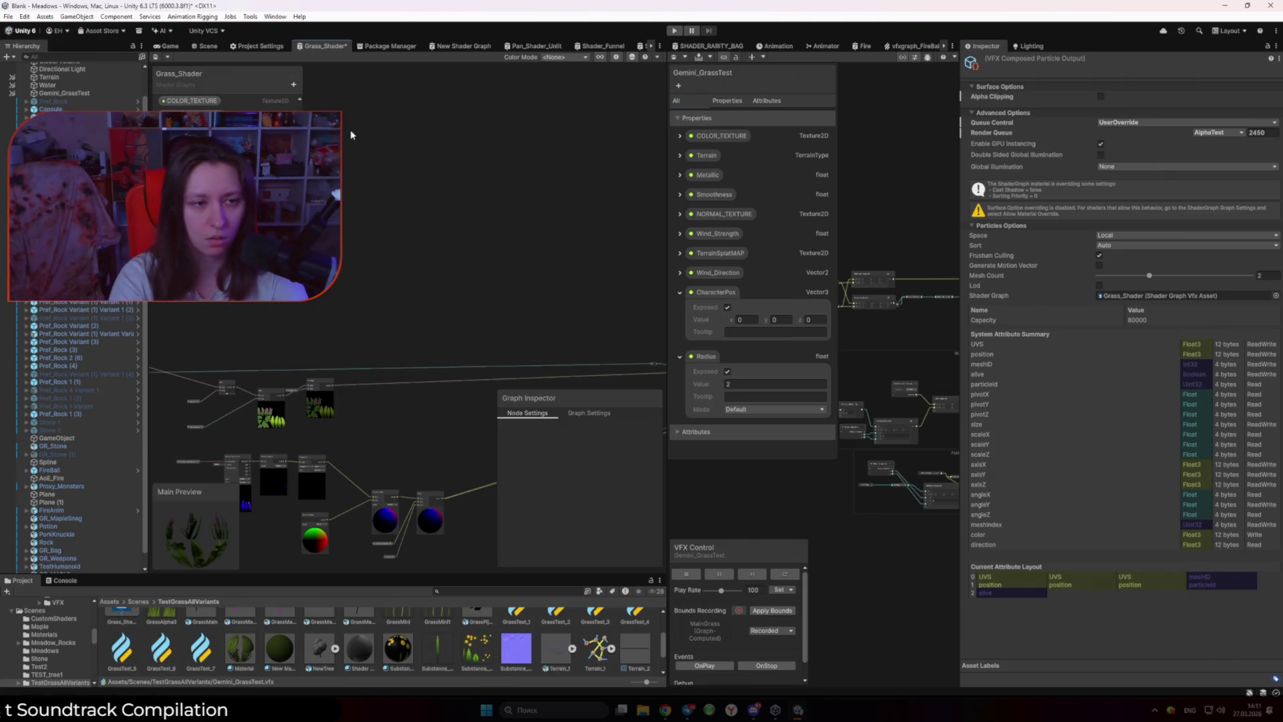
pyautogui.click(545, 322)
pyautogui.moveTo(545, 322); pyautogui.dragTo(372, 265)
pyautogui.scroll(3, 388, 266)
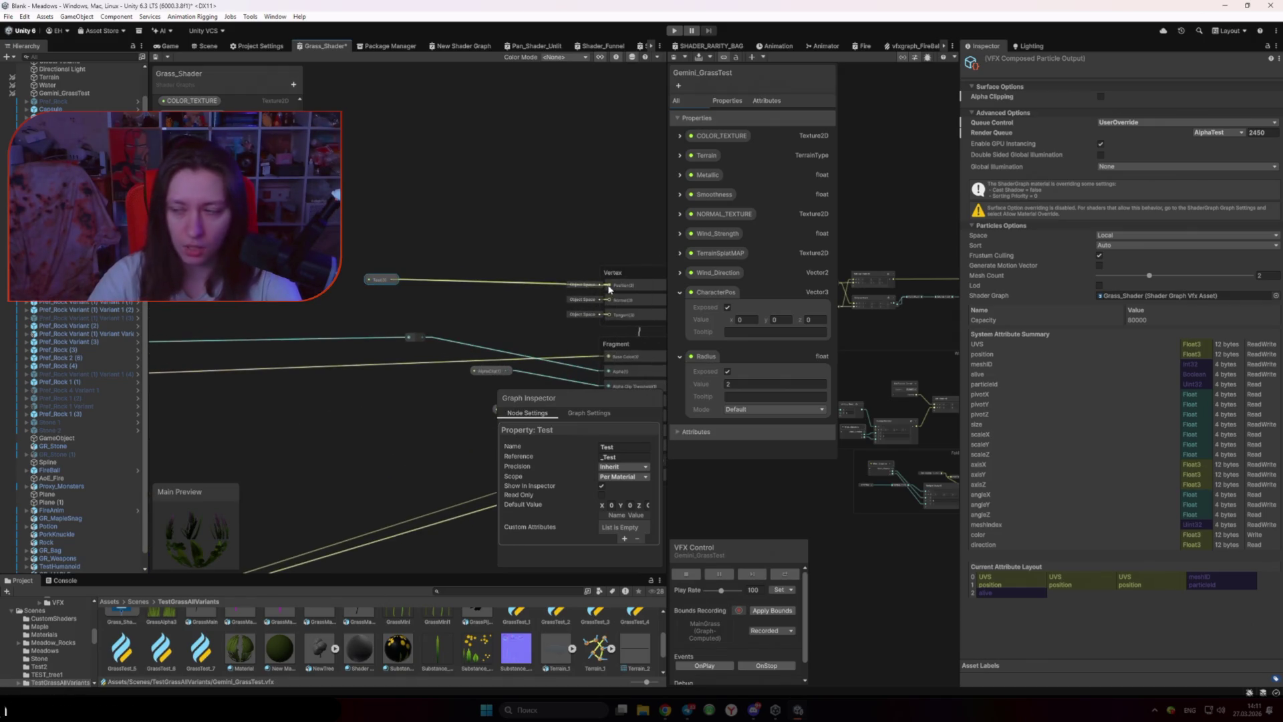
# Step: Feed Test into a new Transform node converting Position from World to Object space
pyautogui.moveTo(442, 278); pyautogui.dragTo(442, 278)
pyautogui.write('transfo')
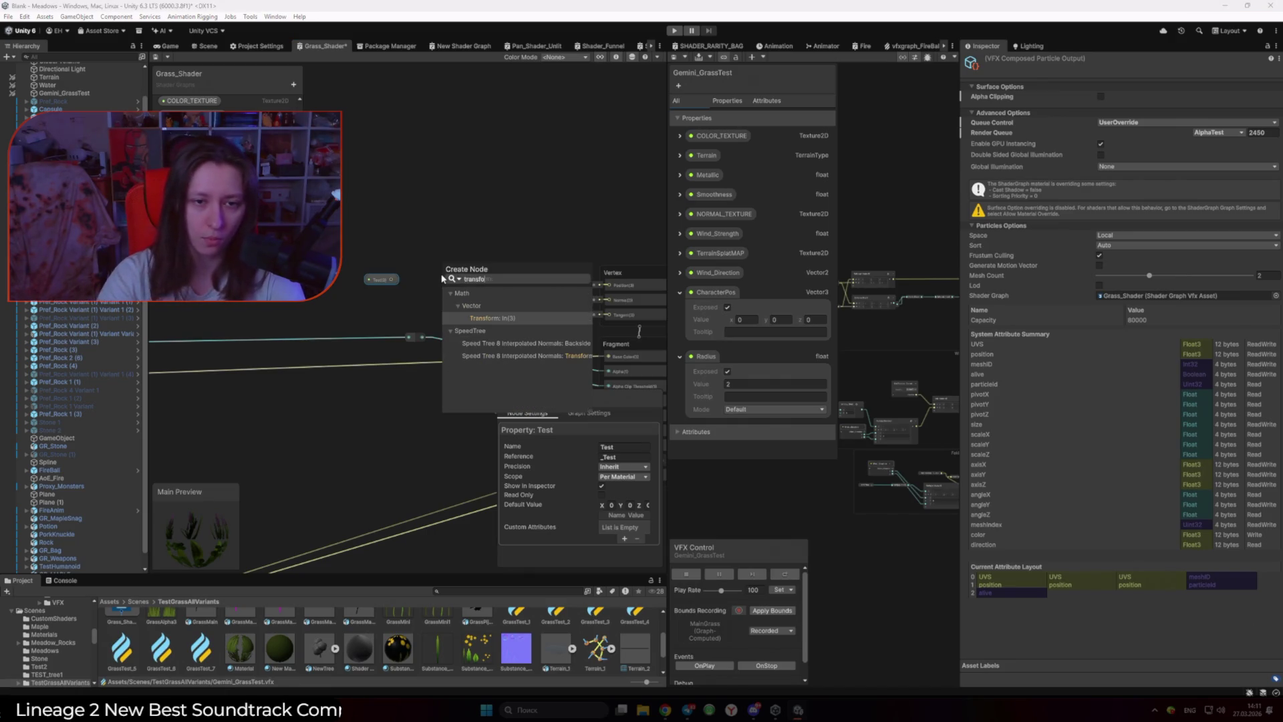
pyautogui.press('Return')
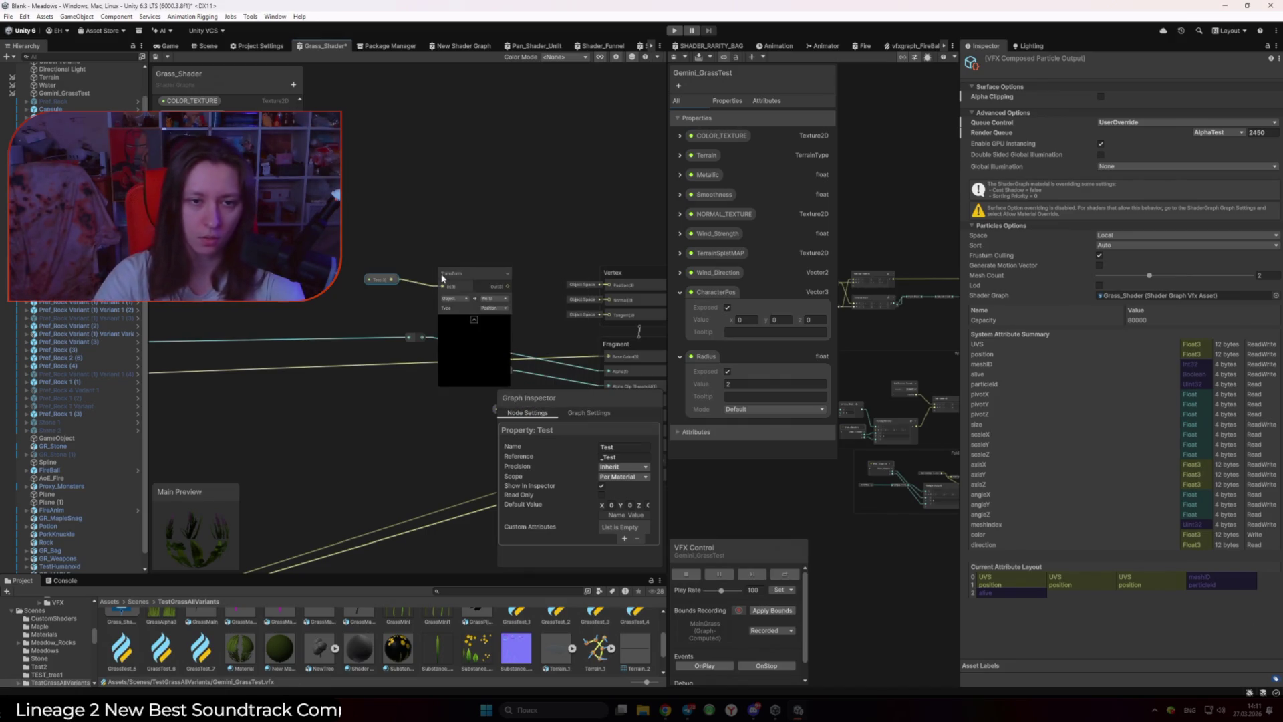
pyautogui.click(462, 302)
pyautogui.click(468, 330)
pyautogui.click(494, 299)
pyautogui.click(496, 307)
pyautogui.click(498, 307)
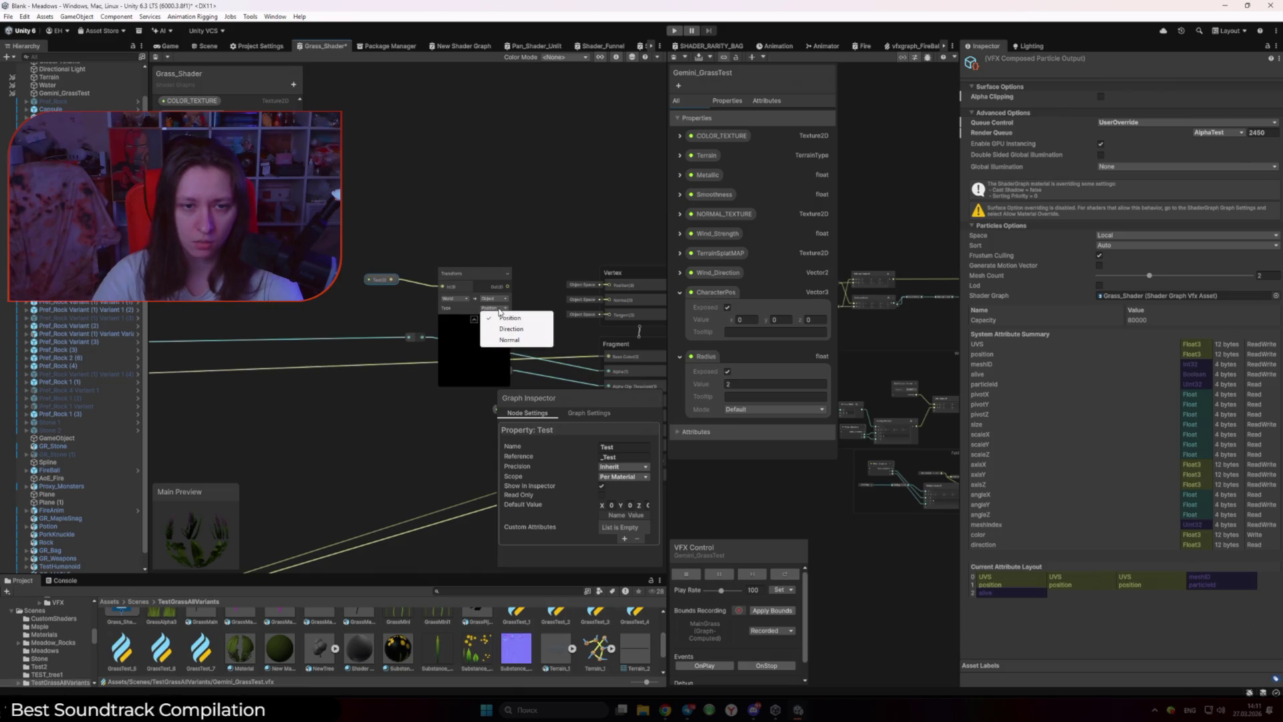
pyautogui.click(510, 318)
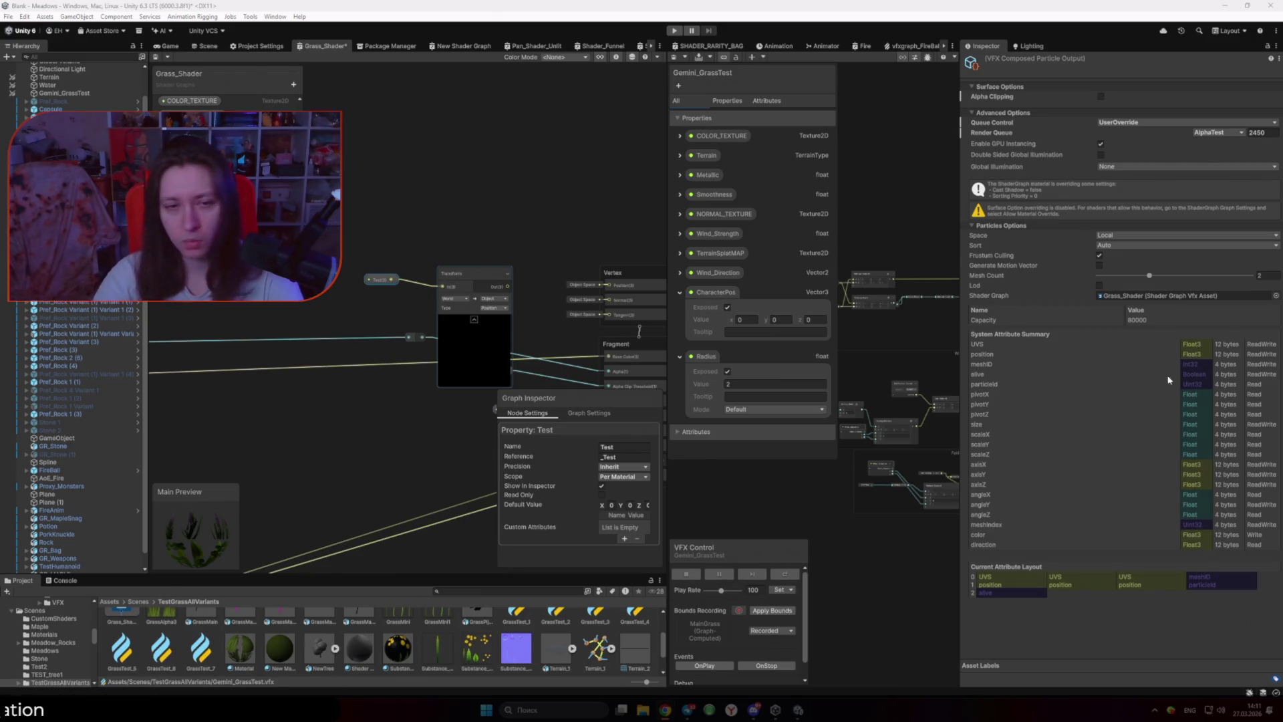
# Step: Collapse the Transform node's preview, nudge it up, and save the grass shader
pyautogui.click(481, 283)
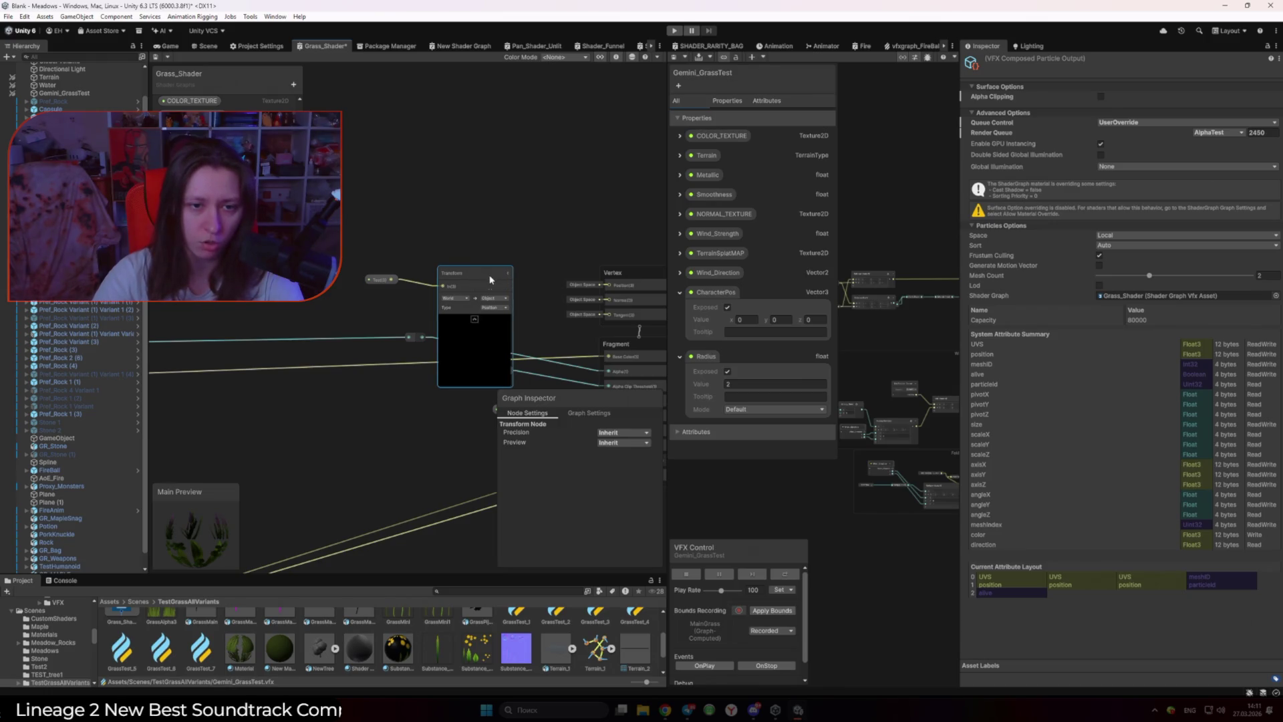
pyautogui.click(474, 318)
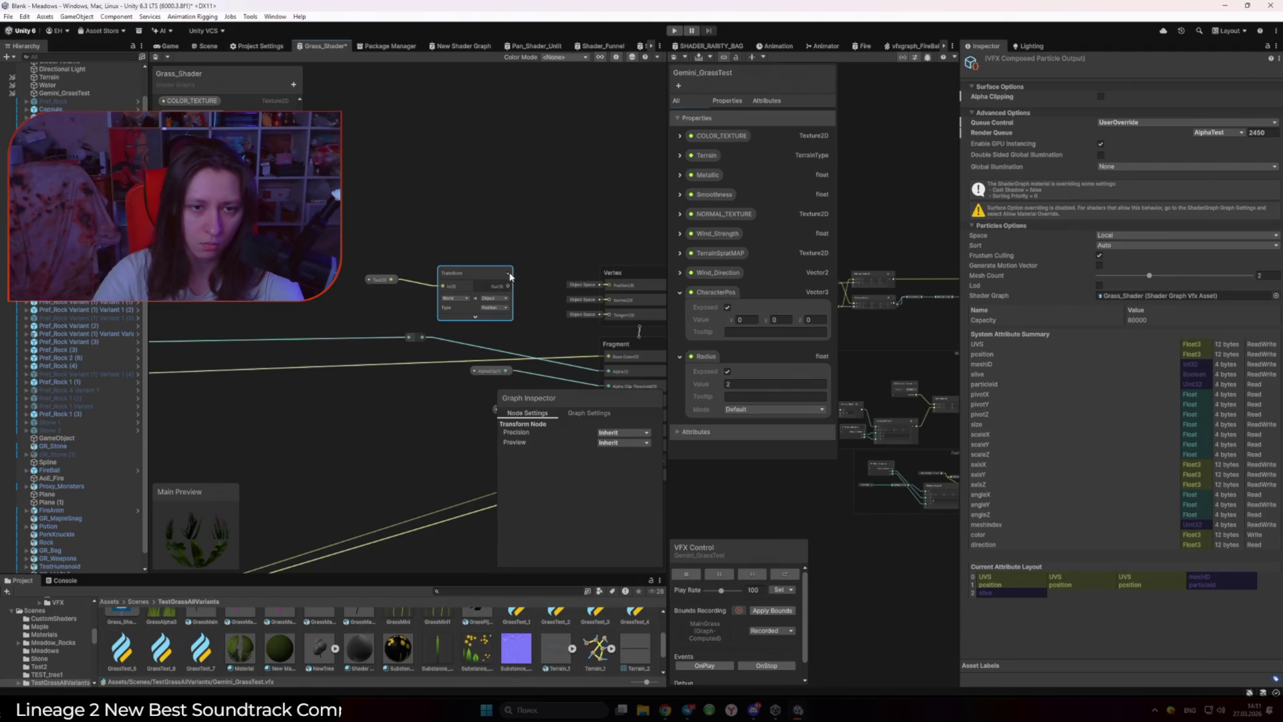
pyautogui.moveTo(471, 271); pyautogui.dragTo(470, 262)
pyautogui.click(502, 239)
pyautogui.hotkey('ctrl', 's')
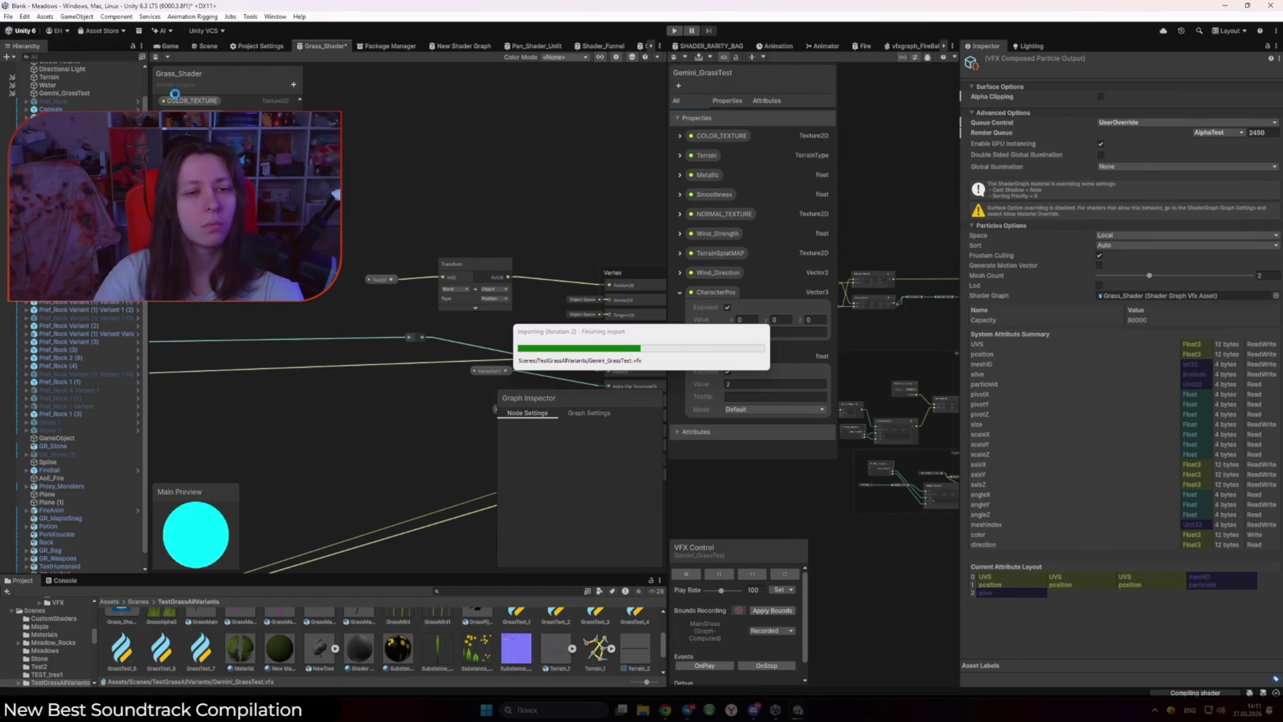
pyautogui.click(173, 45)
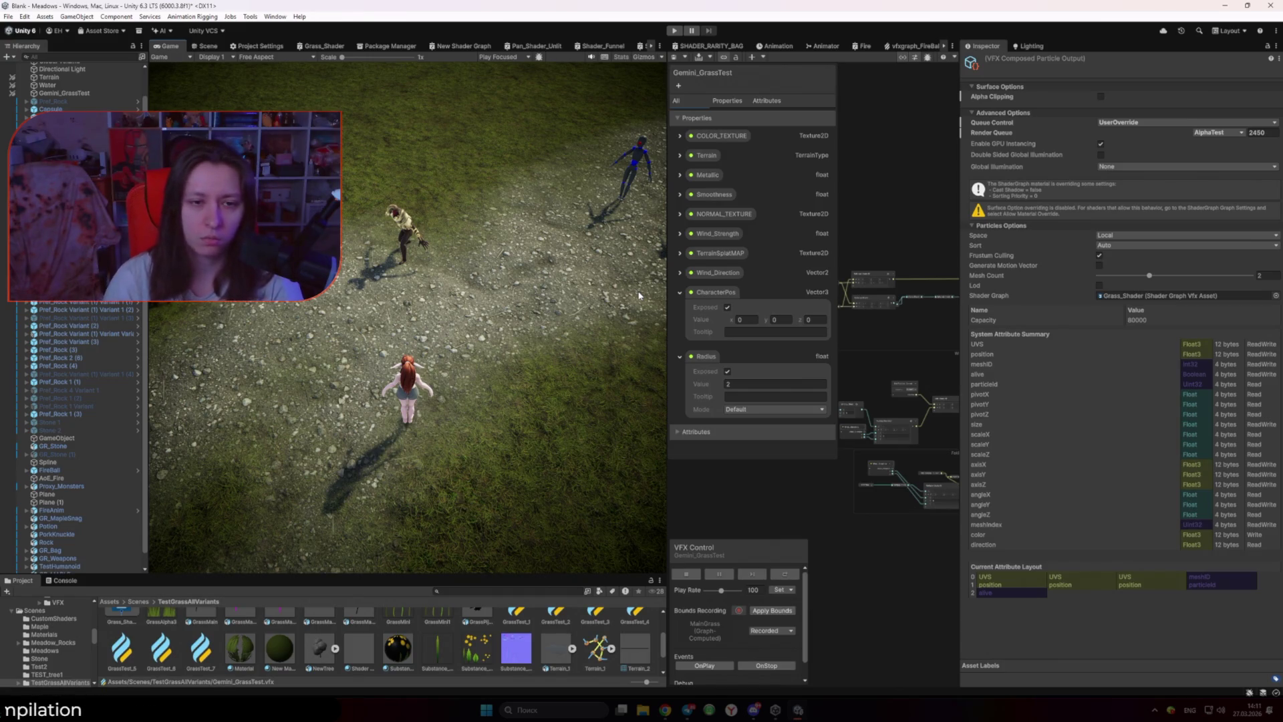
# Step: Switch to the Scene view and show the Gemini_GrassTest effect asset settings in the VFX graph
pyautogui.click(206, 45)
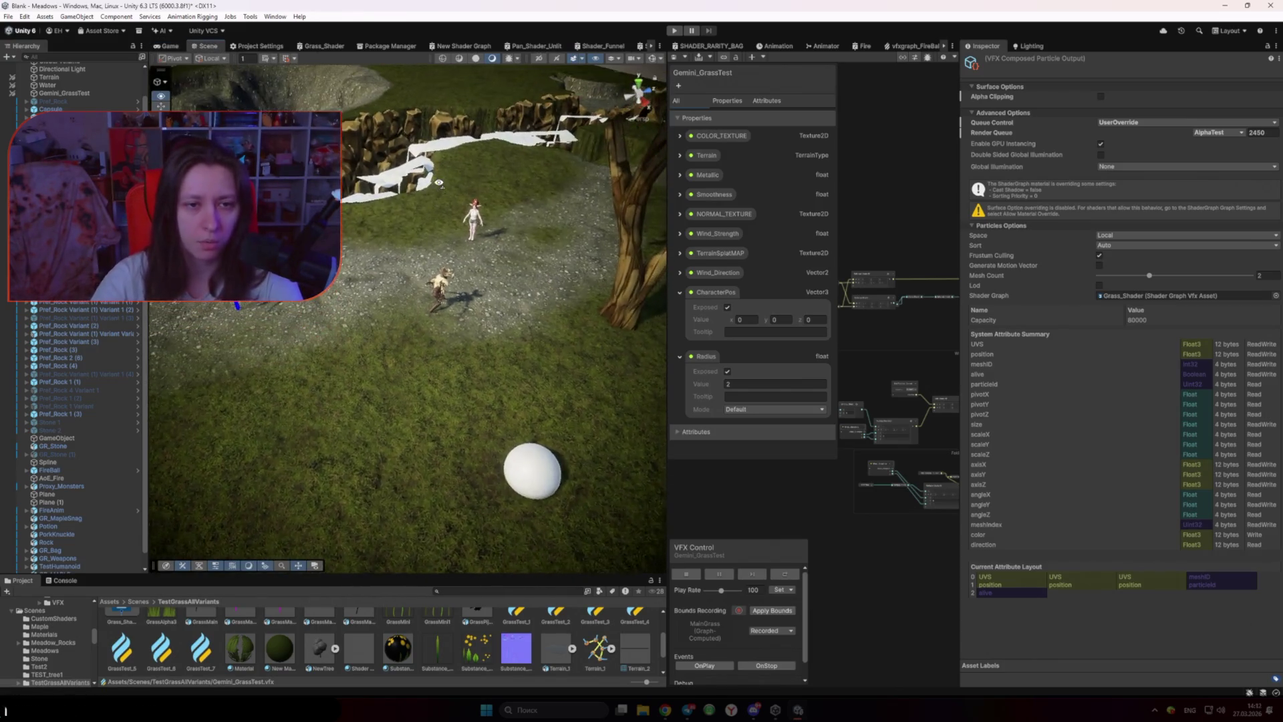
pyautogui.scroll(-2, 840, 513)
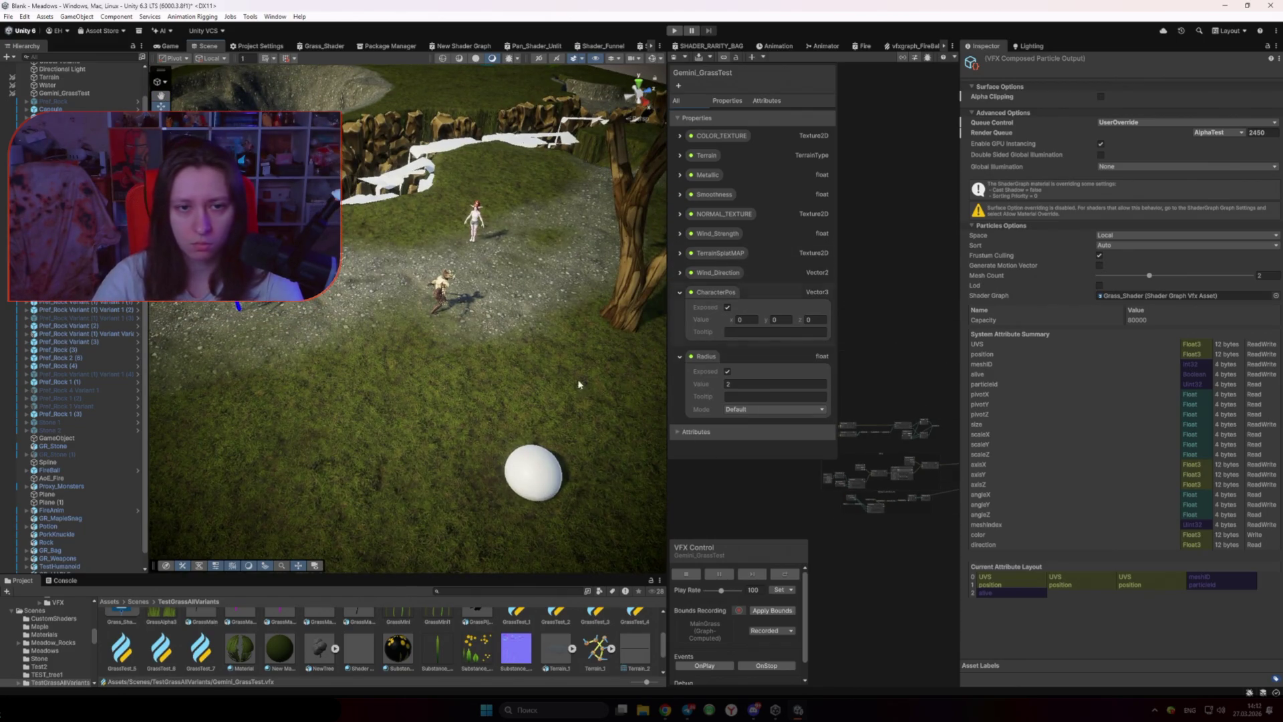
pyautogui.click(745, 487)
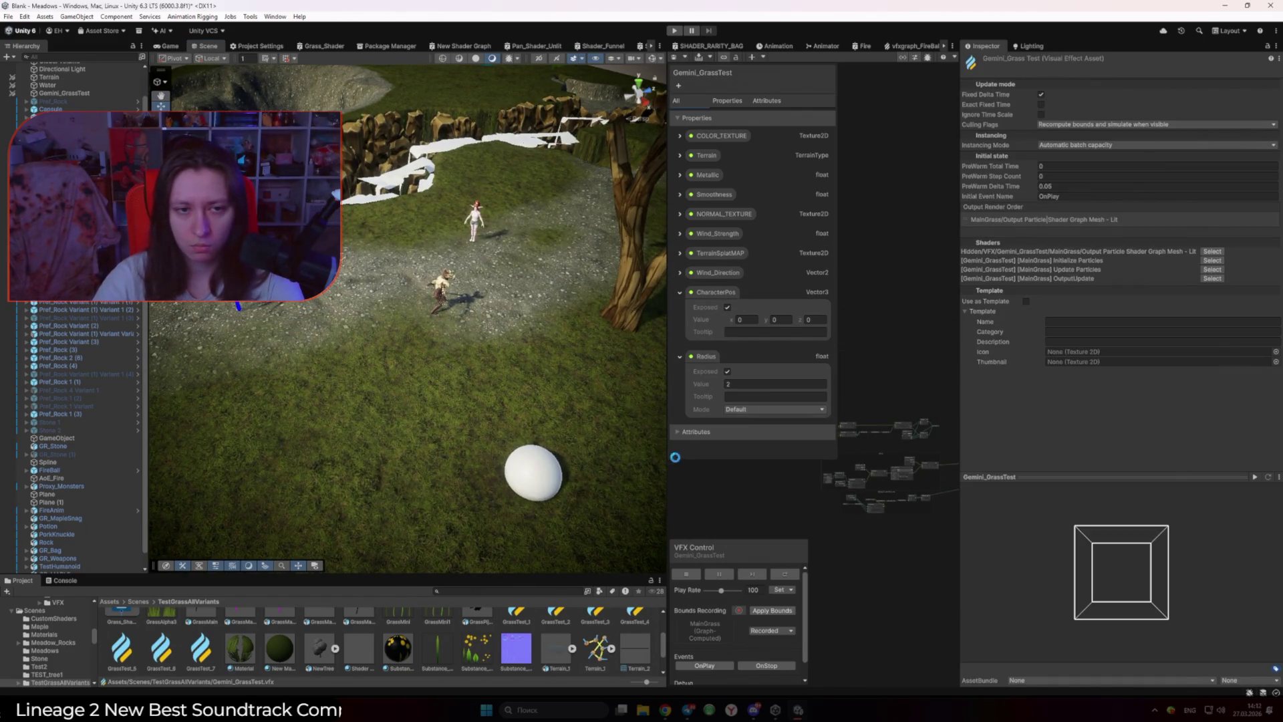
pyautogui.scroll(6, 757, 453)
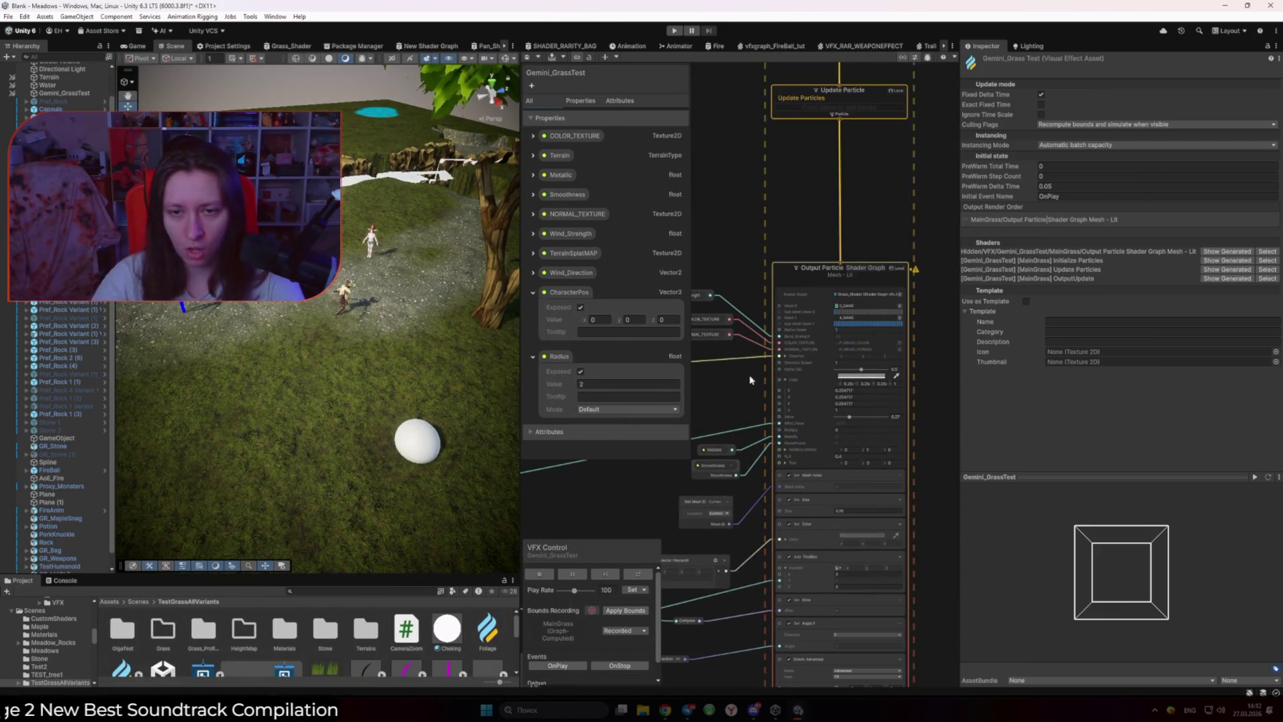
# Step: Select the Output Particle Shader Graph context and its Radius connection
pyautogui.moveTo(759, 369); pyautogui.dragTo(770, 389)
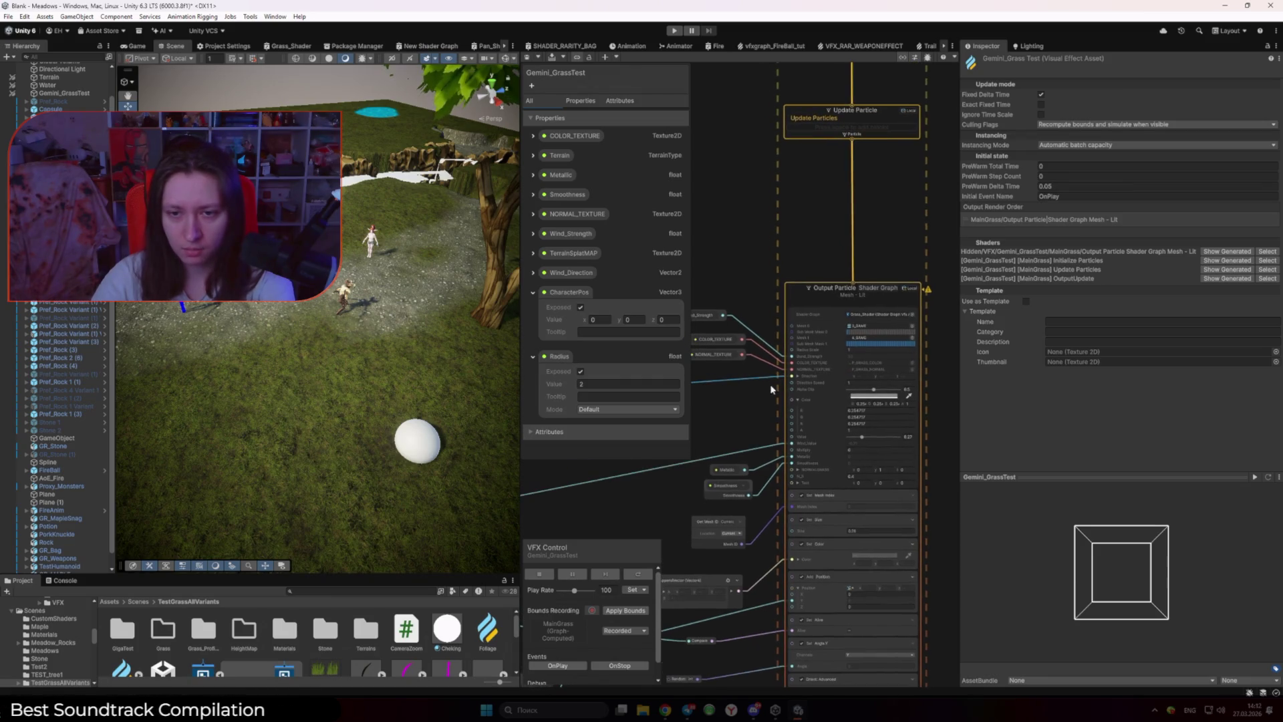
pyautogui.click(864, 384)
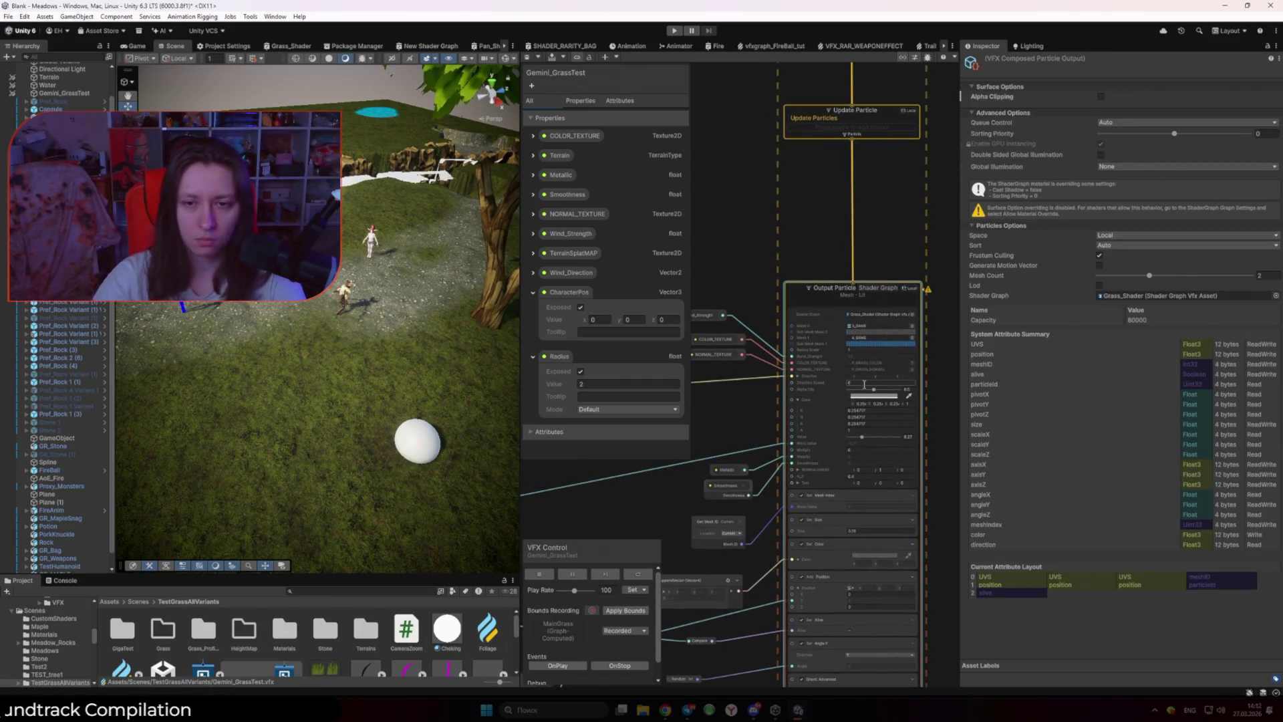
pyautogui.click(746, 377)
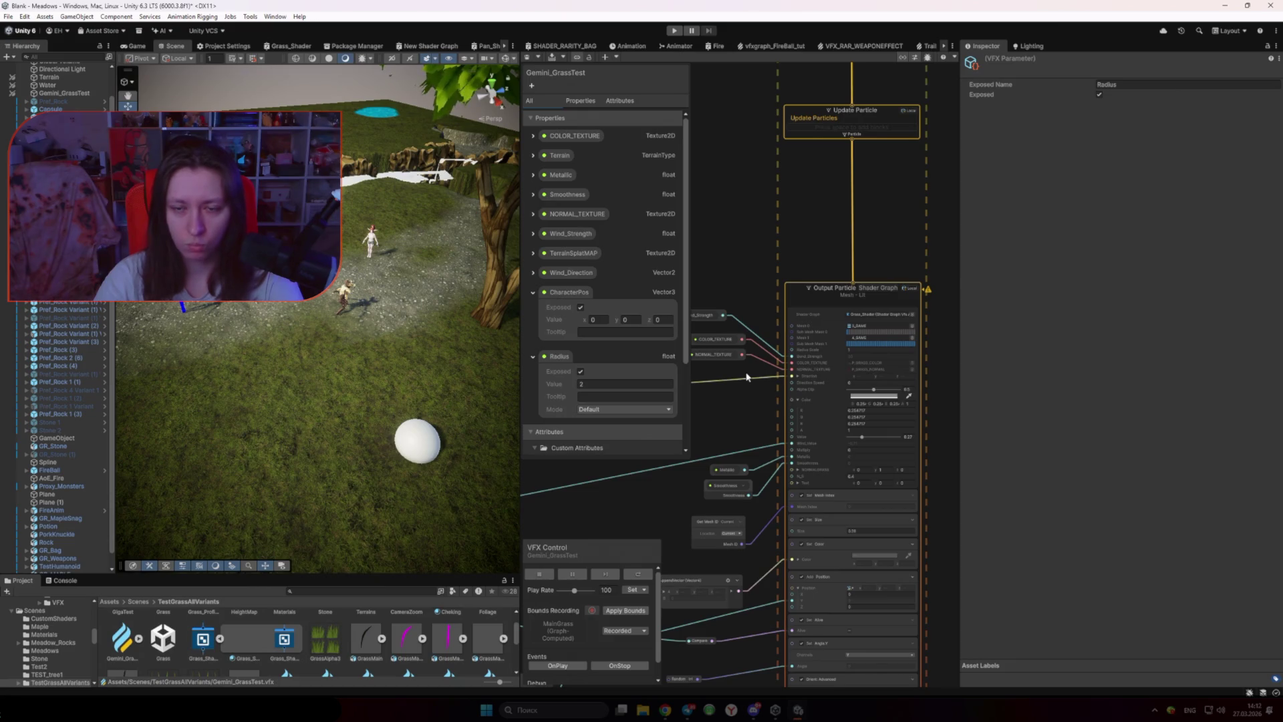
pyautogui.scroll(-5, 746, 377)
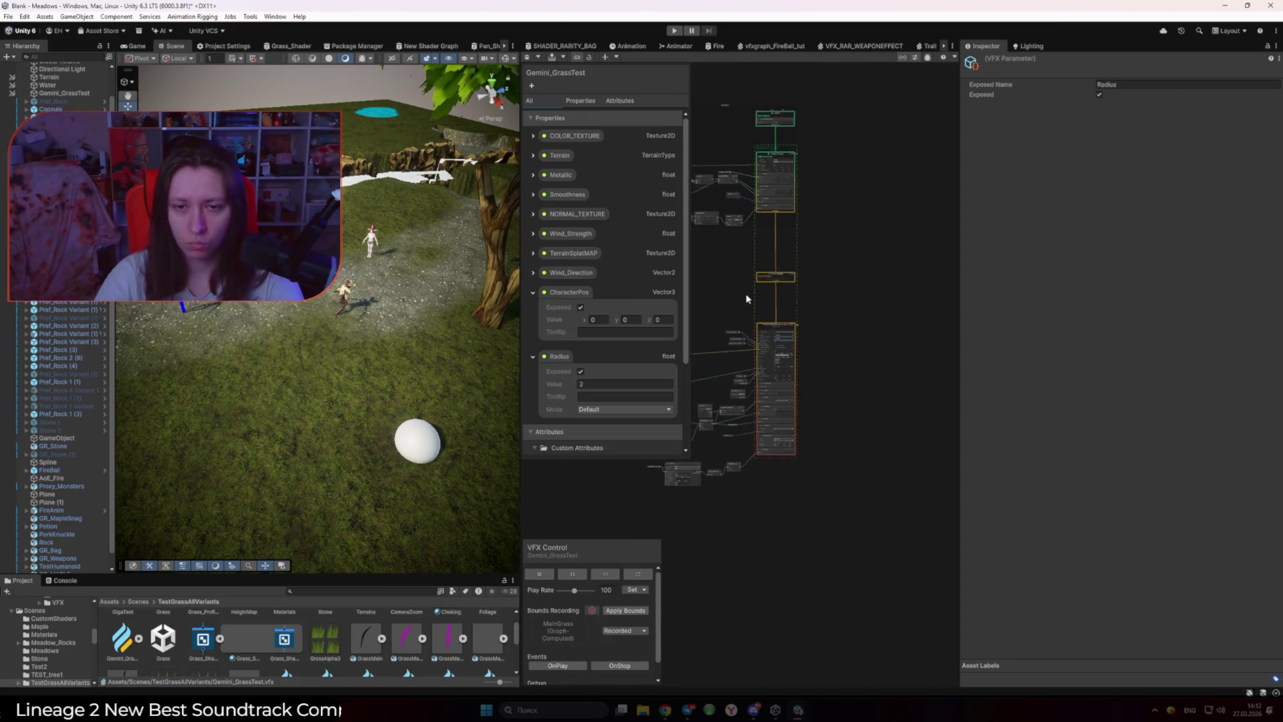
pyautogui.scroll(6, 752, 360)
pyautogui.scroll(3, 753, 354)
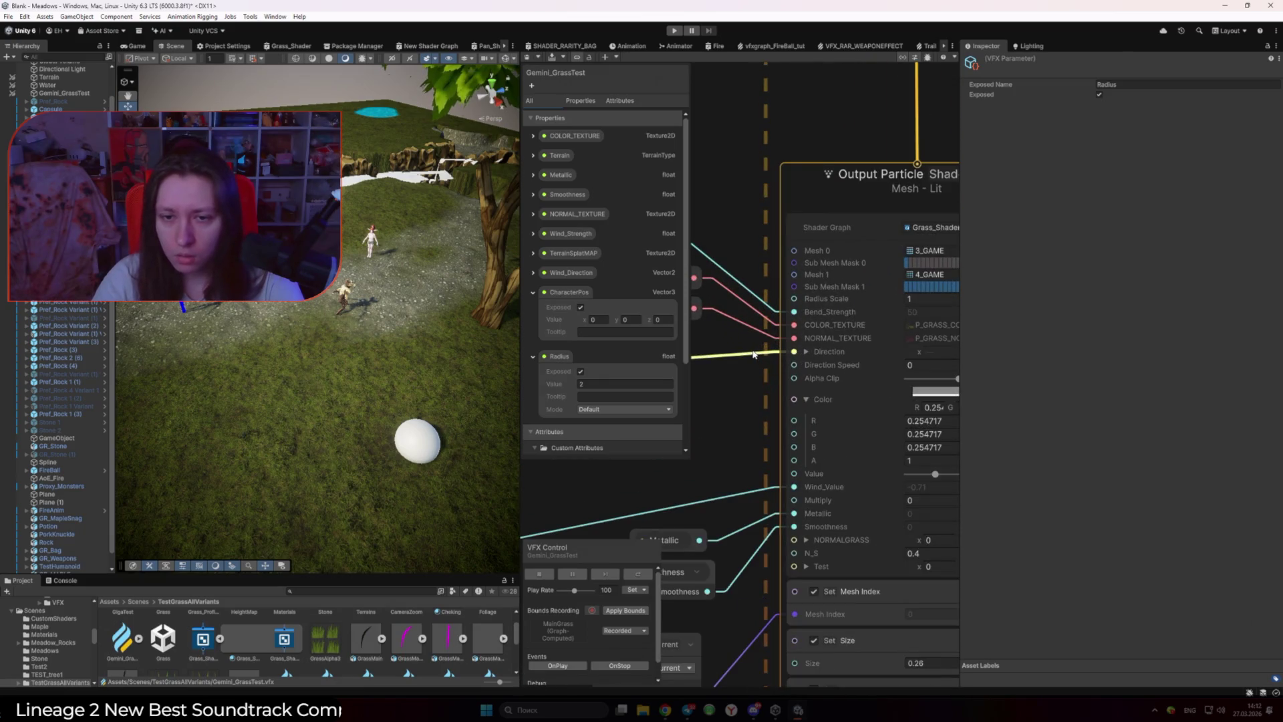
pyautogui.scroll(-3, 753, 355)
# Step: Edit the output's Test x value and connect the small node into the output block
pyautogui.click(866, 500)
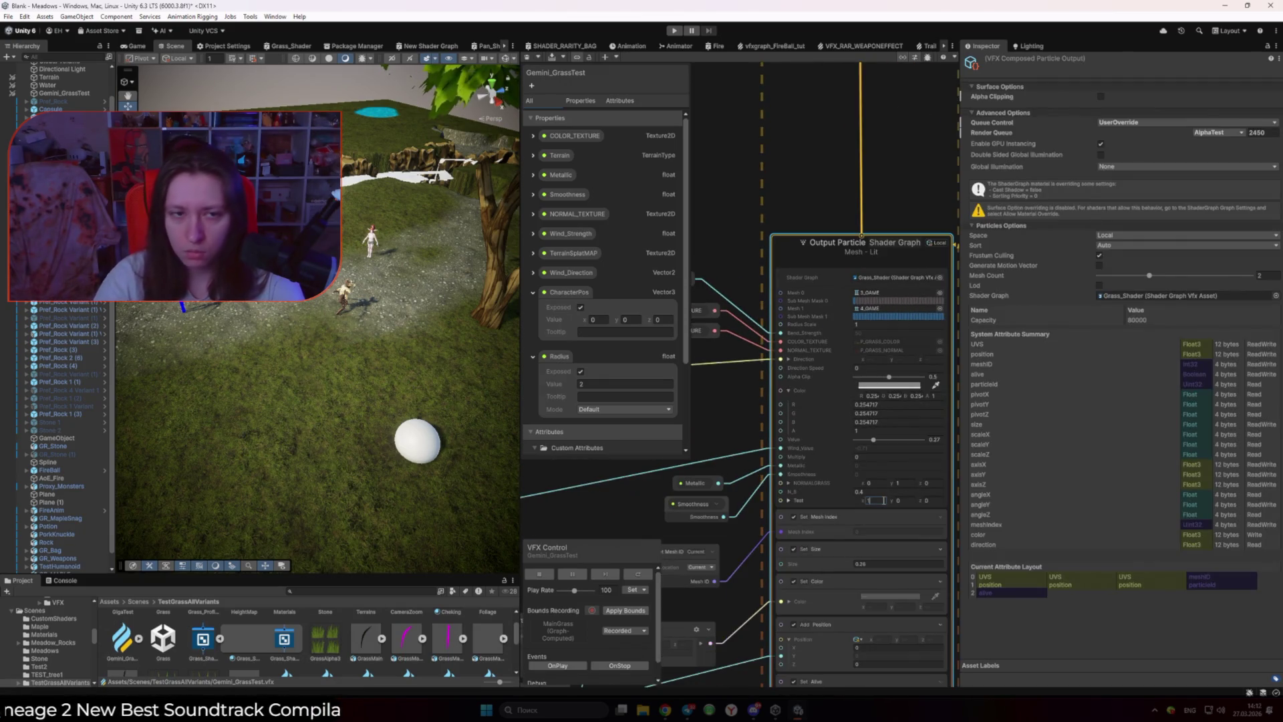
pyautogui.scroll(-8, 853, 412)
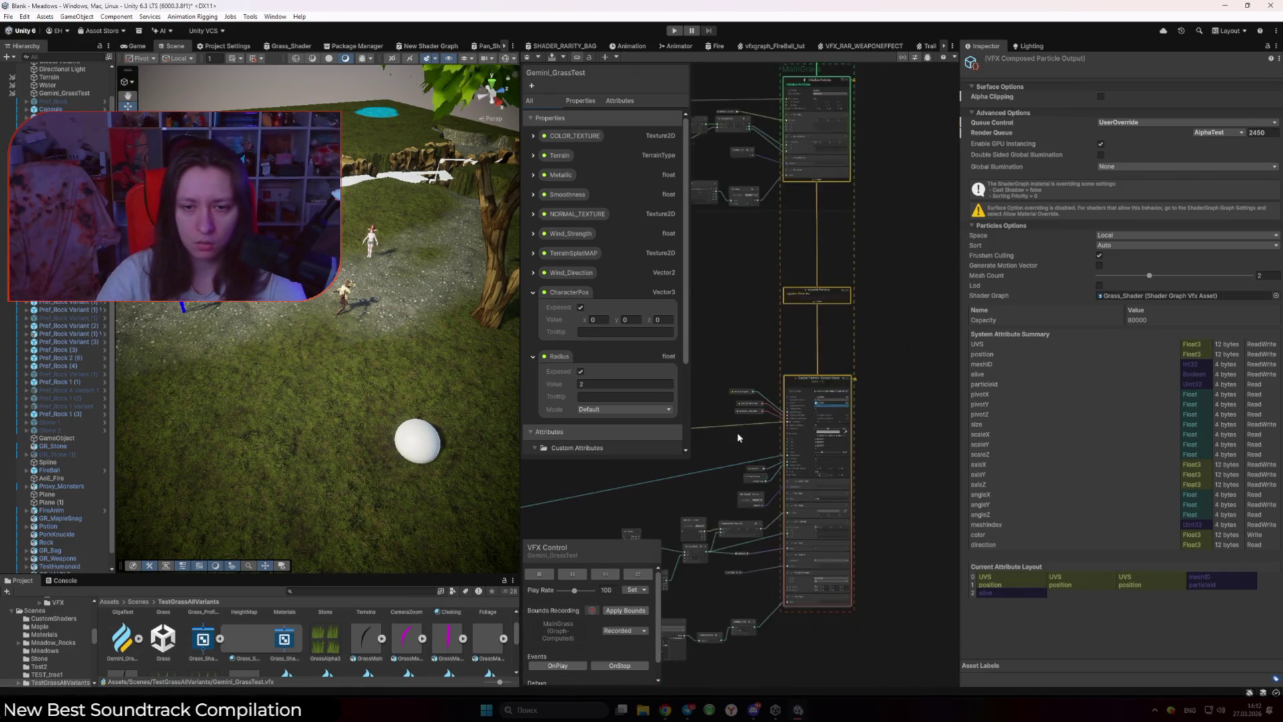
pyautogui.scroll(-4, 852, 412)
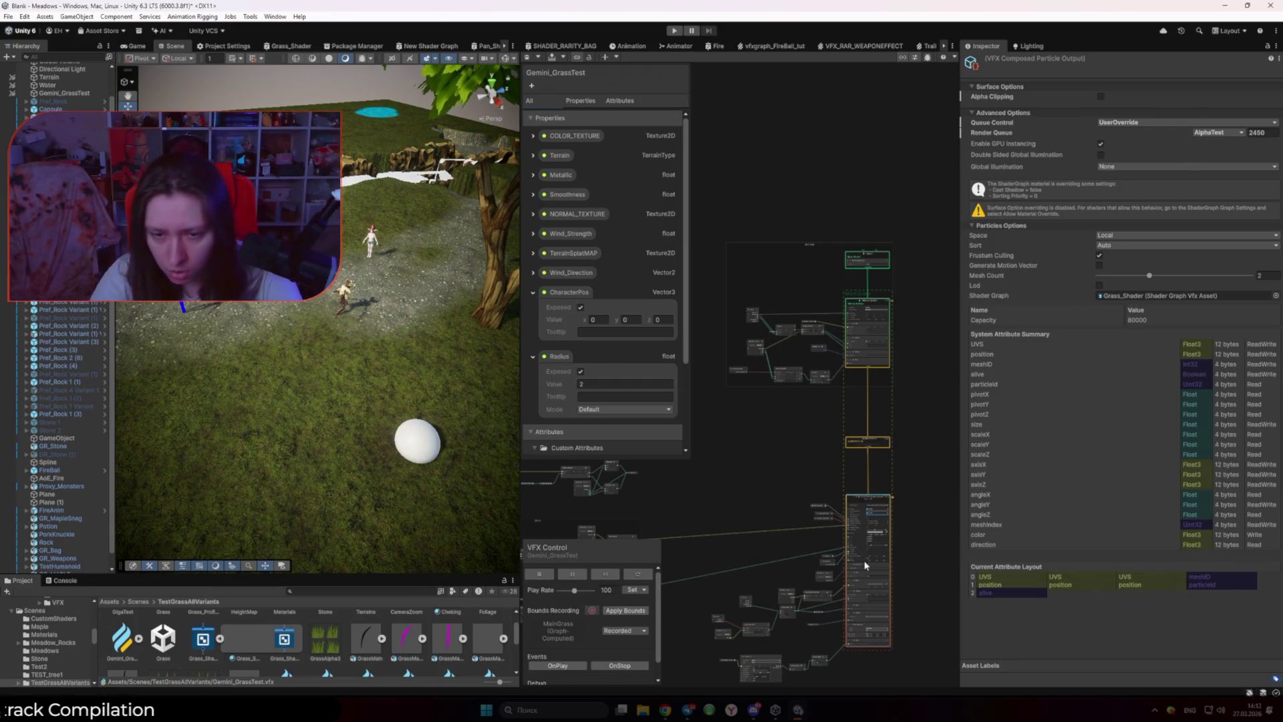
pyautogui.scroll(4, 749, 495)
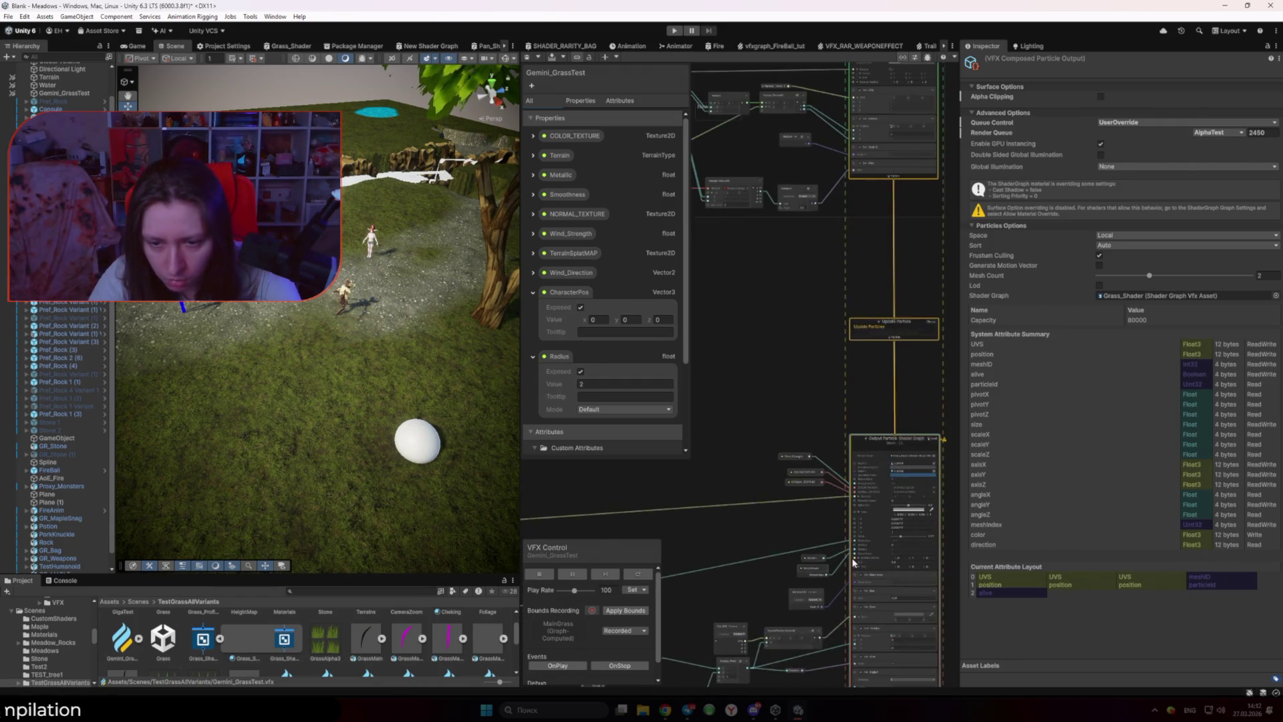
pyautogui.moveTo(600, 508); pyautogui.dragTo(569, 525)
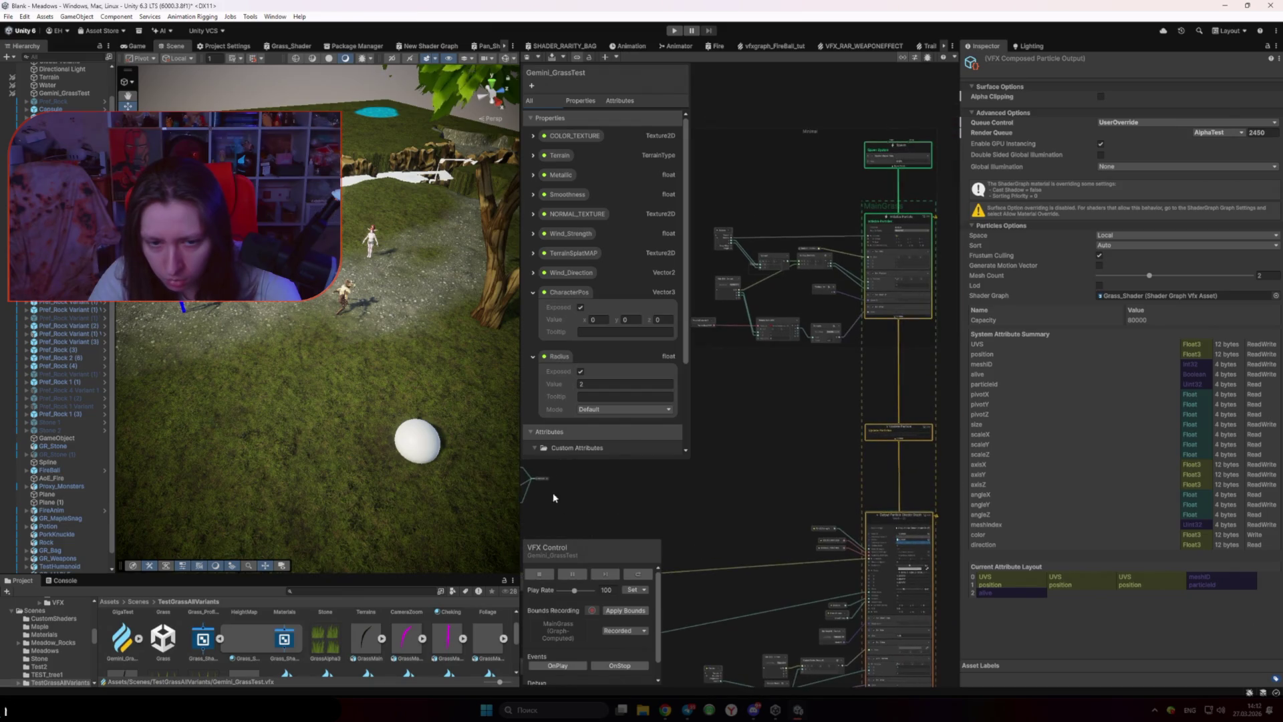
pyautogui.moveTo(546, 481)
pyautogui.mouseDown()
pyautogui.moveTo(830, 544)
pyautogui.moveTo(913, 608)
pyautogui.moveTo(879, 618)
pyautogui.mouseUp()
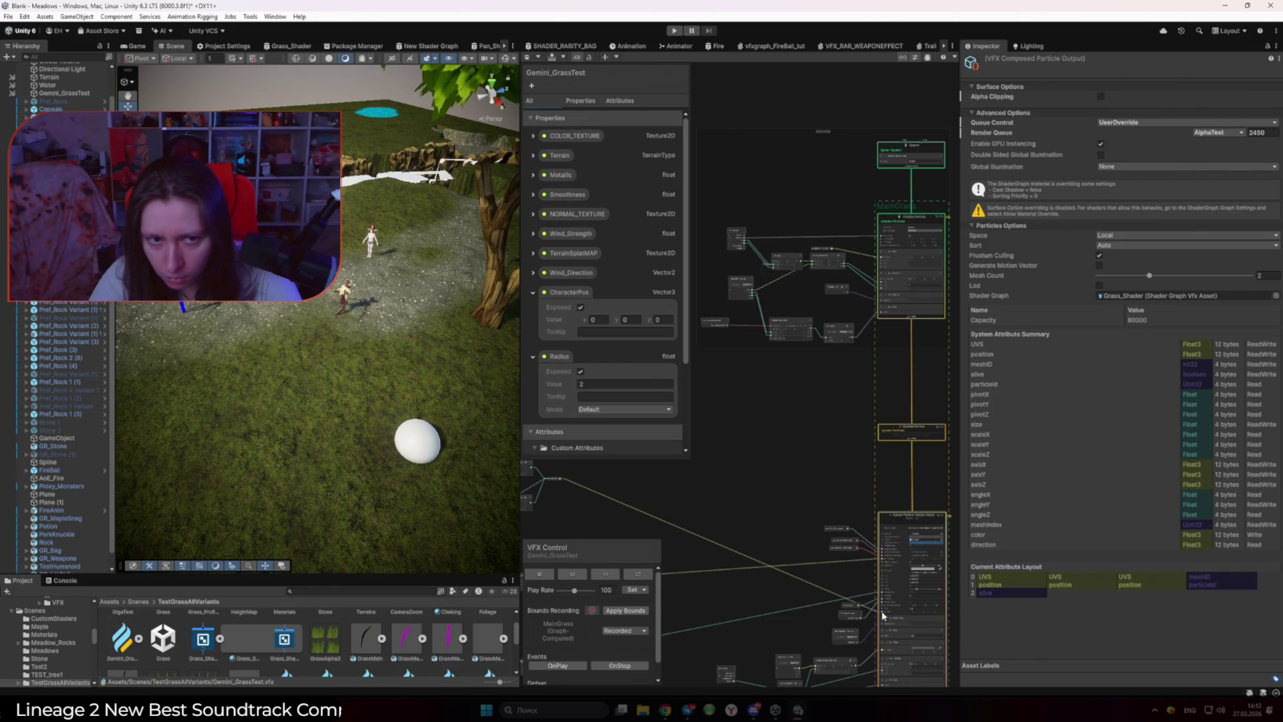
pyautogui.click(744, 496)
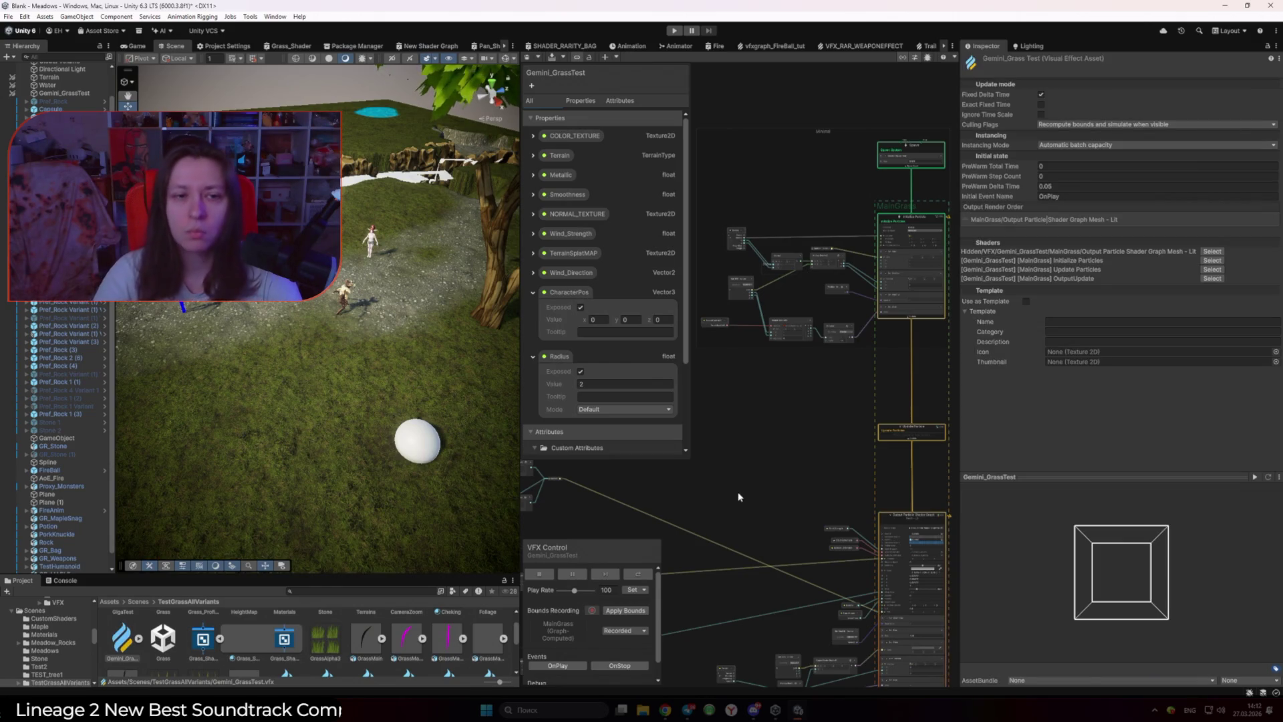
# Step: Save and recompile the effect graph, then fly the Scene camera toward the water
pyautogui.hotkey('ctrl', 's')
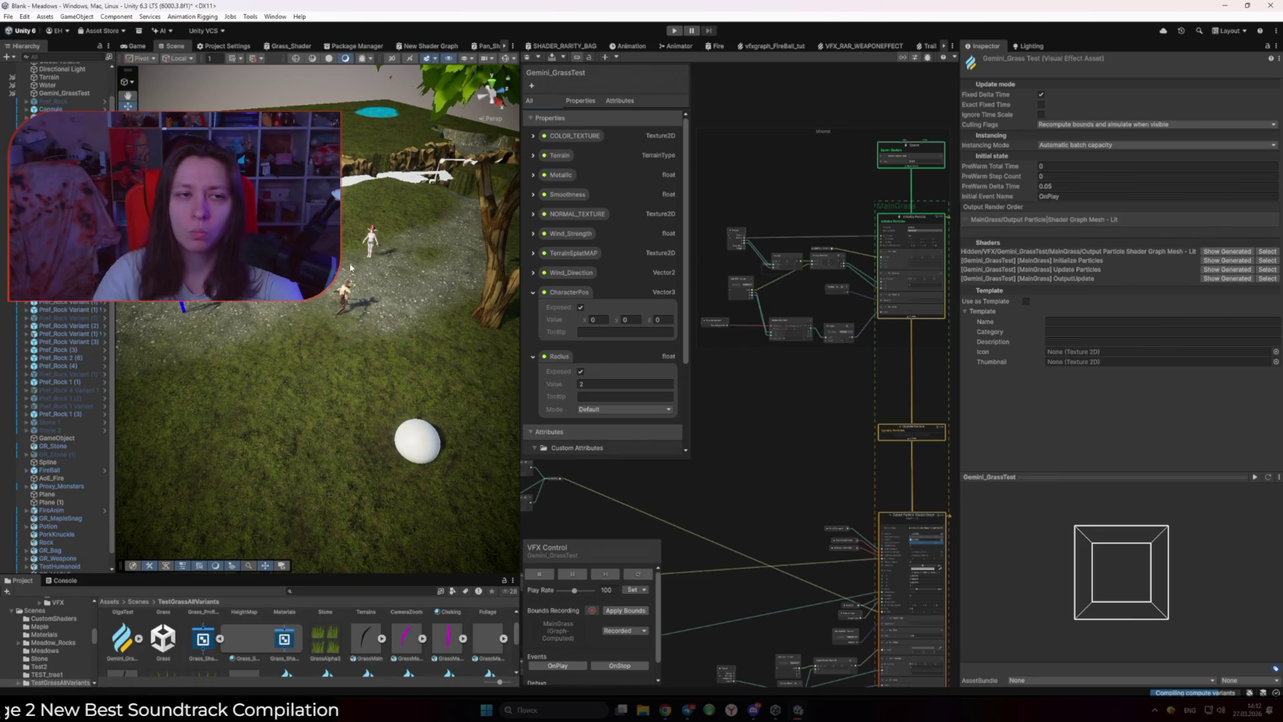
pyautogui.press('w')
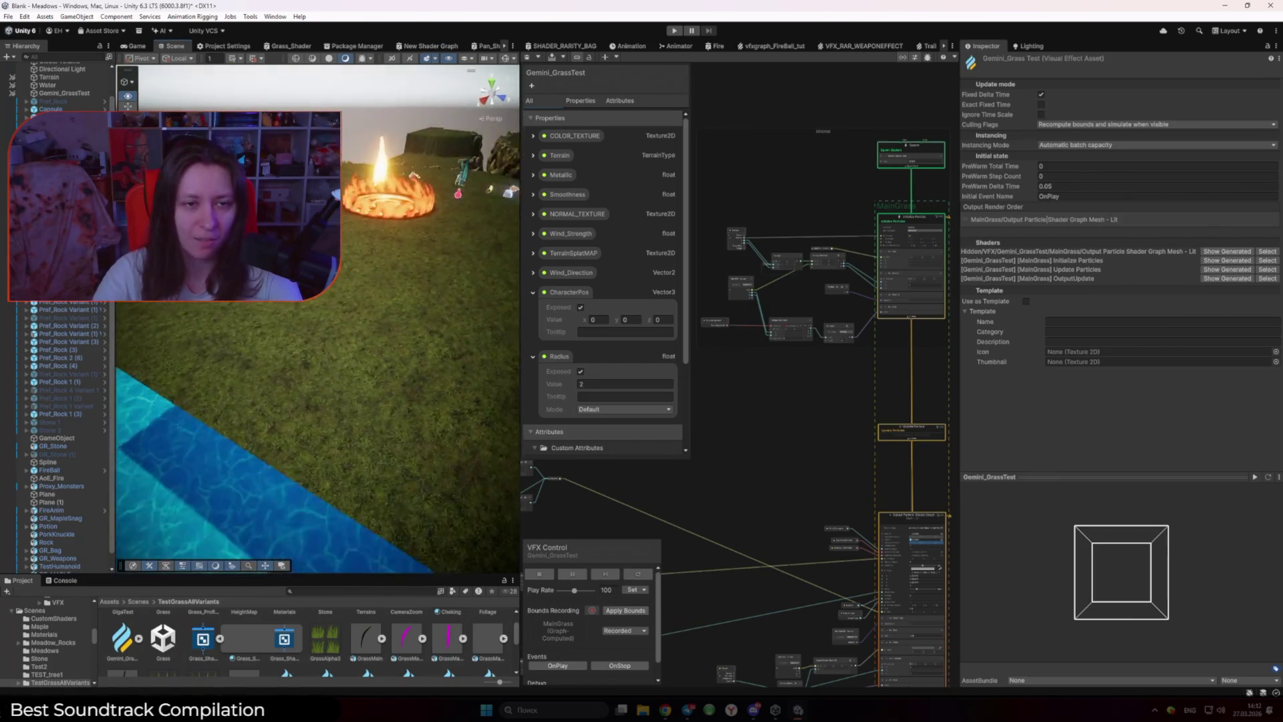
pyautogui.press('w')
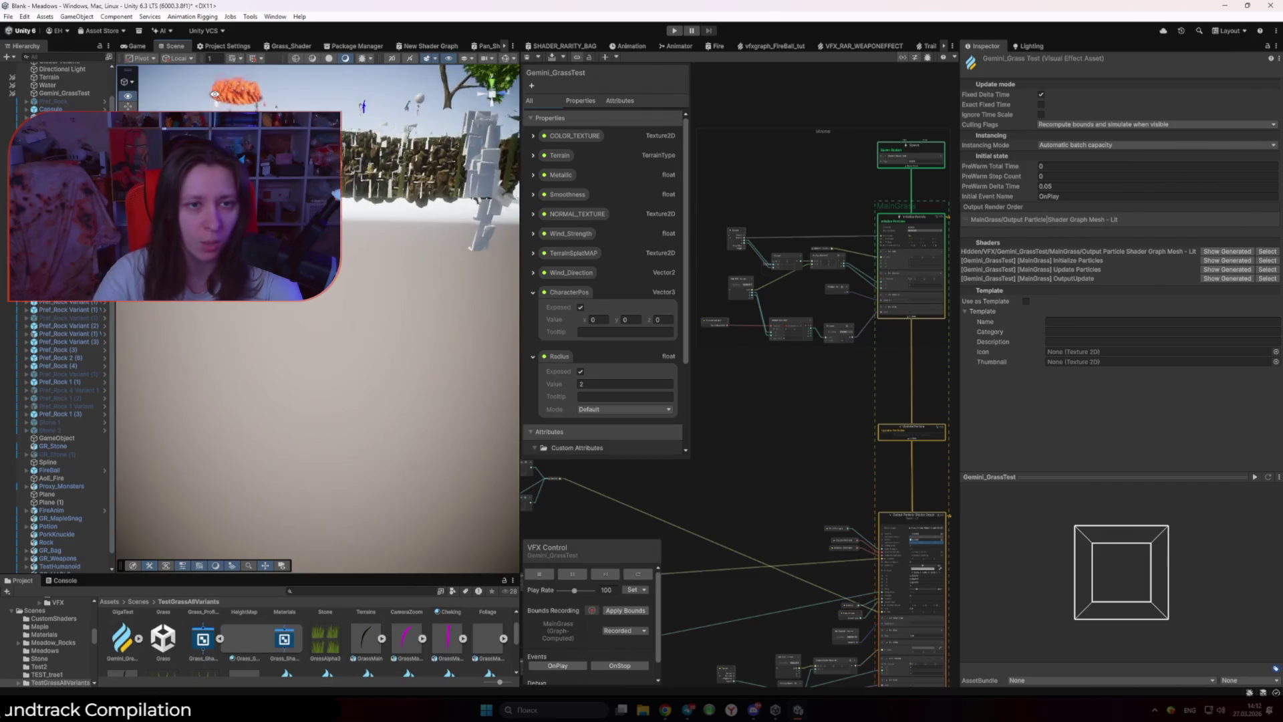
# Step: Show Gemini_GrassTest's Visual Effect and property binder settings and fly the Scene camera to the rocks
pyautogui.click(63, 93)
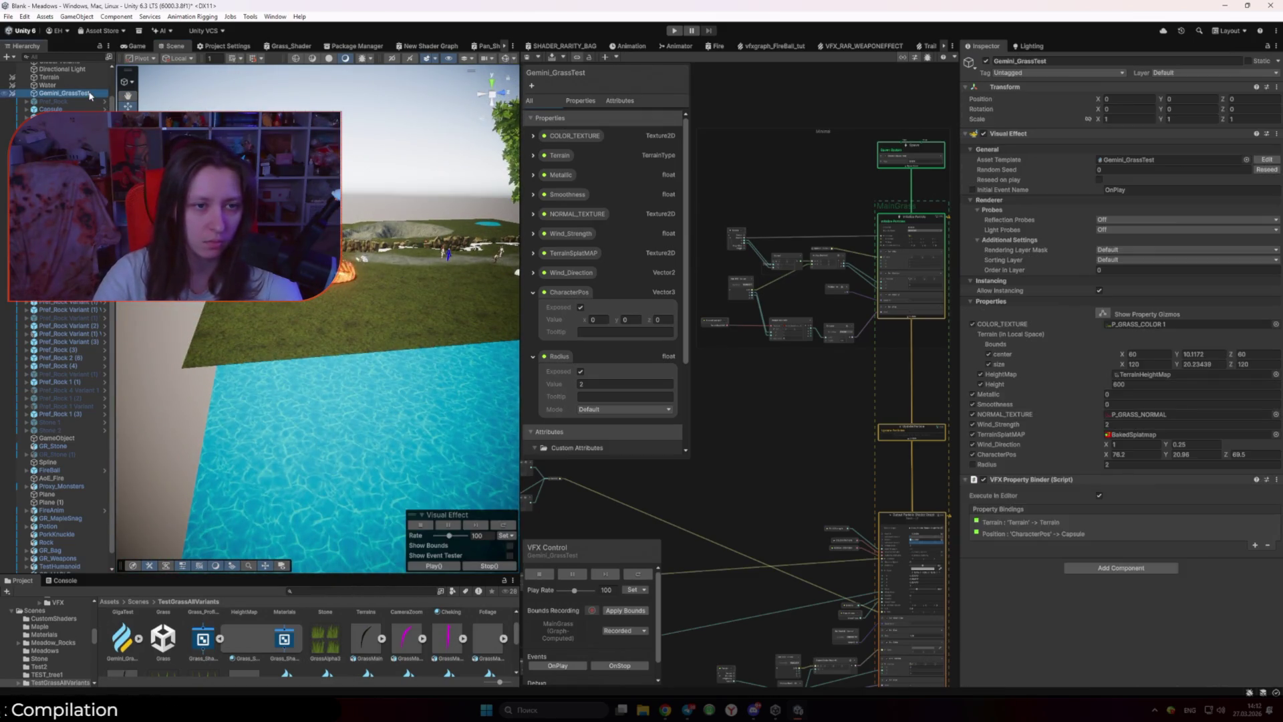
pyautogui.press('w')
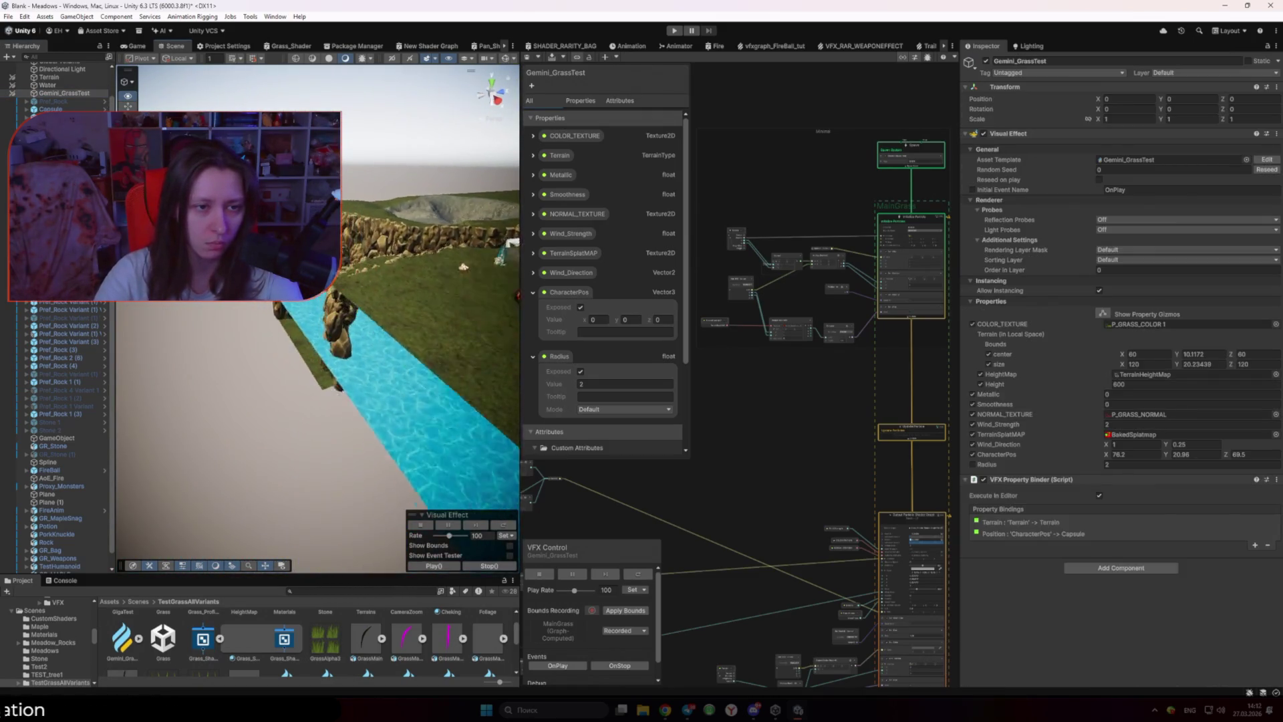
pyautogui.press('w')
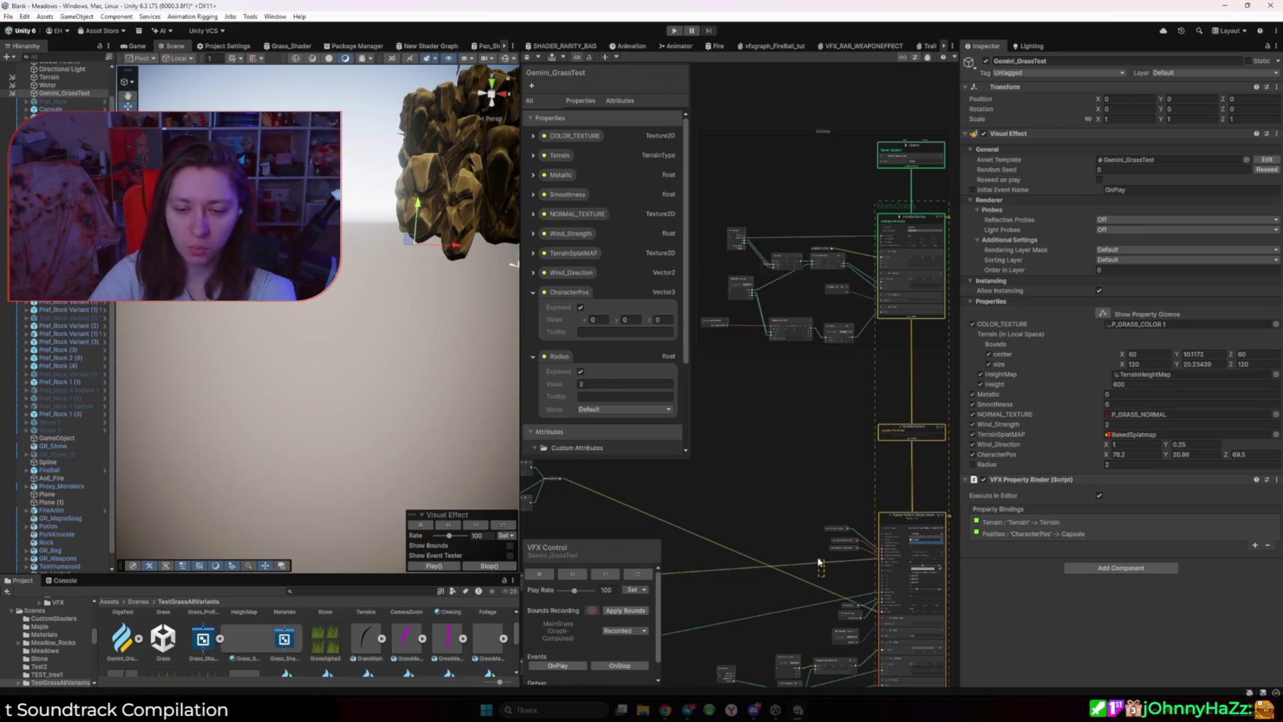
pyautogui.moveTo(381, 304)
pyautogui.mouseDown()
pyautogui.moveTo(424, 324)
pyautogui.moveTo(384, 338)
pyautogui.moveTo(404, 344)
pyautogui.mouseUp()
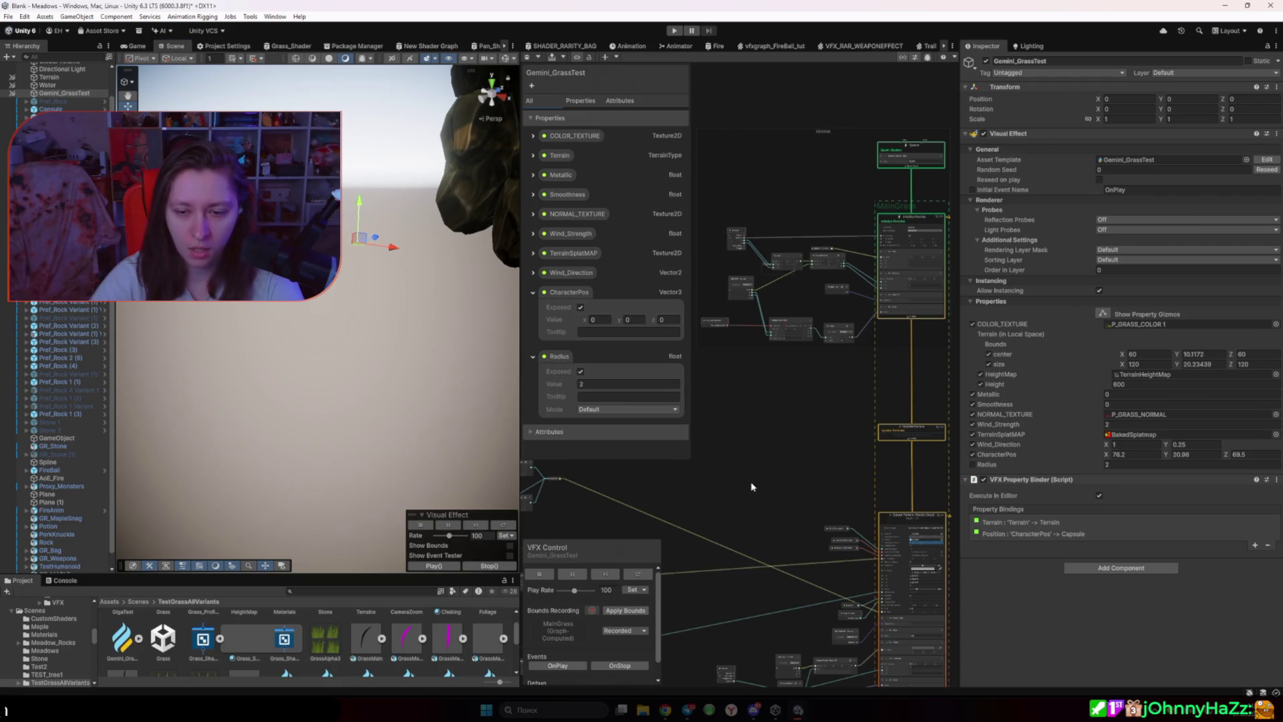
pyautogui.scroll(3, 754, 488)
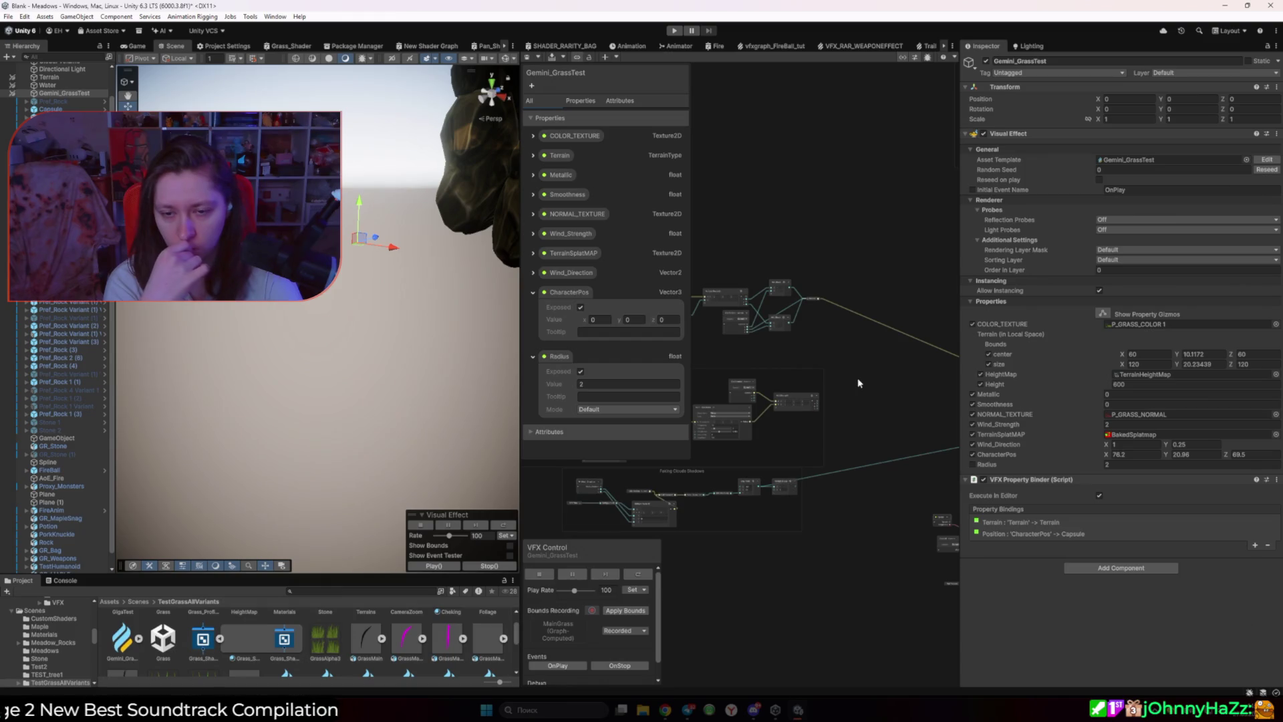
# Step: Replace the Get Direction node with the Vector3 in the Add node's A input
pyautogui.scroll(5, 845, 382)
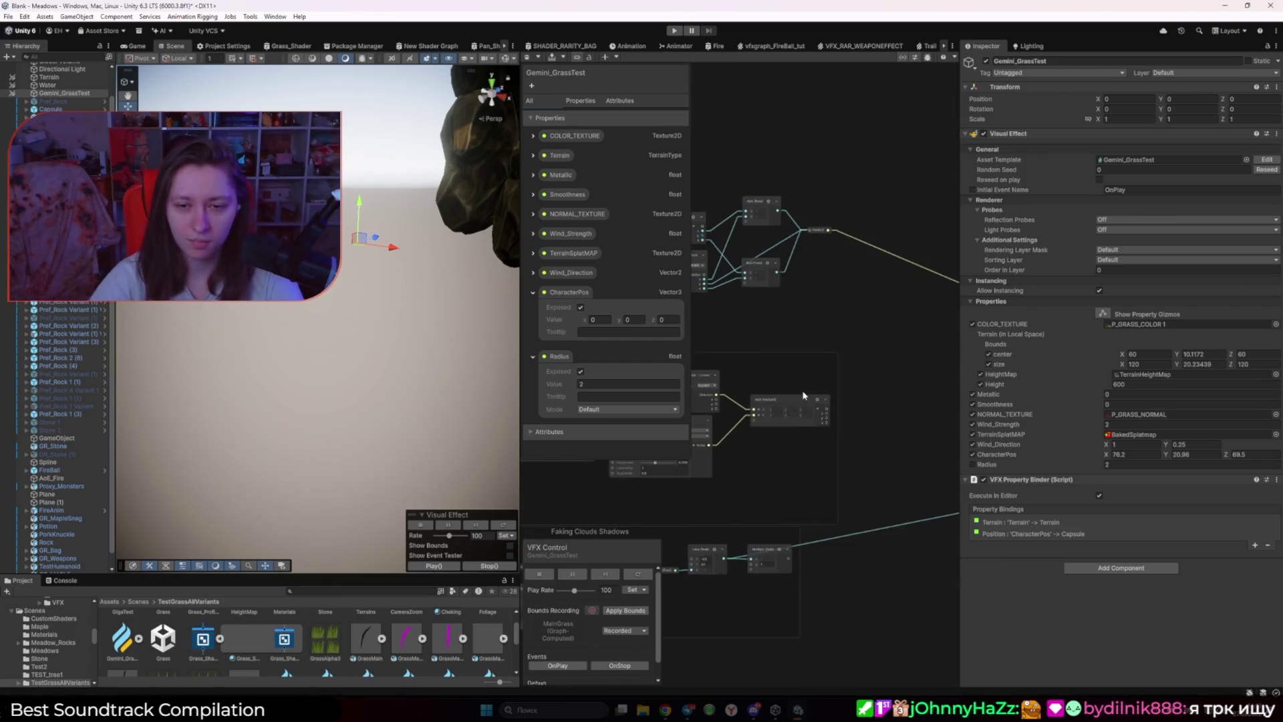
pyautogui.scroll(-5, 795, 402)
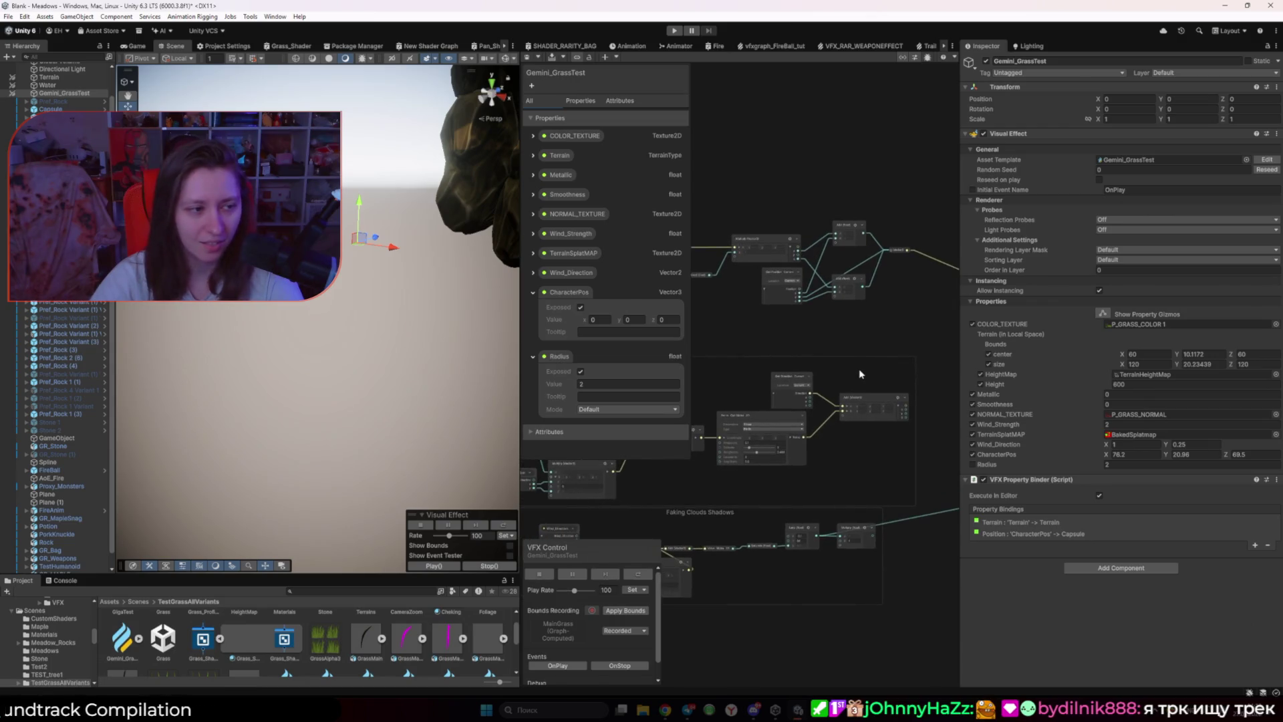
pyautogui.scroll(2, 866, 403)
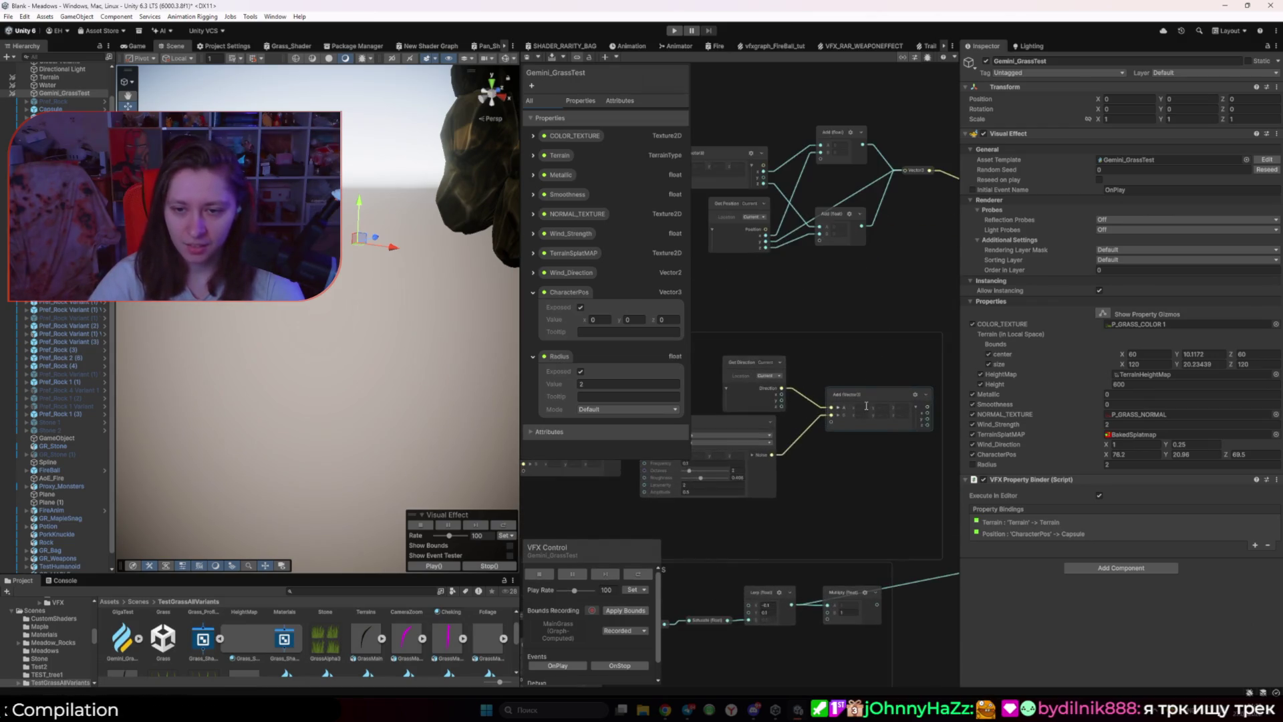
pyautogui.click(751, 366)
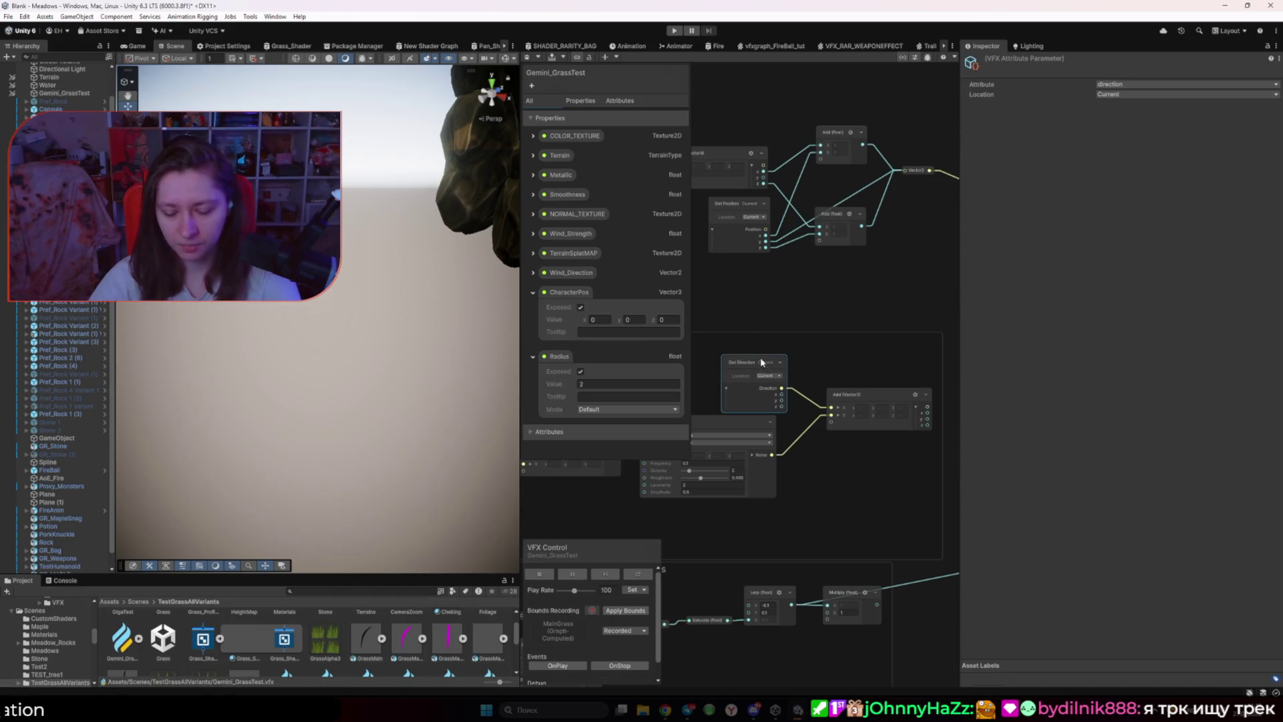
pyautogui.press('Delete')
pyautogui.moveTo(929, 170)
pyautogui.mouseDown()
pyautogui.moveTo(819, 367)
pyautogui.moveTo(830, 403)
pyautogui.mouseUp()
# Step: Disconnect the yellow link into the output context and save to recompile the grass VFX
pyautogui.scroll(-1, 889, 372)
pyautogui.scroll(-6, 889, 372)
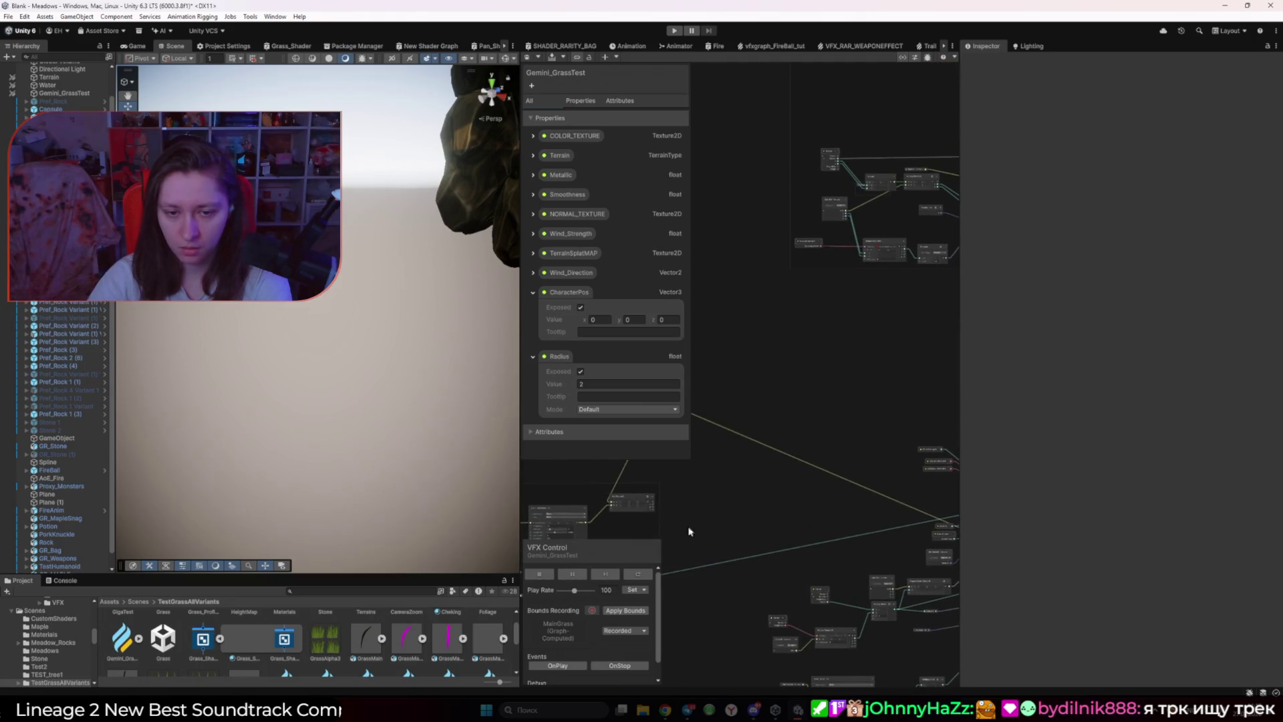
pyautogui.hscroll(3, 896, 528)
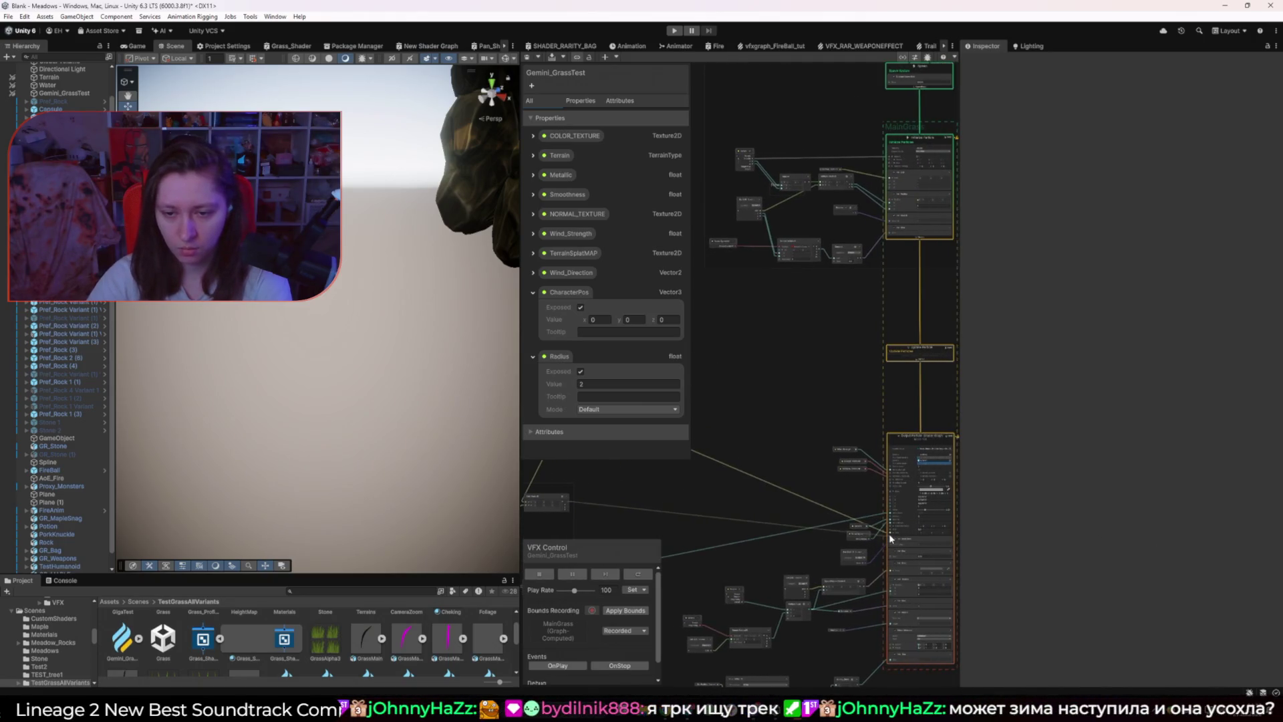
pyautogui.moveTo(890, 535); pyautogui.dragTo(793, 487)
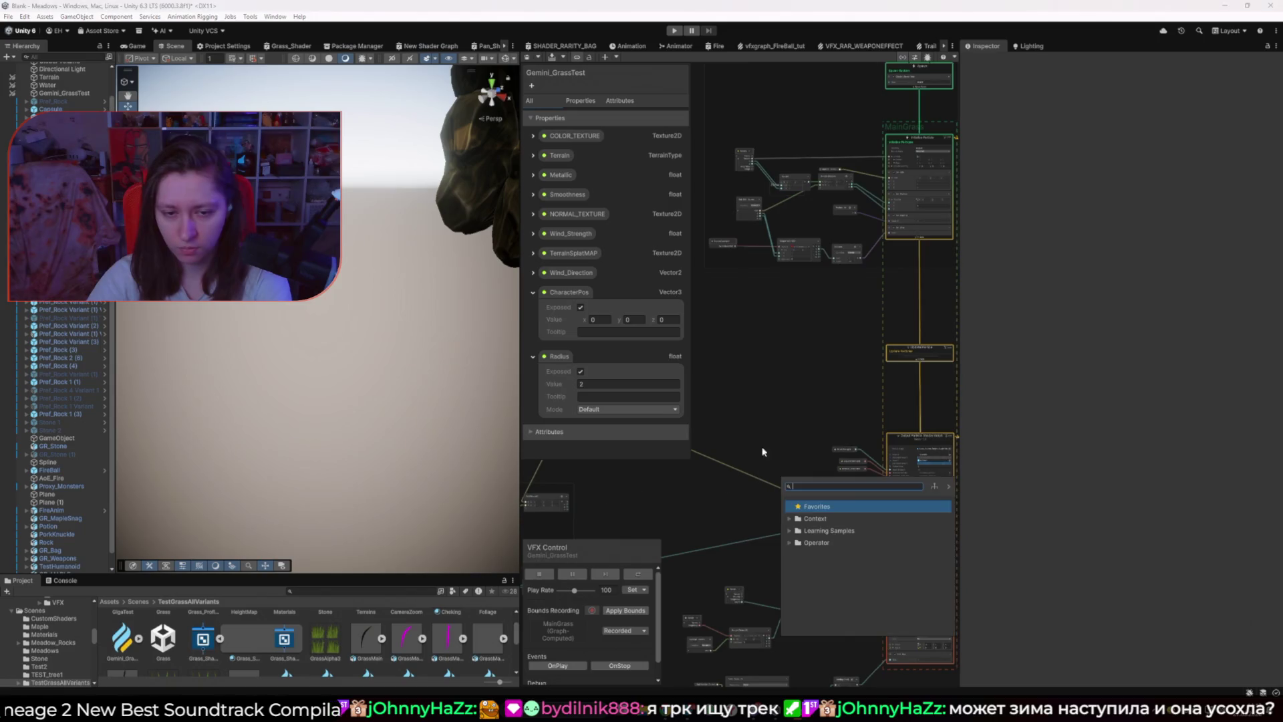
pyautogui.press('Escape')
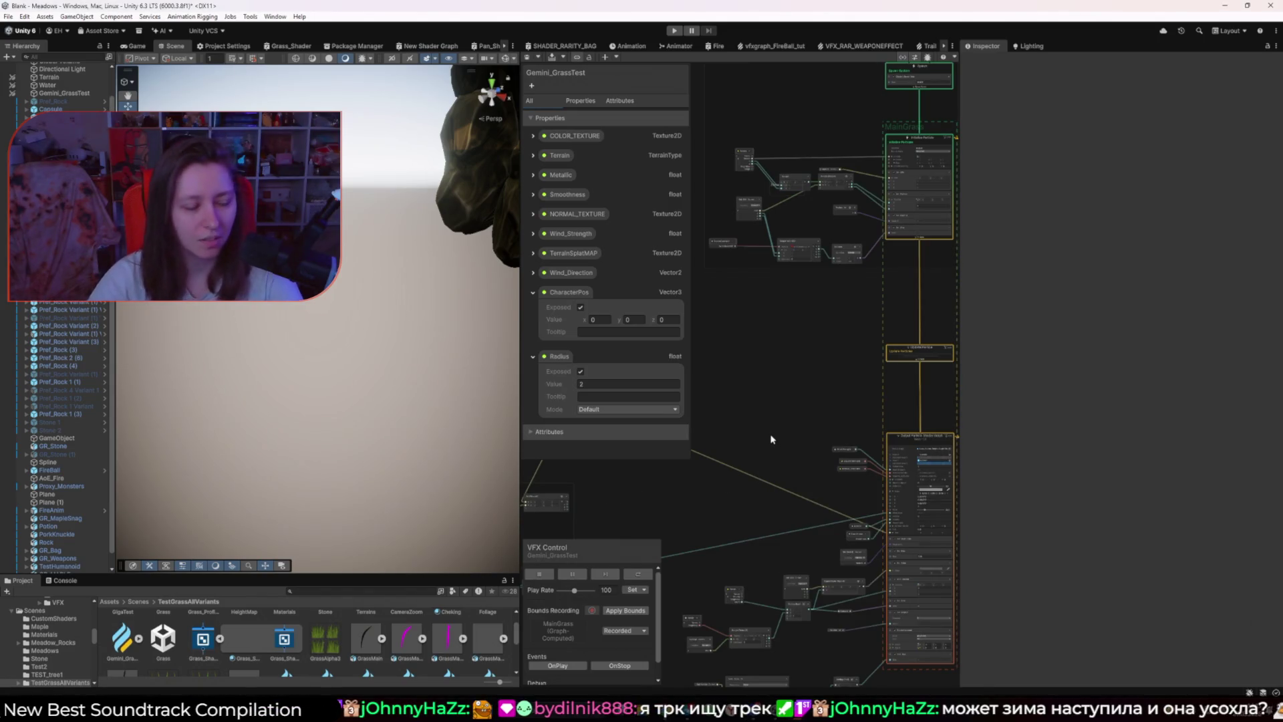
pyautogui.hotkey('ctrl', 's')
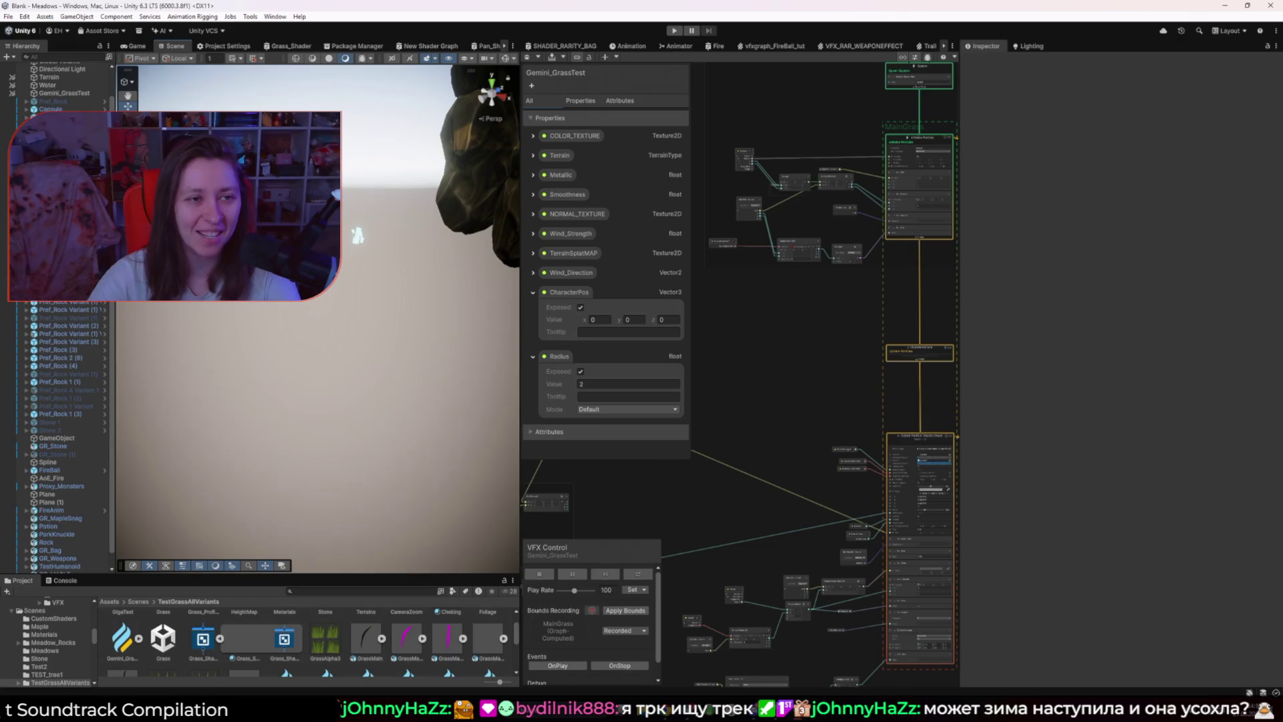
pyautogui.moveTo(358, 236)
pyautogui.mouseDown()
pyautogui.moveTo(409, 225)
pyautogui.moveTo(487, 109)
pyautogui.moveTo(467, 167)
pyautogui.moveTo(514, 253)
pyautogui.moveTo(724, 287)
pyautogui.moveTo(380, 288)
pyautogui.moveTo(520, 321)
pyautogui.moveTo(698, 331)
pyautogui.mouseUp()
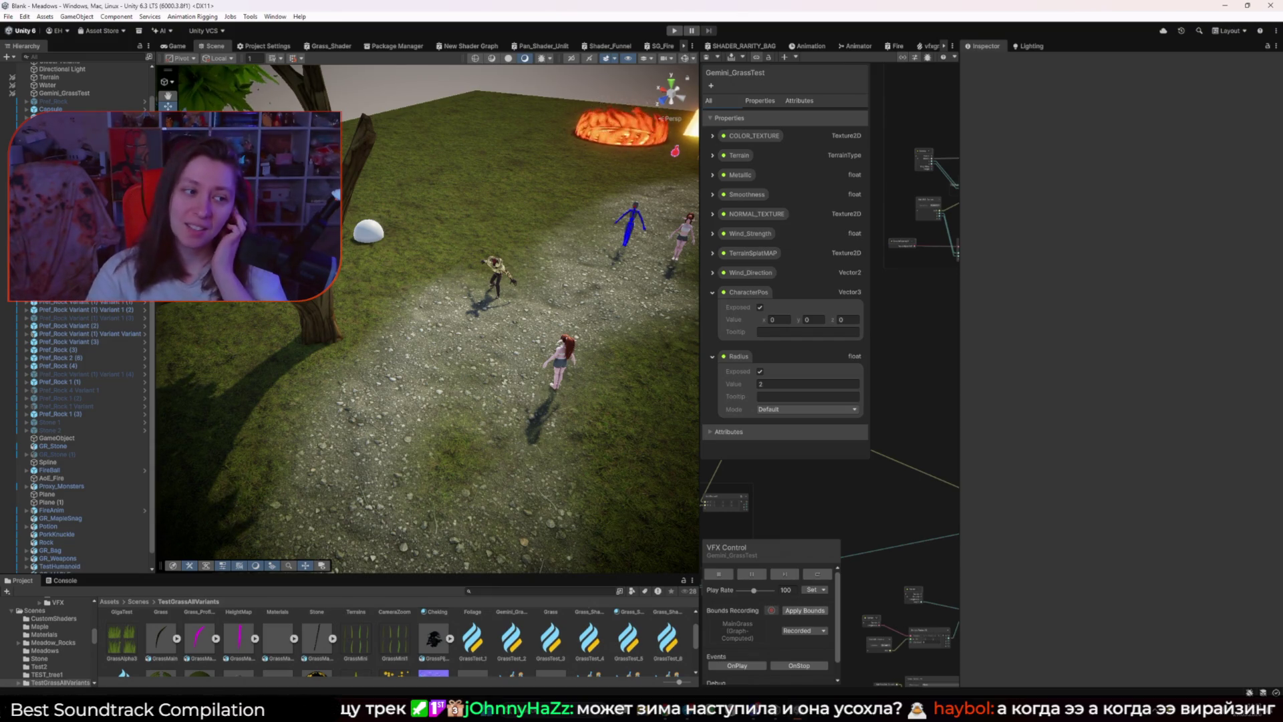
# Step: Check the grass in the Game view, widen the VFX graph, and open Grass_Shader from the output
pyautogui.click(173, 46)
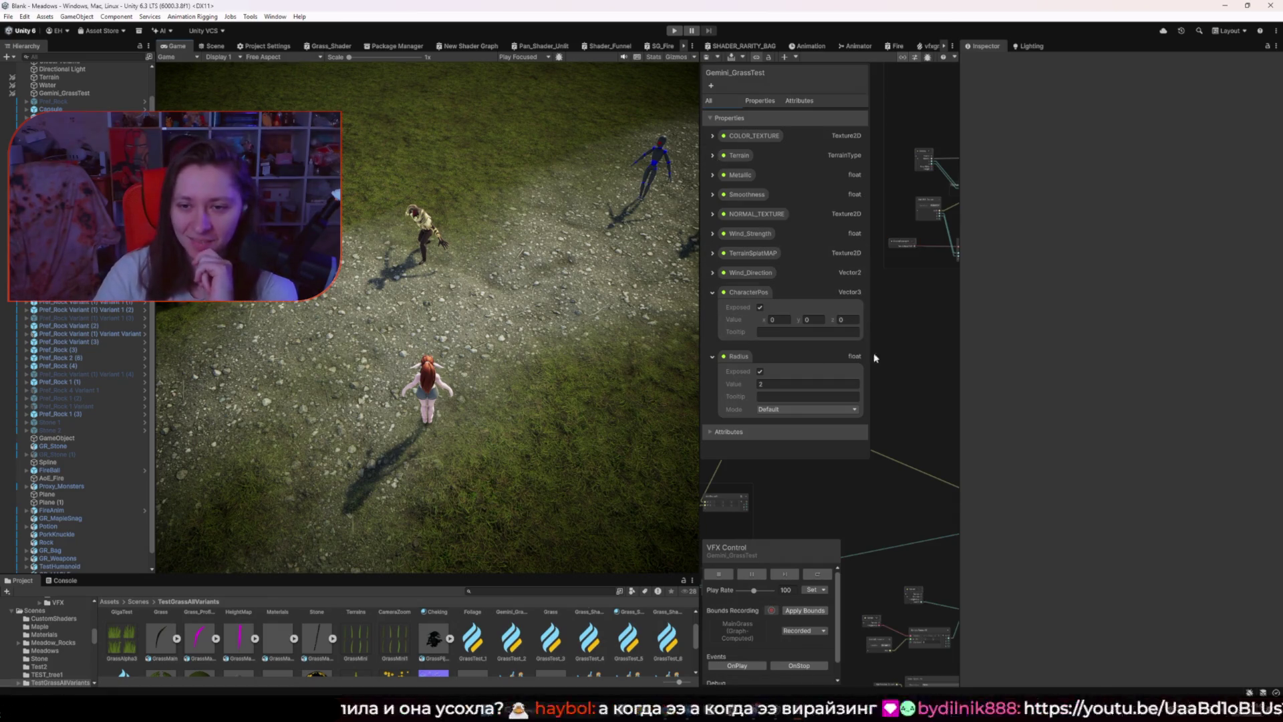
pyautogui.click(717, 367)
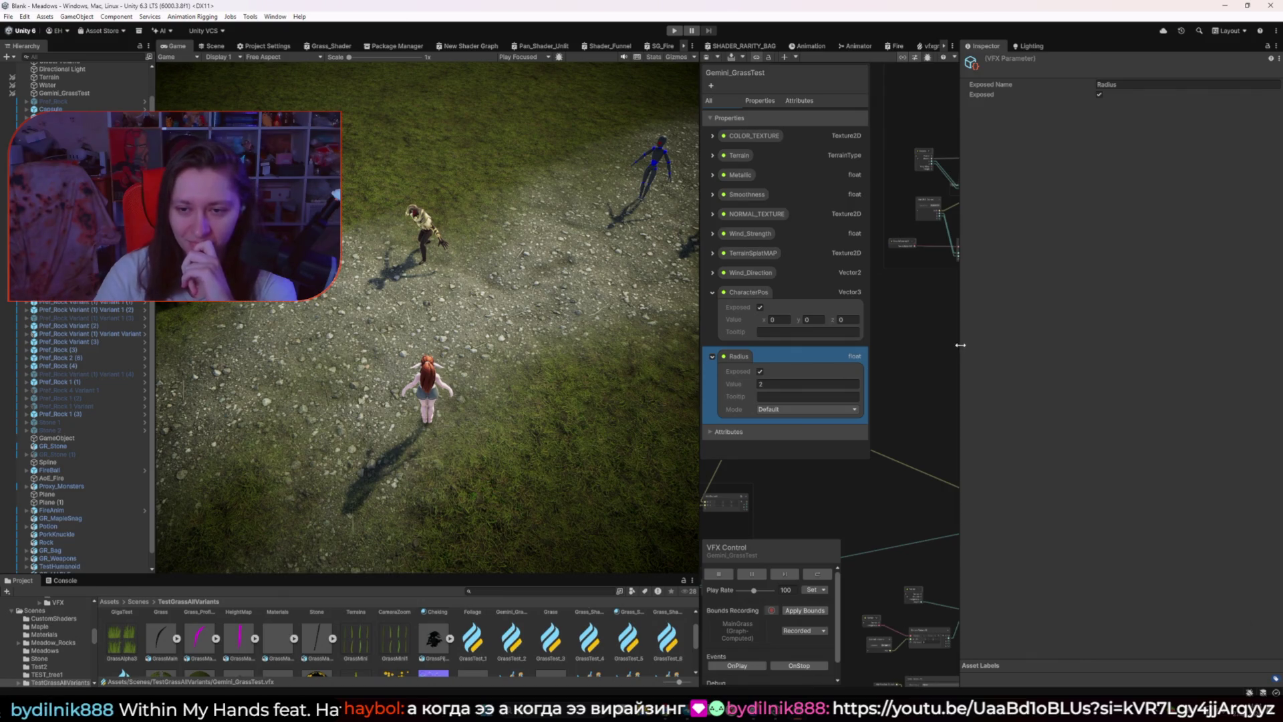
pyautogui.moveTo(960, 344); pyautogui.dragTo(1129, 354)
pyautogui.moveTo(699, 311); pyautogui.dragTo(573, 313)
pyautogui.scroll(5, 836, 307)
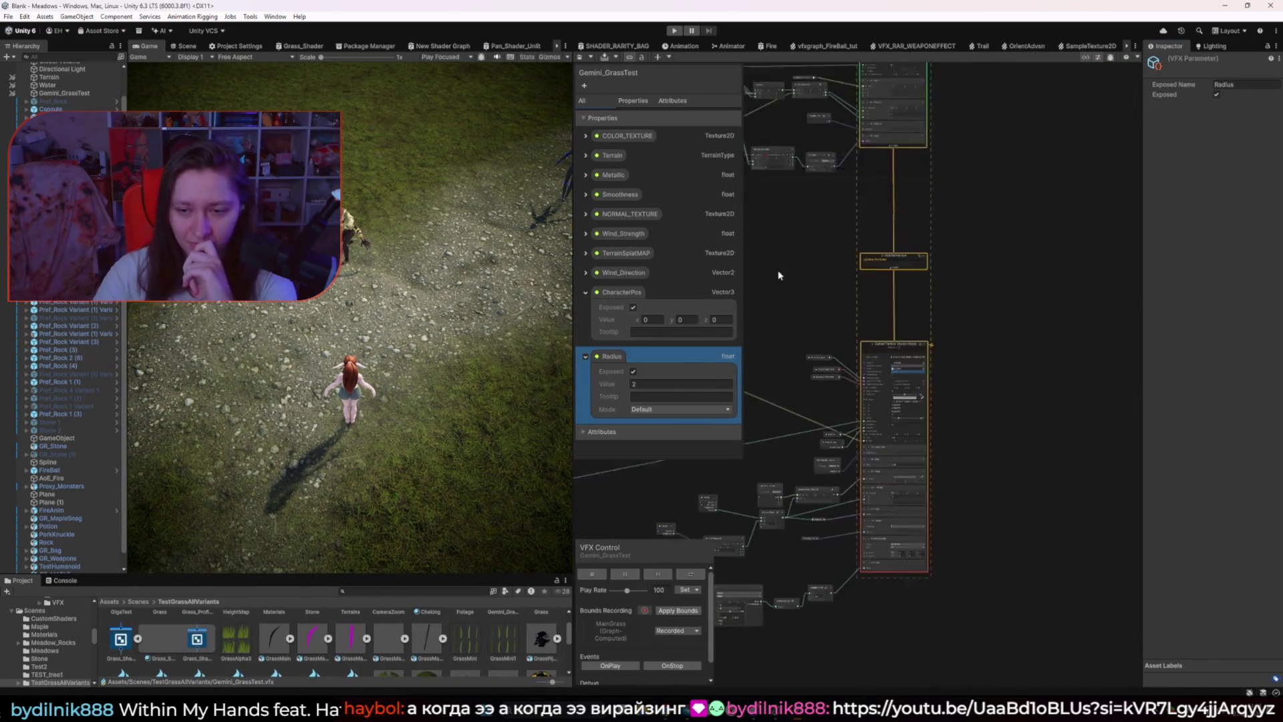
pyautogui.doubleClick(1000, 403)
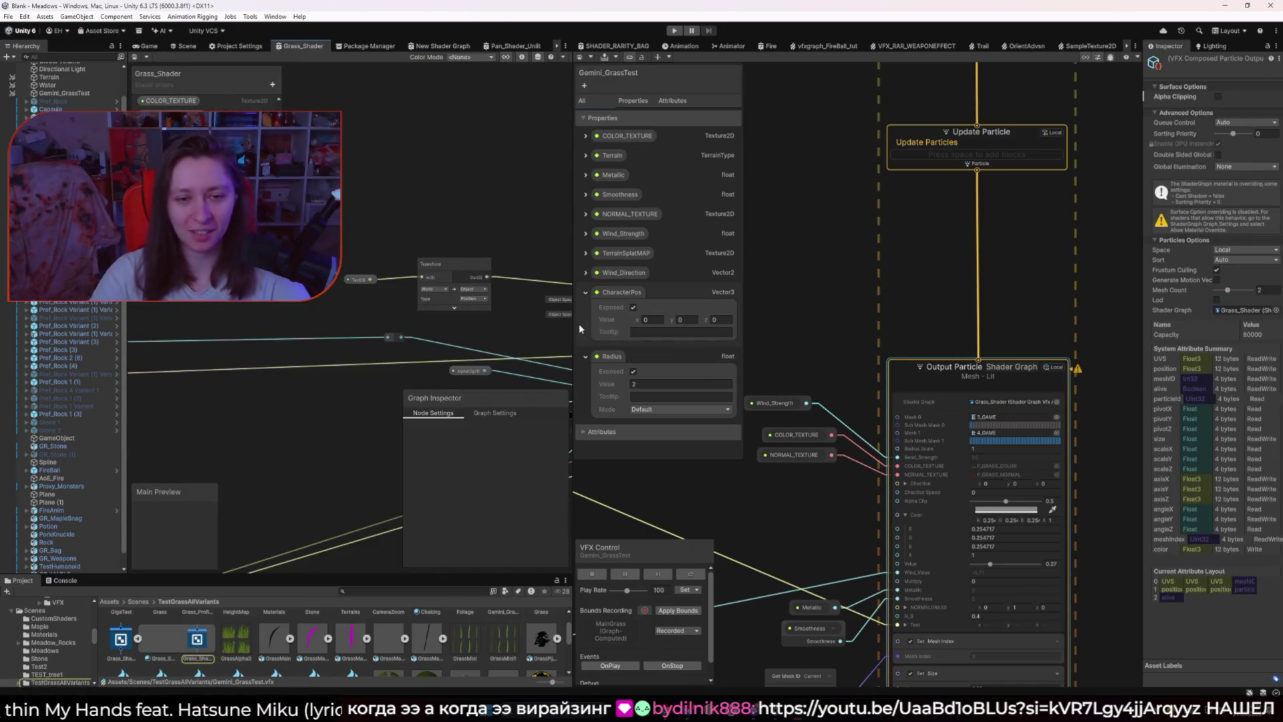
# Step: Nudge the Test property node in Grass_Shader and save the shader graph
pyautogui.moveTo(576, 323); pyautogui.dragTo(845, 324)
pyautogui.scroll(3, 575, 280)
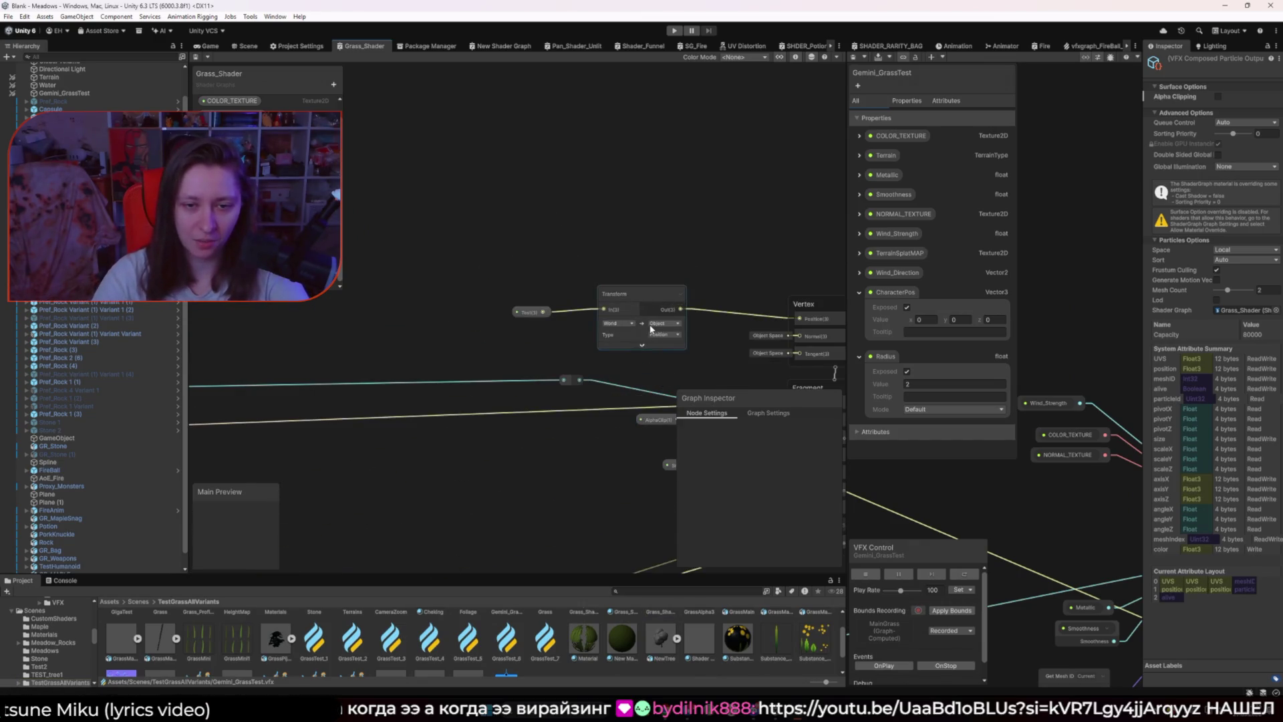
pyautogui.click(527, 312)
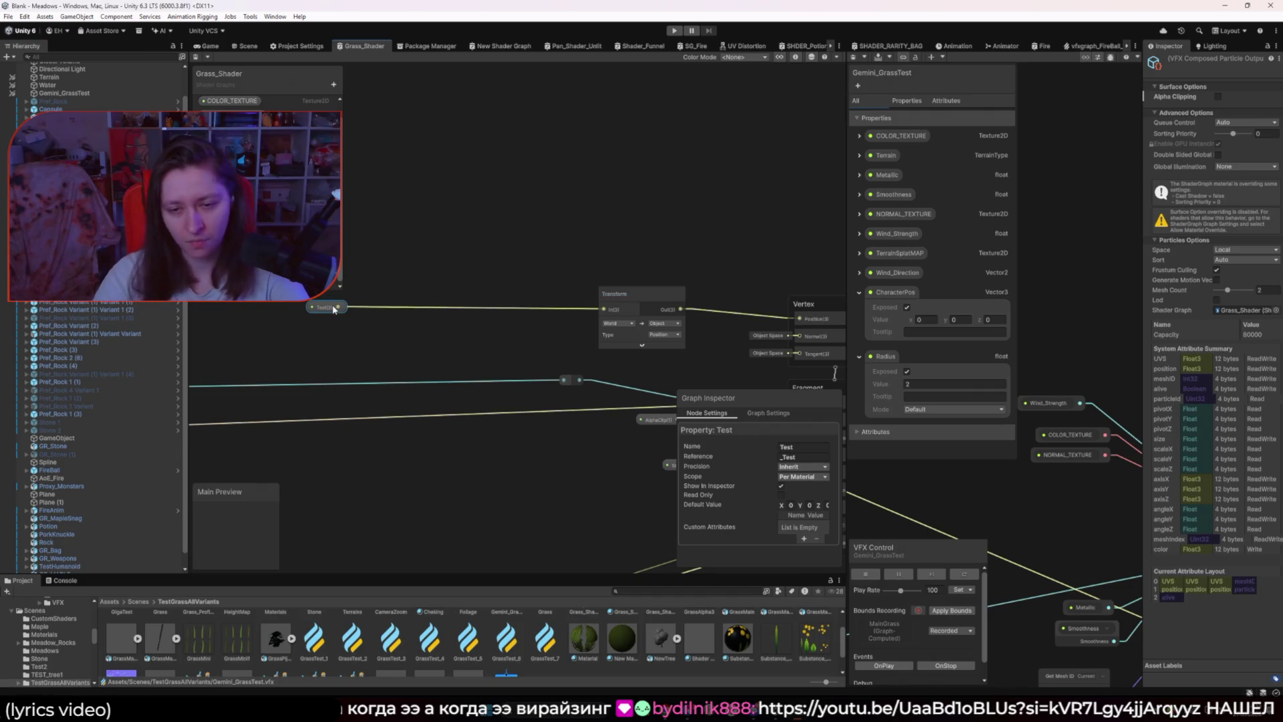
pyautogui.moveTo(334, 311); pyautogui.dragTo(329, 319)
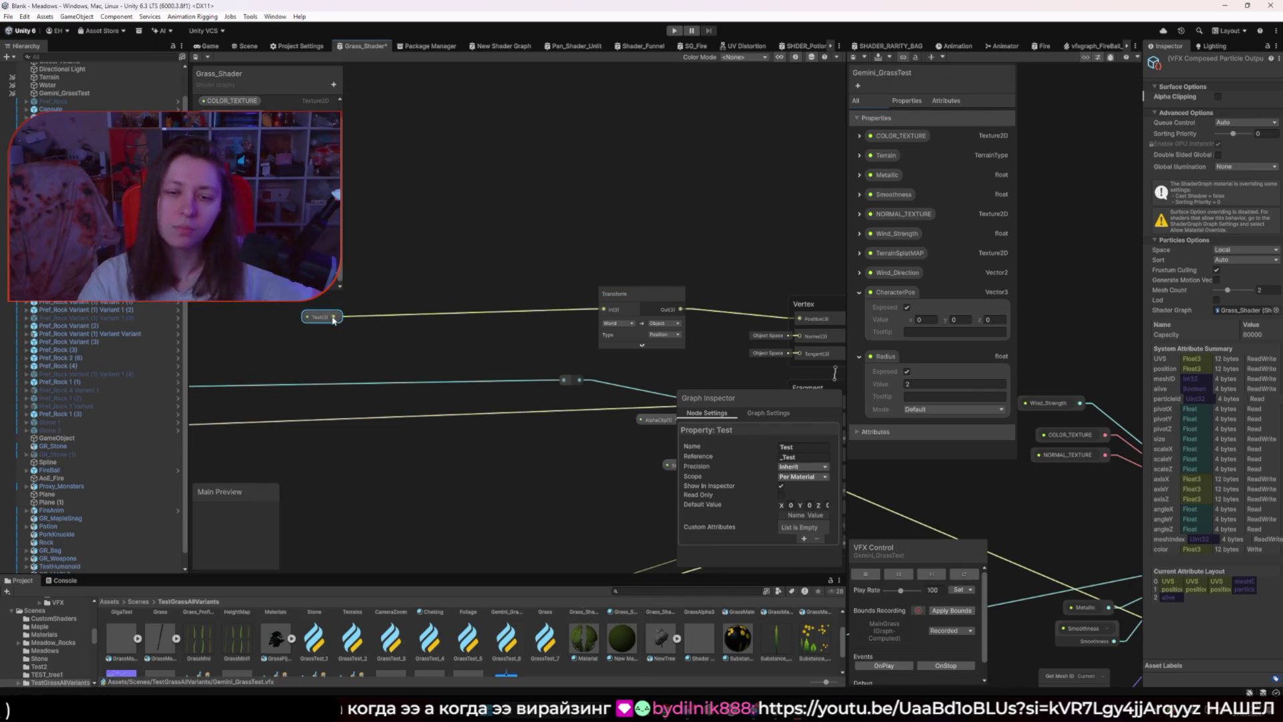
pyautogui.click(726, 325)
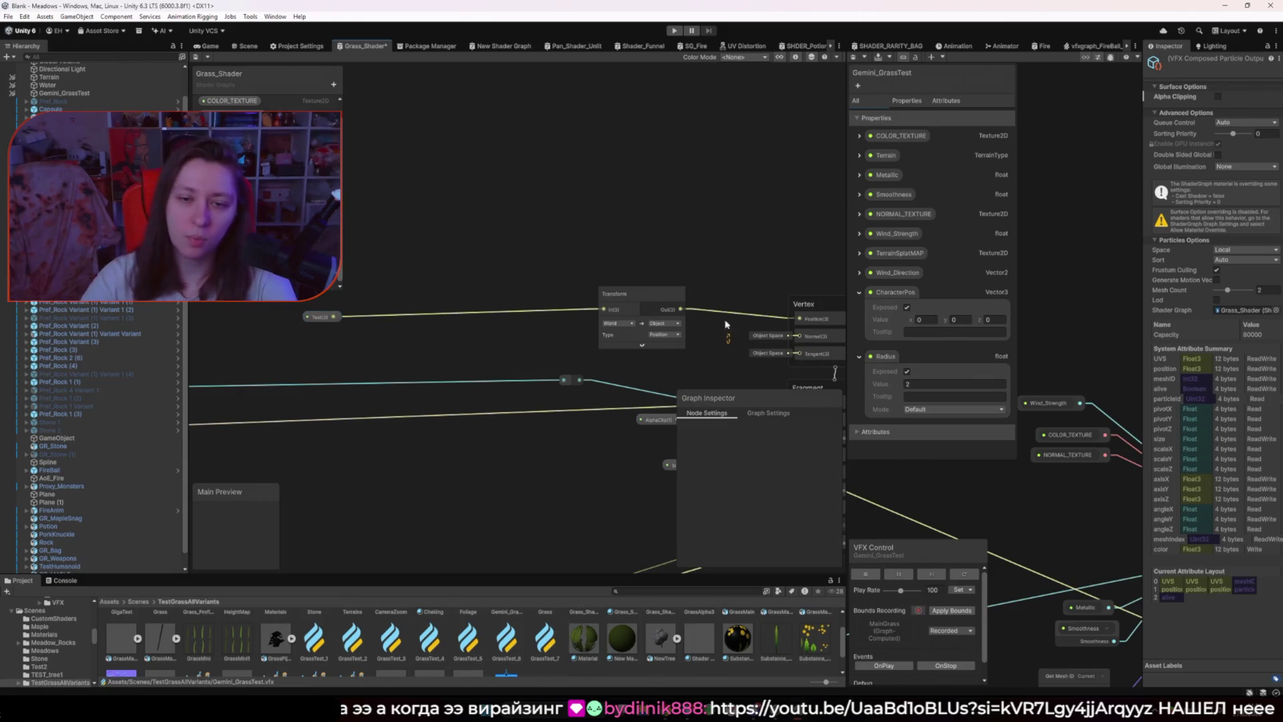
pyautogui.hotkey('ctrl', 's')
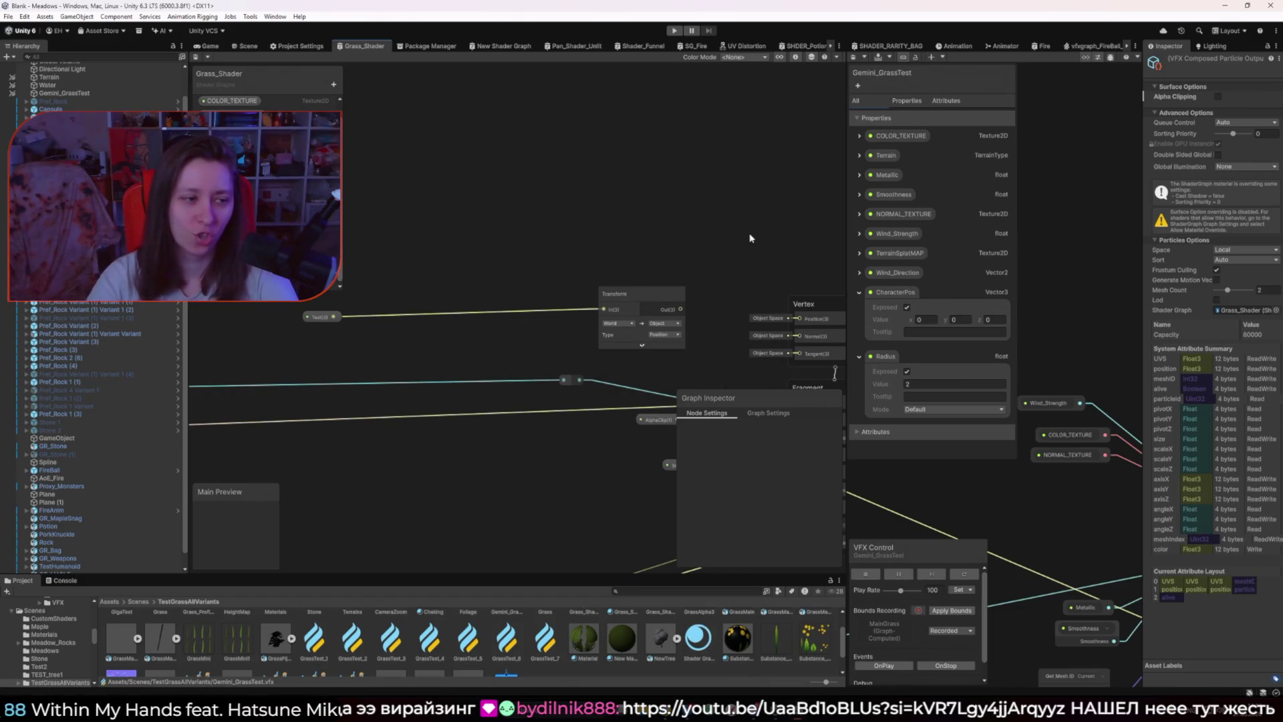
# Step: Reopen Grass_Shader, pick the Transform node's space, and wire the Test node into Vertex Position
pyautogui.click(209, 46)
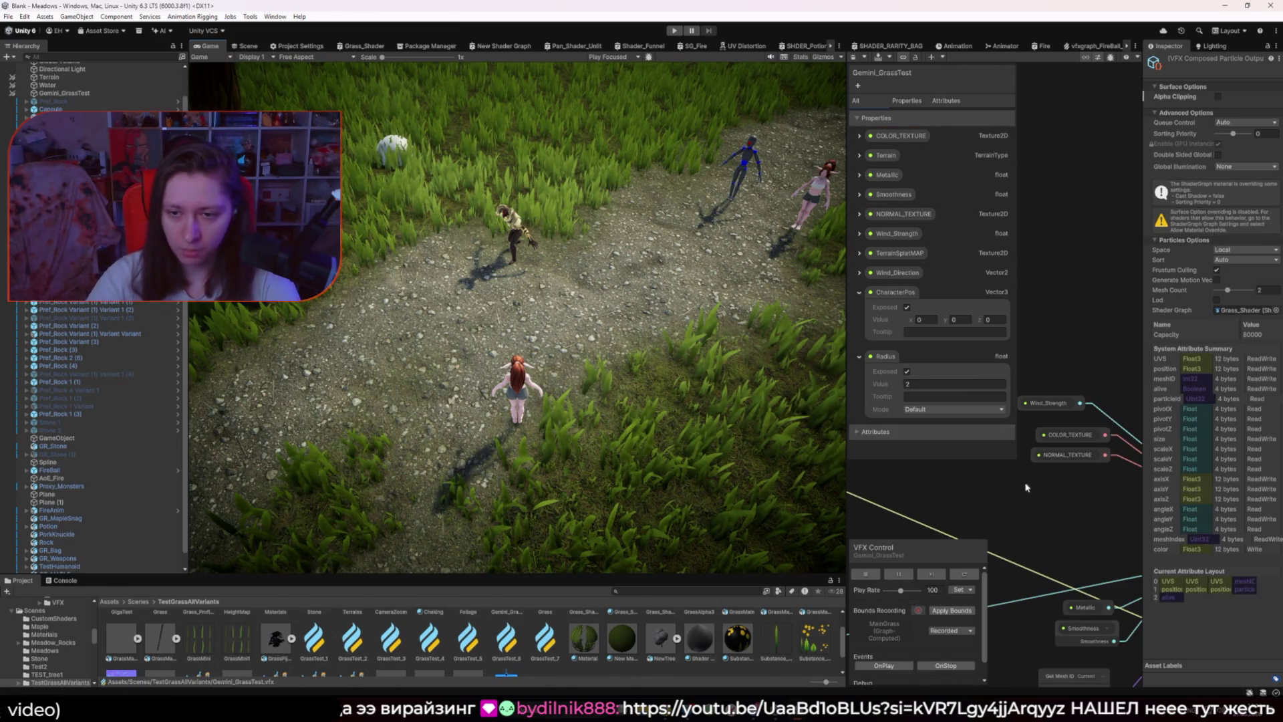
pyautogui.moveTo(1136, 414); pyautogui.dragTo(1018, 427)
pyautogui.doubleClick(1122, 419)
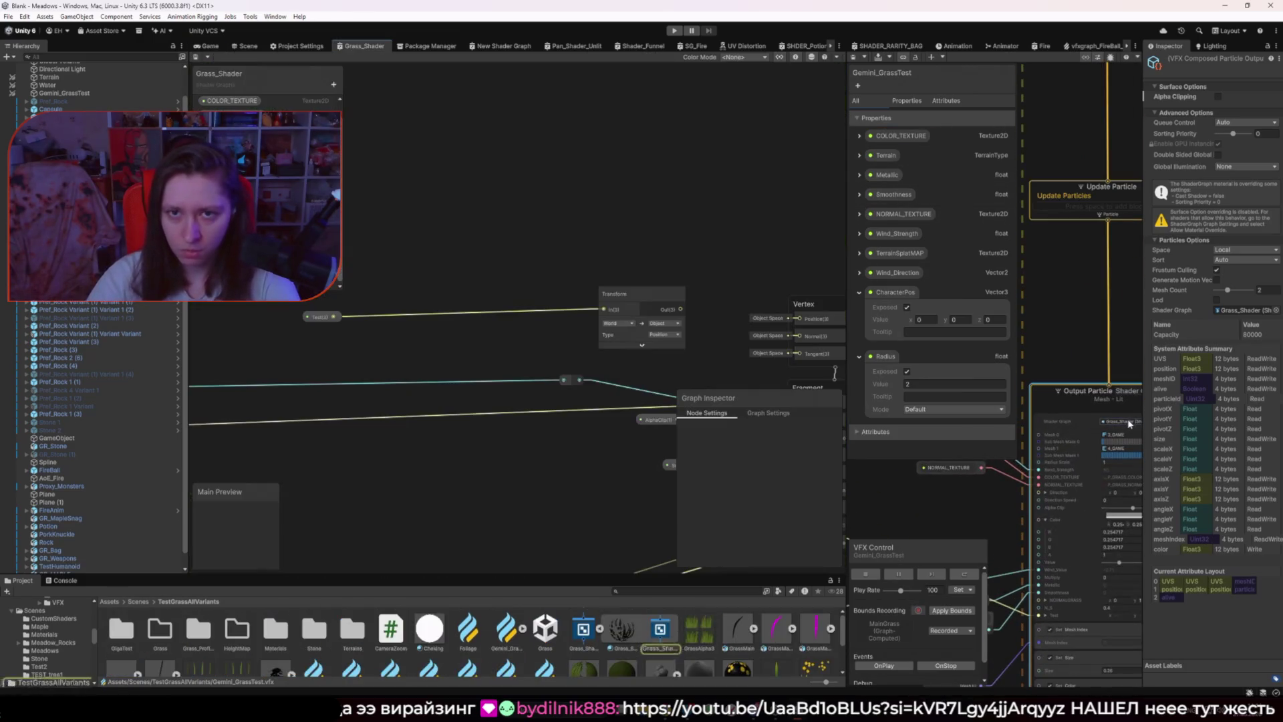
pyautogui.moveTo(361, 56)
pyautogui.mouseDown()
pyautogui.moveTo(220, 60)
pyautogui.moveTo(372, 57)
pyautogui.moveTo(277, 53)
pyautogui.mouseUp()
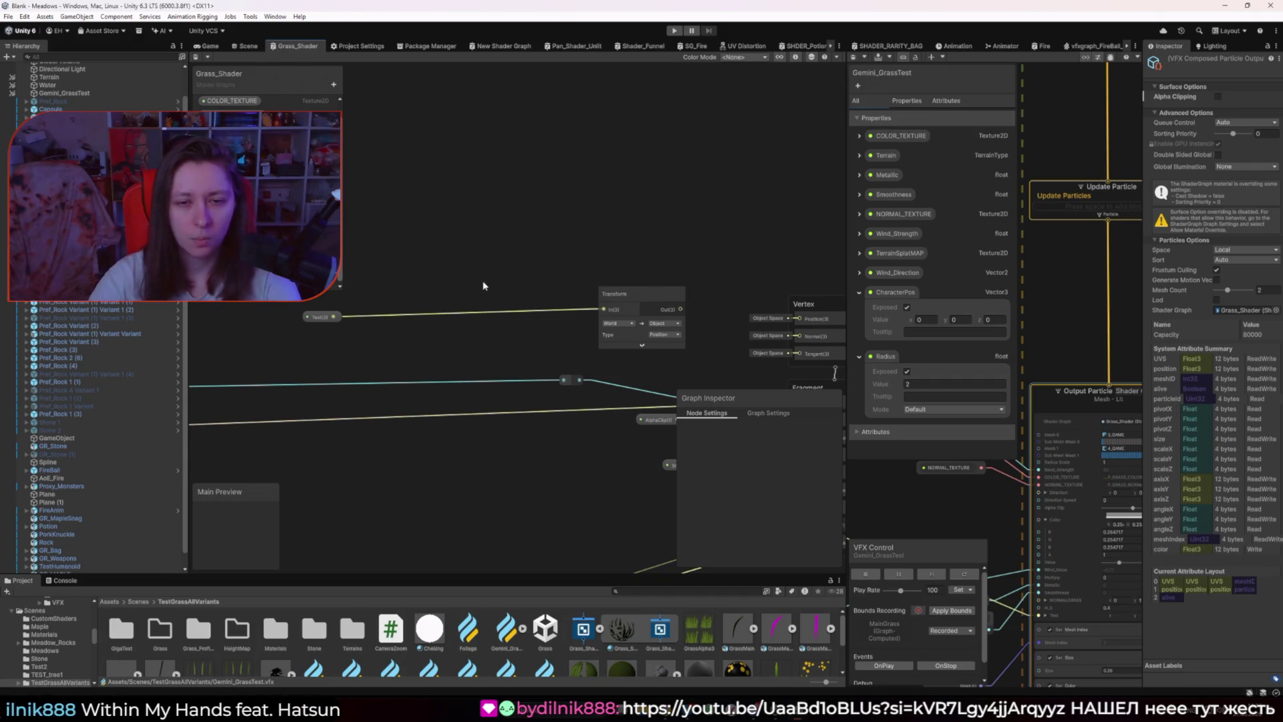
pyautogui.click(659, 326)
pyautogui.click(668, 336)
pyautogui.moveTo(333, 316); pyautogui.dragTo(794, 323)
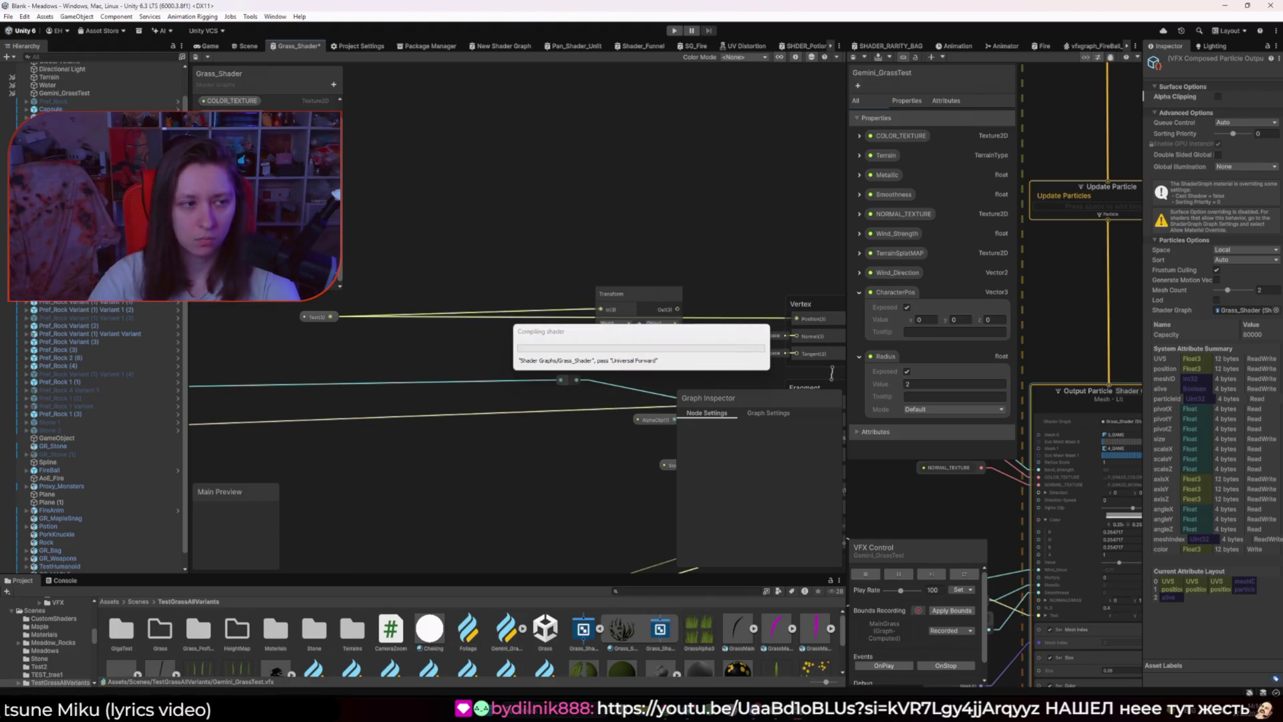
# Step: Check the game view and show the Gemini_GrassTest asset settings, with Grass_Shader back in front
pyautogui.click(208, 46)
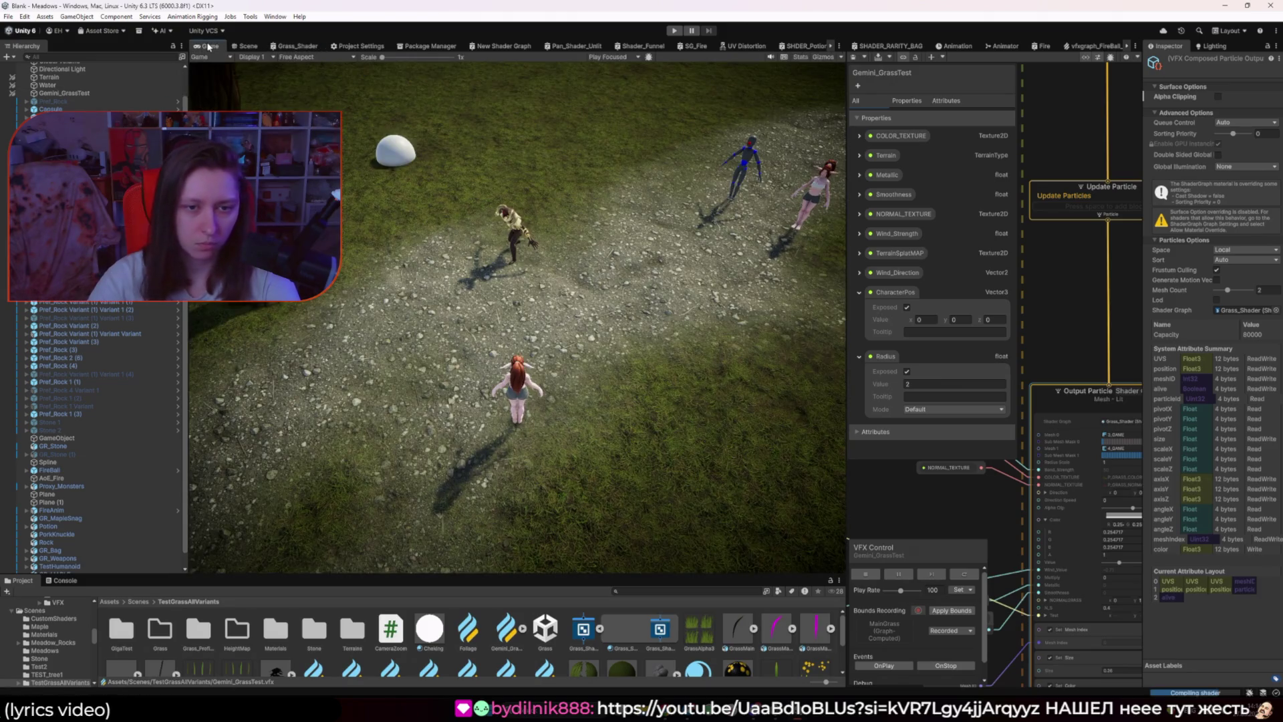
pyautogui.moveTo(852, 456); pyautogui.dragTo(763, 456)
pyautogui.scroll(-5, 998, 483)
pyautogui.click(998, 483)
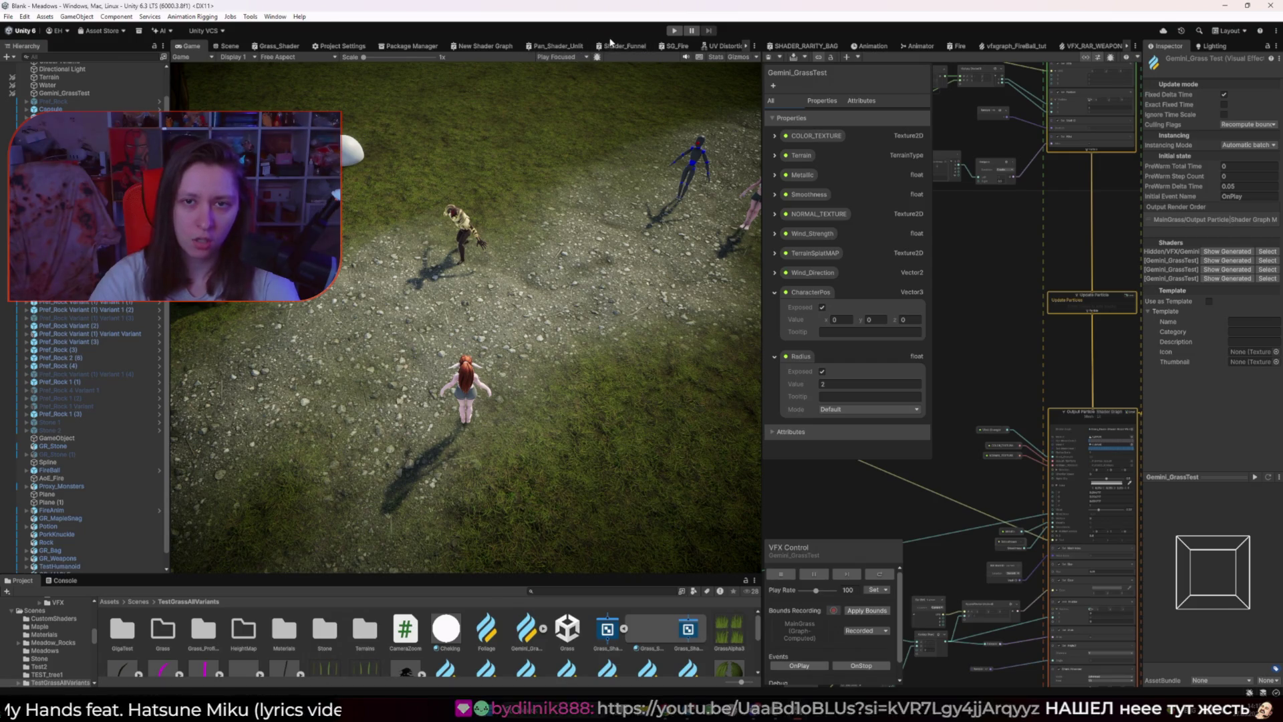
pyautogui.click(276, 45)
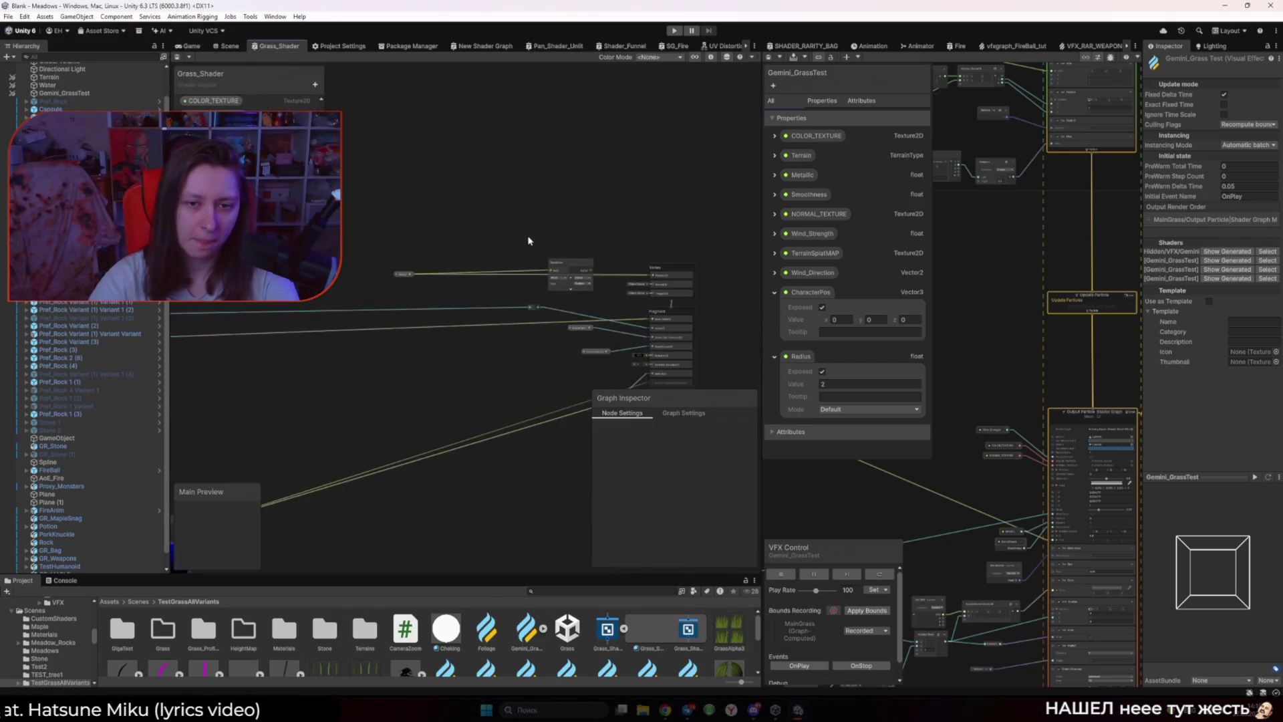
# Step: Delete the wire feeding the Fragment Normal (Tangent Space) input in Grass_Shader
pyautogui.moveTo(528, 240); pyautogui.dragTo(431, 253)
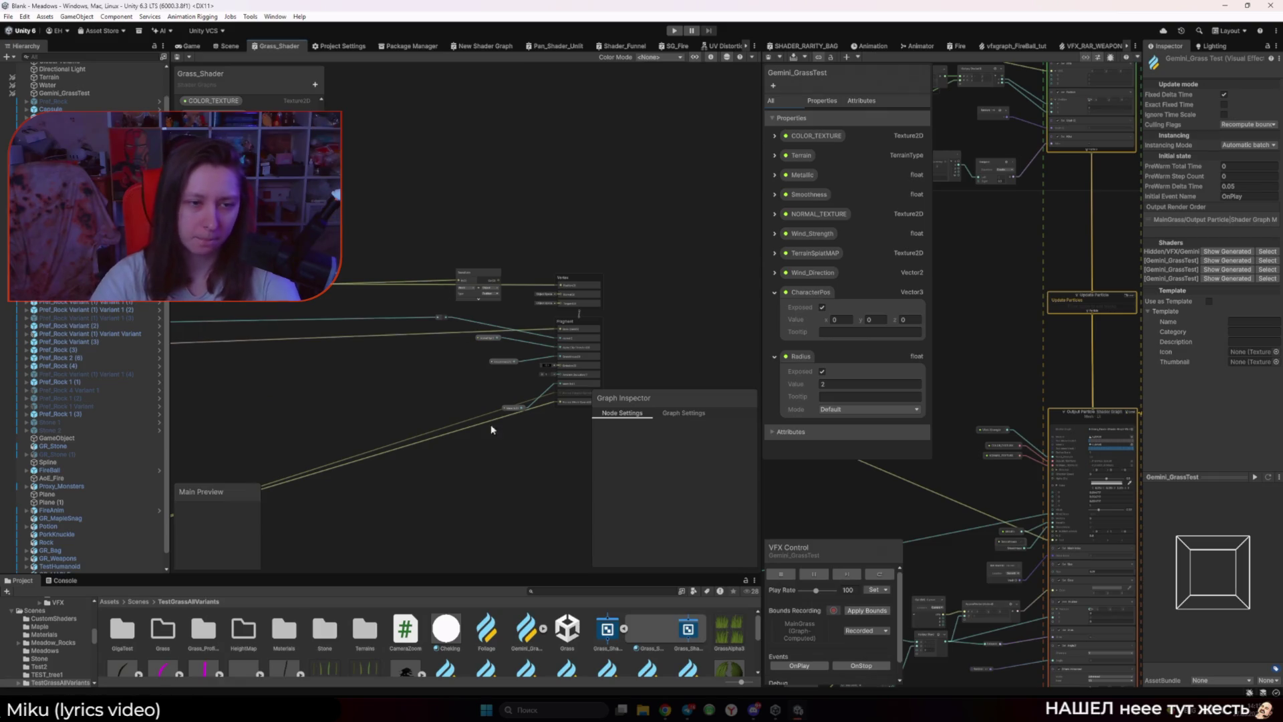
pyautogui.scroll(3, 475, 515)
pyautogui.click(438, 342)
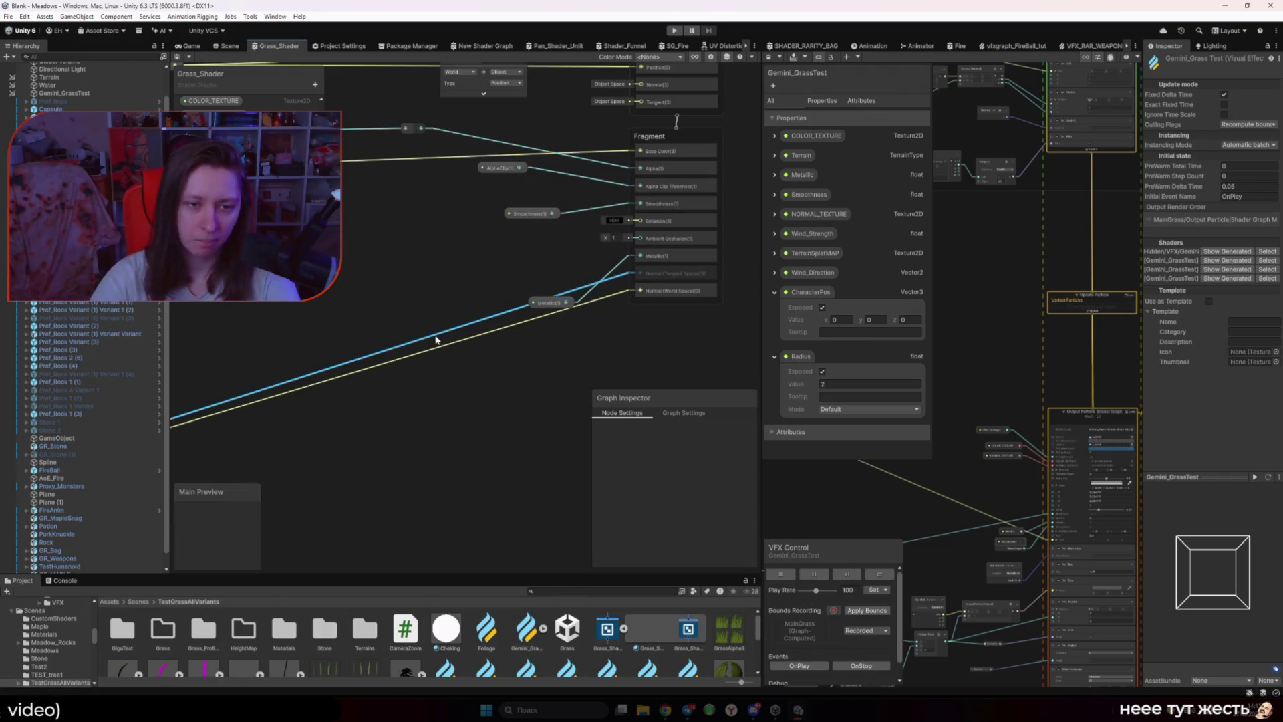
pyautogui.press('Delete')
# Step: Keep the Transform node type as Position and widen the VFX graph beside the shader graph
pyautogui.moveTo(444, 254); pyautogui.dragTo(465, 469)
pyautogui.click(501, 322)
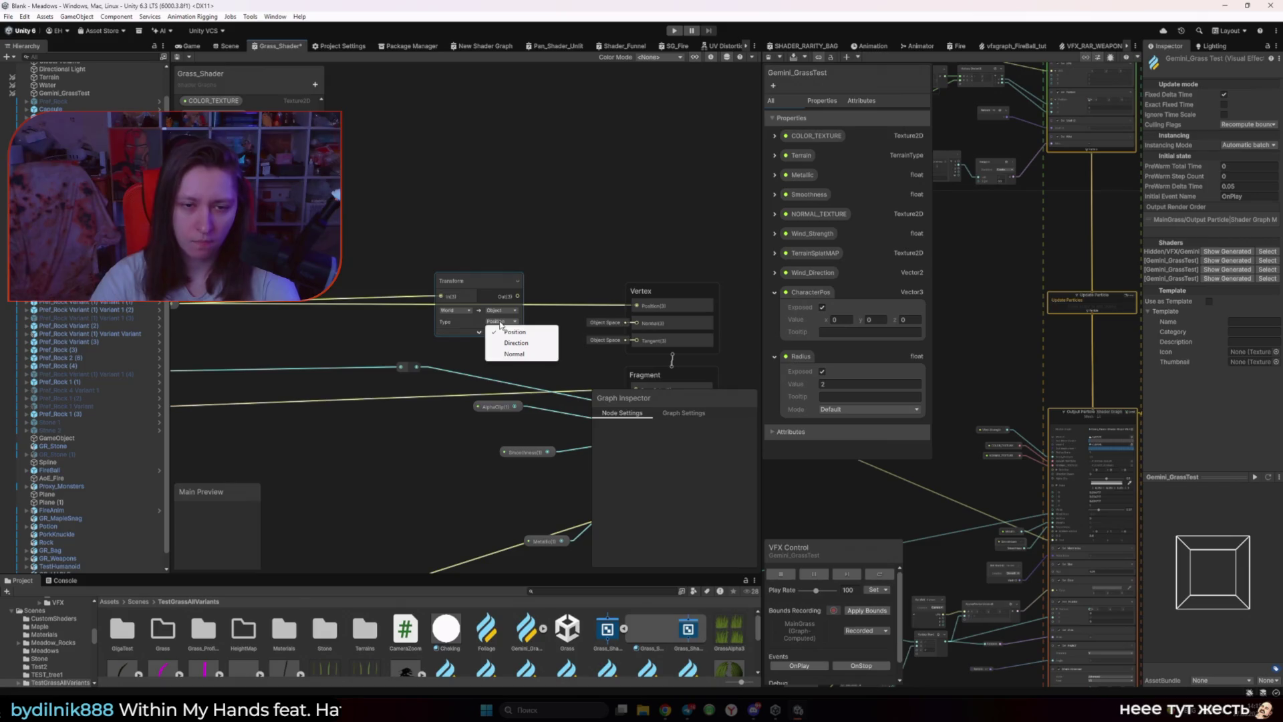
pyautogui.click(552, 235)
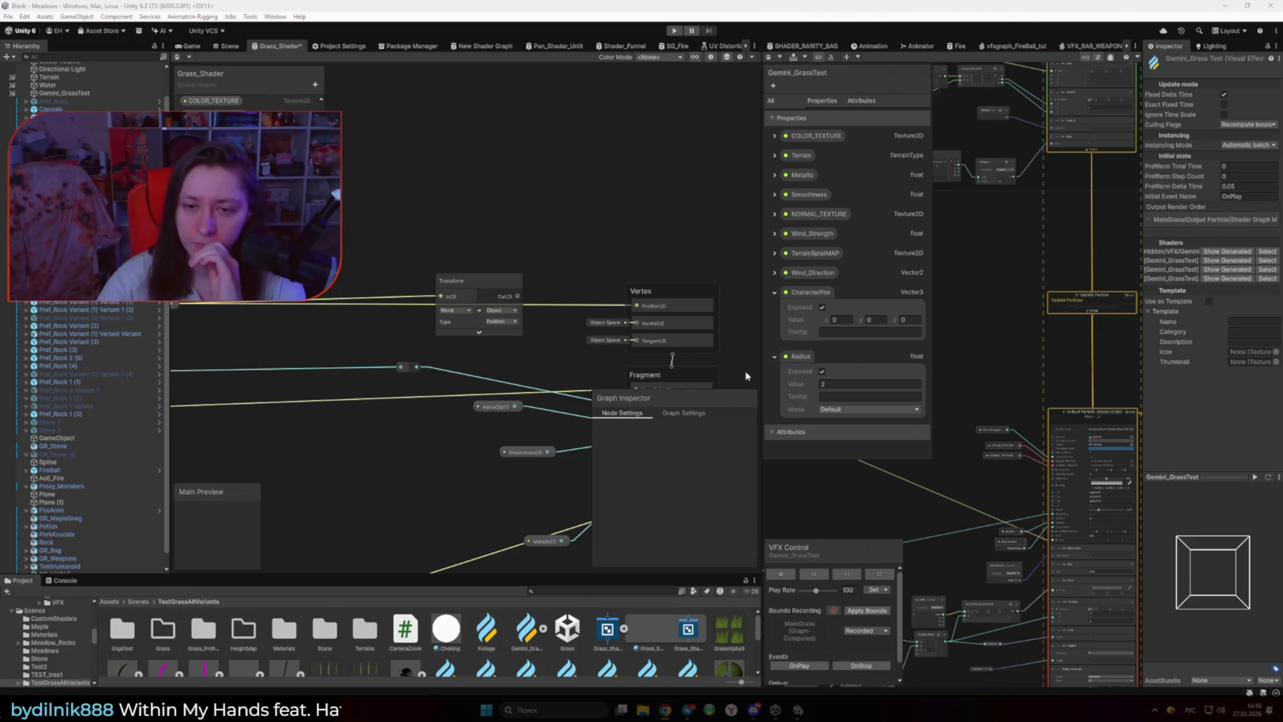
pyautogui.moveTo(760, 392); pyautogui.dragTo(497, 392)
pyautogui.moveTo(552, 521); pyautogui.dragTo(866, 466)
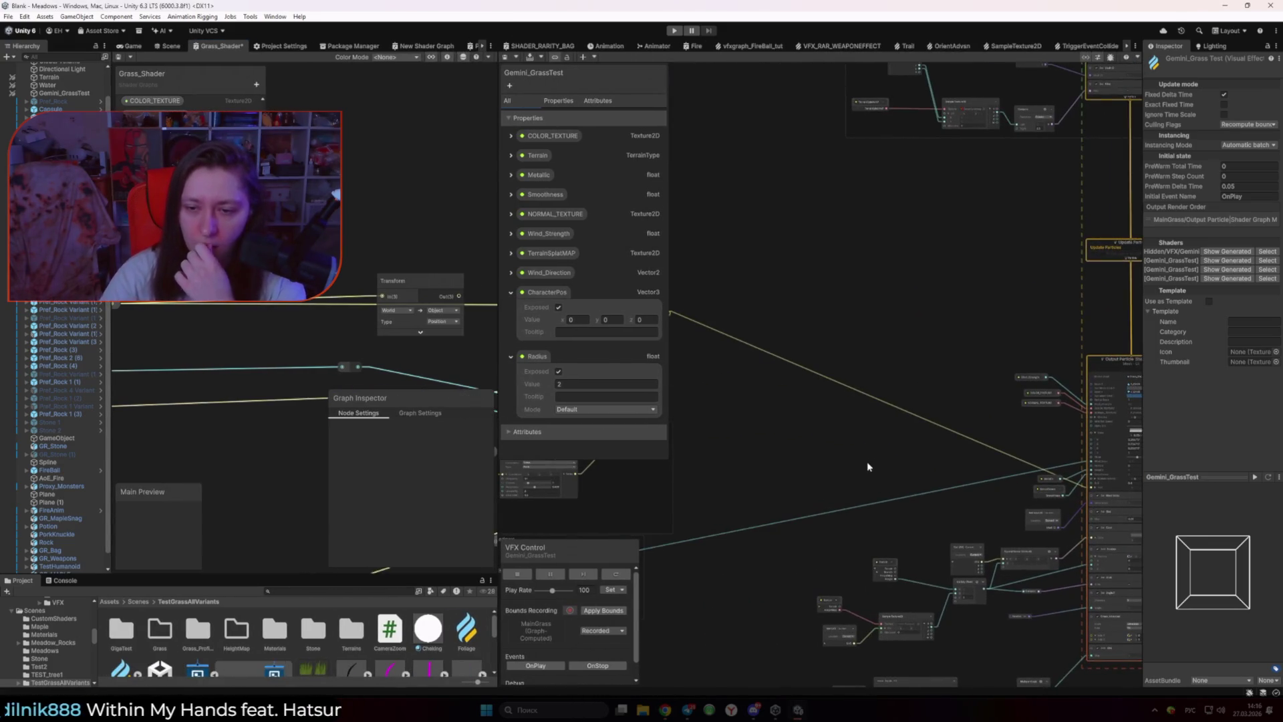
# Step: Add a Get Position node to the Gemini_GrassTest VFX graph near the output
pyautogui.rightClick(866, 465)
pyautogui.click(895, 469)
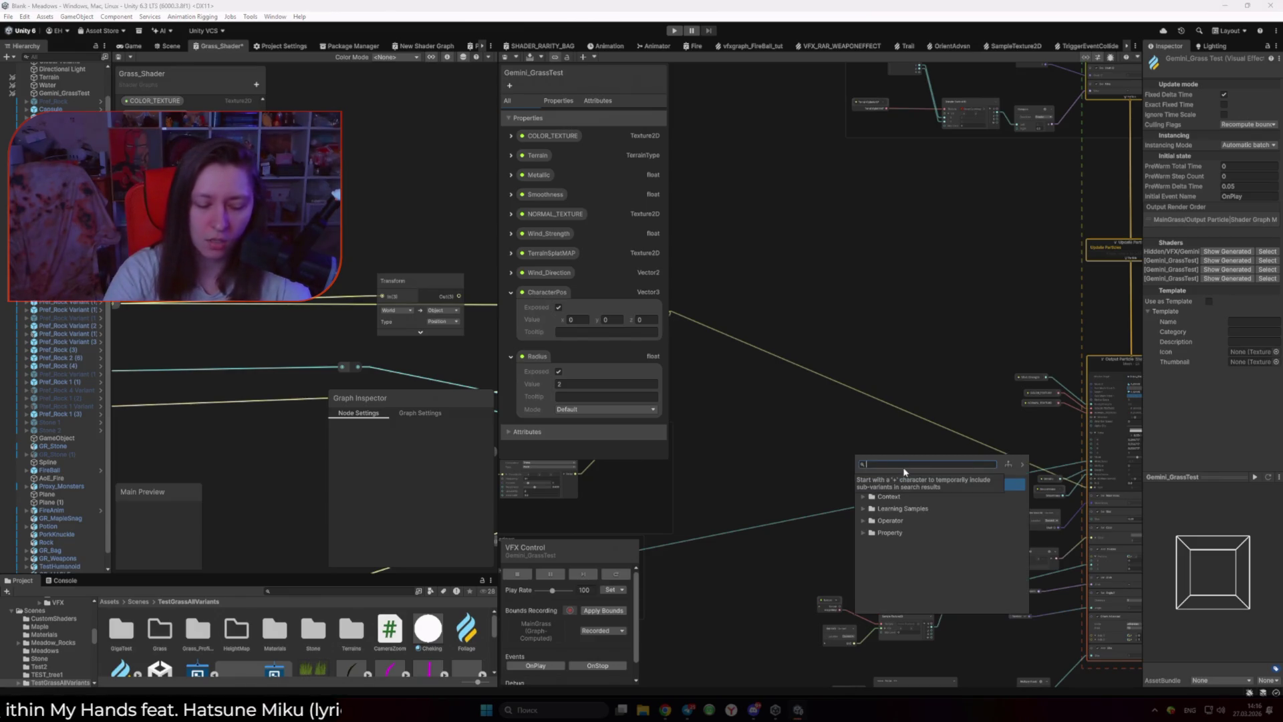
pyautogui.write('get pos')
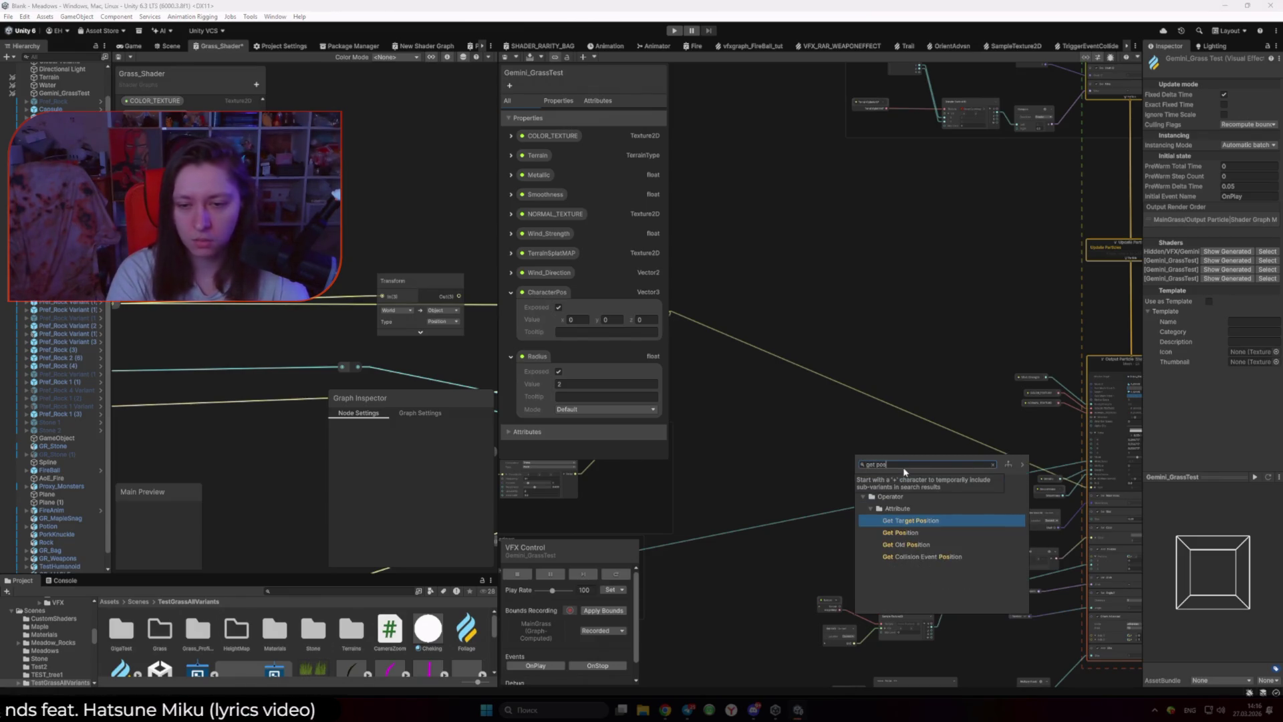
pyautogui.press('Down')
pyautogui.press('Return')
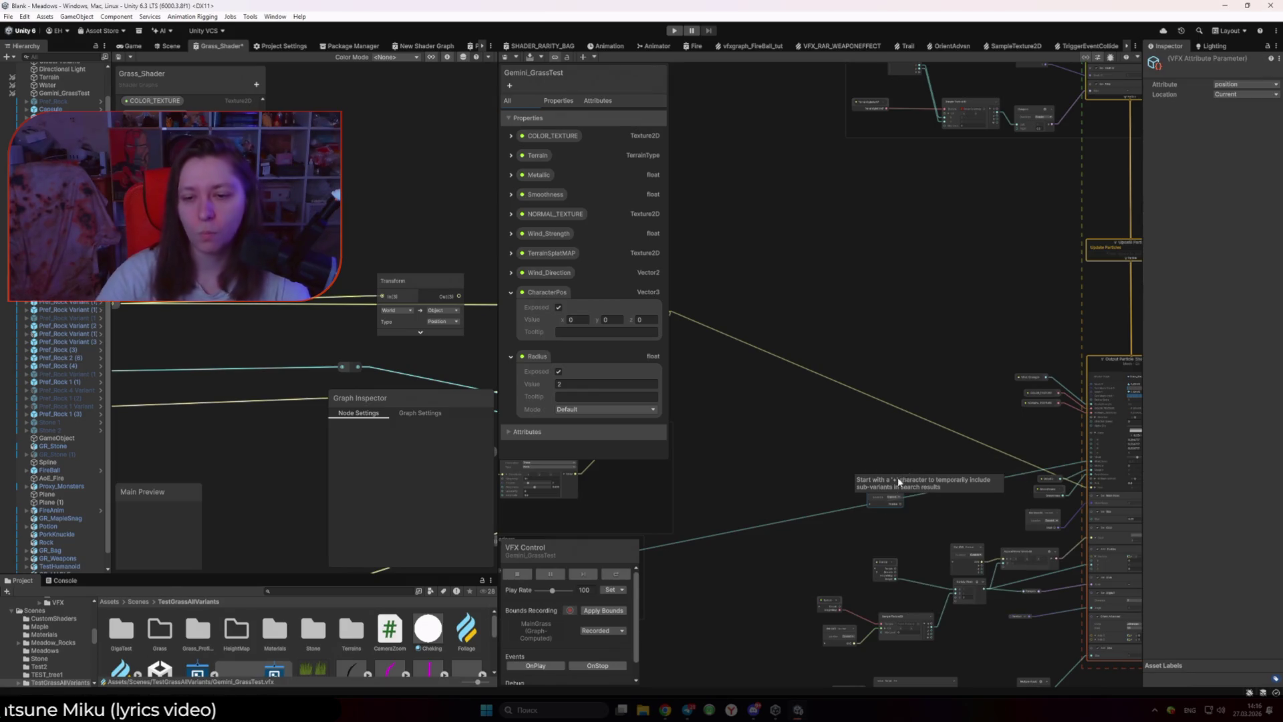
pyautogui.moveTo(889, 497); pyautogui.dragTo(945, 461)
pyautogui.scroll(5, 996, 515)
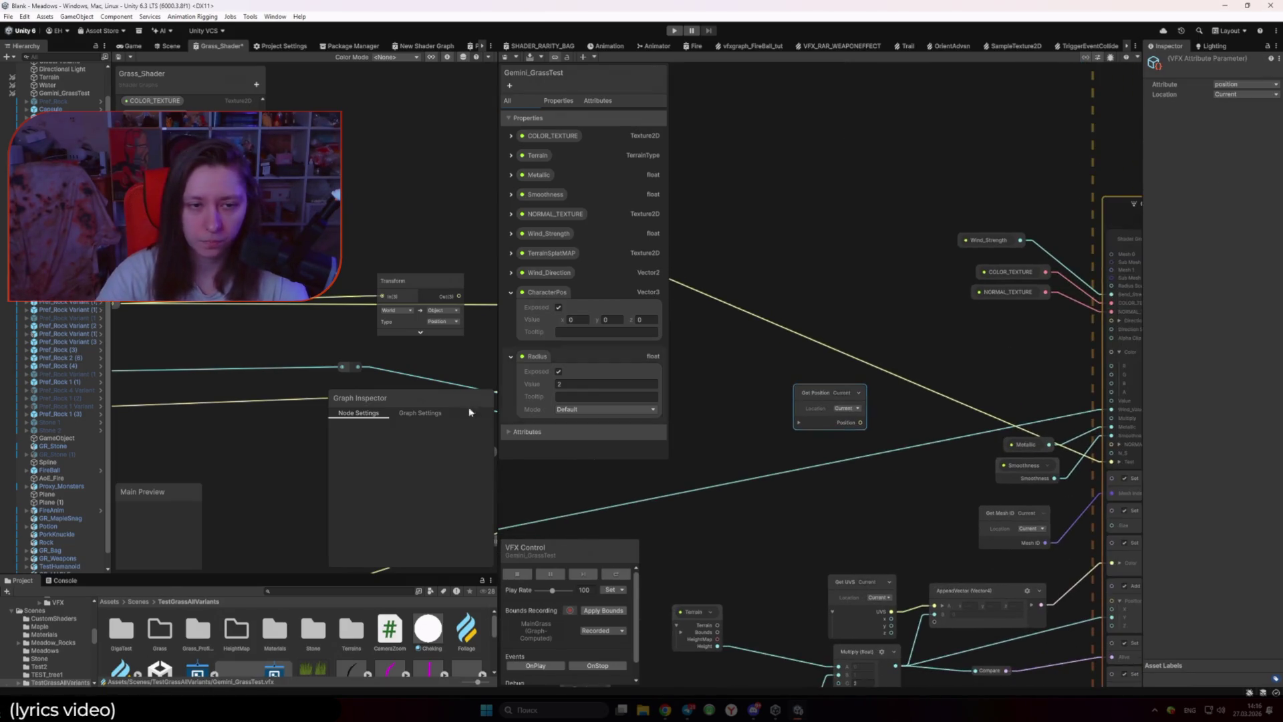
pyautogui.scroll(-3, 374, 360)
# Step: Save the shader, wire Get Position into Output Particle, and connect a shader node into Vertex
pyautogui.moveTo(427, 319); pyautogui.dragTo(379, 319)
pyautogui.click(130, 45)
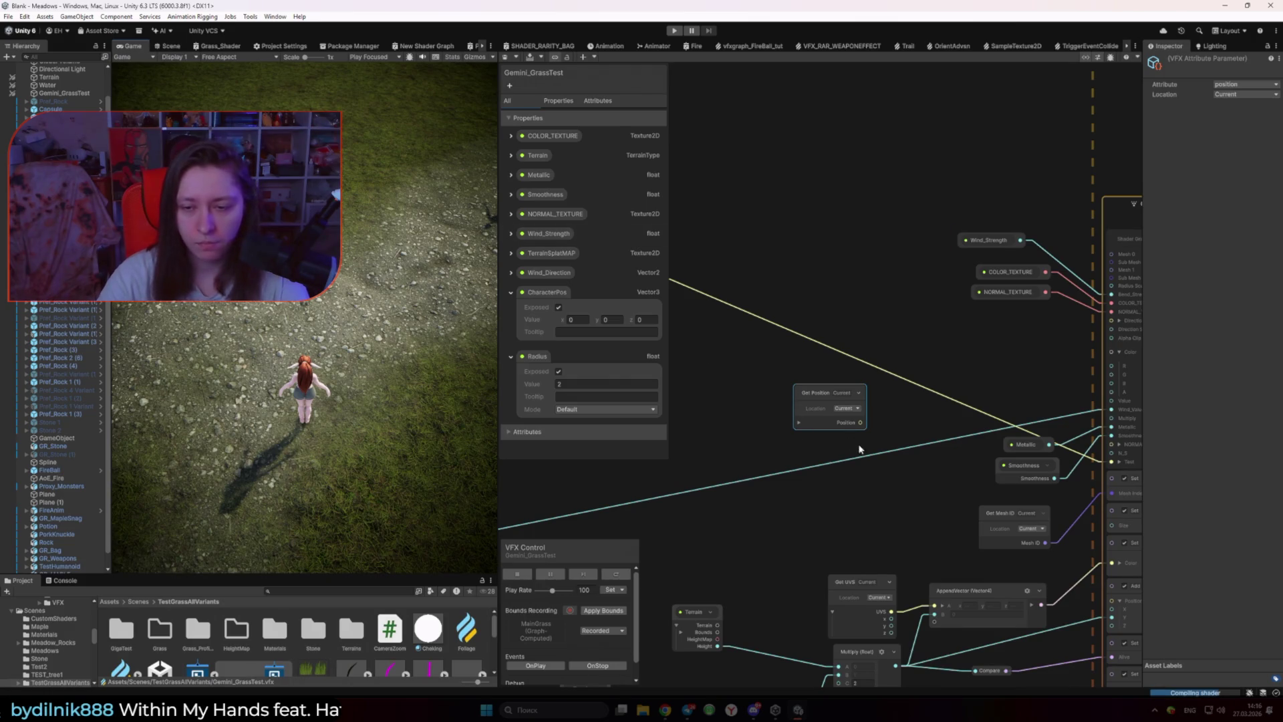
pyautogui.moveTo(861, 448); pyautogui.dragTo(814, 467)
pyautogui.moveTo(984, 469); pyautogui.dragTo(1064, 481)
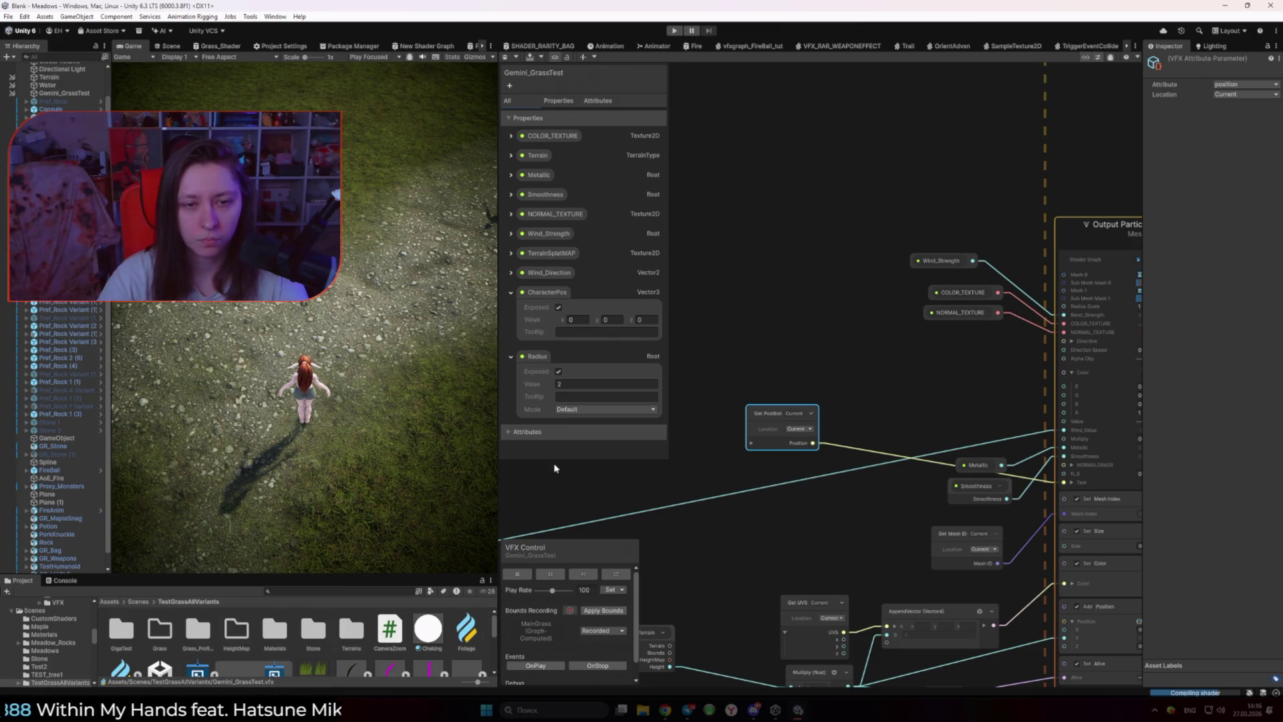
pyautogui.click(641, 487)
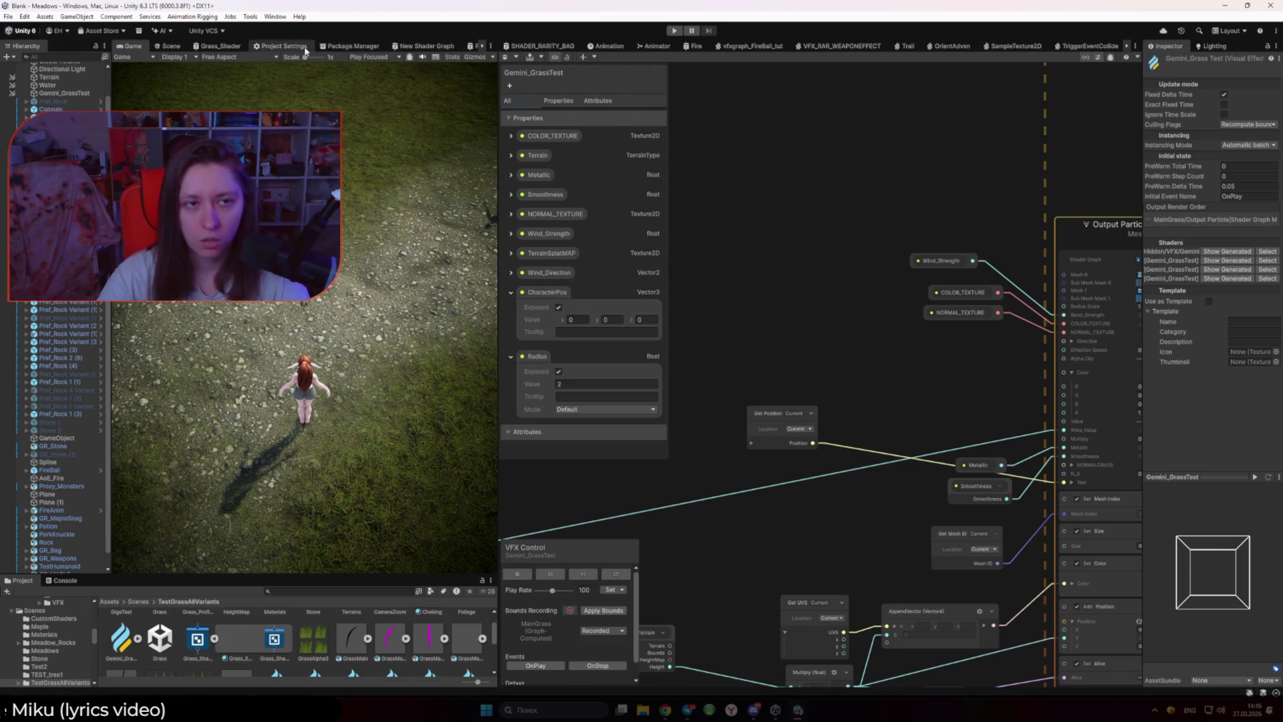
pyautogui.click(215, 46)
pyautogui.moveTo(152, 323); pyautogui.dragTo(439, 321)
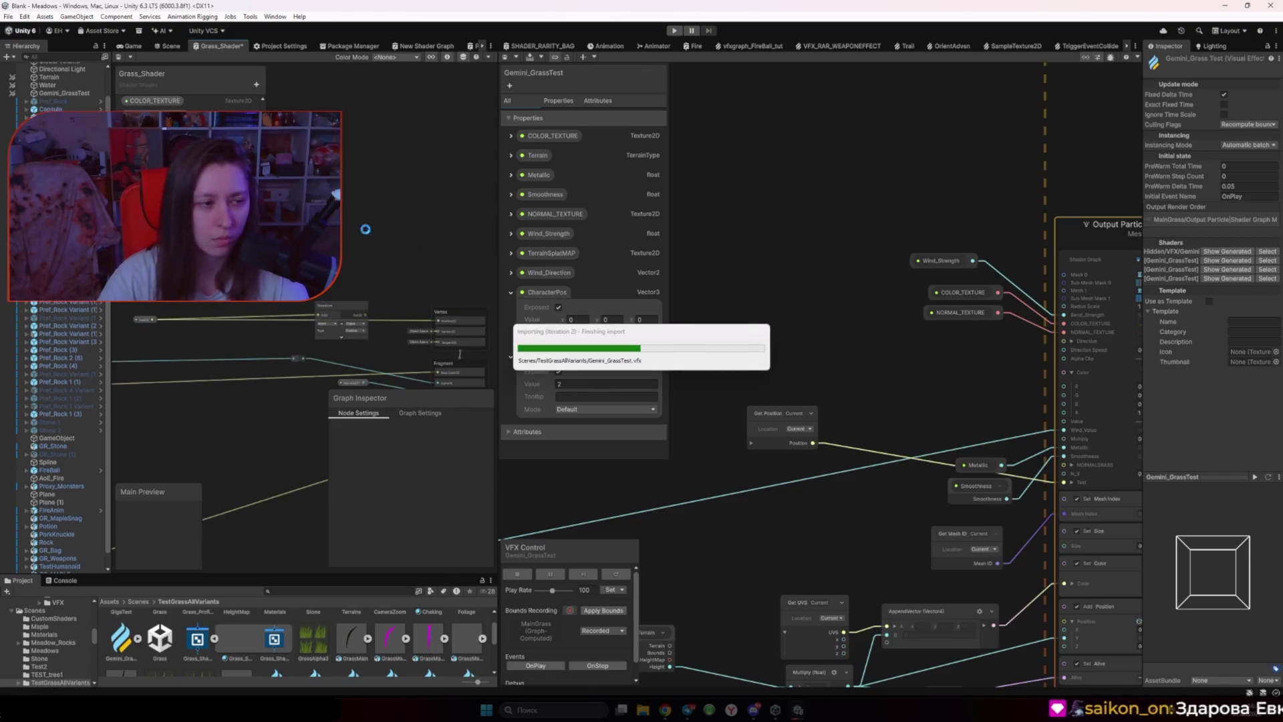
# Step: Enlarge the game view to watch the grass, and expand Get Position's Position port into x, y, z
pyautogui.click(132, 48)
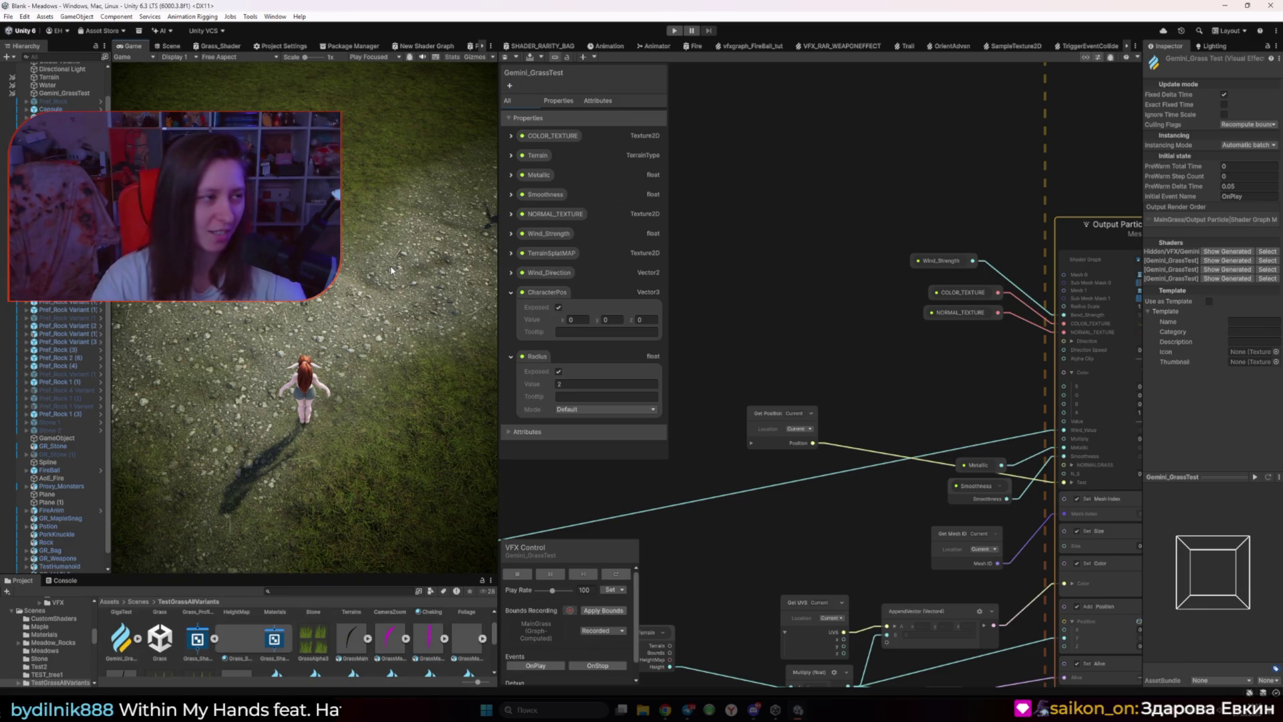
pyautogui.moveTo(500, 402); pyautogui.dragTo(749, 403)
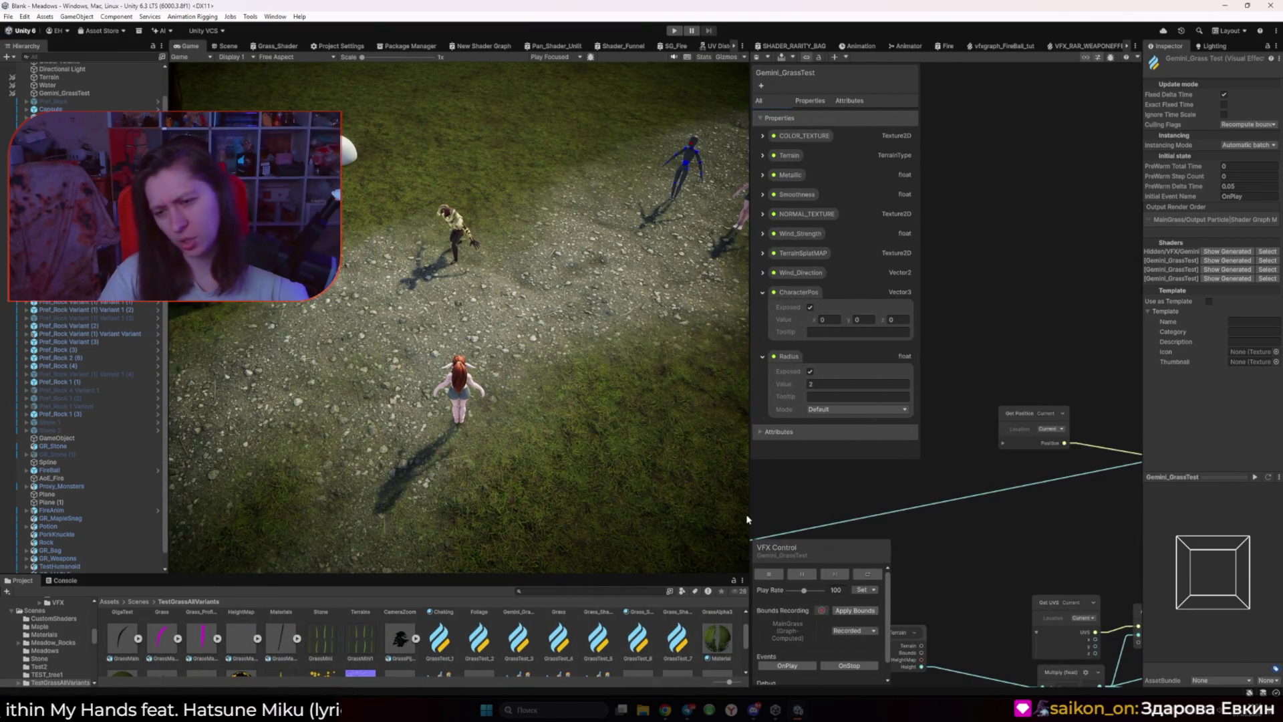
pyautogui.click(1007, 443)
pyautogui.click(1004, 443)
pyautogui.click(972, 439)
pyautogui.scroll(-5, 973, 439)
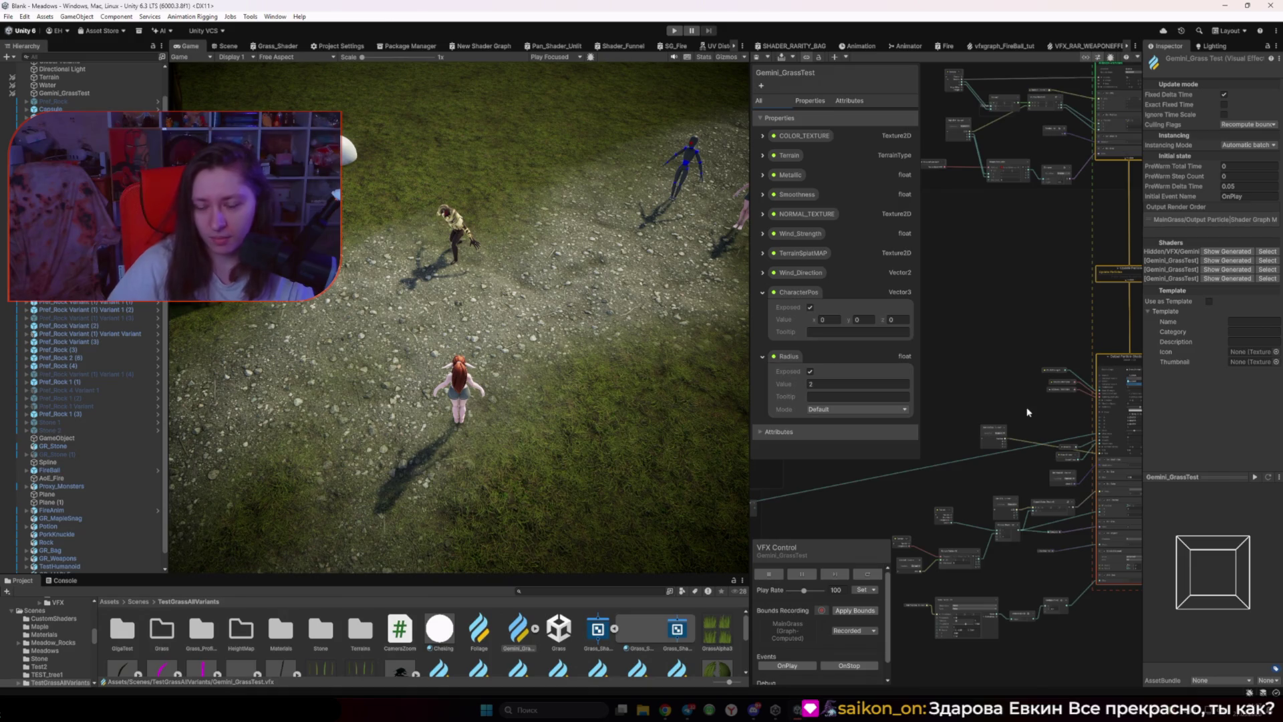
pyautogui.click(283, 46)
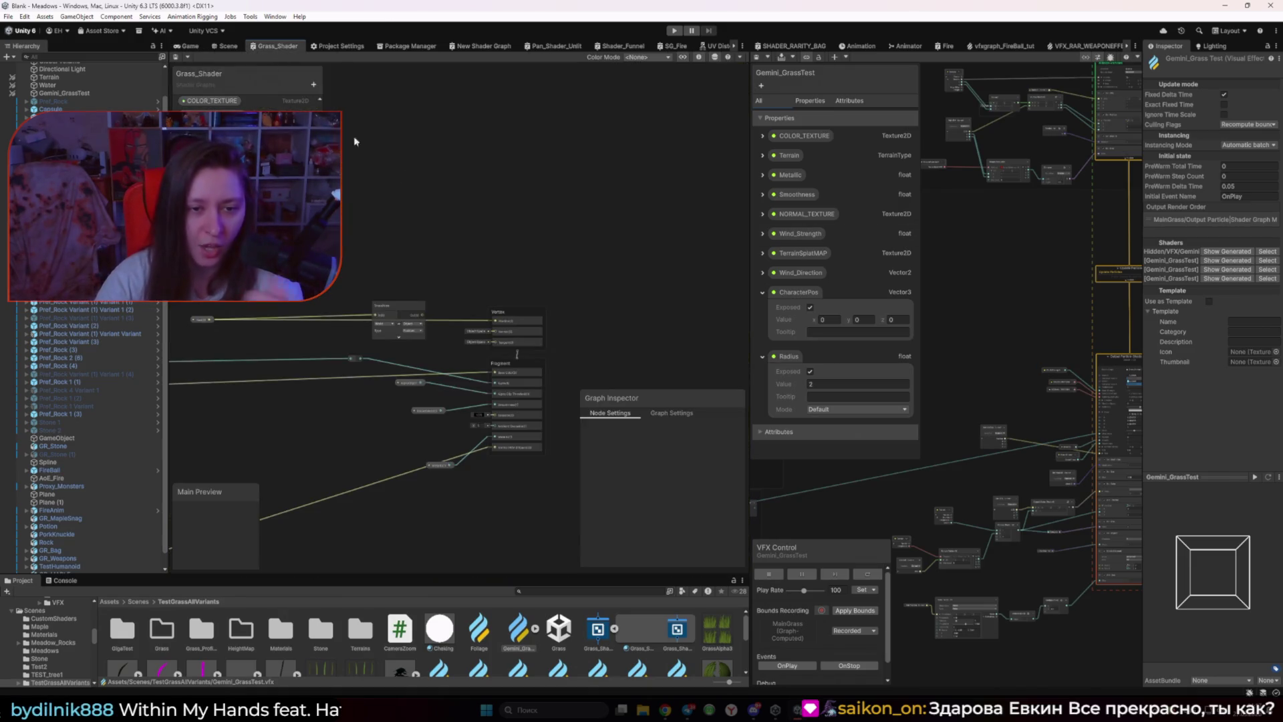
# Step: Move the Transform node left in Grass_Shader and enlarge the VFX graph around Output Particle
pyautogui.scroll(5, 510, 226)
pyautogui.moveTo(531, 364)
pyautogui.mouseDown()
pyautogui.moveTo(378, 375)
pyautogui.moveTo(475, 283)
pyautogui.mouseUp()
pyautogui.scroll(-4, 384, 379)
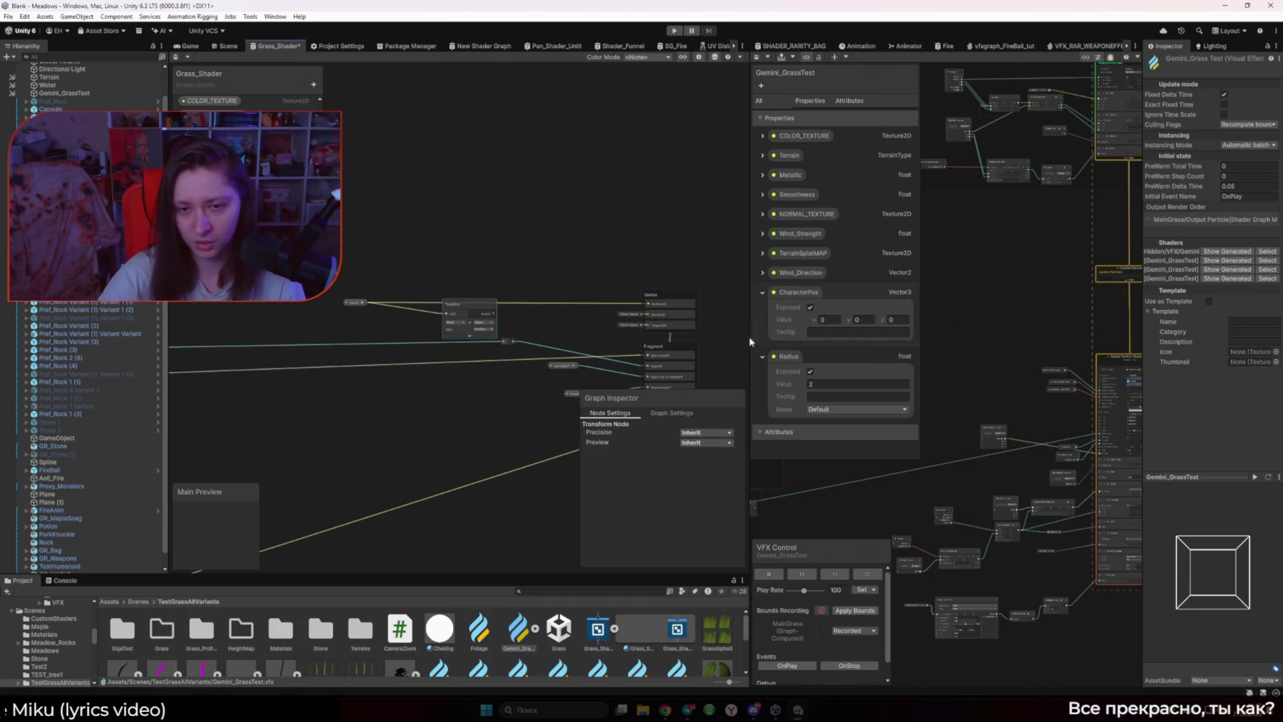
pyautogui.moveTo(750, 331); pyautogui.dragTo(432, 331)
pyautogui.scroll(5, 782, 387)
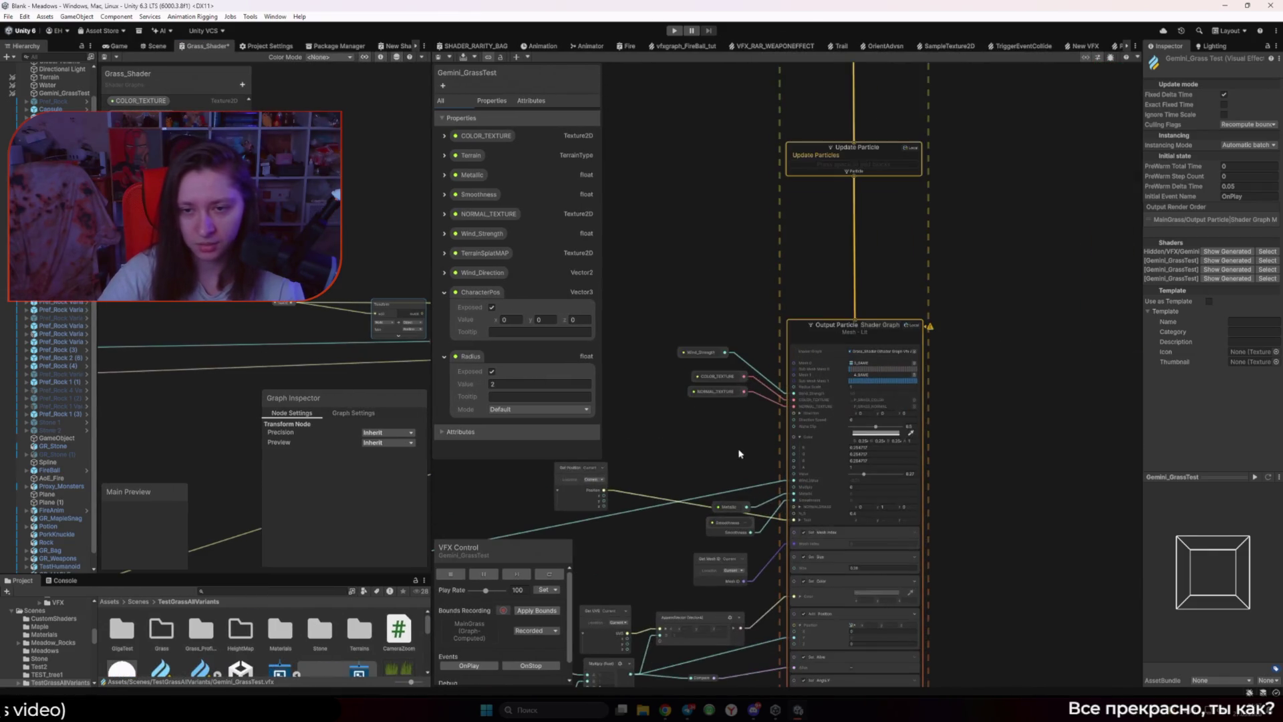
pyautogui.moveTo(732, 388); pyautogui.dragTo(726, 354)
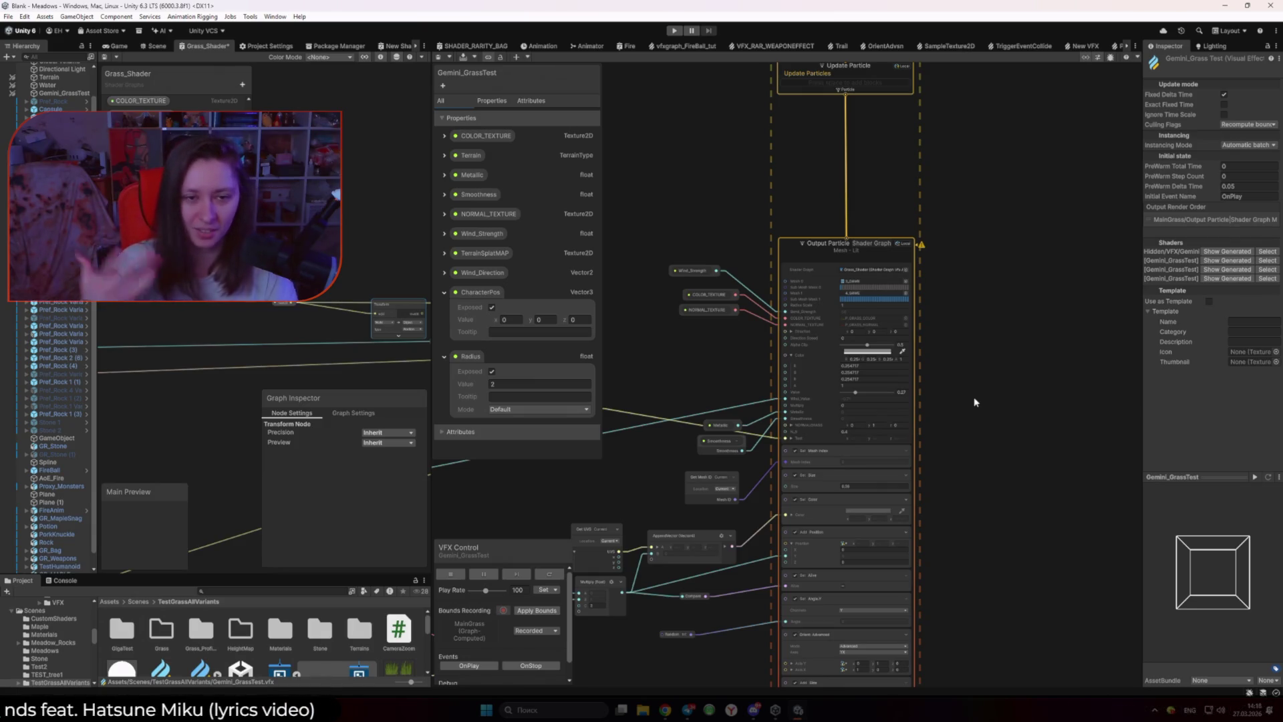
# Step: Widen the VFX blackboard area, then bring up Unity Hub's project list
pyautogui.scroll(-3, 740, 370)
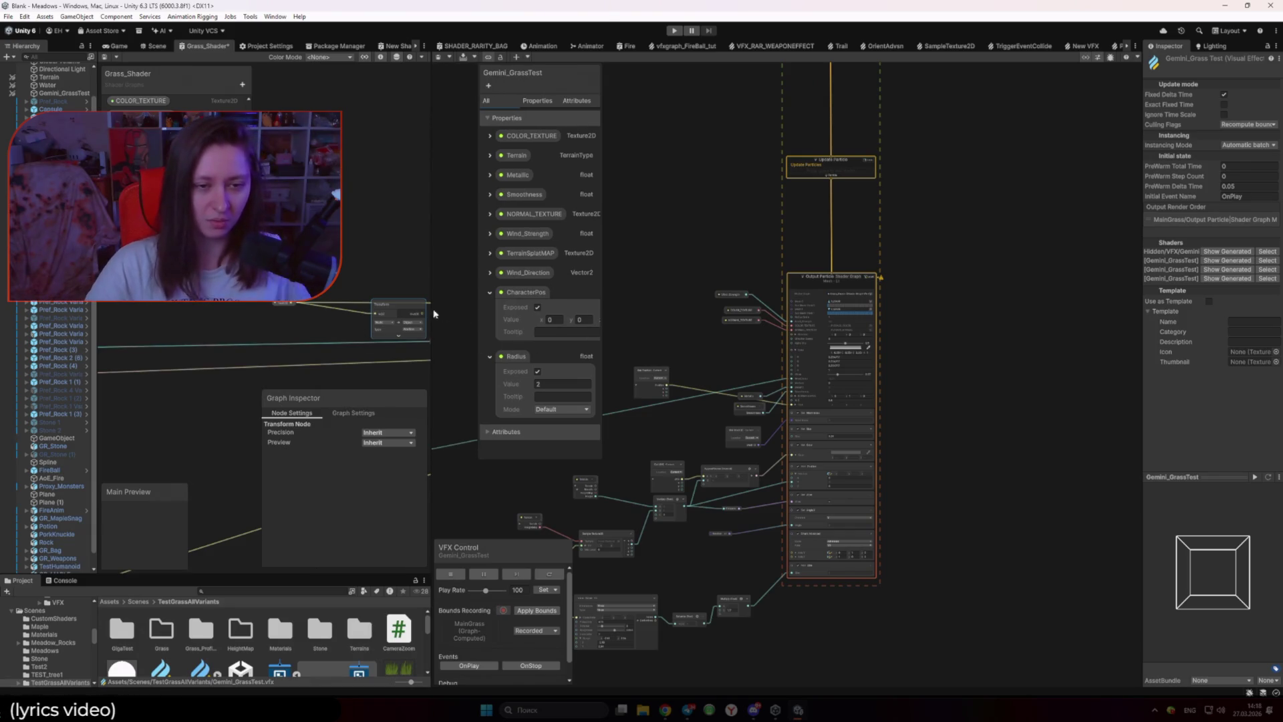
pyautogui.moveTo(478, 308)
pyautogui.mouseDown()
pyautogui.moveTo(435, 308)
pyautogui.moveTo(523, 294)
pyautogui.mouseUp()
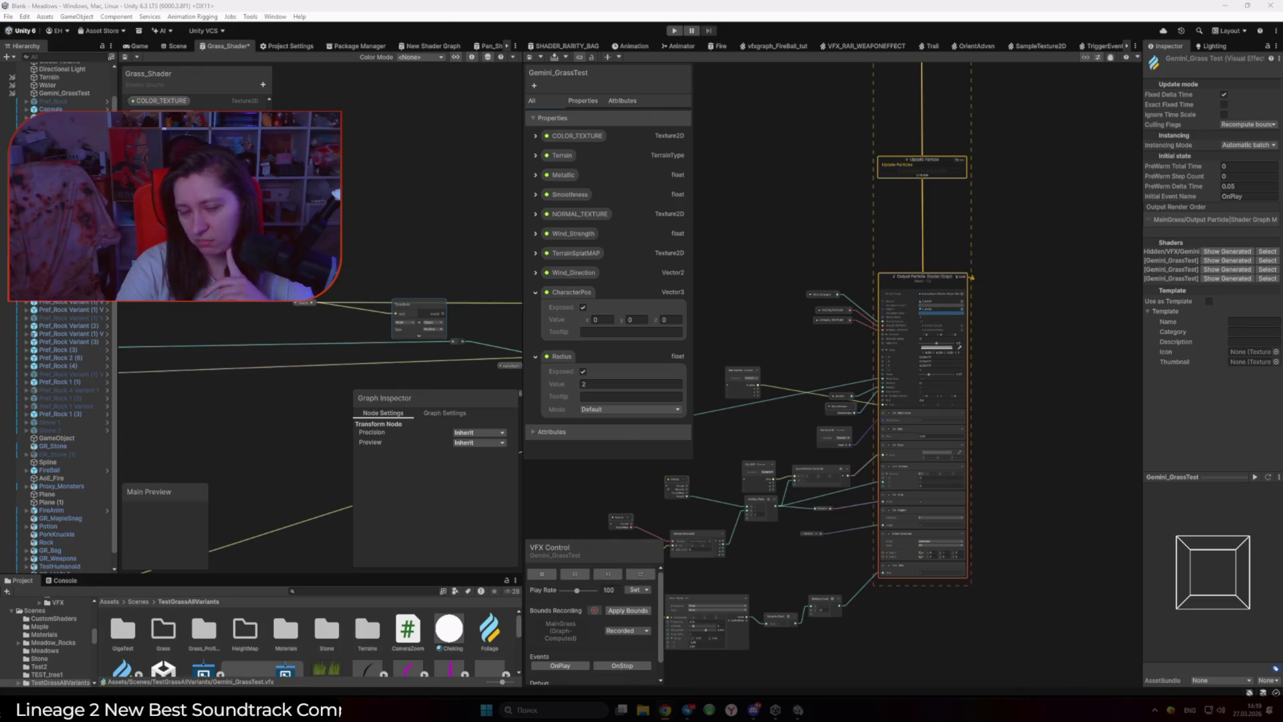
pyautogui.click(775, 711)
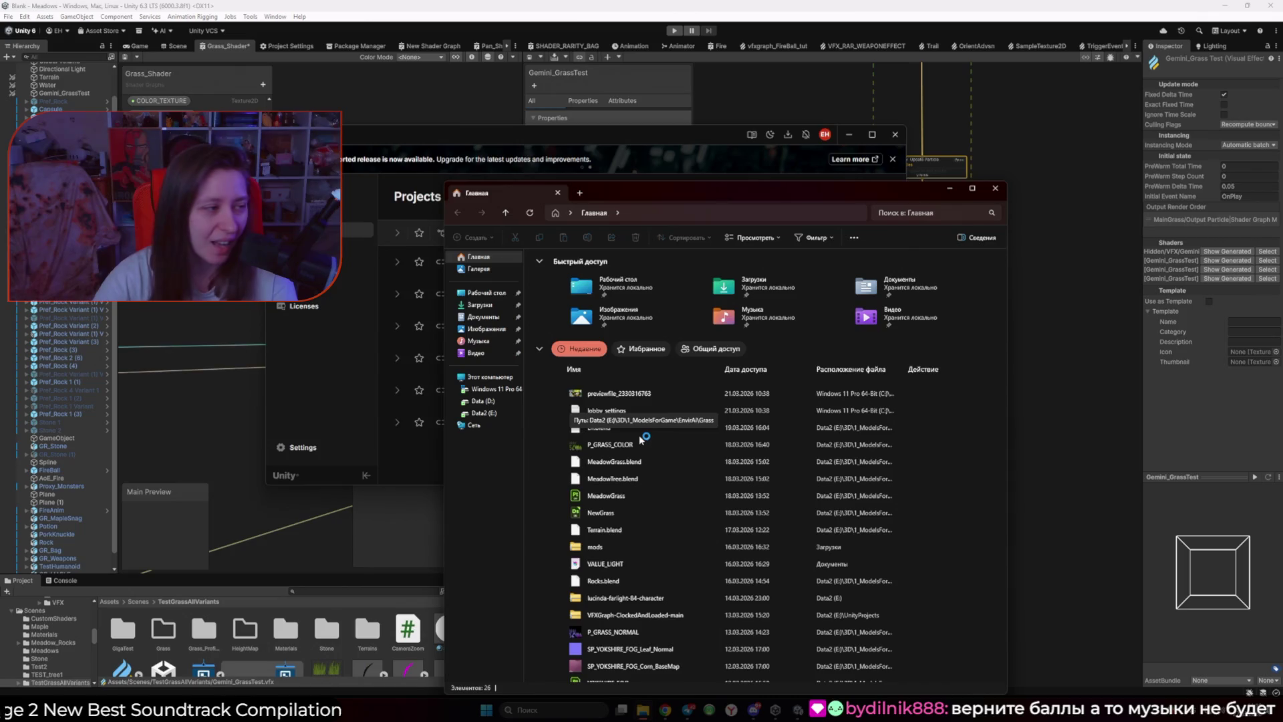
# Step: Browse E: > 3D > 1_ModelsForGame > EnvirAi > Grass > Perfect_GRASS and drag GR_PERFECT_GRASS.fbx into Unity's Shaders folder
pyautogui.moveTo(666, 201)
pyautogui.mouseDown()
pyautogui.moveTo(630, 190)
pyautogui.moveTo(616, 147)
pyautogui.mouseUp()
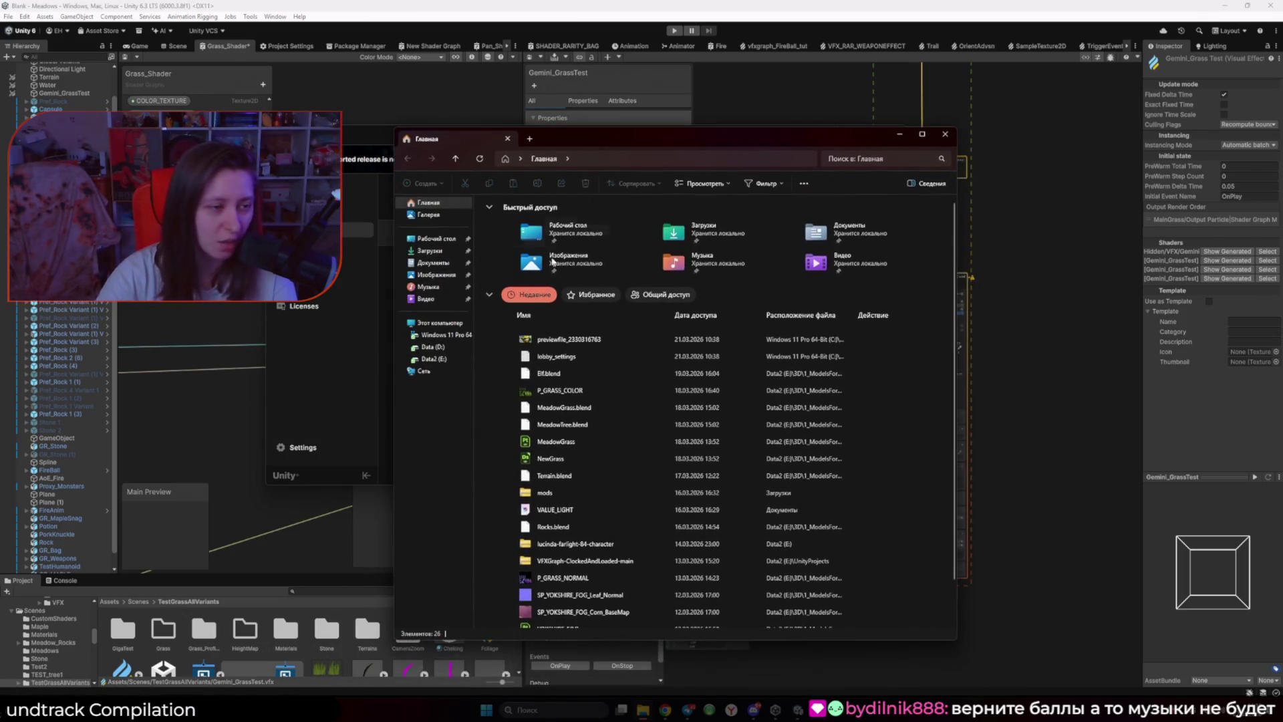
pyautogui.click(441, 361)
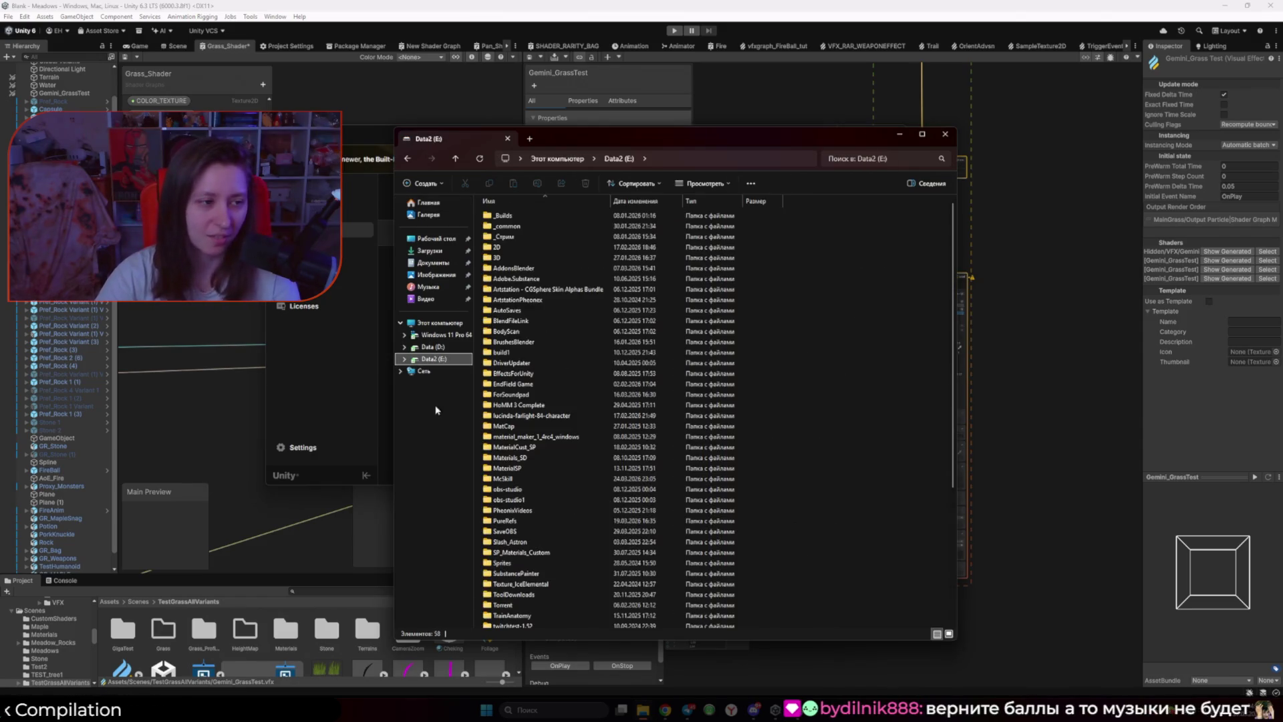
pyautogui.doubleClick(498, 258)
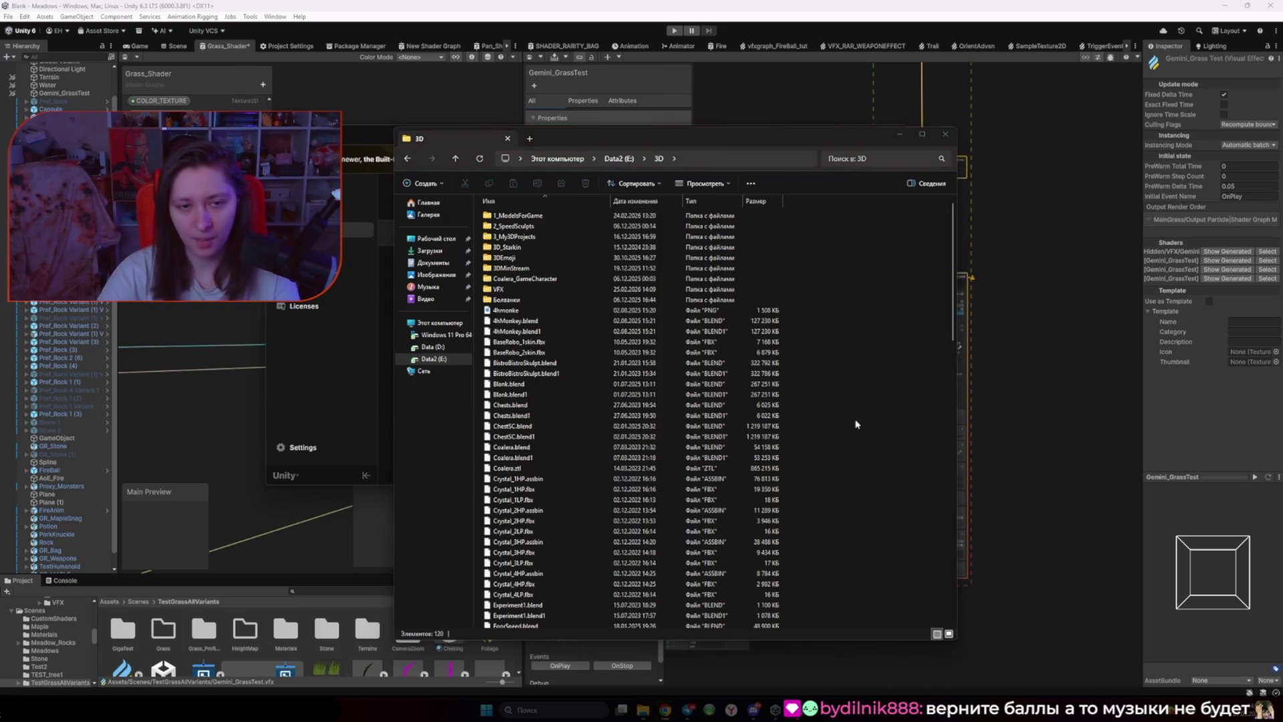
pyautogui.doubleClick(535, 219)
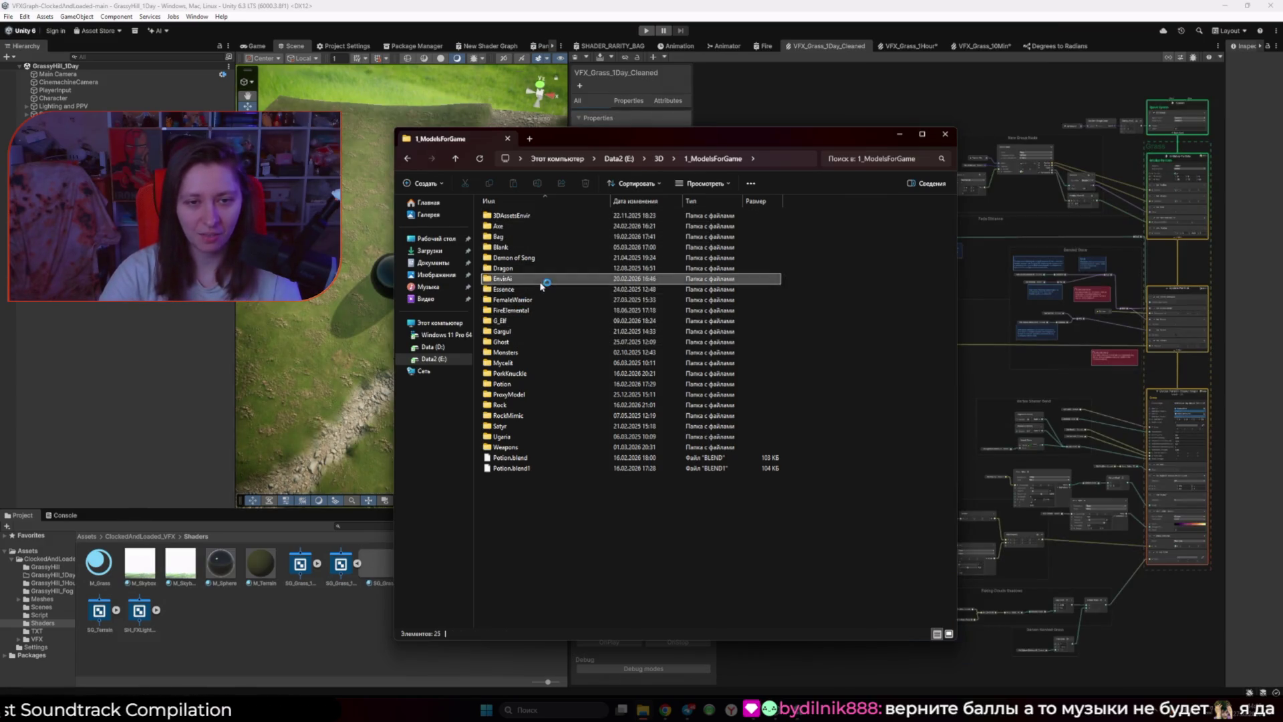
pyautogui.doubleClick(543, 279)
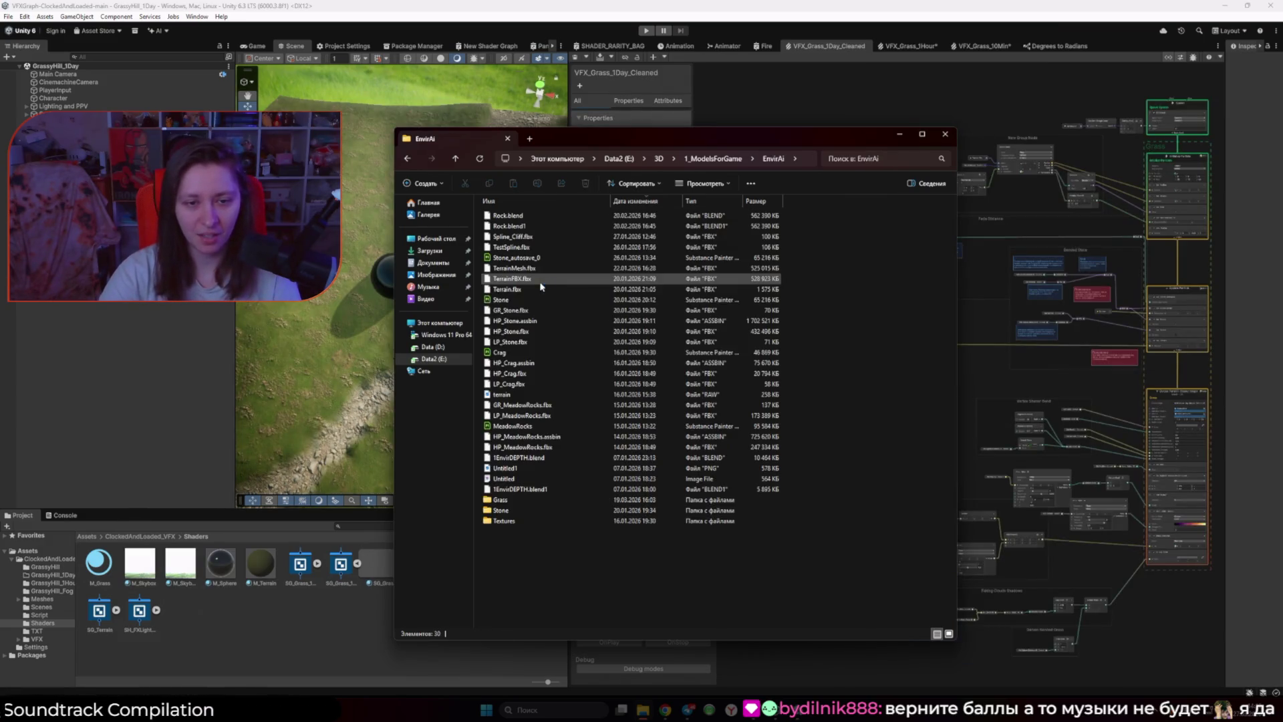
pyautogui.doubleClick(559, 500)
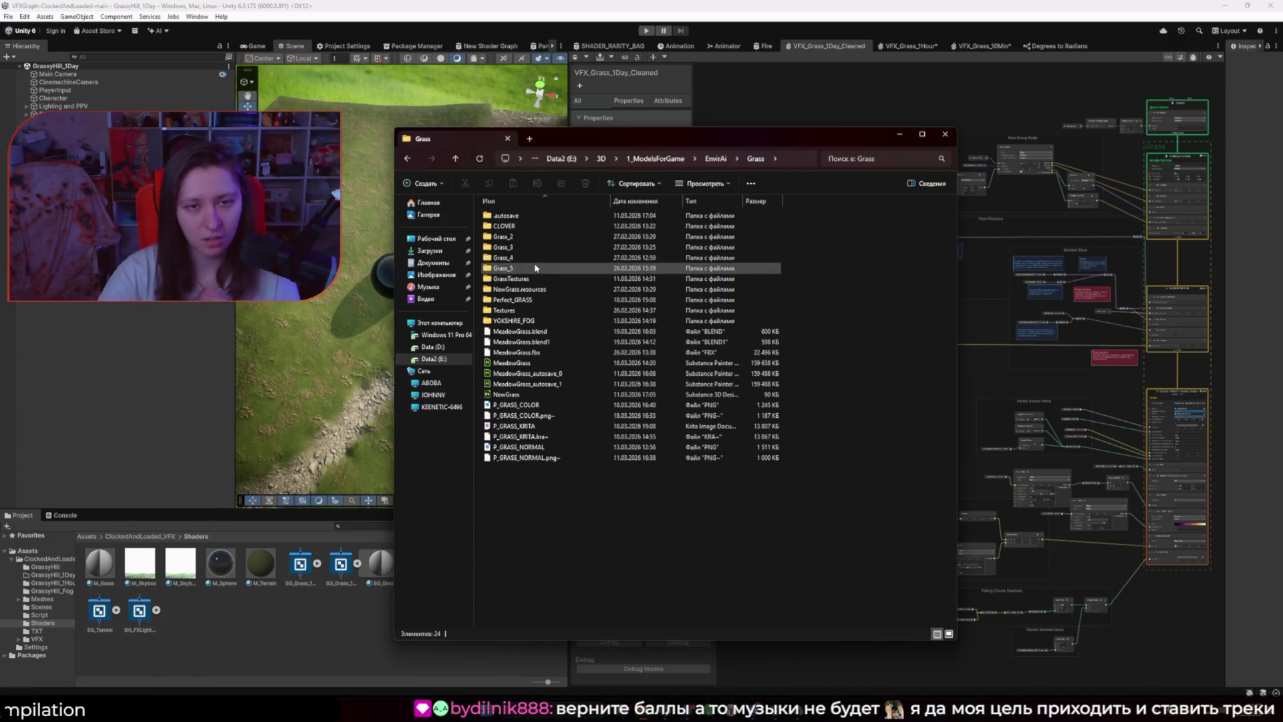
pyautogui.doubleClick(513, 238)
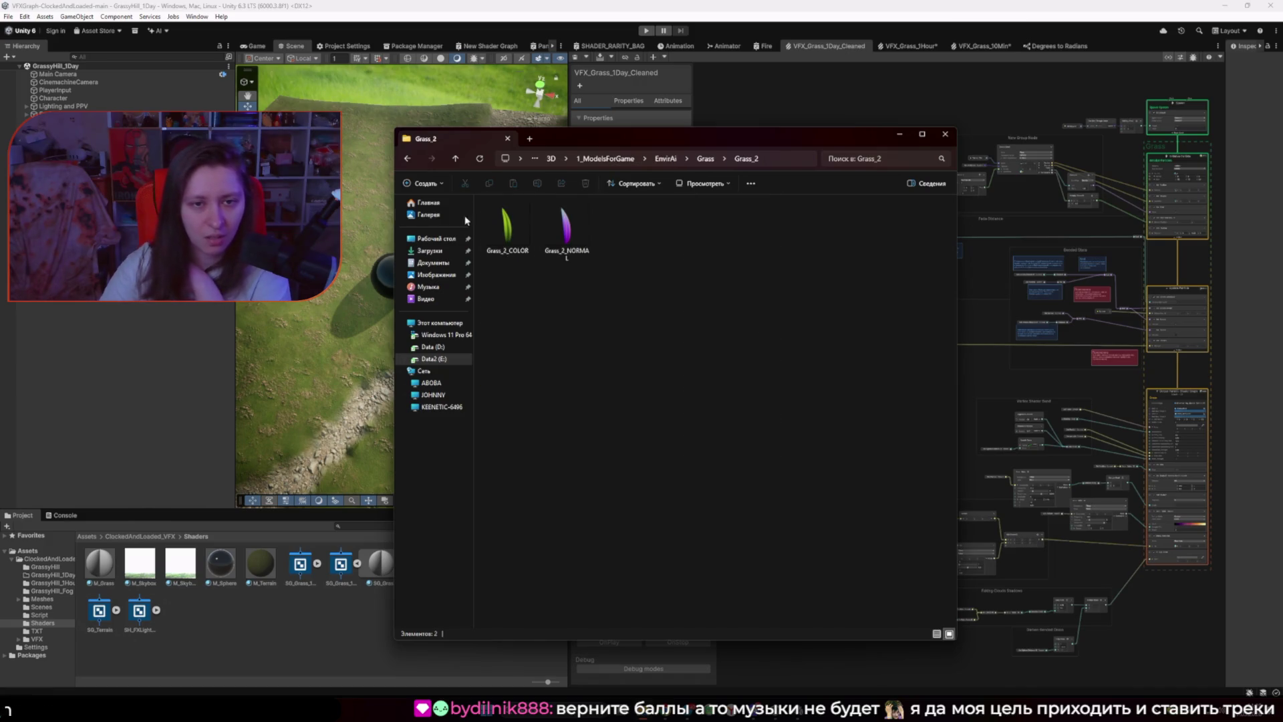
pyautogui.click(408, 158)
pyautogui.click(544, 529)
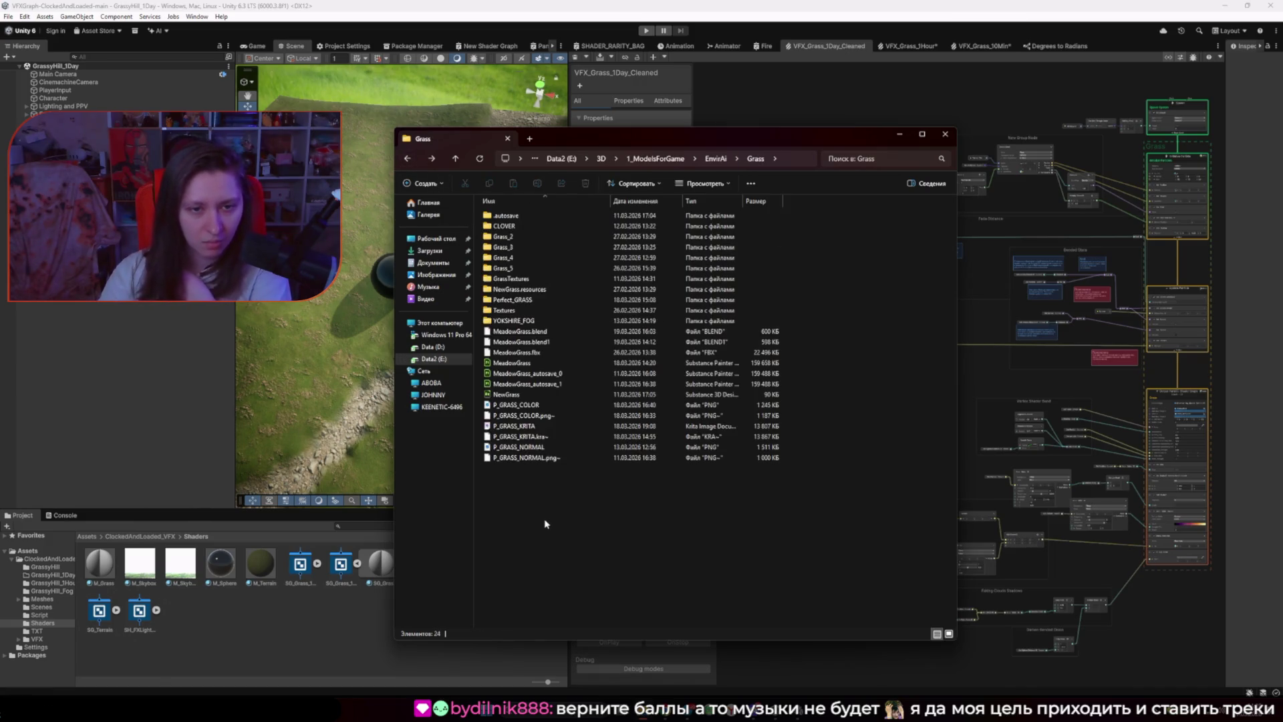
pyautogui.doubleClick(513, 300)
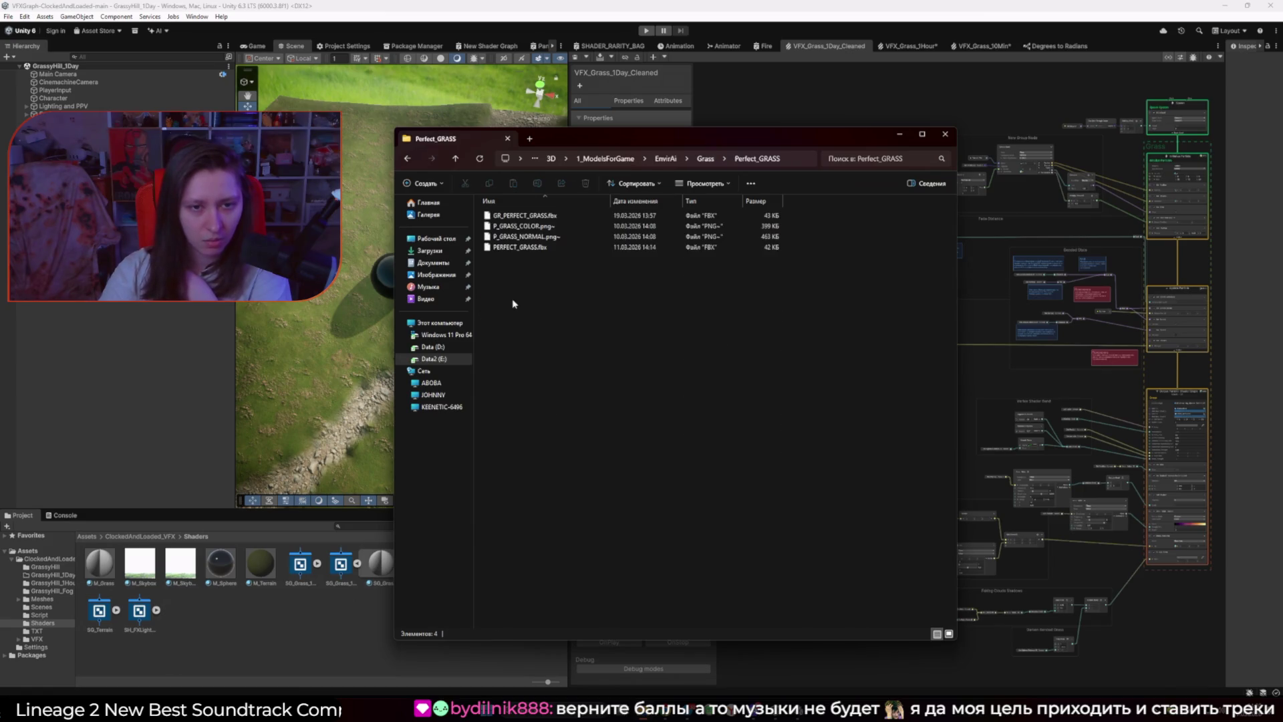
pyautogui.moveTo(525, 215); pyautogui.dragTo(201, 601)
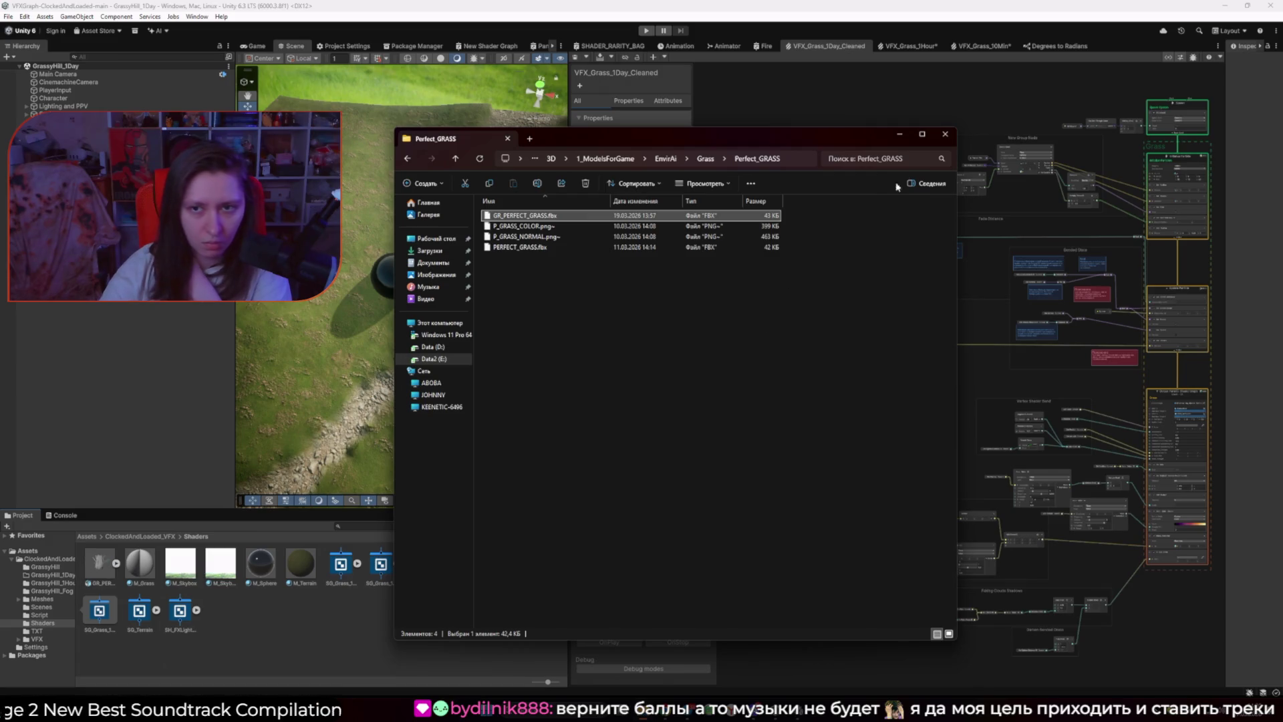
# Step: Toggle Bake Axis Conversion in GR_PERFECT_GRASS's import settings and apply the change
pyautogui.click(900, 134)
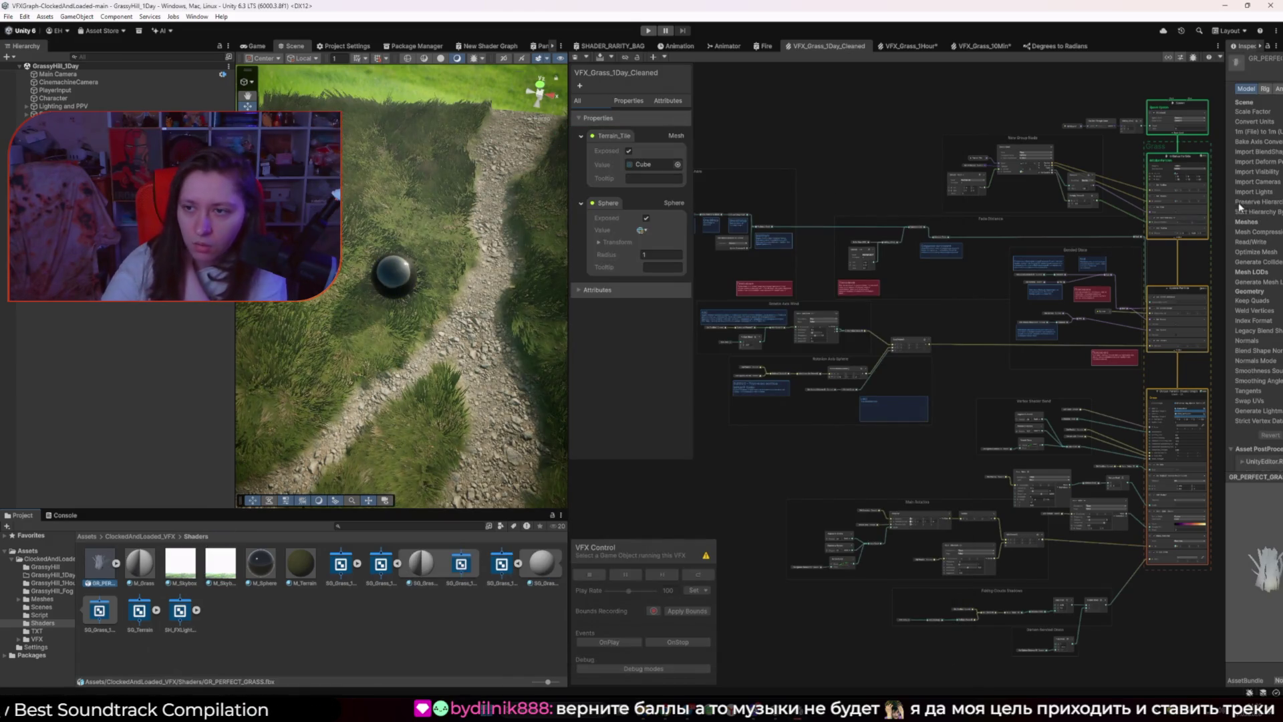
pyautogui.moveTo(1226, 259); pyautogui.dragTo(945, 258)
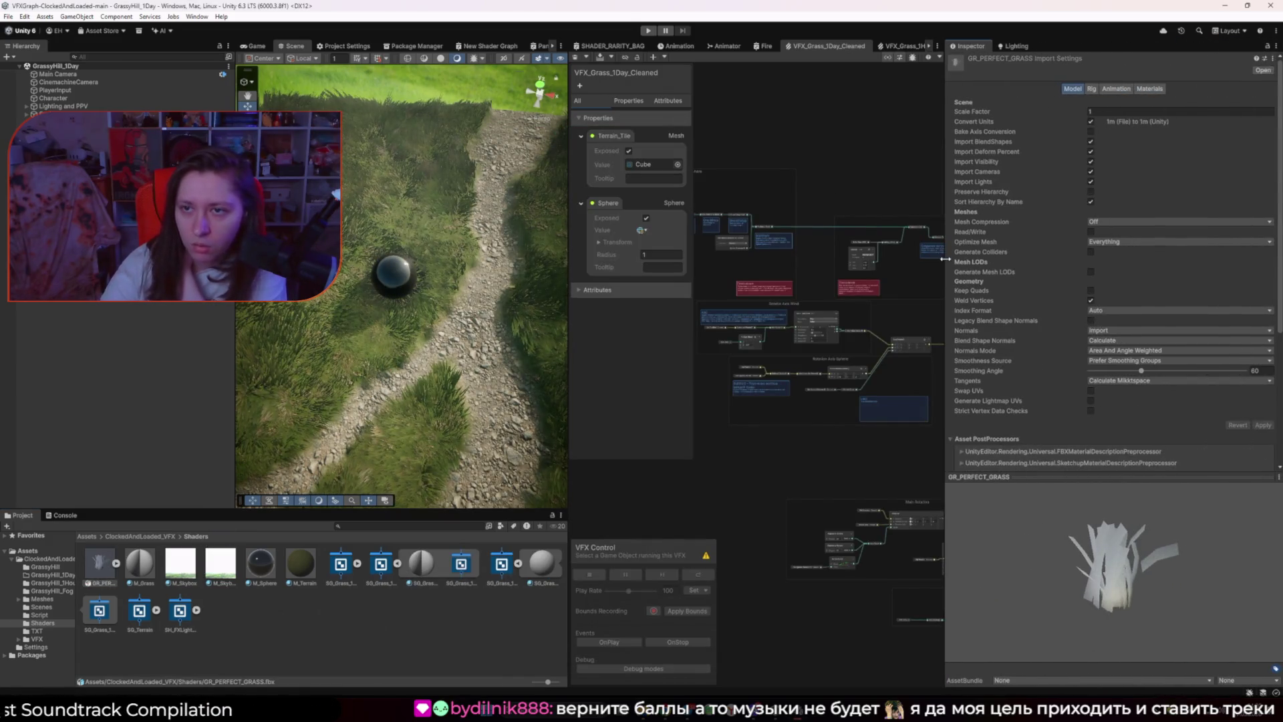
pyautogui.click(1092, 131)
pyautogui.click(1263, 426)
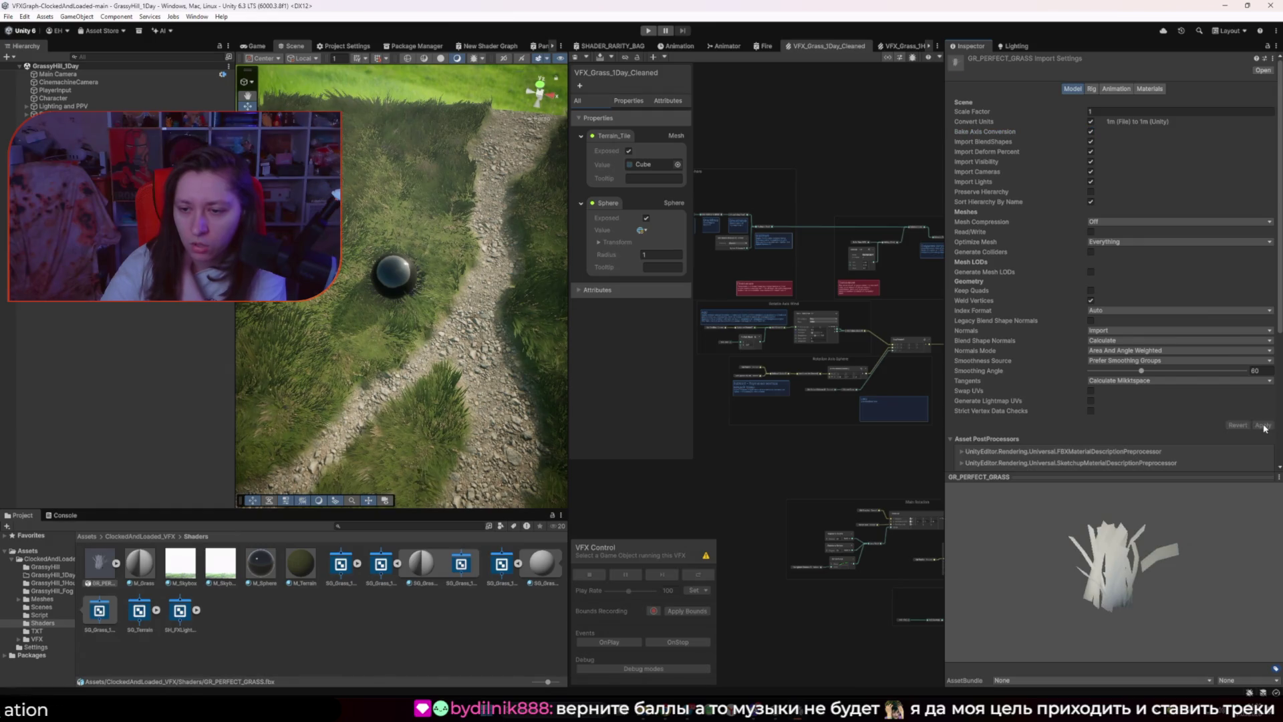
pyautogui.moveTo(945, 443); pyautogui.dragTo(1233, 444)
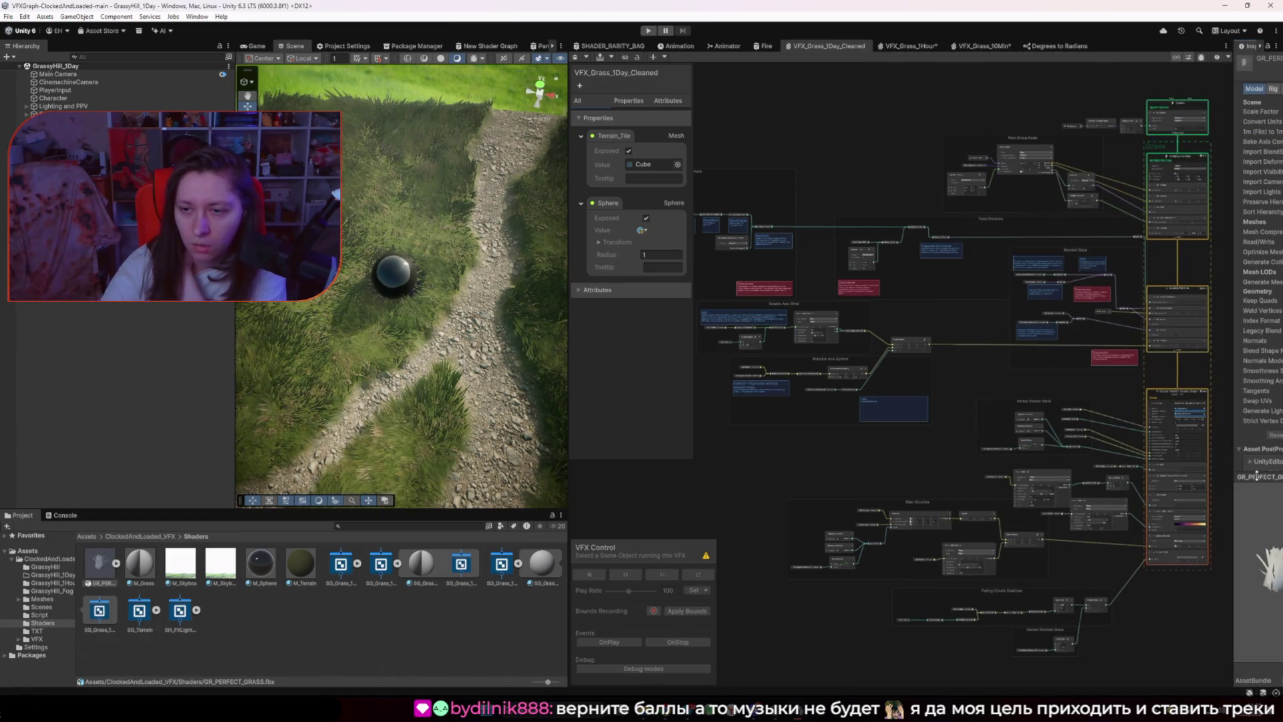
pyautogui.scroll(5, 813, 373)
pyautogui.moveTo(814, 373); pyautogui.dragTo(843, 273)
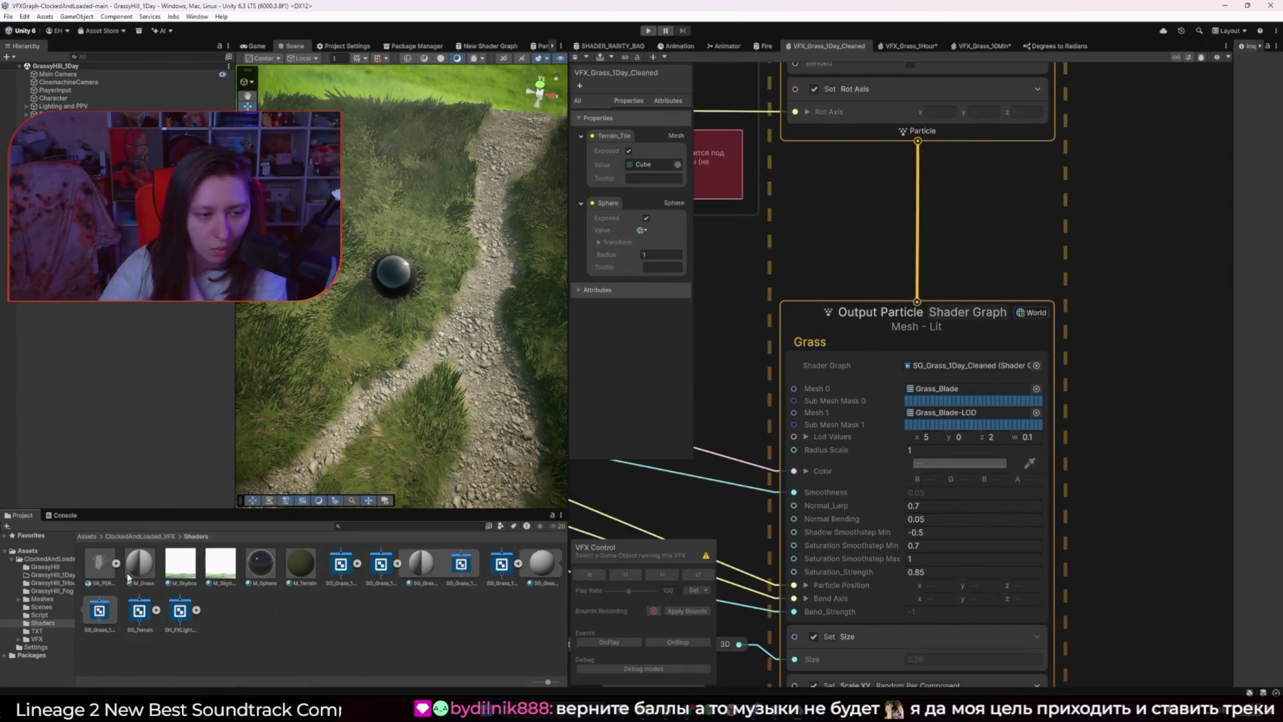
# Step: Assign the 1_GAME mesh from GR_PERFECT_GRASS as Mesh 0 and check it in Game and Scene views
pyautogui.click(117, 563)
pyautogui.moveTo(146, 569)
pyautogui.mouseDown()
pyautogui.moveTo(535, 467)
pyautogui.moveTo(938, 389)
pyautogui.mouseUp()
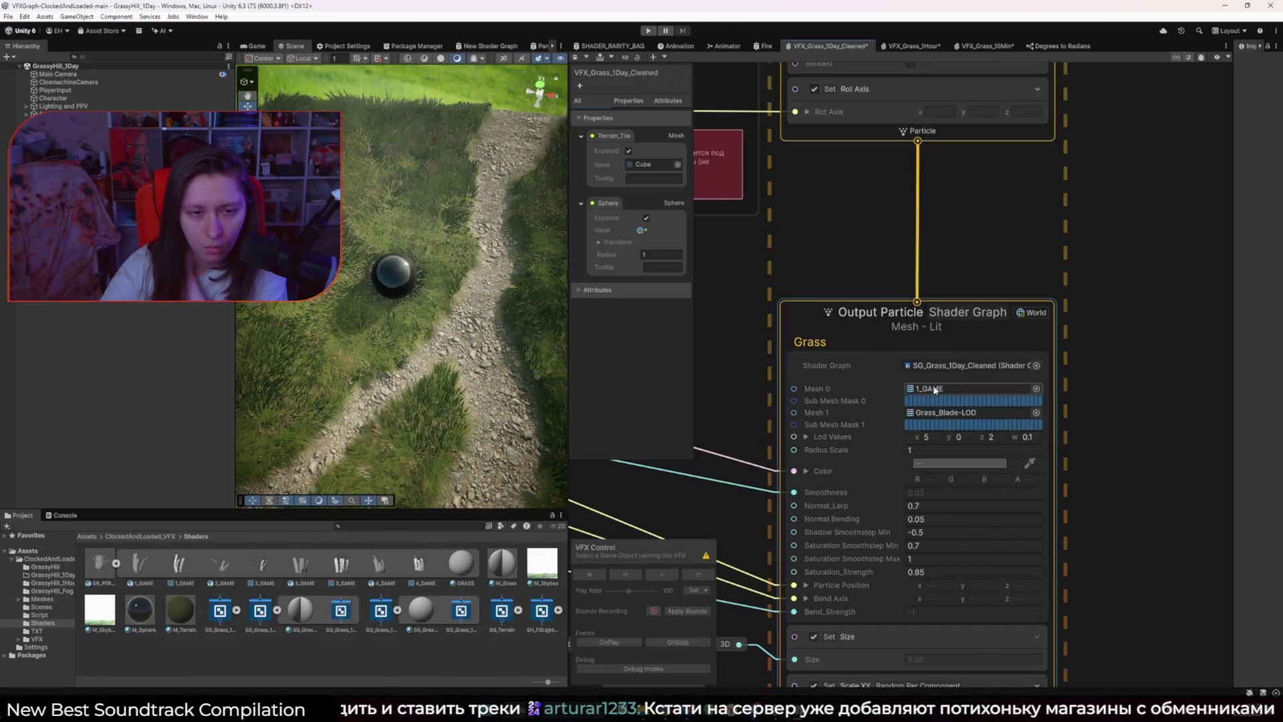
pyautogui.click(255, 45)
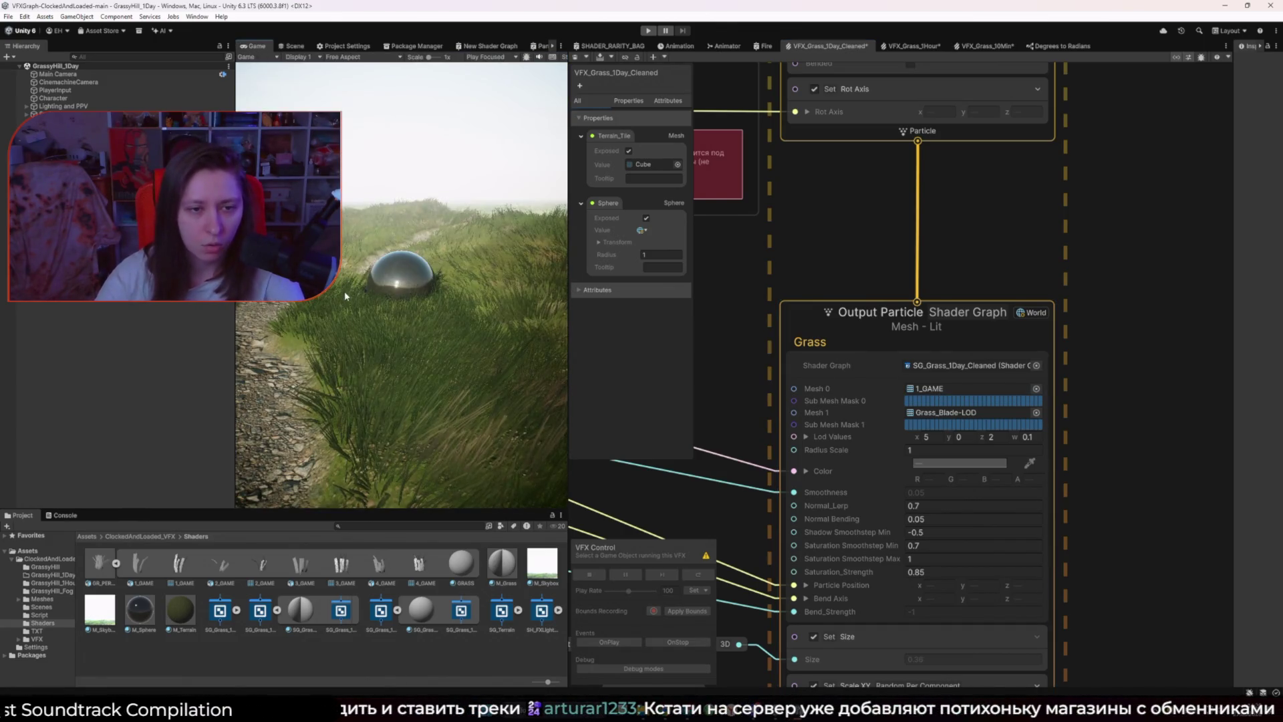
pyautogui.click(286, 44)
pyautogui.scroll(10, 430, 165)
pyautogui.scroll(5, 431, 165)
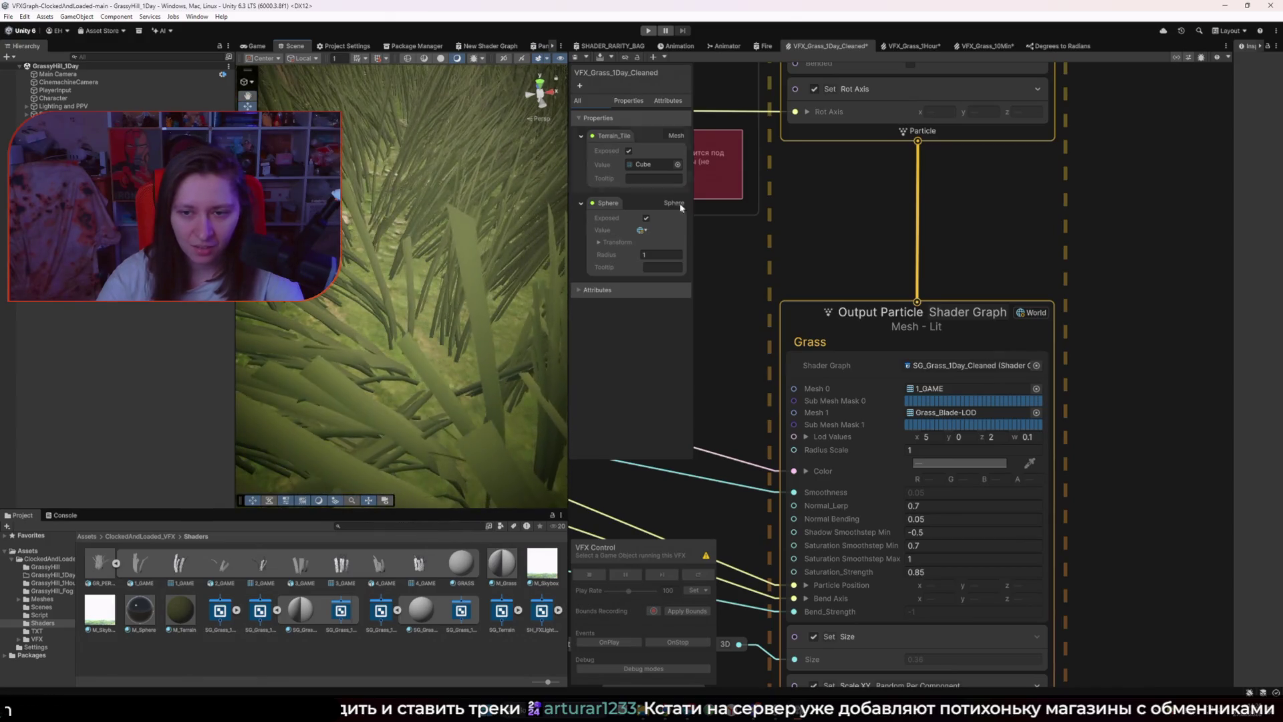
pyautogui.click(983, 394)
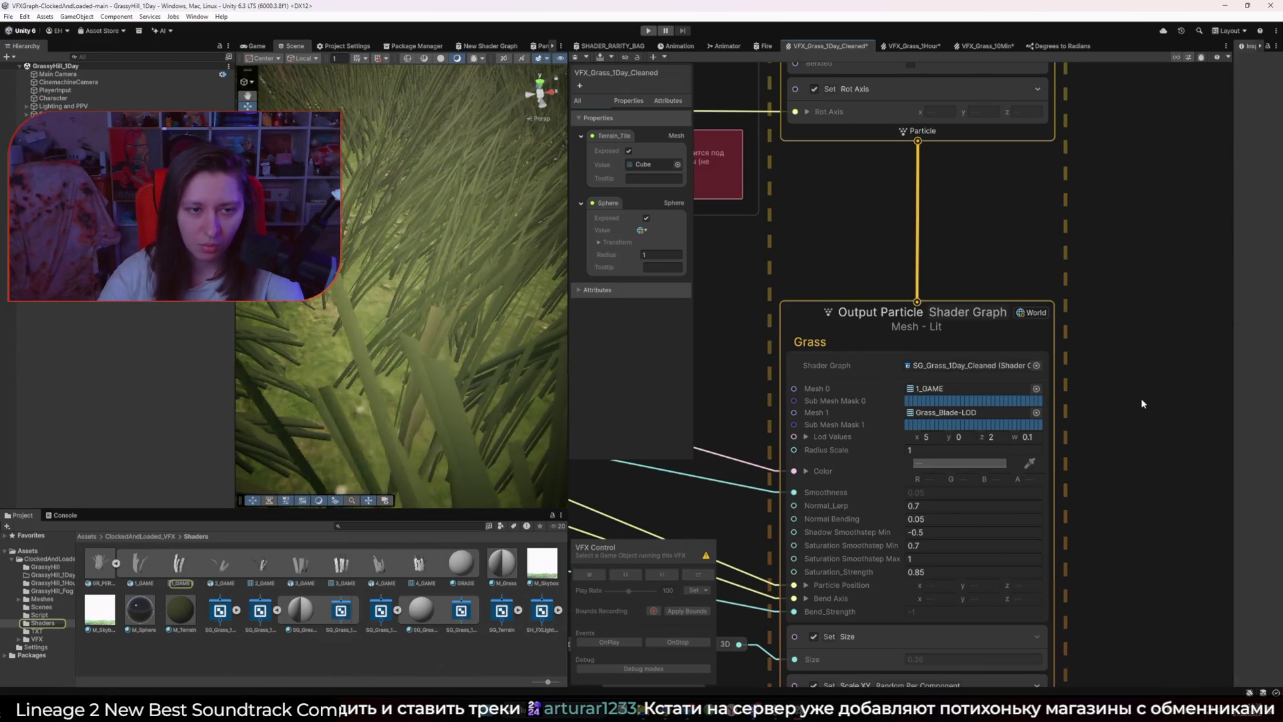
# Step: Move the sphere through the grass and orbit the Scene view down near the ground
pyautogui.moveTo(494, 374)
pyautogui.mouseDown()
pyautogui.moveTo(586, 405)
pyautogui.moveTo(420, 341)
pyautogui.moveTo(435, 247)
pyautogui.mouseUp()
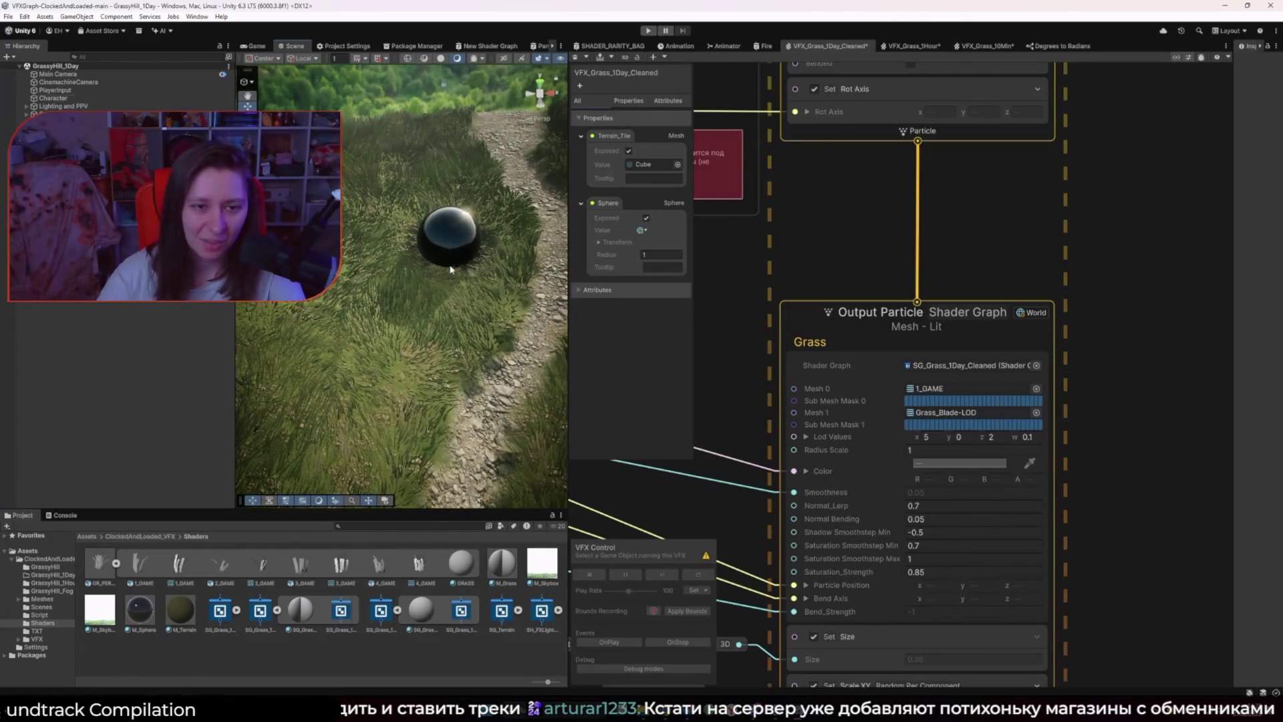
pyautogui.click(449, 265)
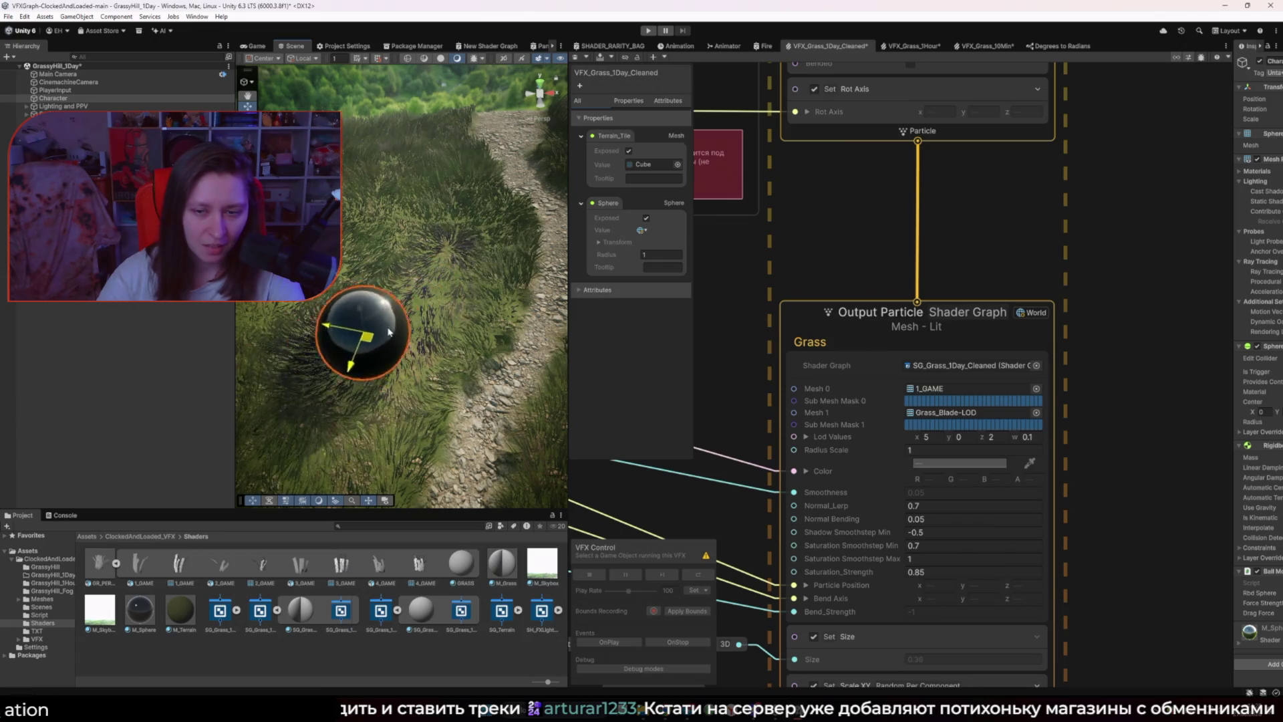
pyautogui.moveTo(376, 342); pyautogui.dragTo(471, 239)
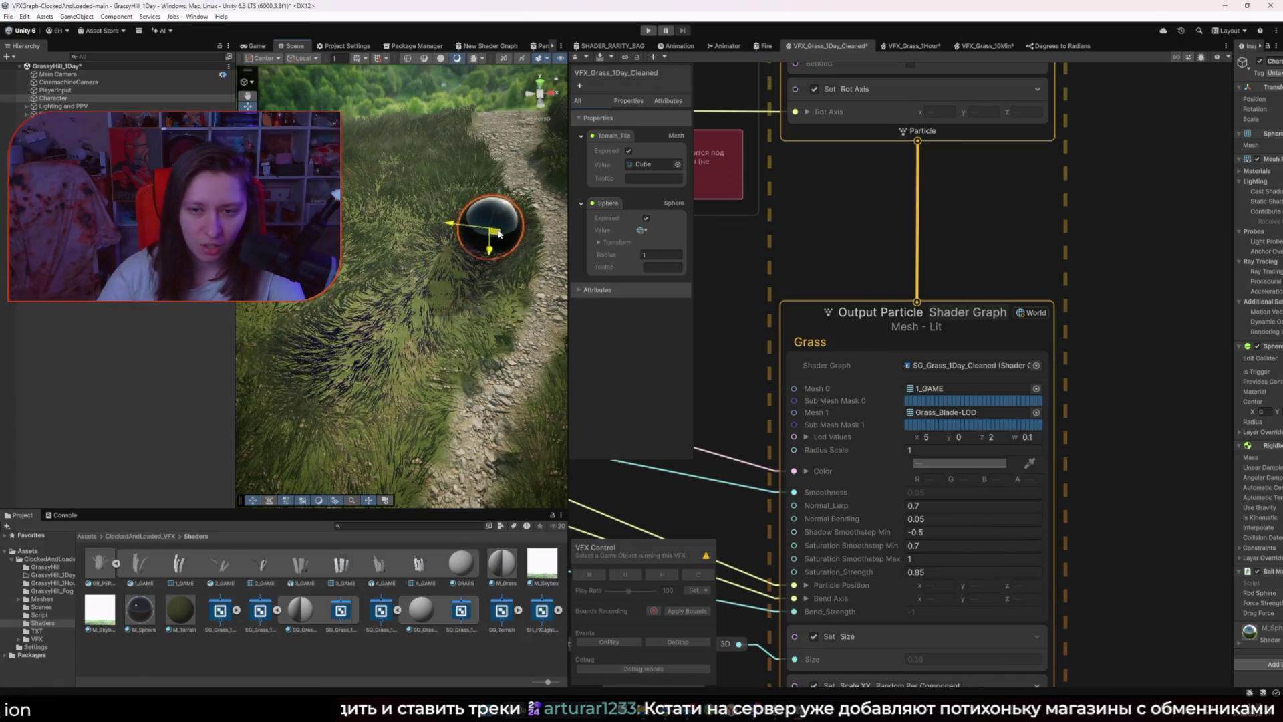
pyautogui.click(1106, 403)
pyautogui.moveTo(545, 352)
pyautogui.mouseDown()
pyautogui.moveTo(449, 276)
pyautogui.moveTo(567, 302)
pyautogui.mouseUp()
pyautogui.scroll(-5, 449, 276)
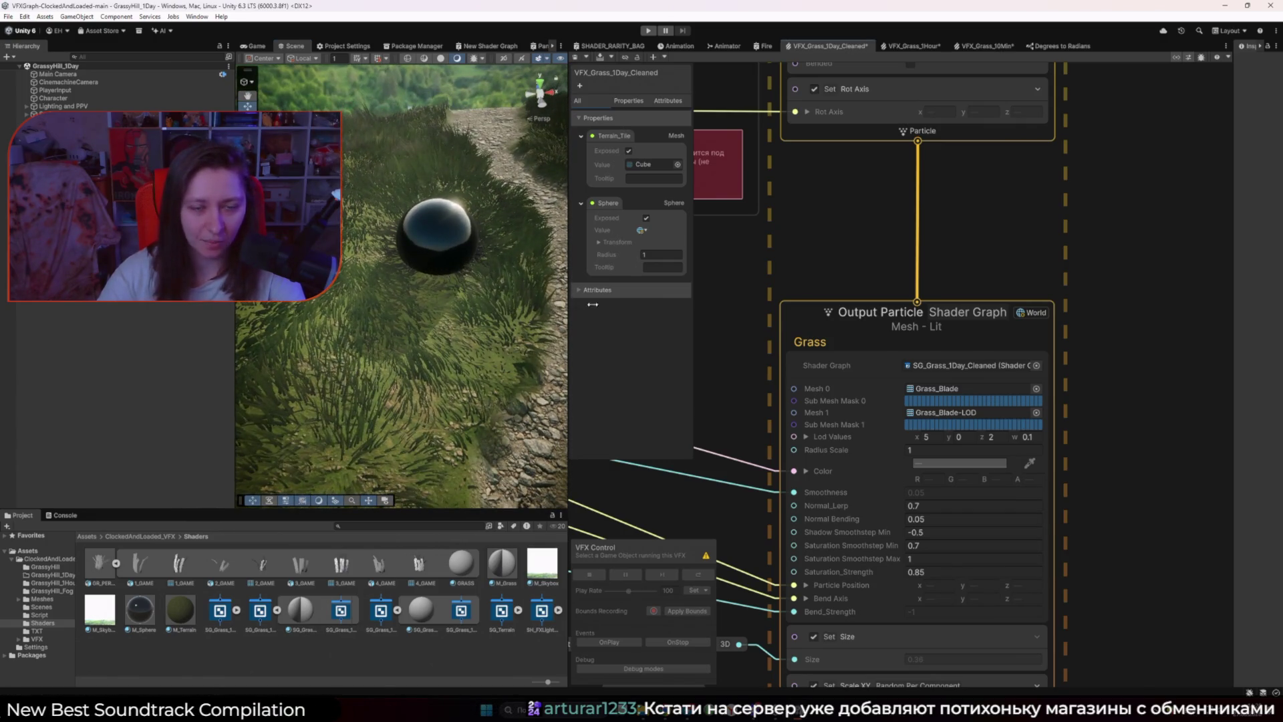
# Step: Drag the sphere through the grass in several directions, then close the VFXGraph-ClockedAndLoaded-main project
pyautogui.click(445, 266)
pyautogui.moveTo(445, 266)
pyautogui.mouseDown()
pyautogui.moveTo(444, 277)
pyautogui.moveTo(498, 264)
pyautogui.moveTo(519, 339)
pyautogui.mouseUp()
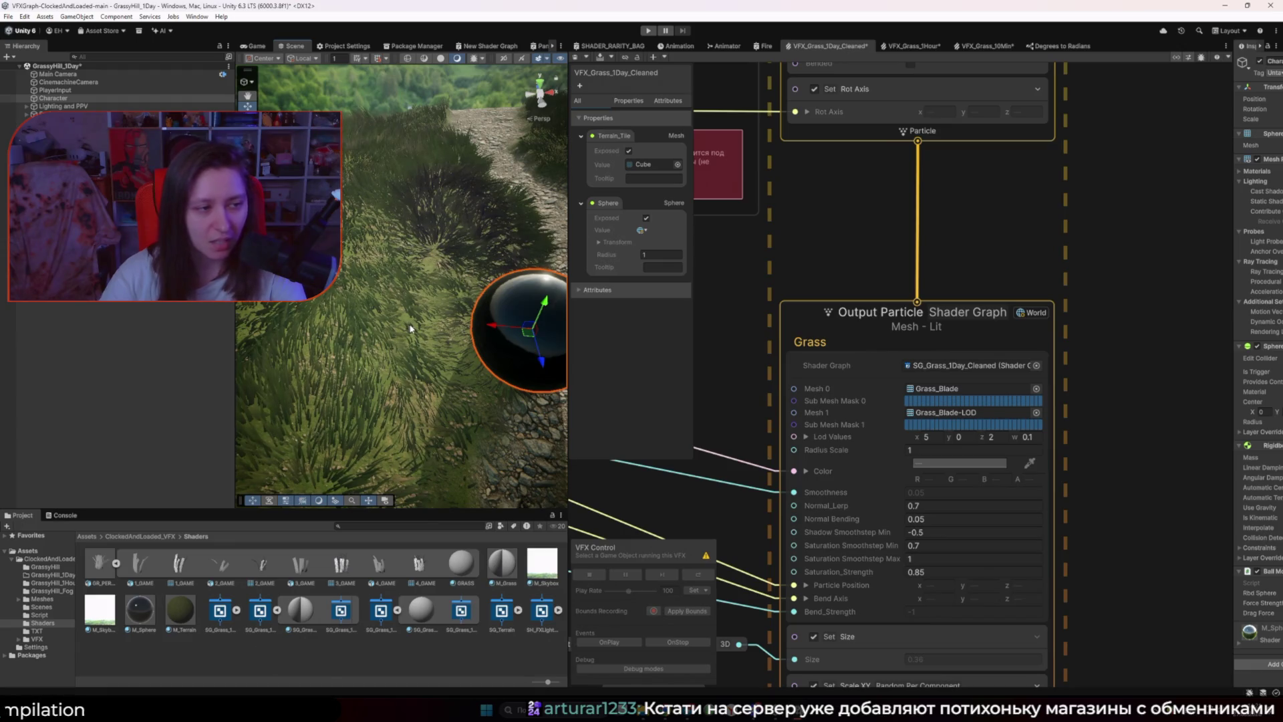
pyautogui.moveTo(574, 360)
pyautogui.mouseDown()
pyautogui.moveTo(677, 360)
pyautogui.moveTo(605, 294)
pyautogui.moveTo(570, 211)
pyautogui.moveTo(485, 294)
pyautogui.moveTo(573, 229)
pyautogui.moveTo(552, 338)
pyautogui.moveTo(628, 344)
pyautogui.moveTo(513, 355)
pyautogui.moveTo(566, 355)
pyautogui.moveTo(545, 176)
pyautogui.moveTo(606, 347)
pyautogui.moveTo(571, 266)
pyautogui.moveTo(616, 270)
pyautogui.moveTo(507, 265)
pyautogui.moveTo(567, 378)
pyautogui.moveTo(515, 195)
pyautogui.moveTo(535, 229)
pyautogui.moveTo(471, 234)
pyautogui.moveTo(485, 220)
pyautogui.moveTo(593, 308)
pyautogui.moveTo(535, 365)
pyautogui.moveTo(524, 350)
pyautogui.moveTo(503, 364)
pyautogui.mouseUp()
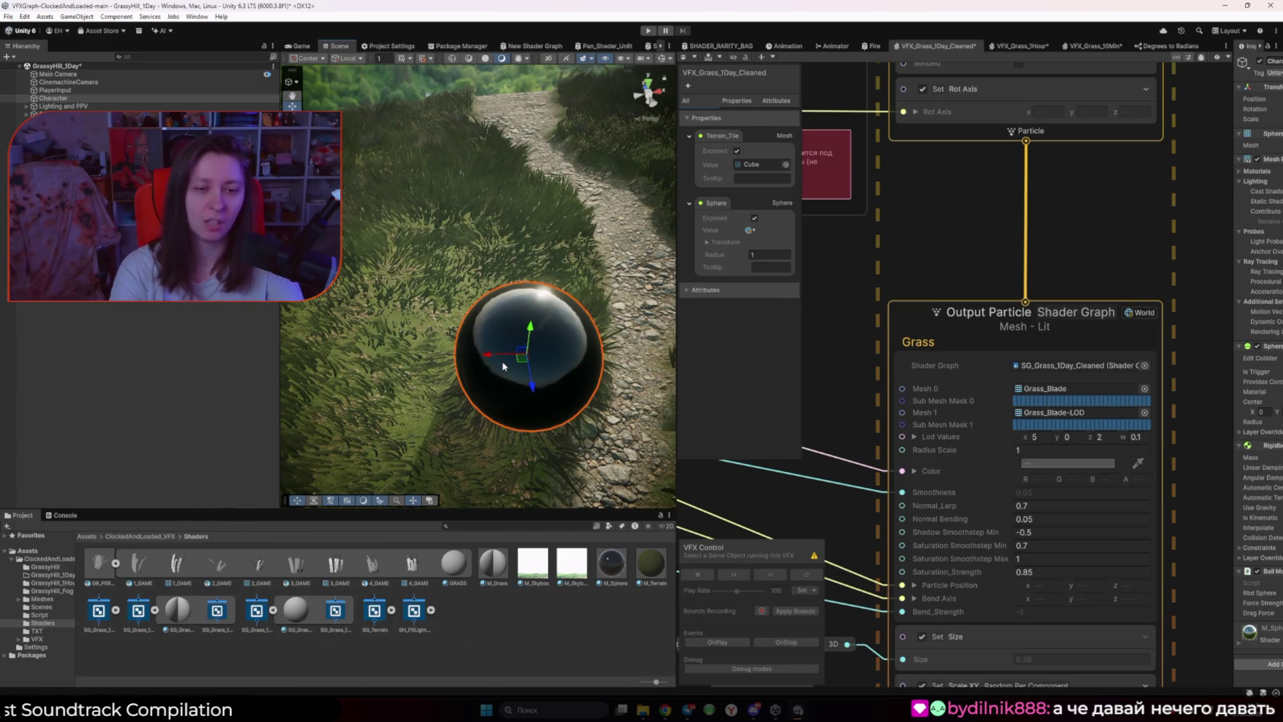
pyautogui.moveTo(522, 356)
pyautogui.mouseDown()
pyautogui.moveTo(527, 204)
pyautogui.moveTo(511, 260)
pyautogui.moveTo(456, 281)
pyautogui.moveTo(444, 336)
pyautogui.moveTo(408, 262)
pyautogui.moveTo(479, 256)
pyautogui.moveTo(437, 271)
pyautogui.moveTo(523, 380)
pyautogui.moveTo(501, 266)
pyautogui.moveTo(556, 346)
pyautogui.moveTo(638, 388)
pyautogui.moveTo(327, 385)
pyautogui.moveTo(471, 419)
pyautogui.moveTo(417, 188)
pyautogui.moveTo(464, 213)
pyautogui.moveTo(414, 222)
pyautogui.moveTo(400, 280)
pyautogui.moveTo(542, 320)
pyautogui.moveTo(524, 294)
pyautogui.moveTo(515, 315)
pyautogui.moveTo(412, 248)
pyautogui.moveTo(479, 258)
pyautogui.mouseUp()
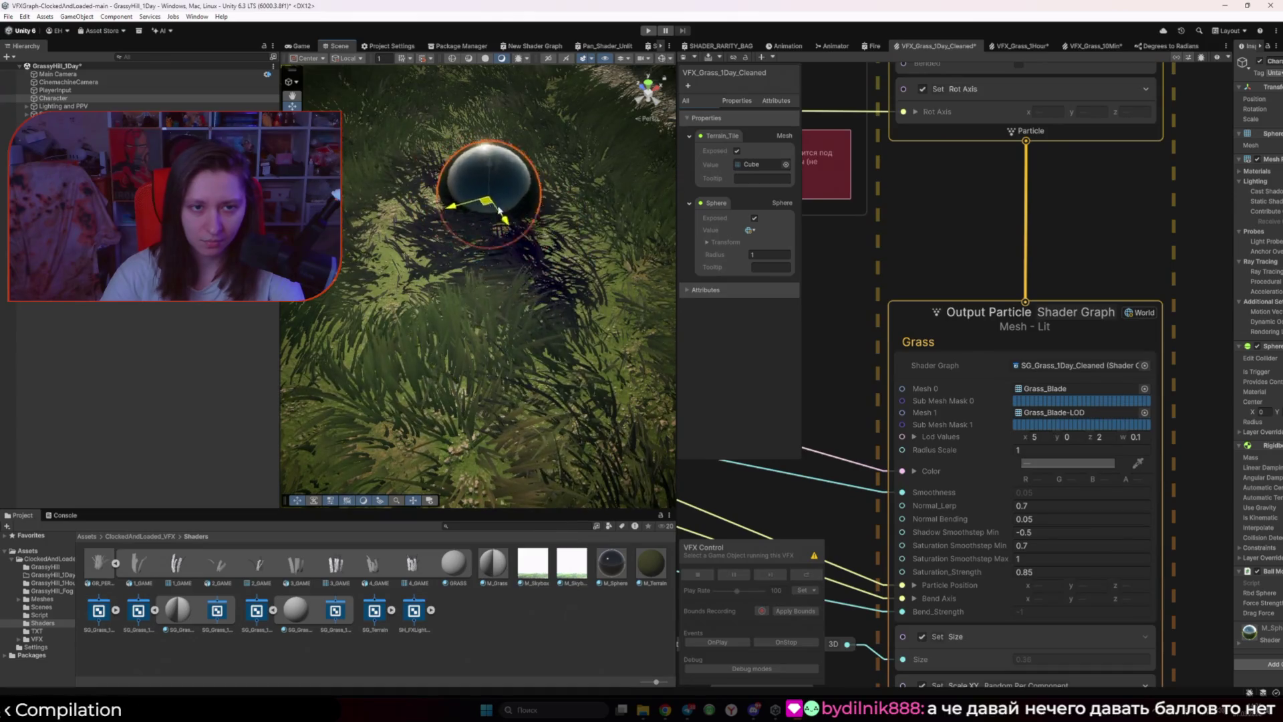
pyautogui.moveTo(459, 212); pyautogui.dragTo(661, 338)
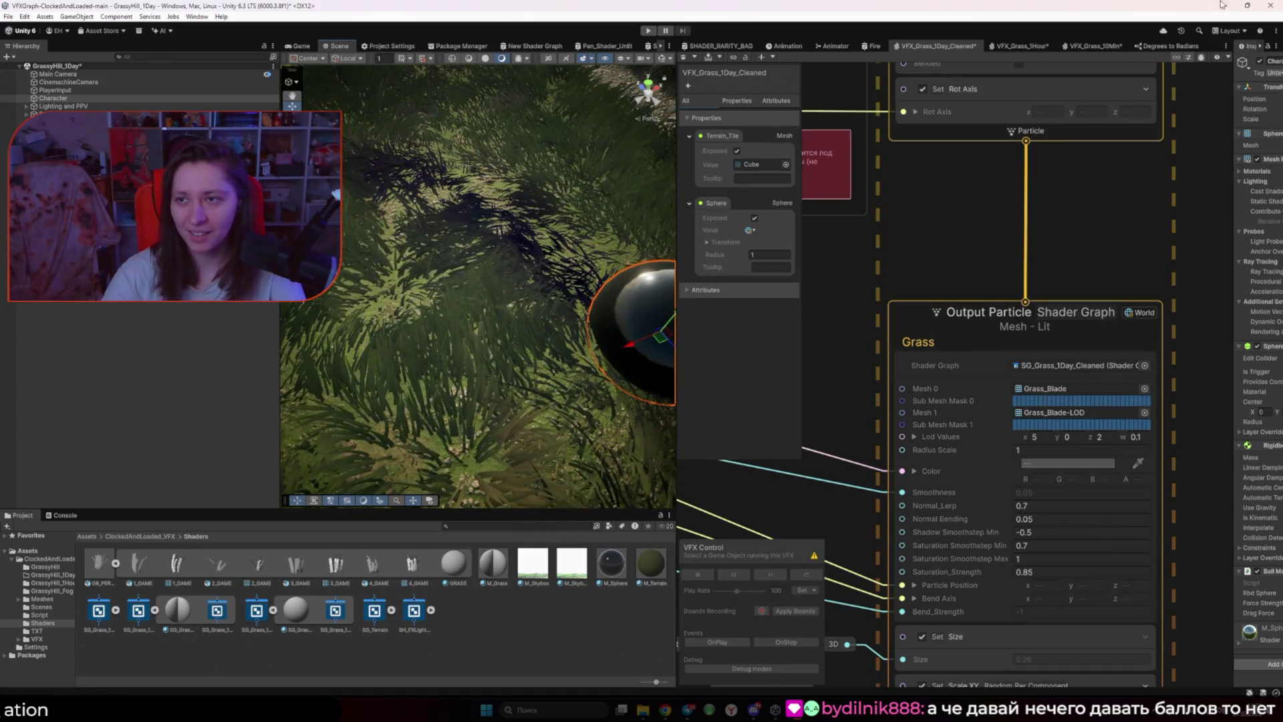
pyautogui.click(1271, 7)
pyautogui.click(666, 374)
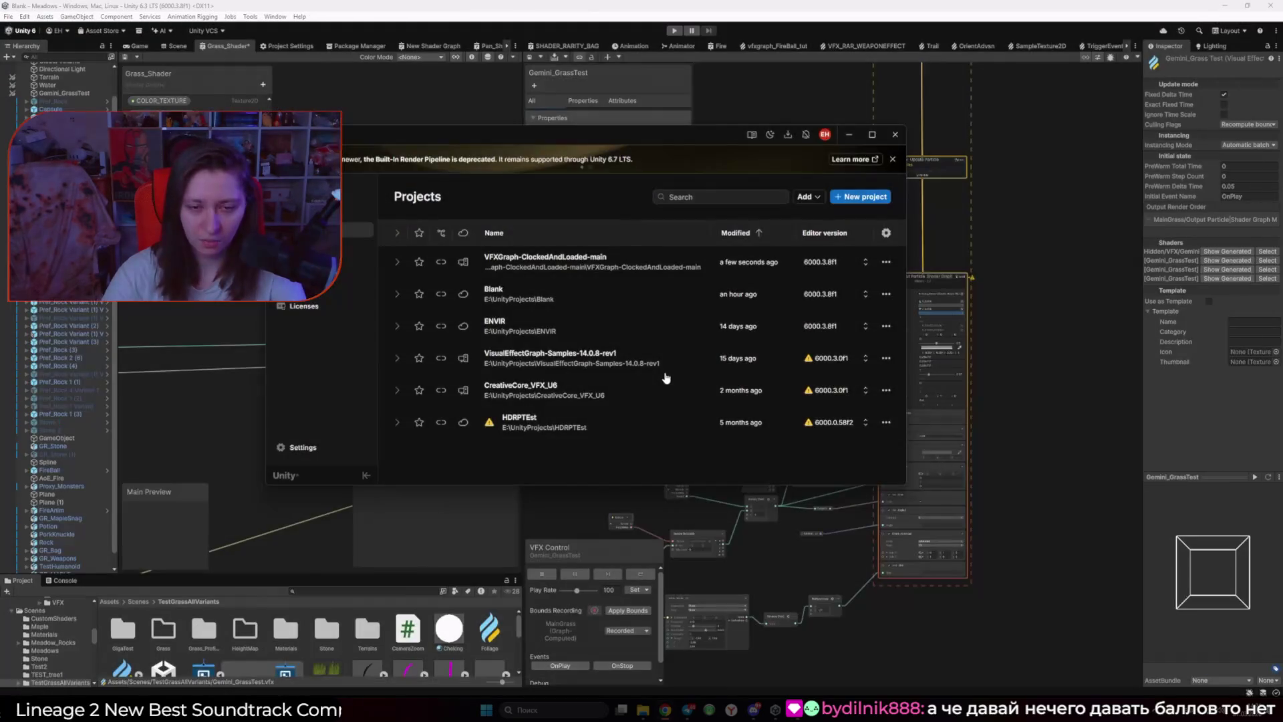
# Step: Hide Unity Hub, check the Meadows game view, and widen the Grass_Shader graph
pyautogui.click(851, 134)
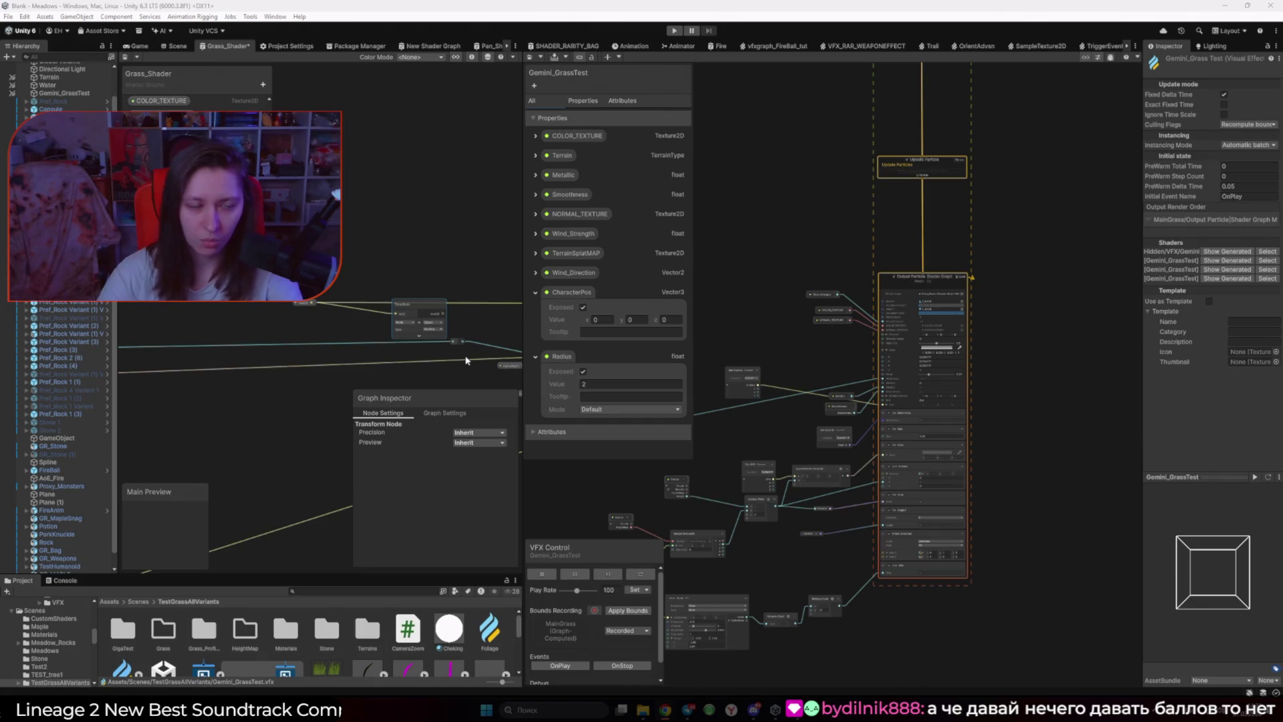
pyautogui.click(140, 47)
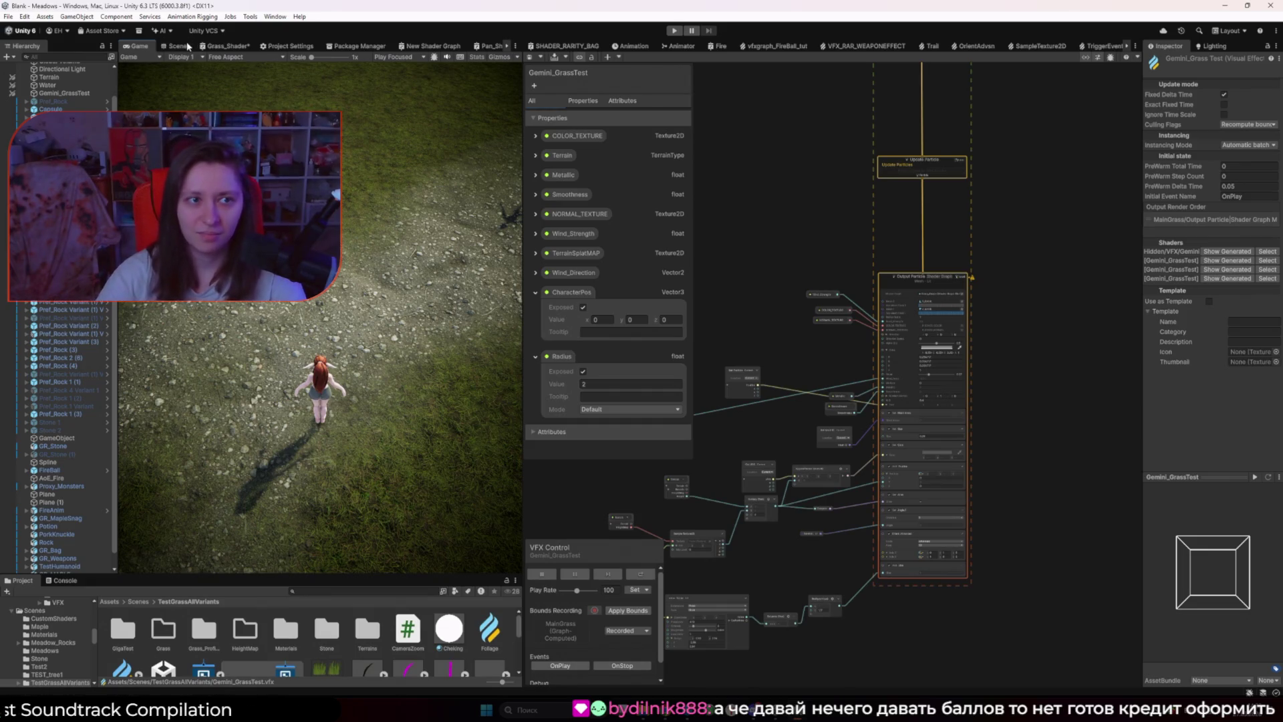
pyautogui.click(215, 48)
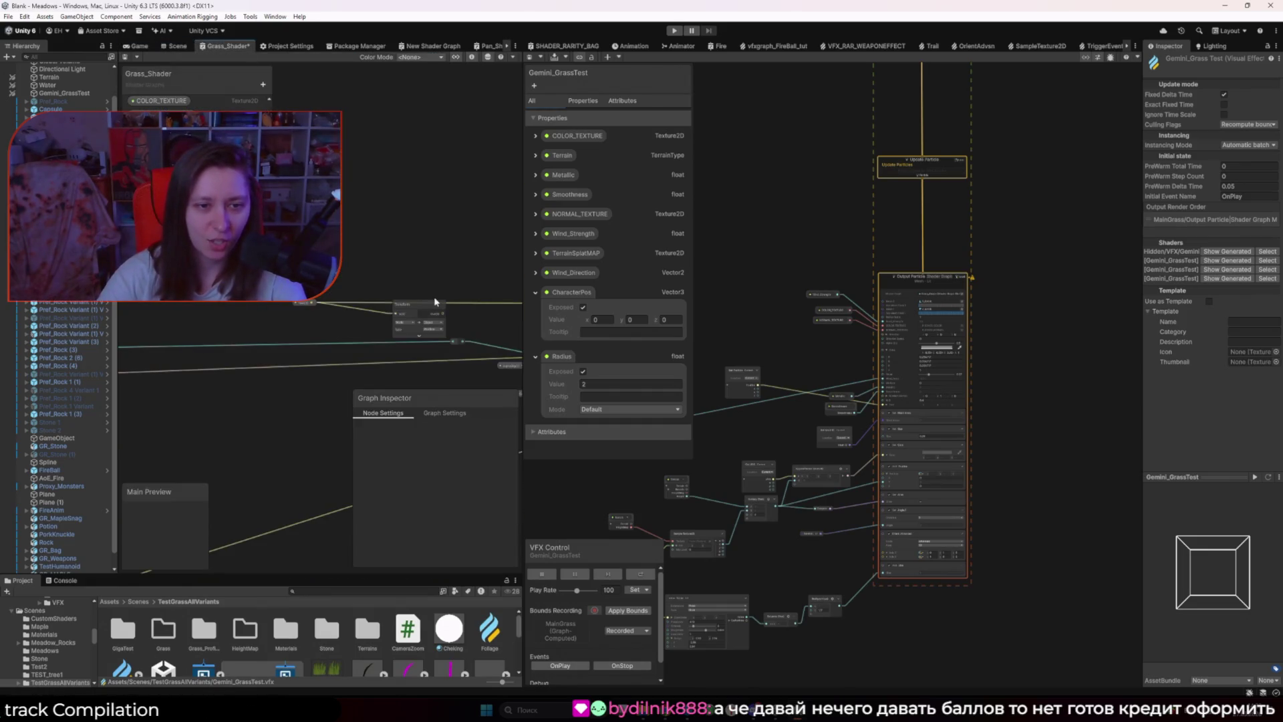
pyautogui.moveTo(523, 321); pyautogui.dragTo(659, 321)
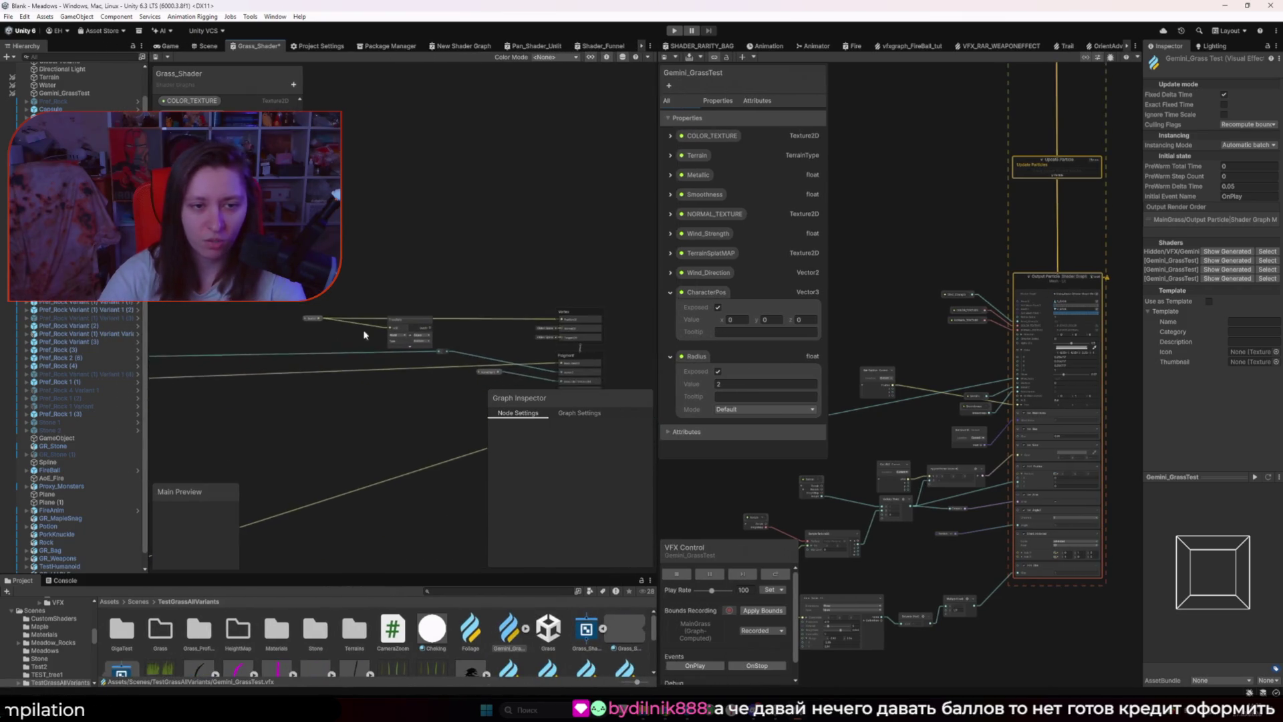
pyautogui.scroll(3, 382, 335)
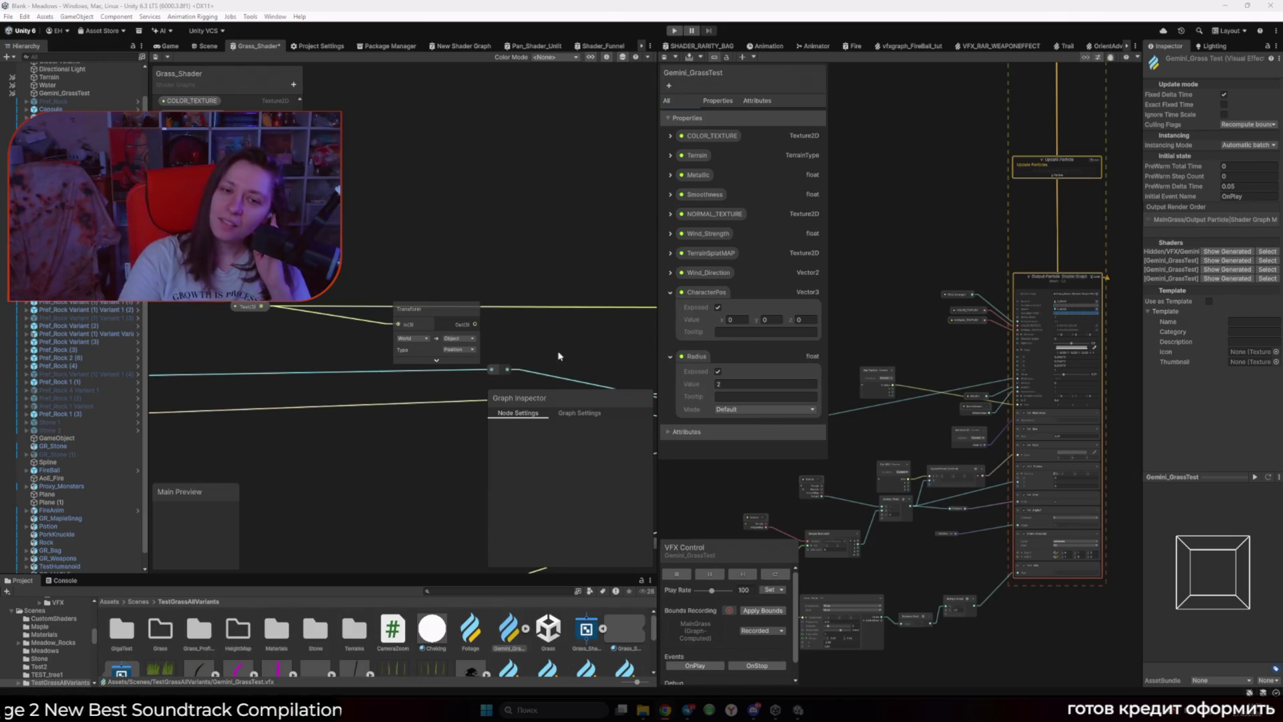
# Step: Set the Transform node's From space to Object and check the grass in the Game view
pyautogui.click(423, 339)
pyautogui.click(409, 349)
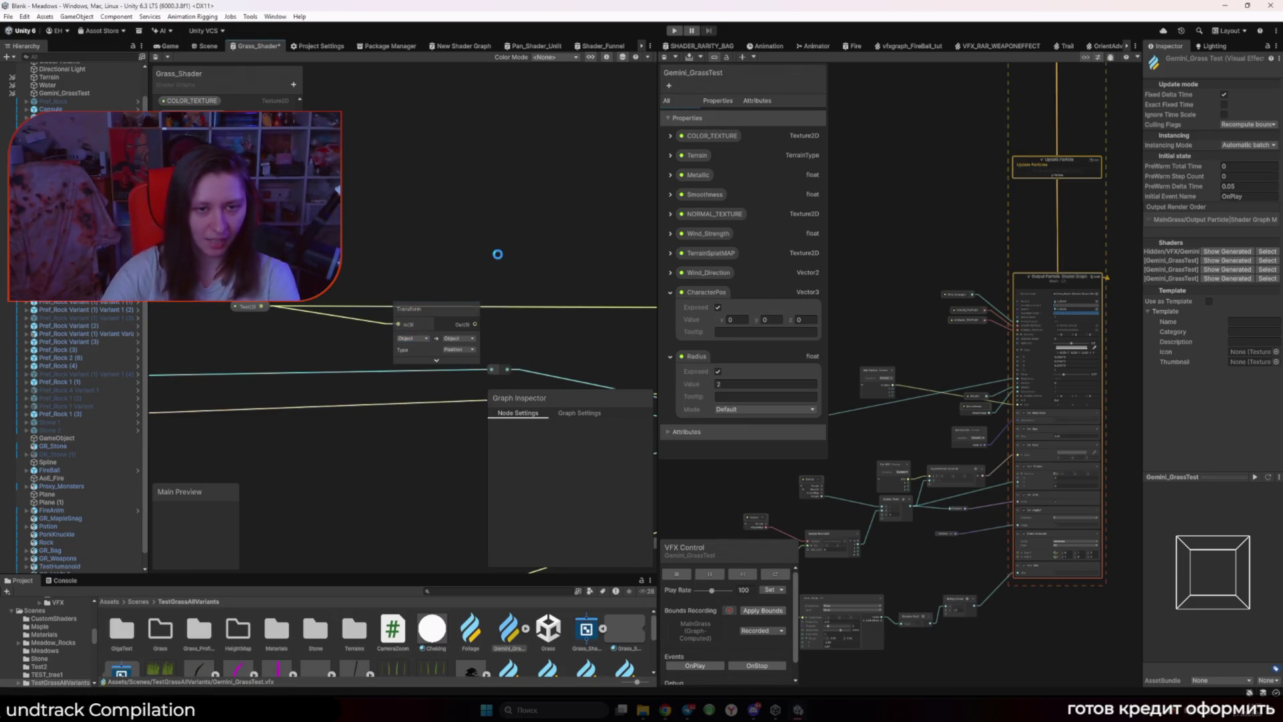
pyautogui.click(171, 45)
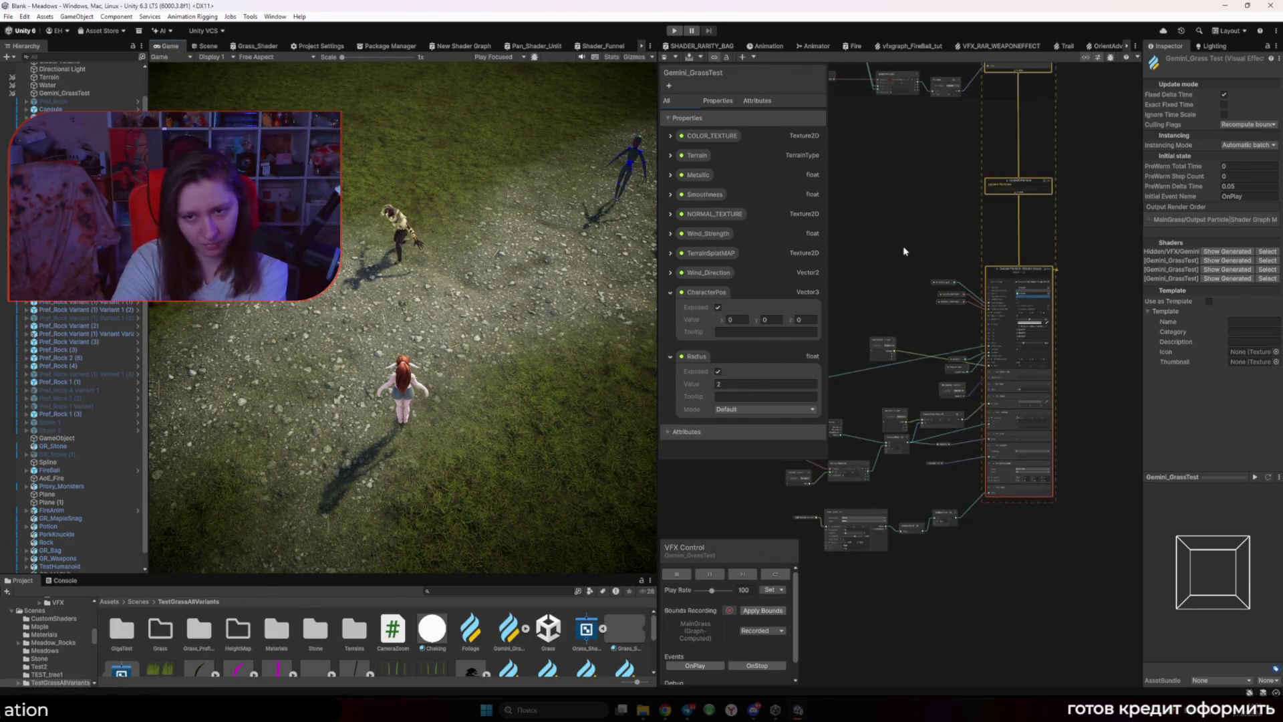
pyautogui.scroll(-3, 927, 394)
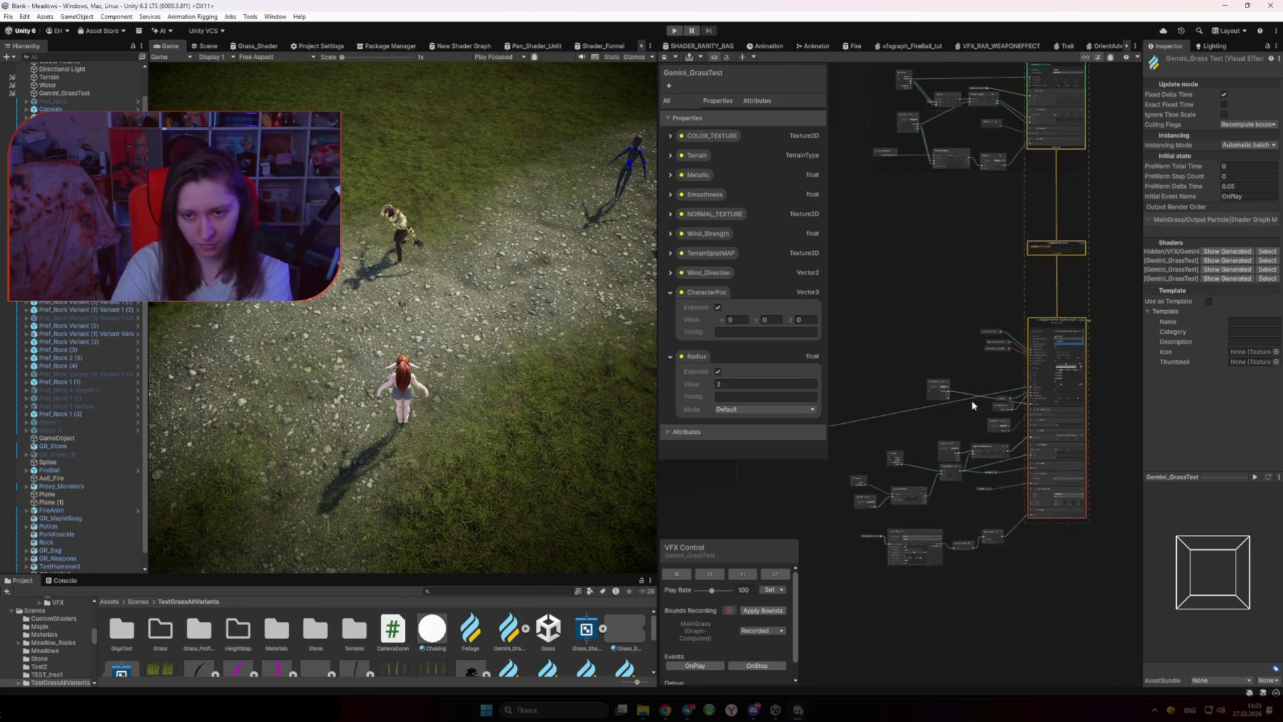
pyautogui.scroll(3, 890, 550)
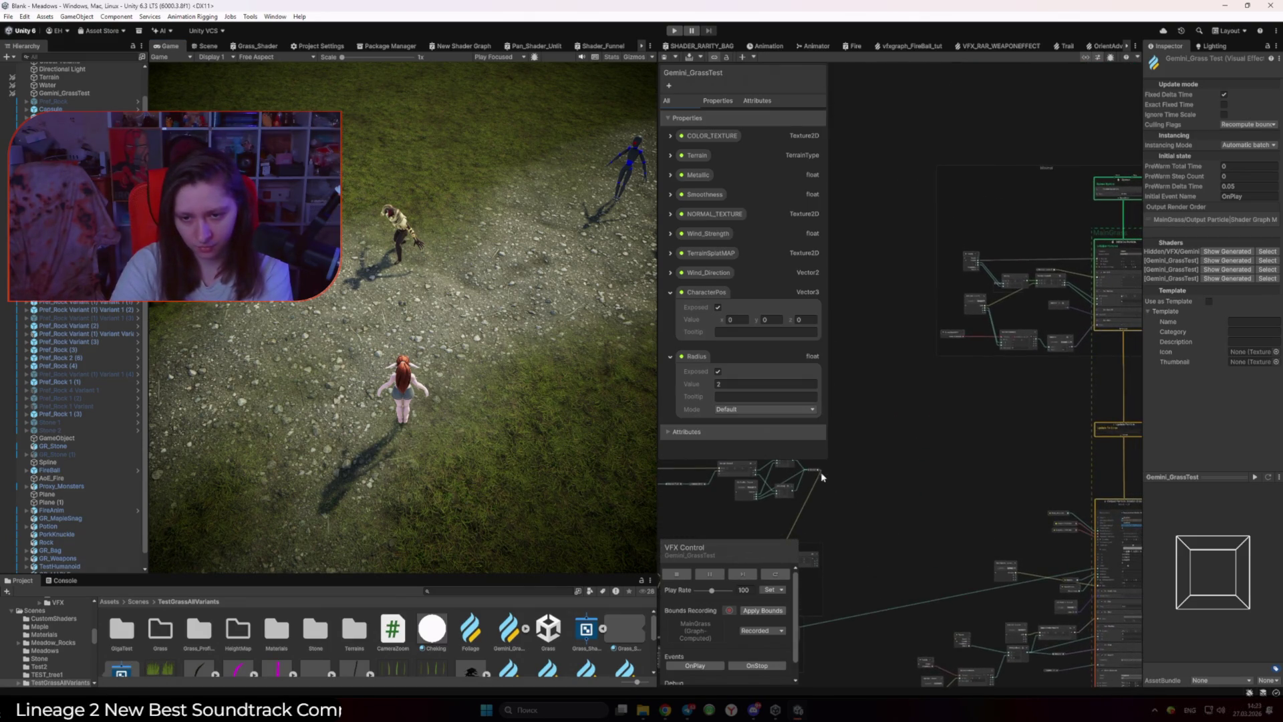
# Step: Add a Vector operator near the grass output in the VFX graph, then return to Grass_Shader
pyautogui.press('space')
pyautogui.write('vectr')
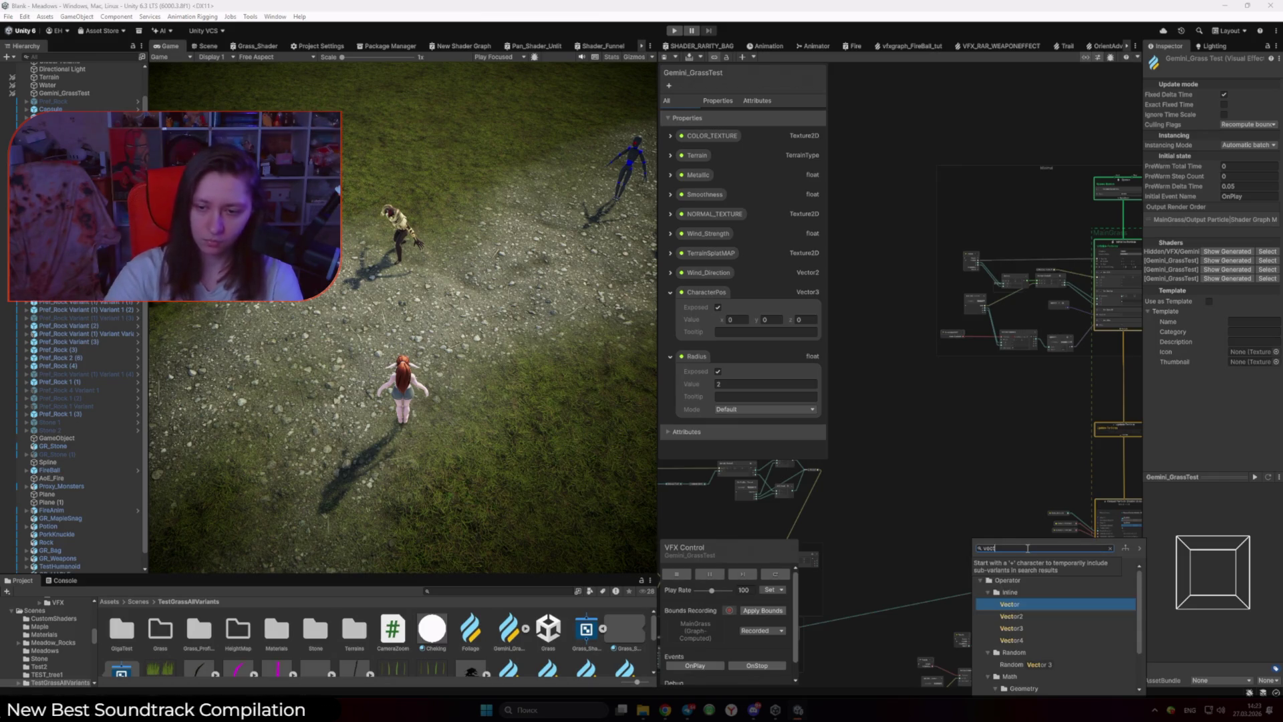
pyautogui.press('Down')
pyautogui.press('Return')
pyautogui.scroll(5, 1023, 586)
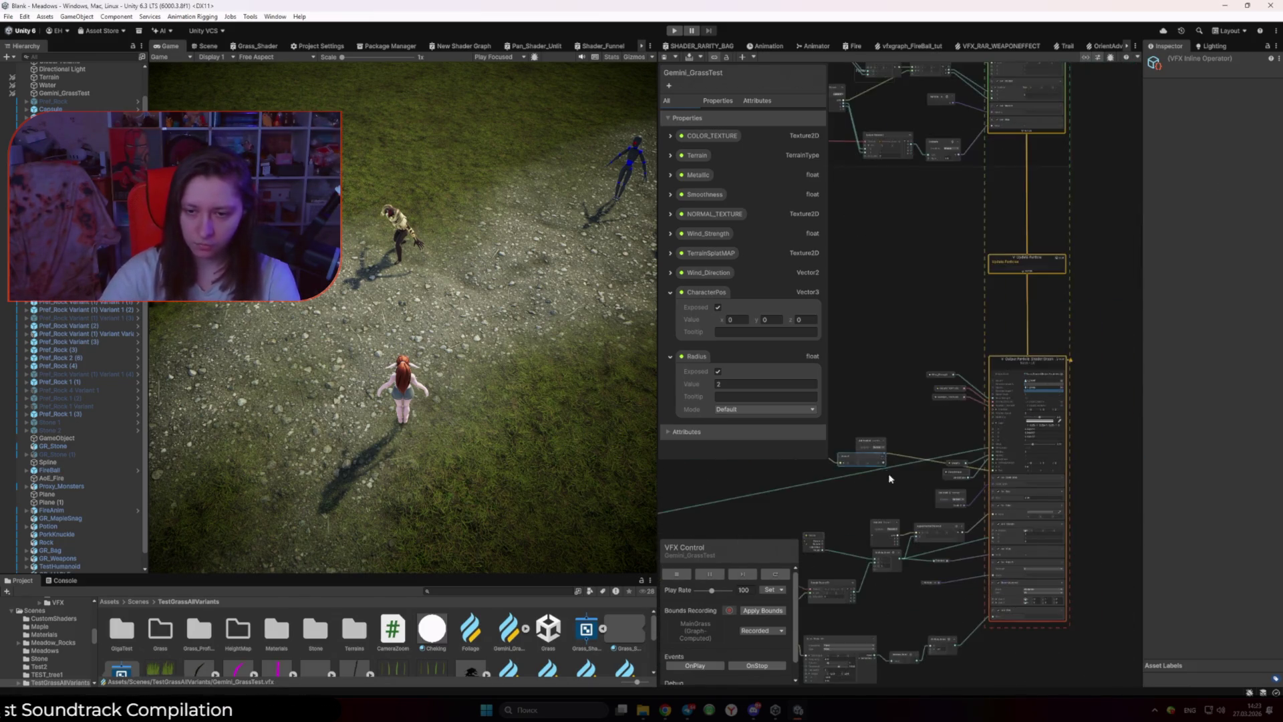
pyautogui.moveTo(866, 452)
pyautogui.mouseDown()
pyautogui.moveTo(892, 484)
pyautogui.moveTo(1091, 463)
pyautogui.moveTo(1069, 469)
pyautogui.mouseUp()
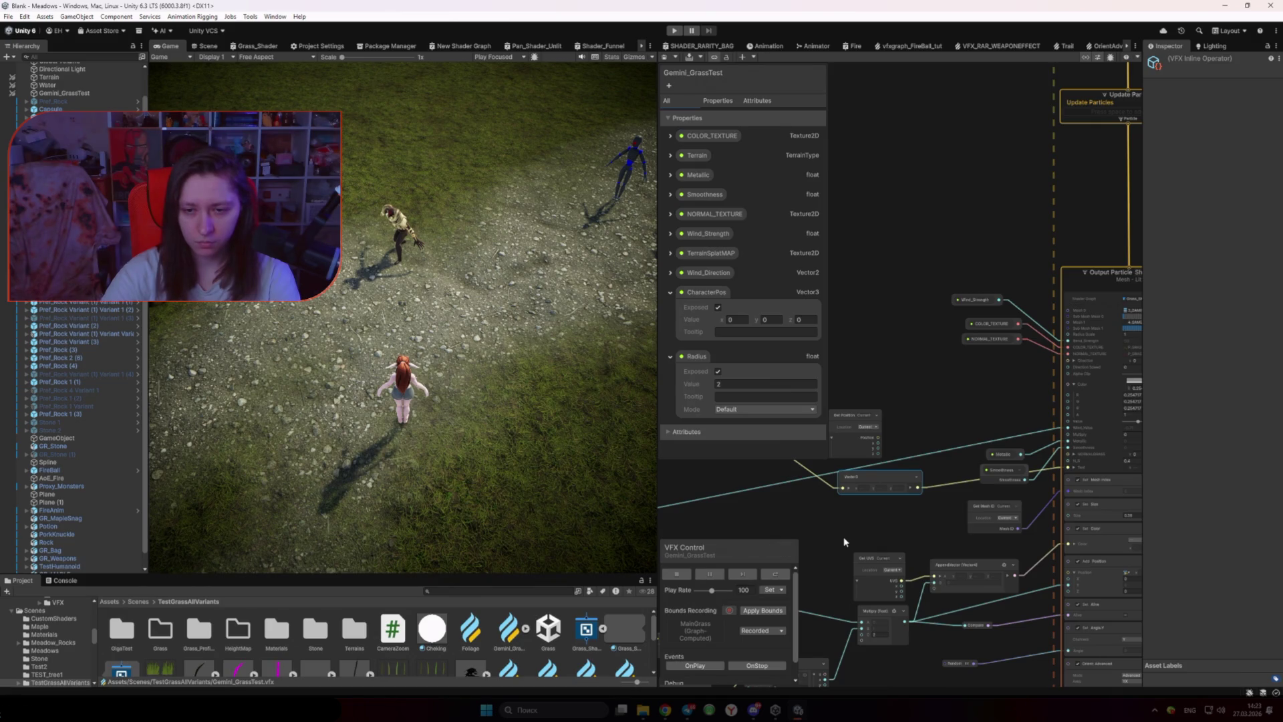
pyautogui.scroll(-4, 844, 541)
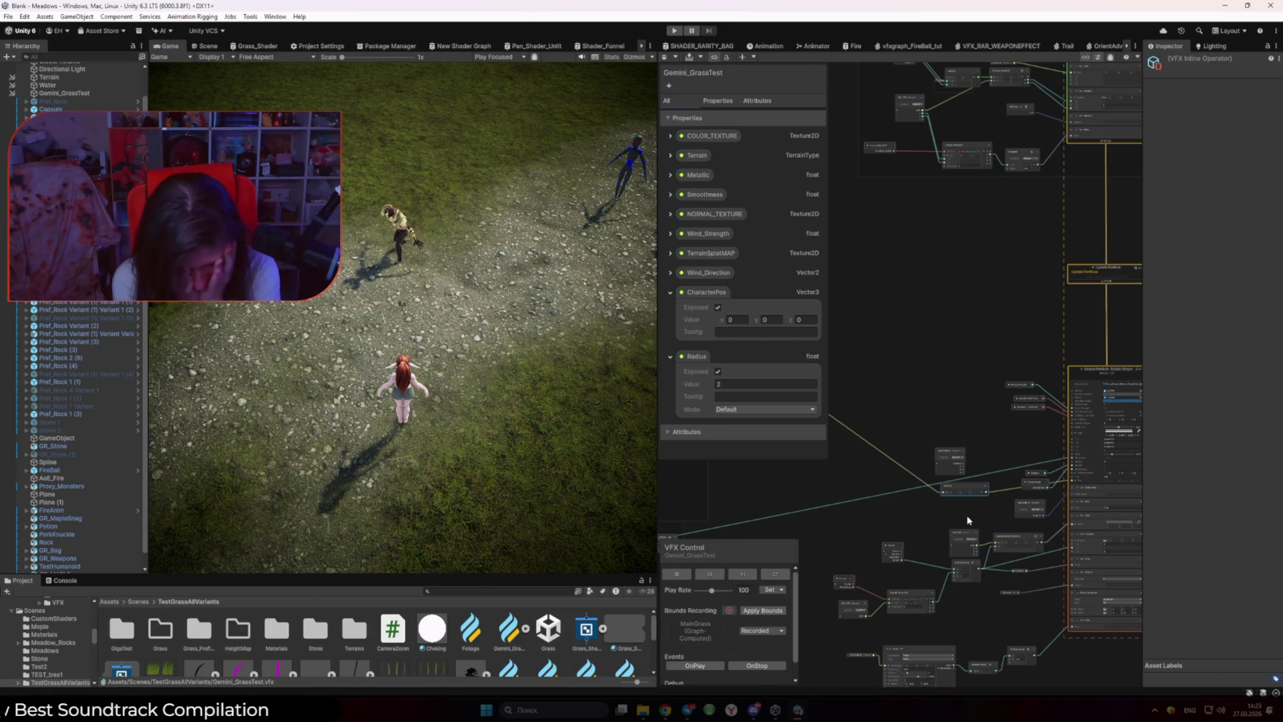
pyautogui.click(273, 52)
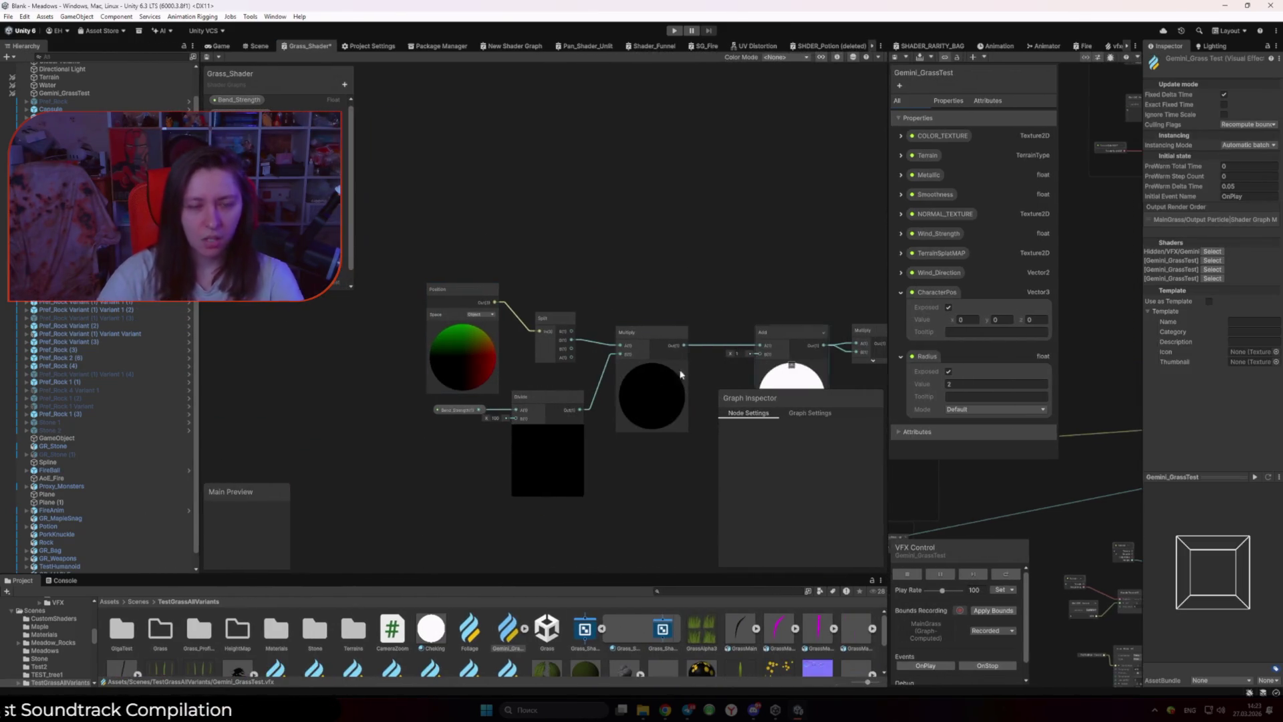
pyautogui.moveTo(481, 458); pyautogui.dragTo(441, 444)
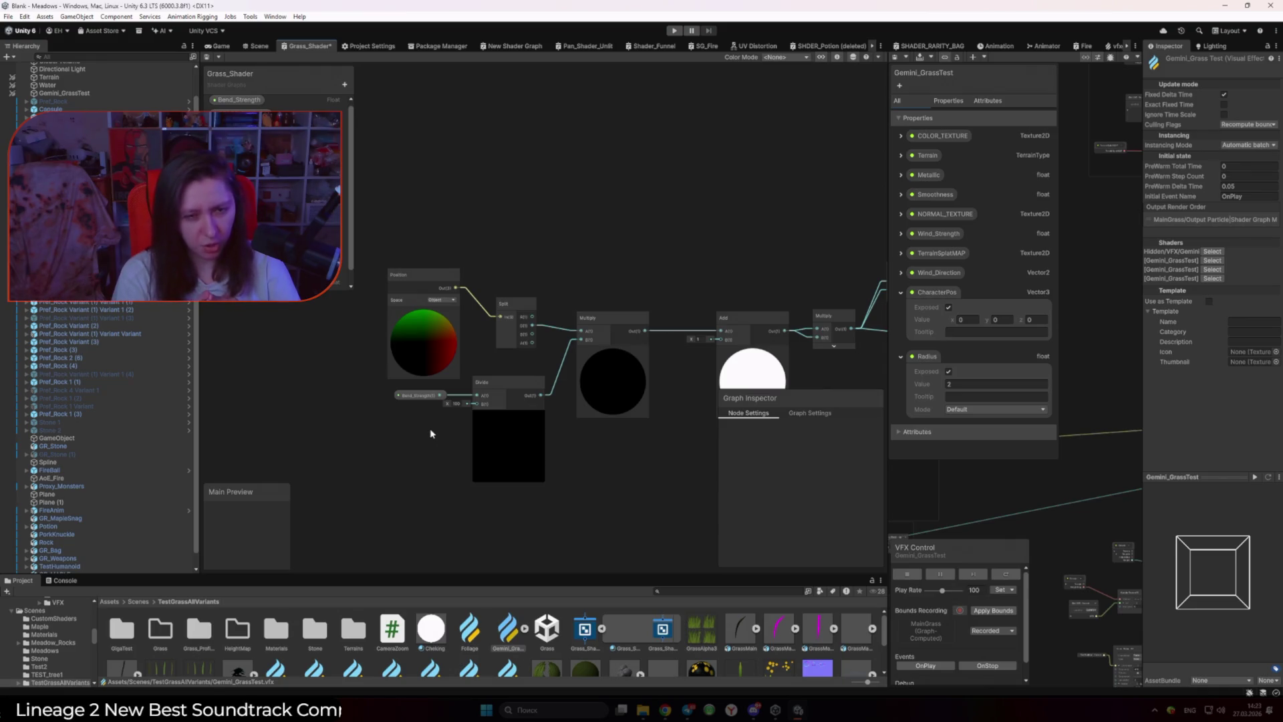
pyautogui.click(503, 313)
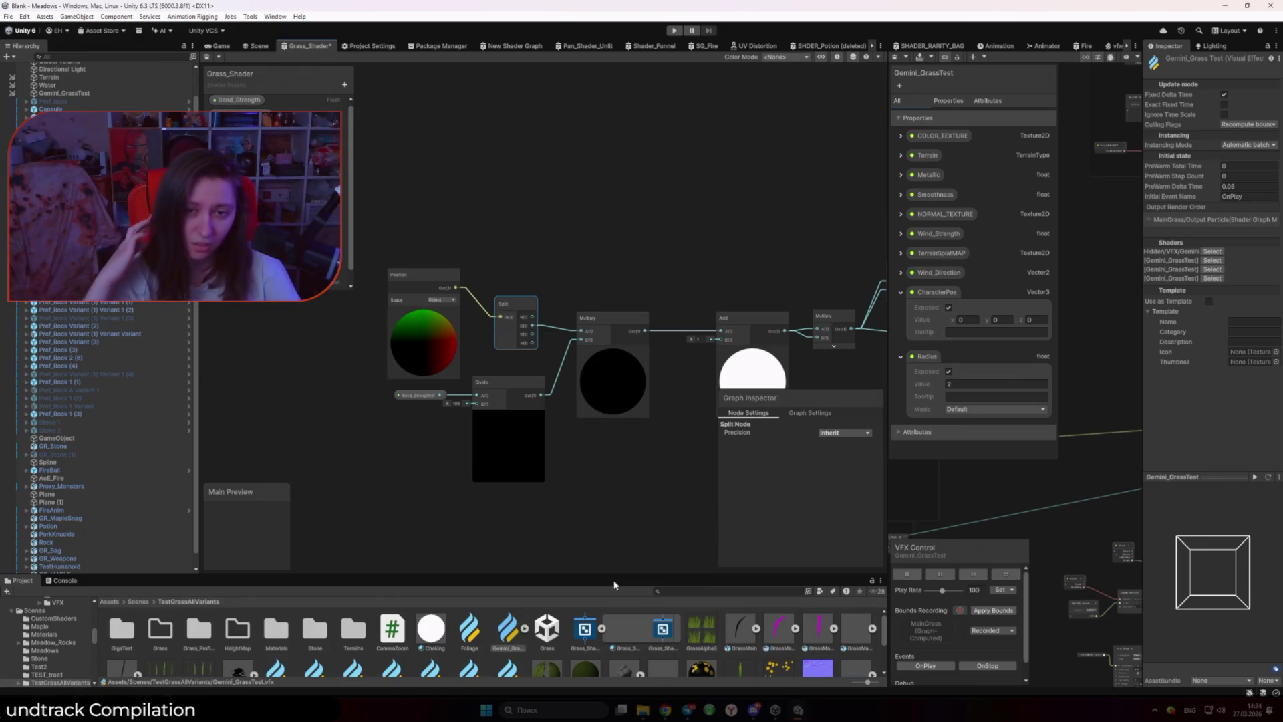
pyautogui.moveTo(633, 467); pyautogui.dragTo(519, 460)
pyautogui.moveTo(640, 409); pyautogui.dragTo(557, 413)
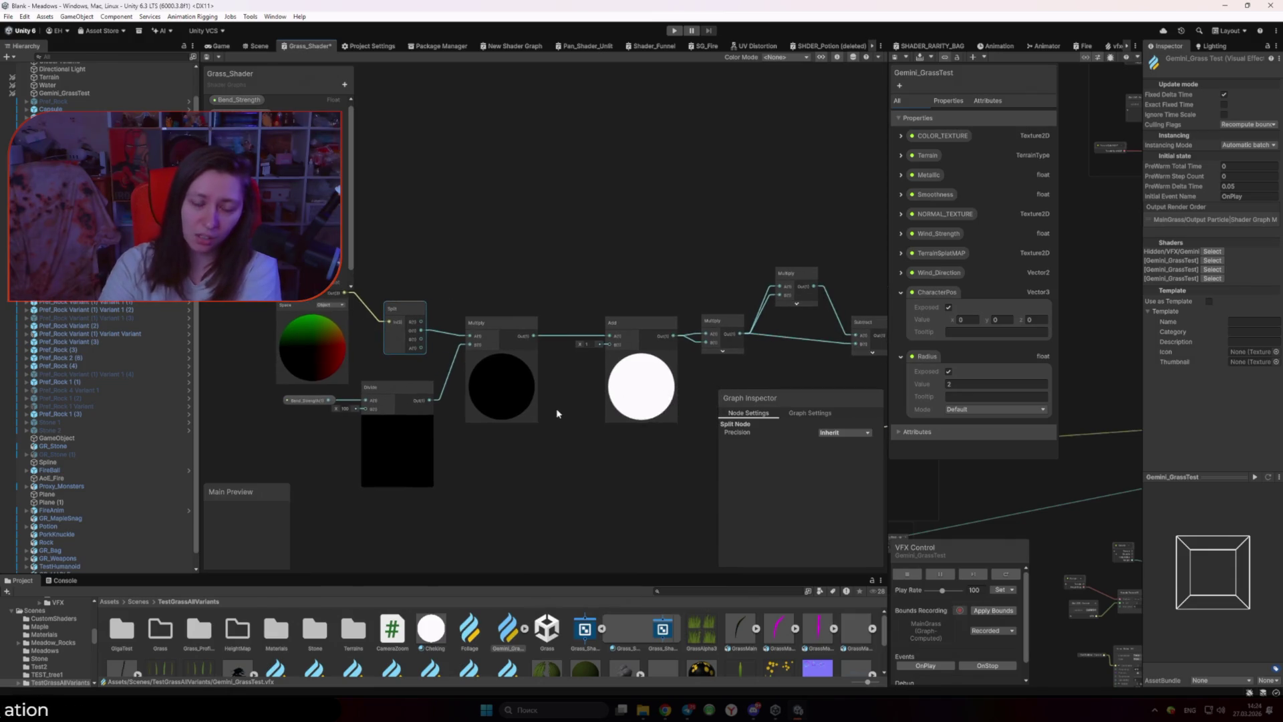
pyautogui.scroll(-5, 557, 413)
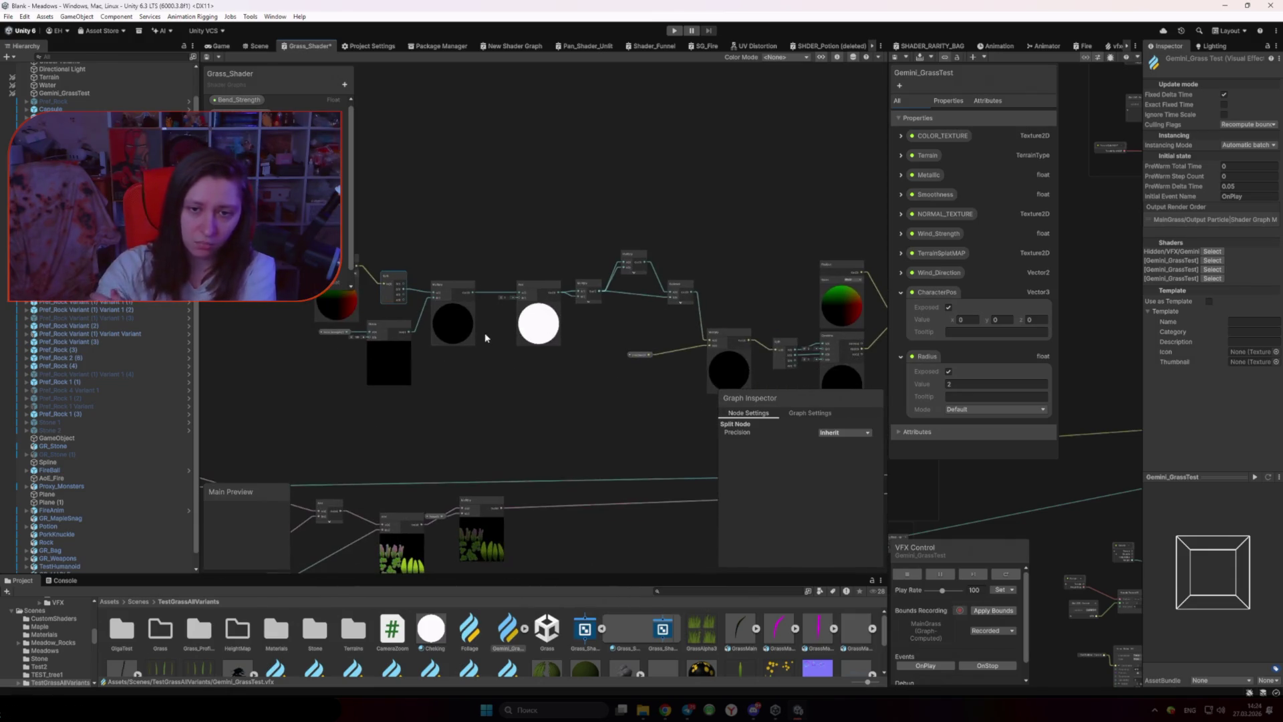
pyautogui.scroll(5, 664, 321)
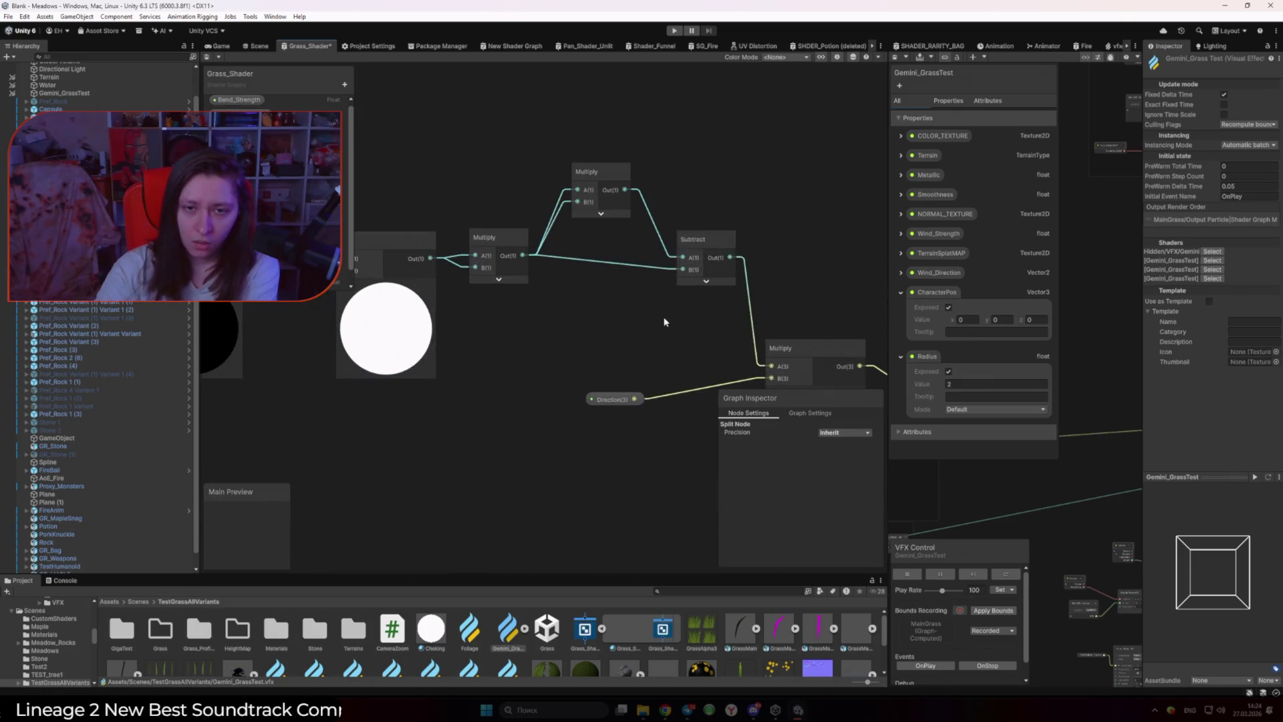
pyautogui.scroll(-2, 661, 326)
pyautogui.moveTo(695, 352); pyautogui.dragTo(621, 221)
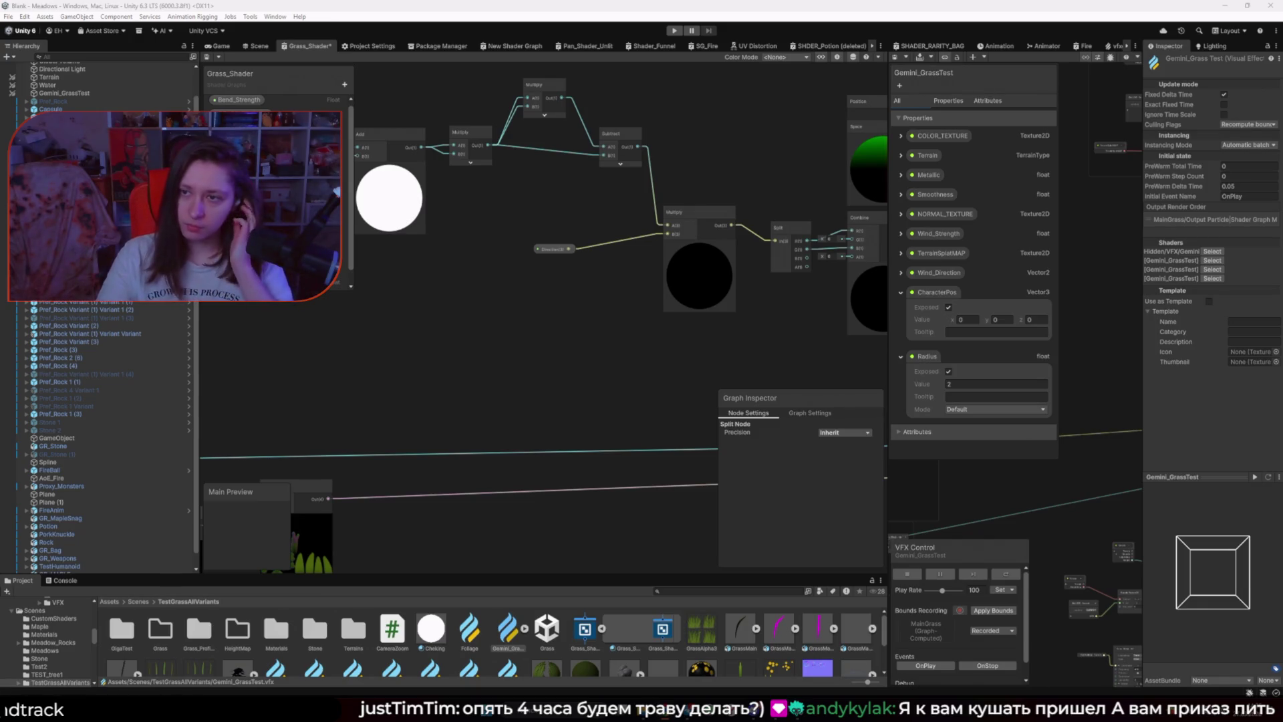
pyautogui.click(1245, 125)
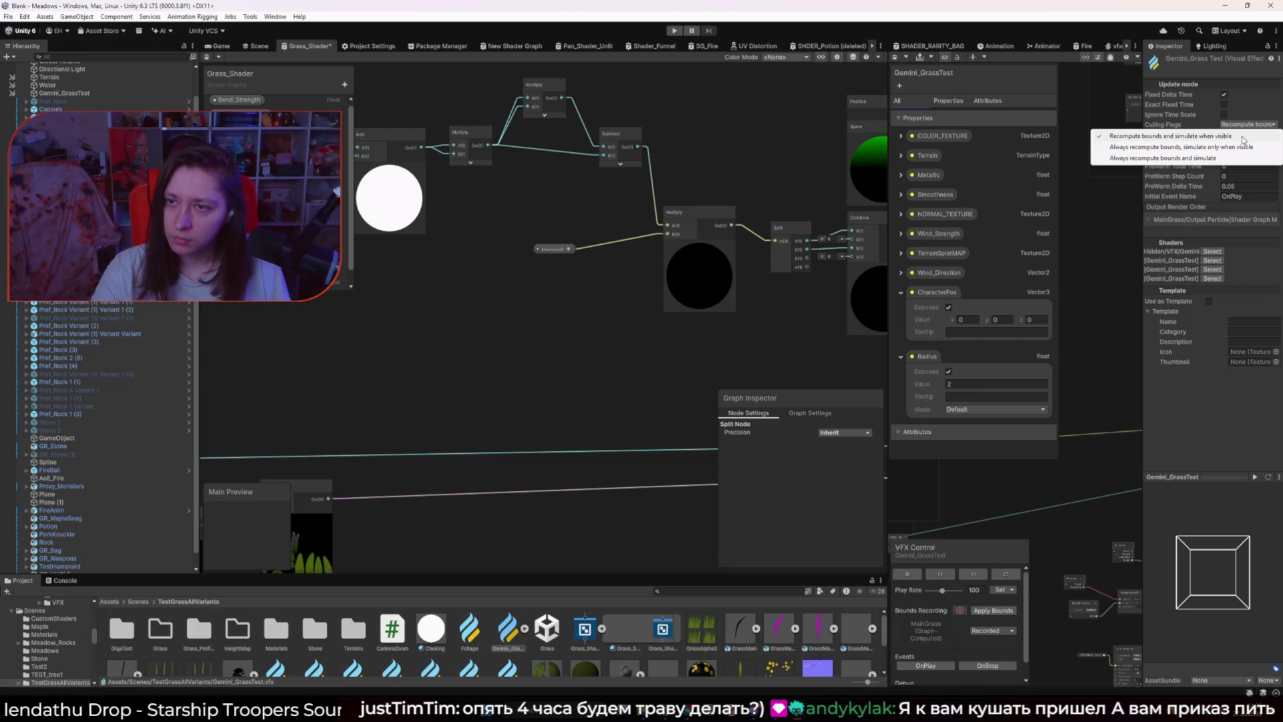
pyautogui.click(1085, 134)
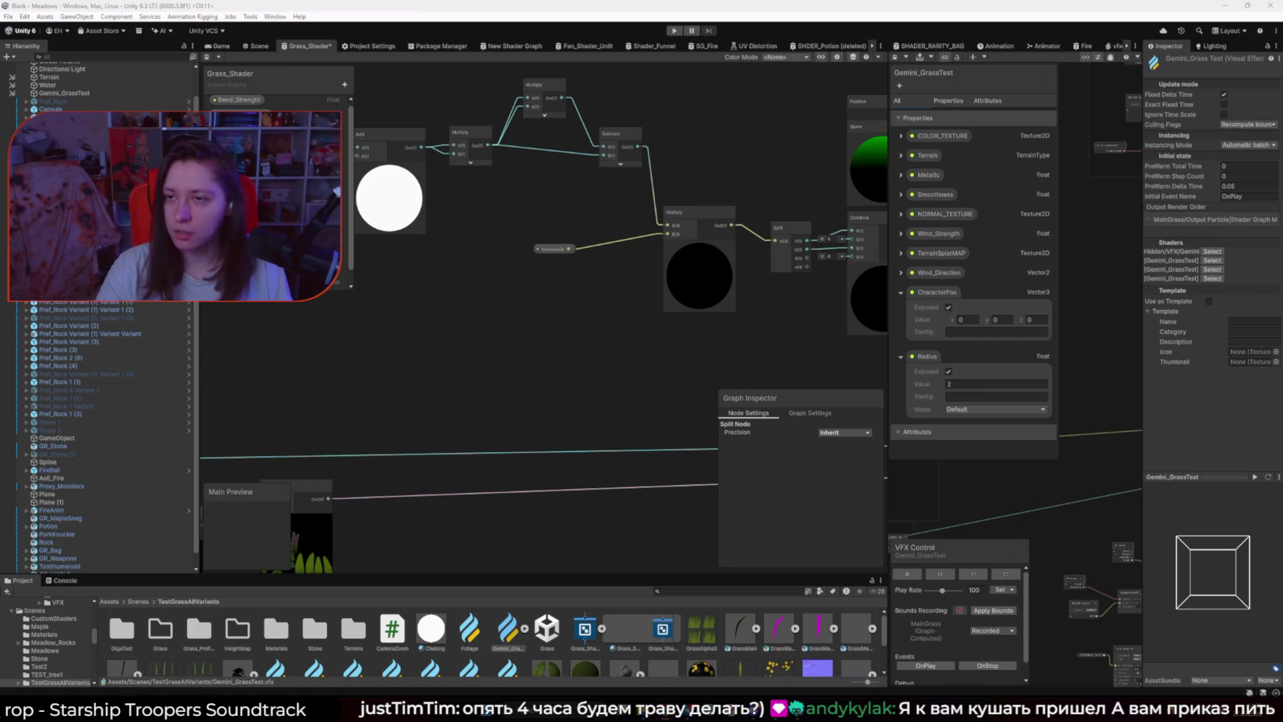
pyautogui.click(1237, 145)
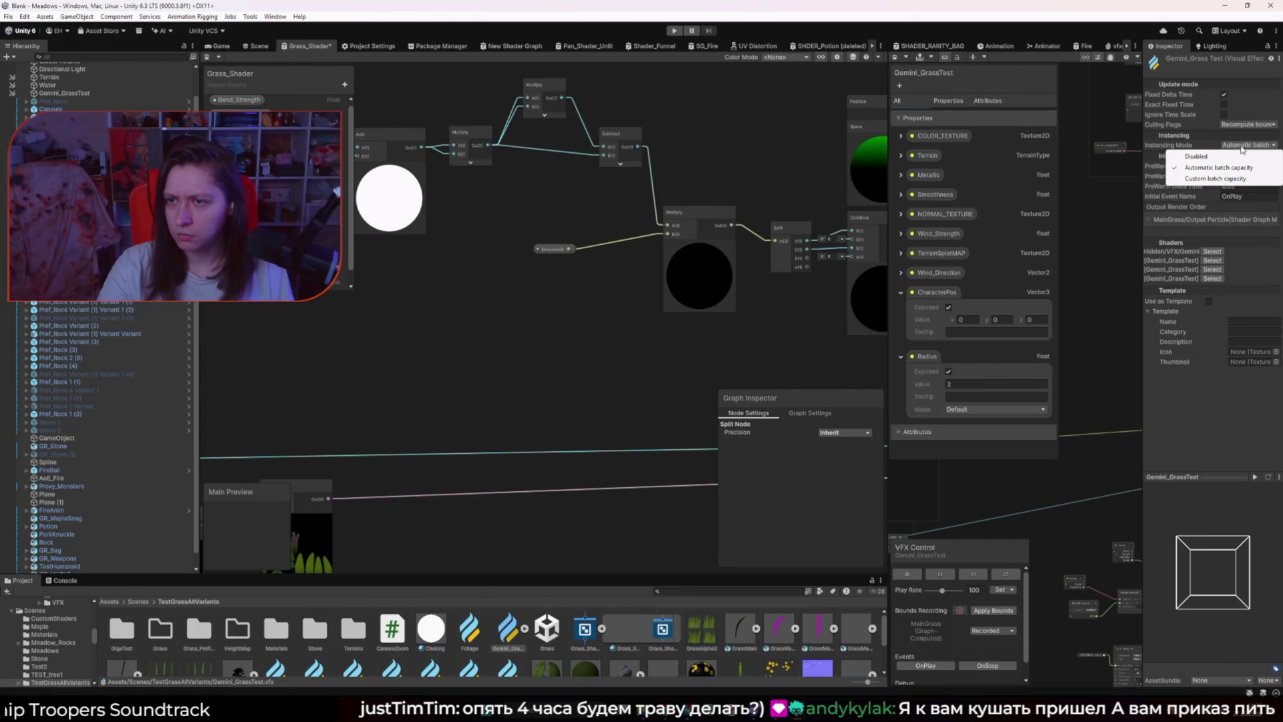
pyautogui.click(1242, 147)
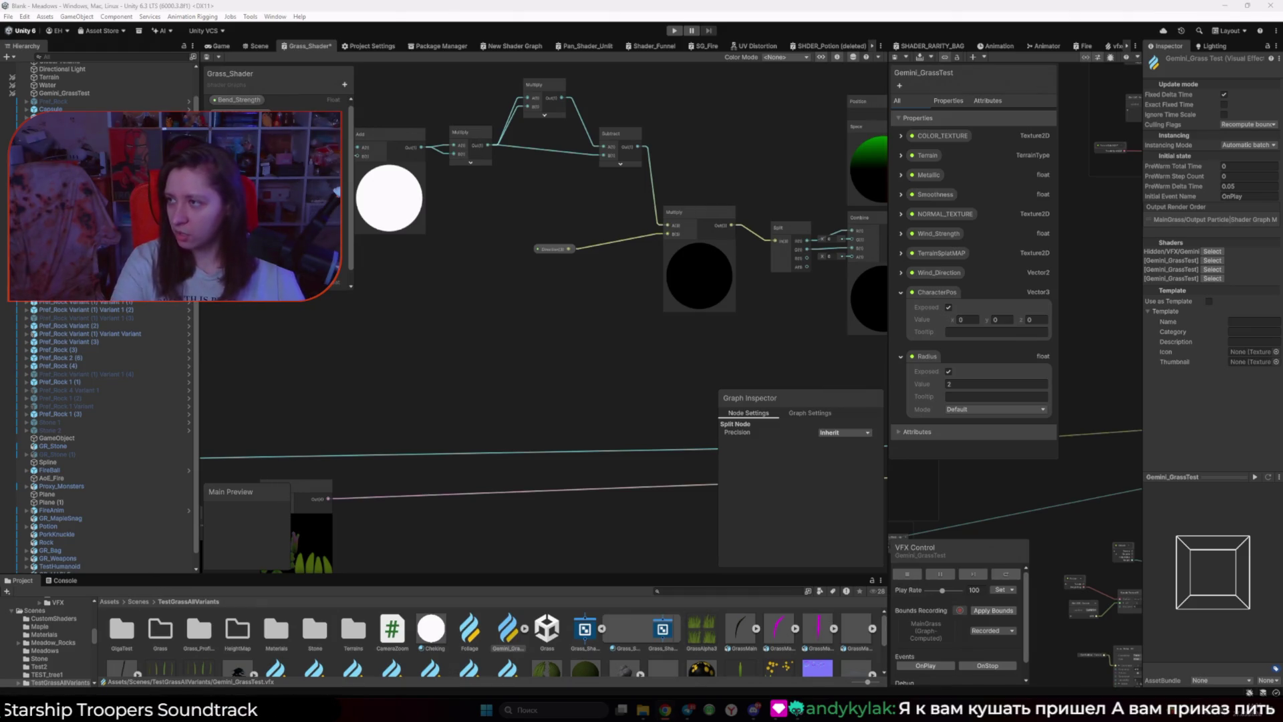
pyautogui.press('super+Up')
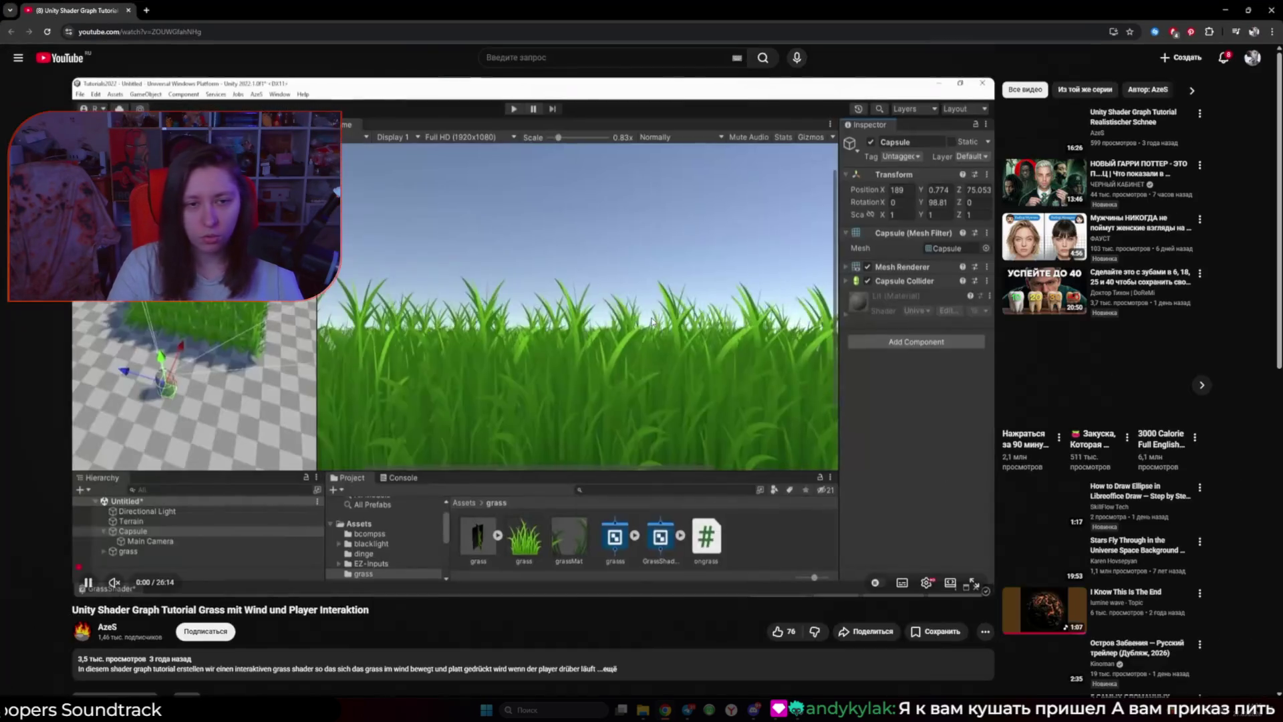
# Step: Play the grass tutorial with its volume lowered slightly, pausing at 0:38
pyautogui.click(652, 321)
pyautogui.click(750, 458)
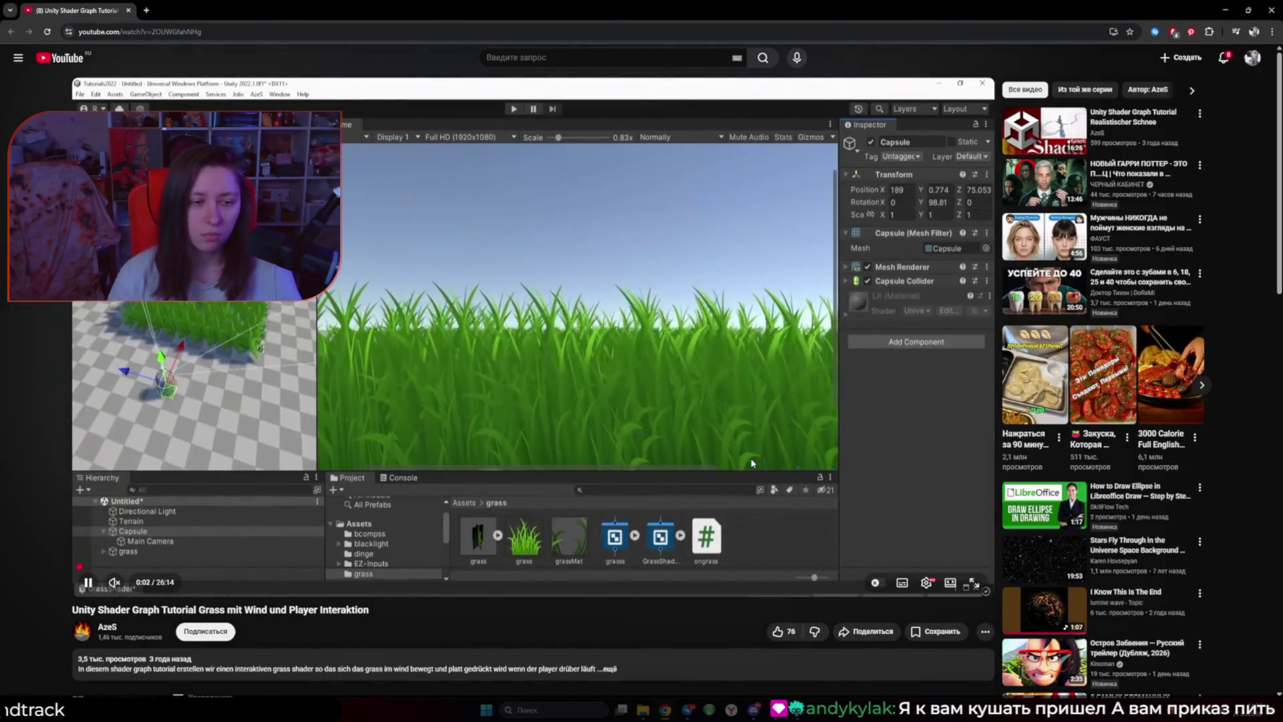
pyautogui.moveTo(127, 591)
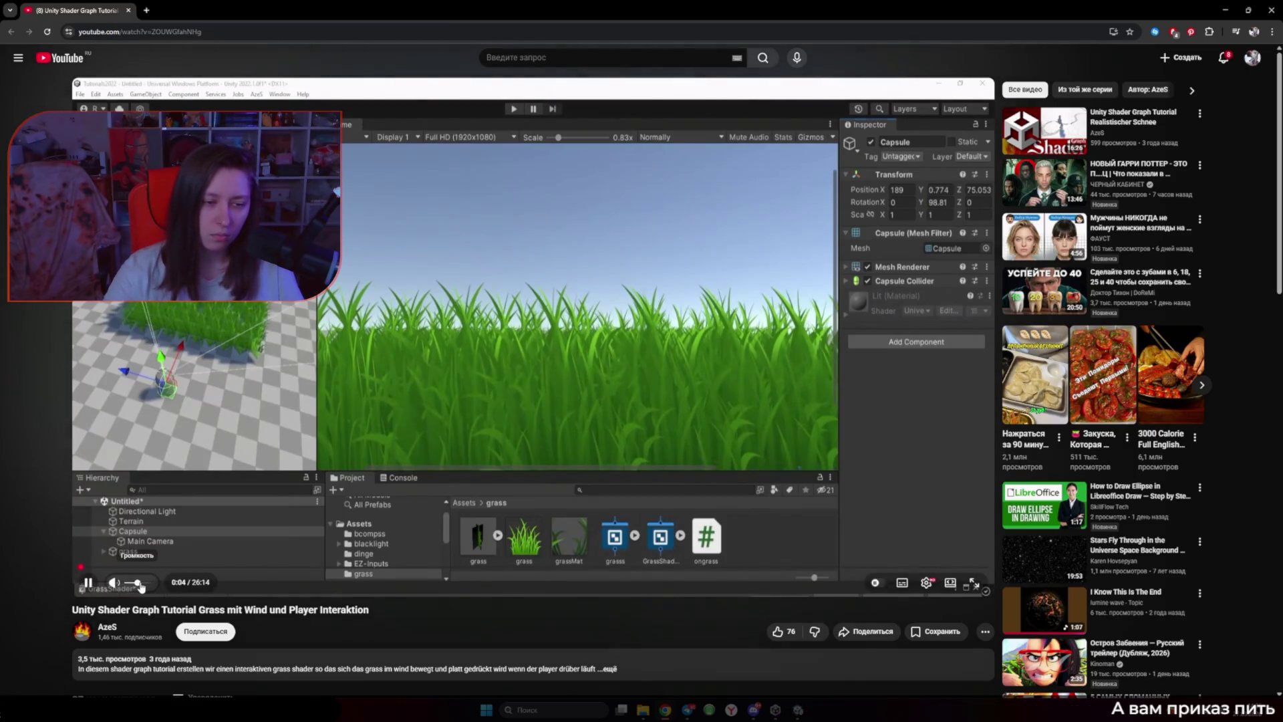
pyautogui.moveTo(142, 586); pyautogui.dragTo(143, 586)
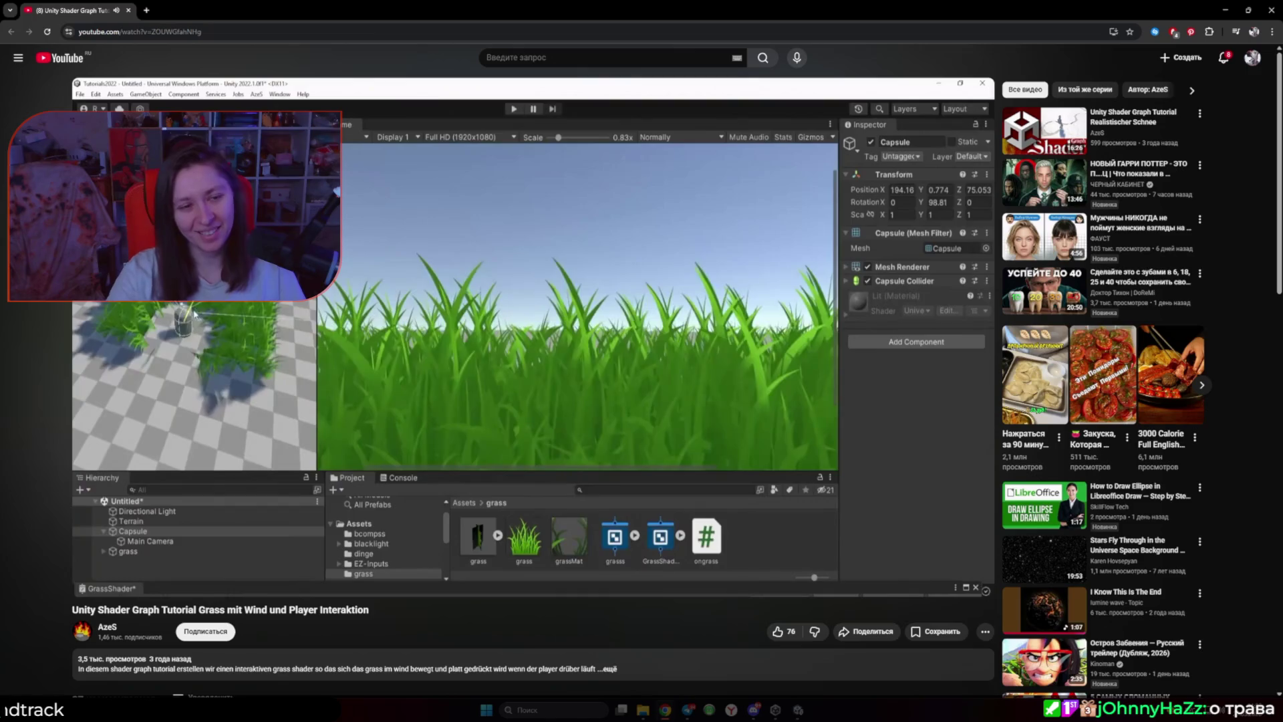
pyautogui.click(609, 348)
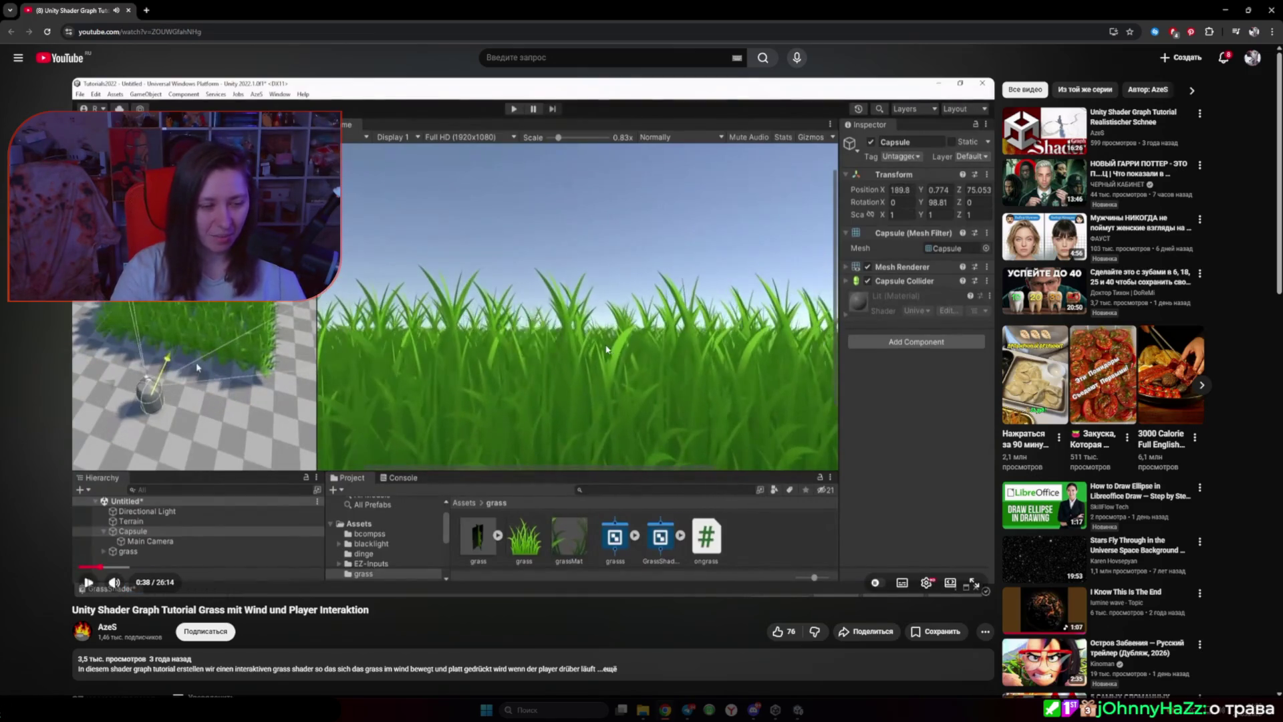
# Step: Resume the tutorial and skip ahead in short jumps toward the Blender part
pyautogui.click(608, 348)
pyautogui.press('l')
pyautogui.press('l')
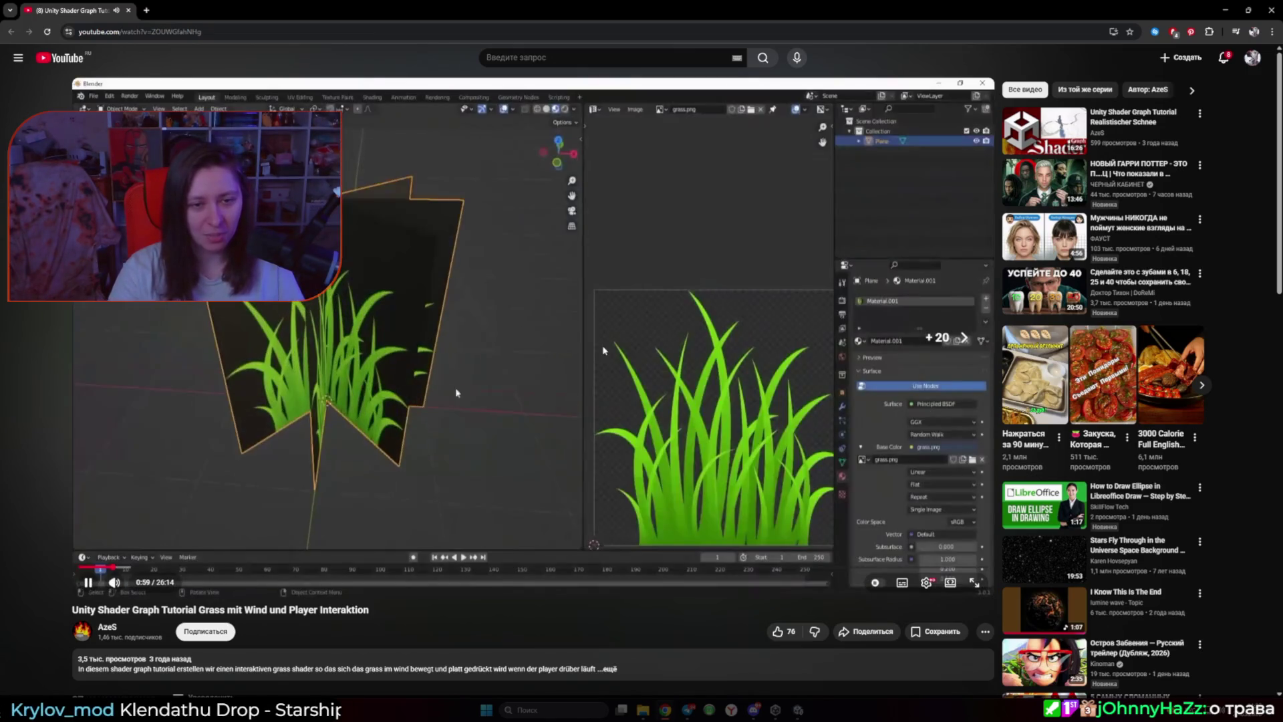
pyautogui.press('l')
pyautogui.press('l')
pyautogui.press('Right')
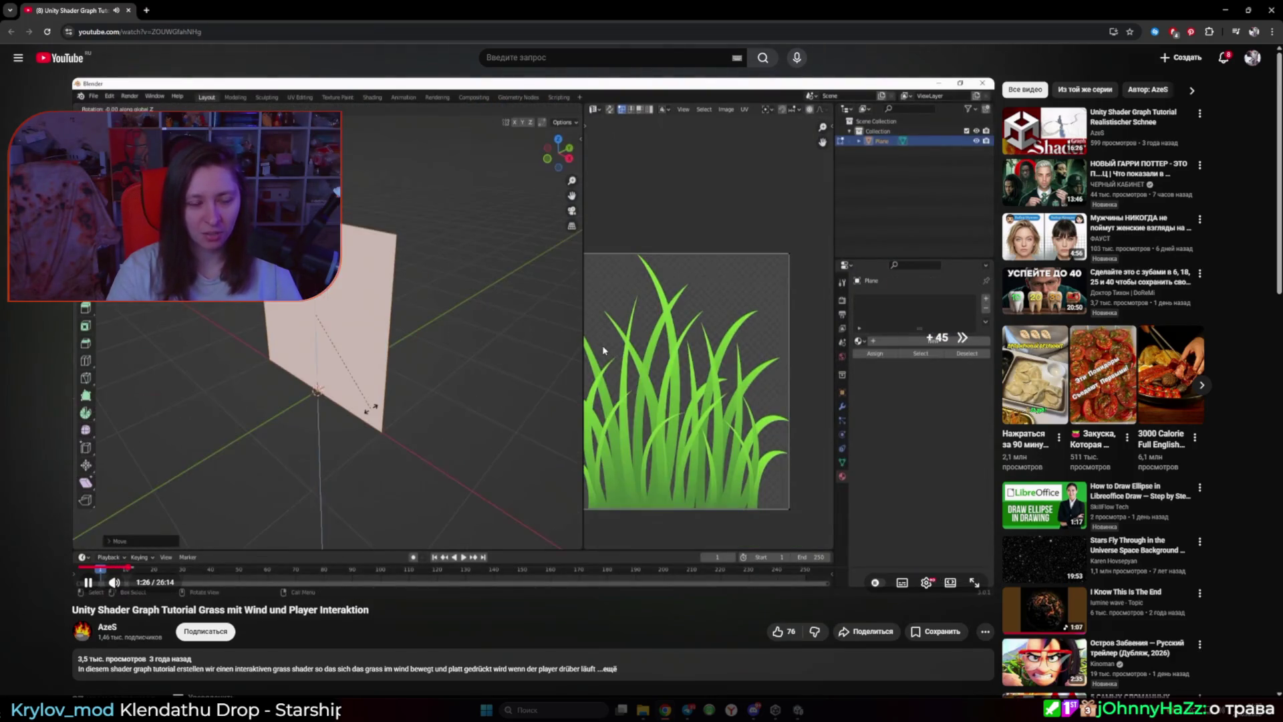
pyautogui.press('Right')
pyautogui.press('Right')
pyautogui.press('Right')
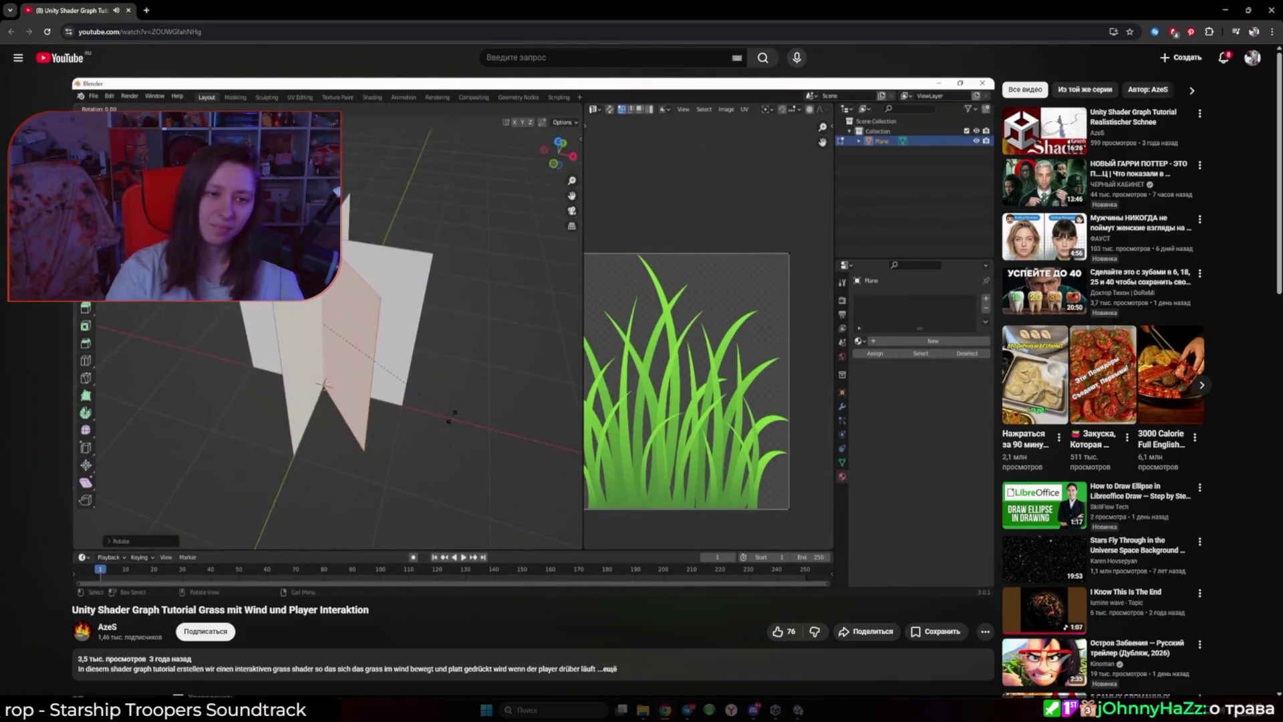
pyautogui.press('Right')
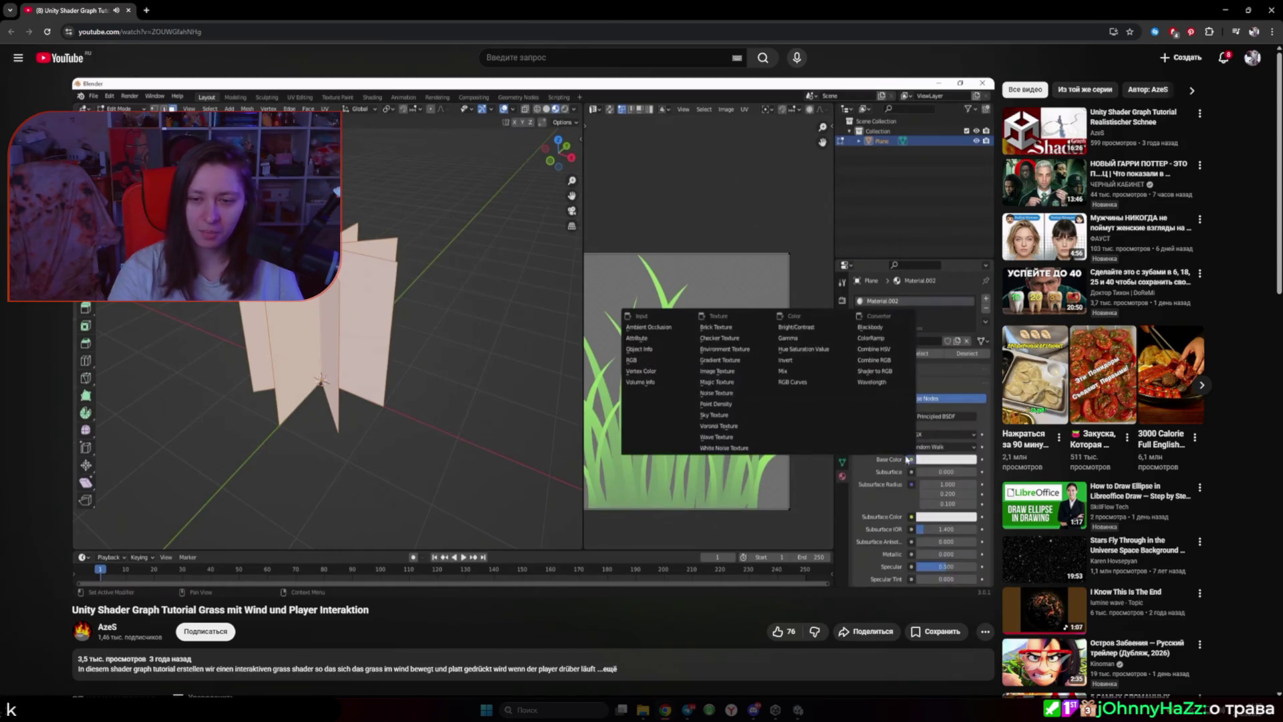
pyautogui.scroll(-5, 471, 344)
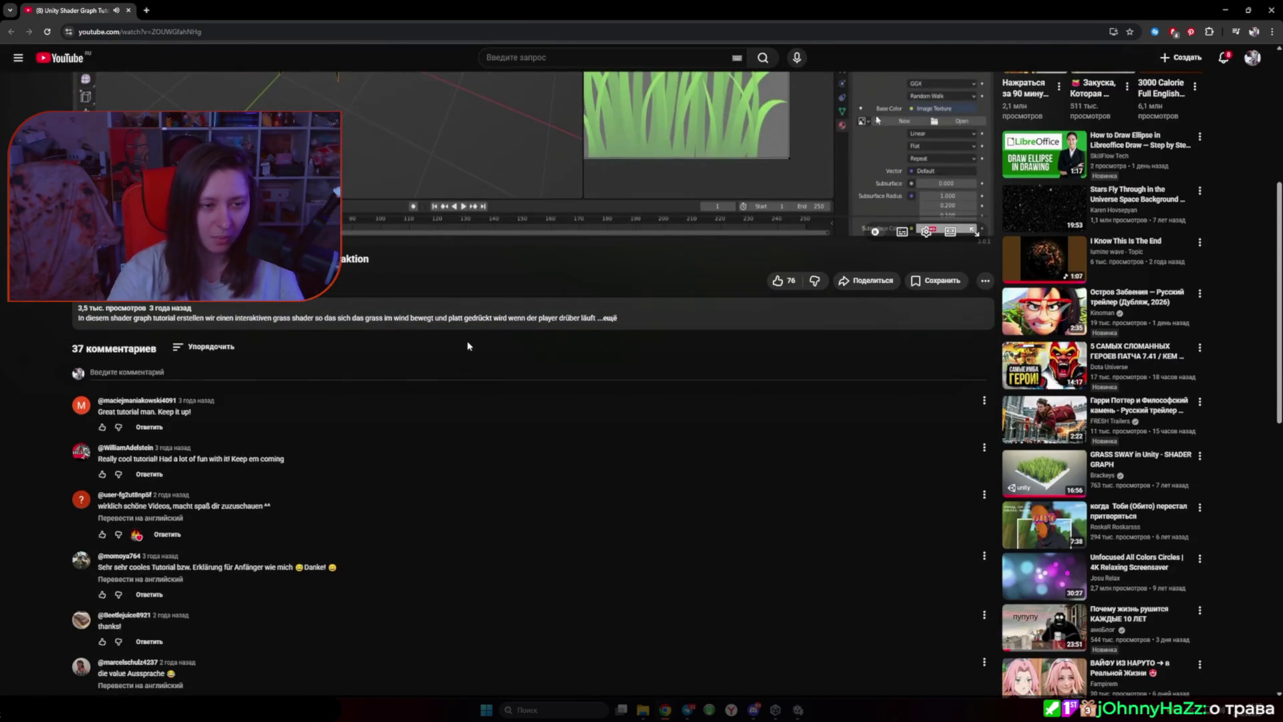
pyautogui.scroll(4, 455, 341)
pyautogui.scroll(1, 451, 340)
pyautogui.click(393, 305)
pyautogui.click(393, 305)
pyautogui.press('Right')
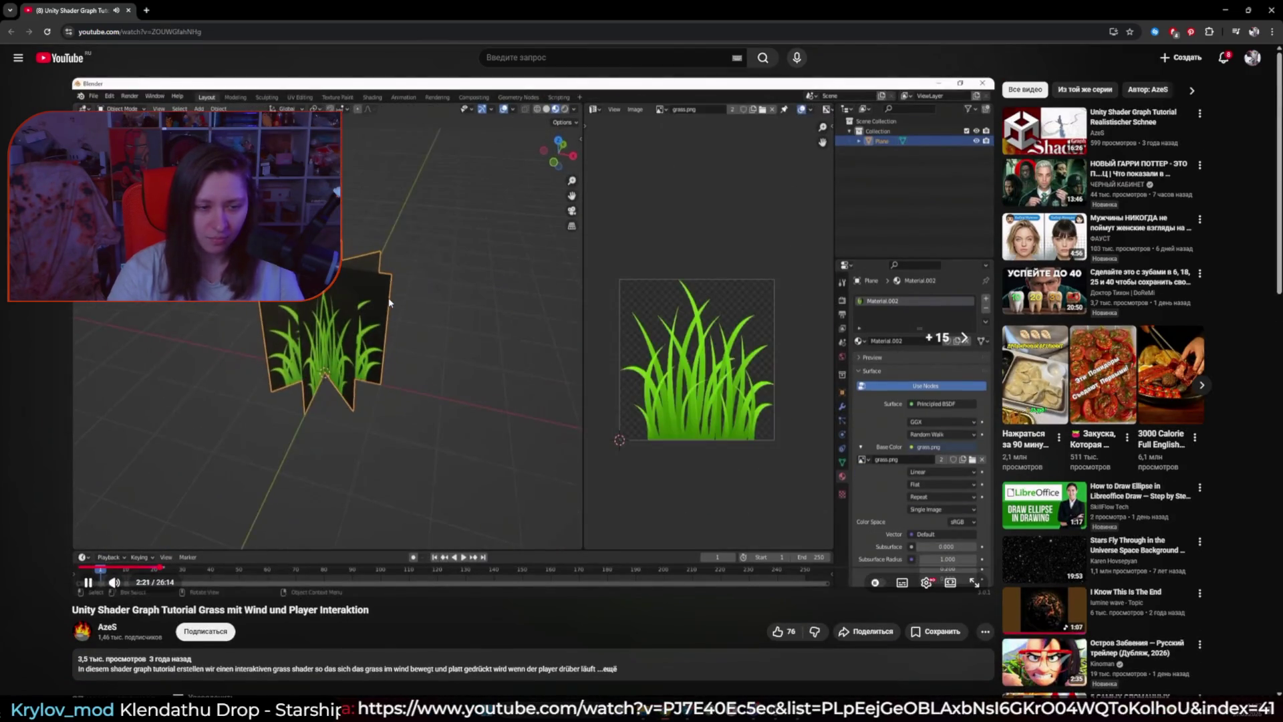
pyautogui.press('Right')
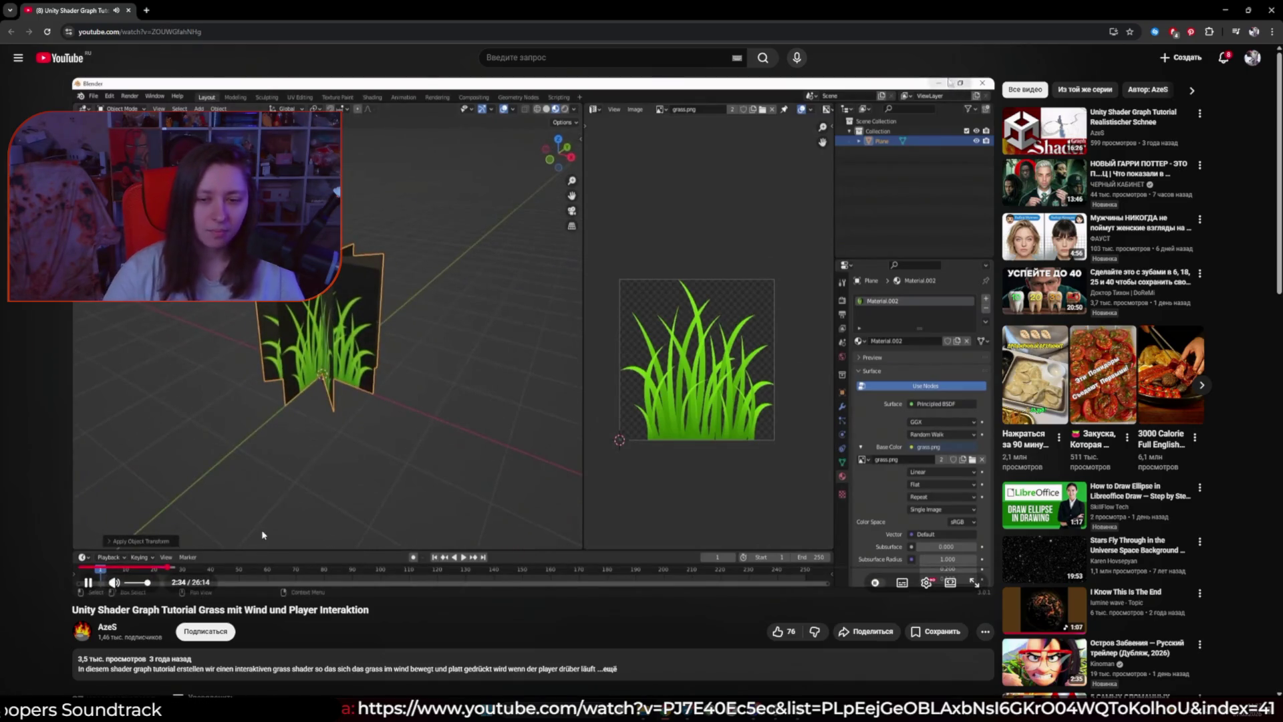
# Step: Open the subtitle settings, seek through the tutorial up to 9:25, pause, and close the browser
pyautogui.click(926, 582)
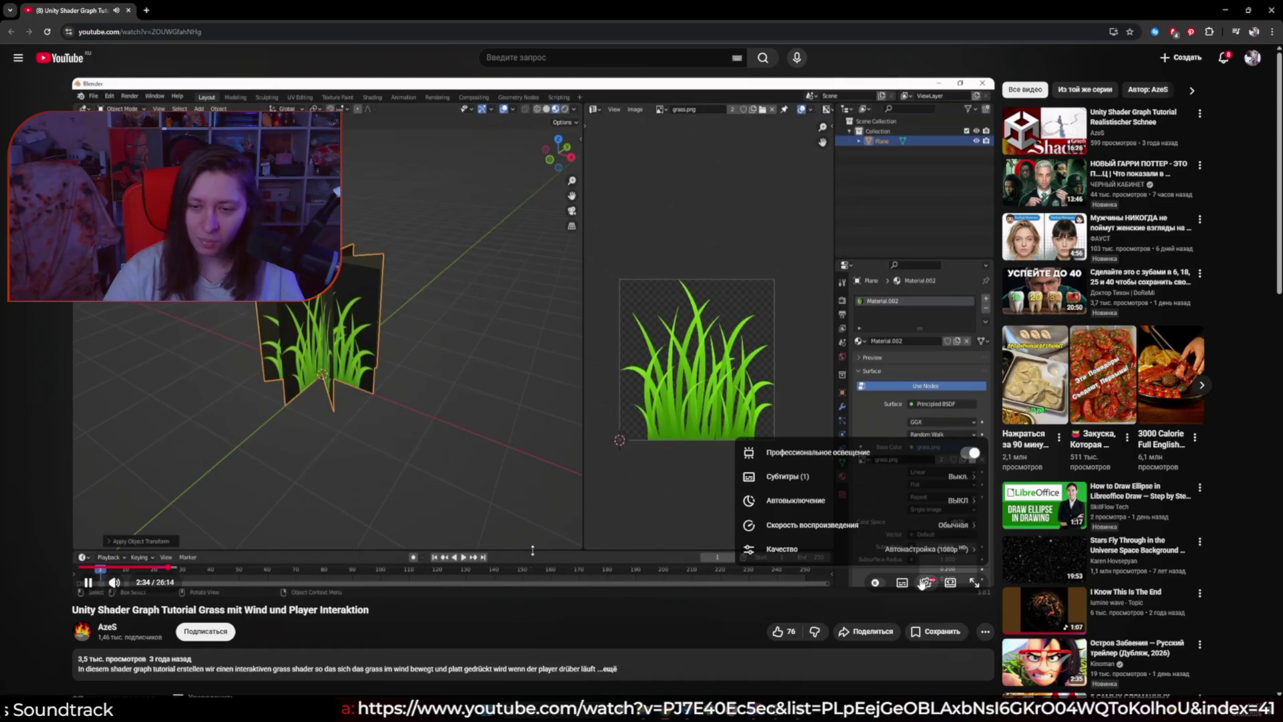
pyautogui.click(910, 478)
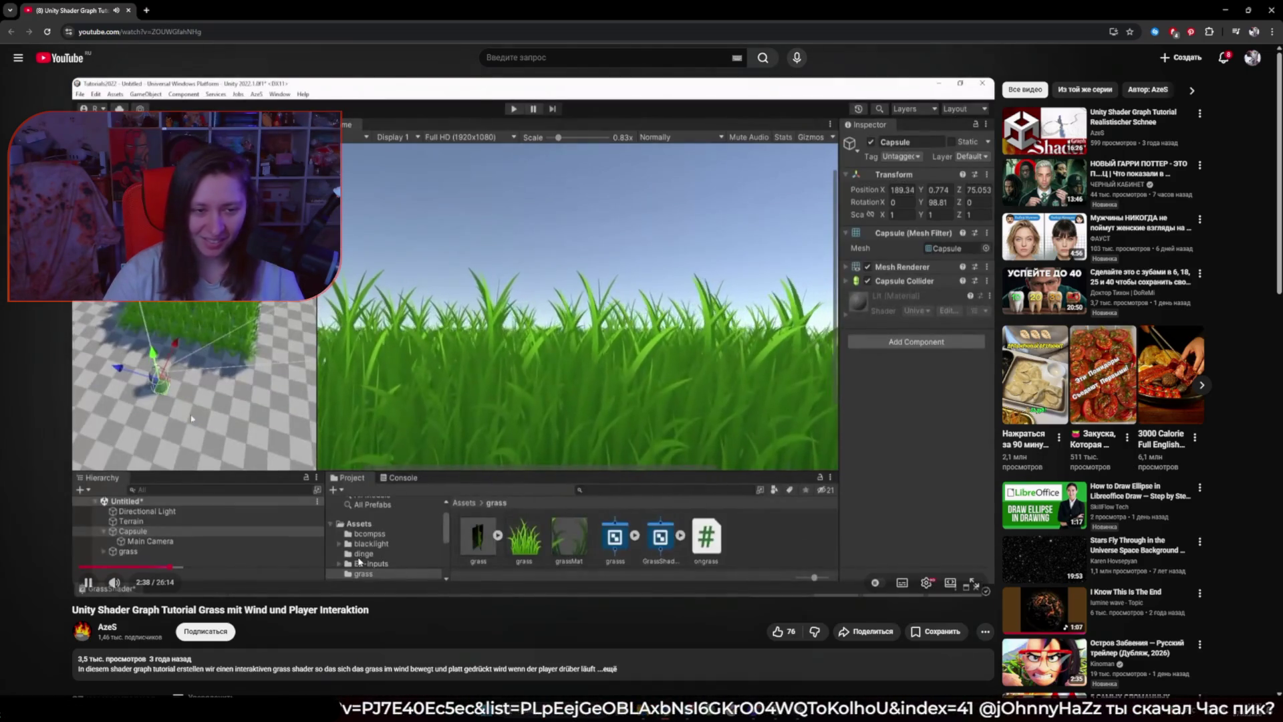
pyautogui.click(185, 567)
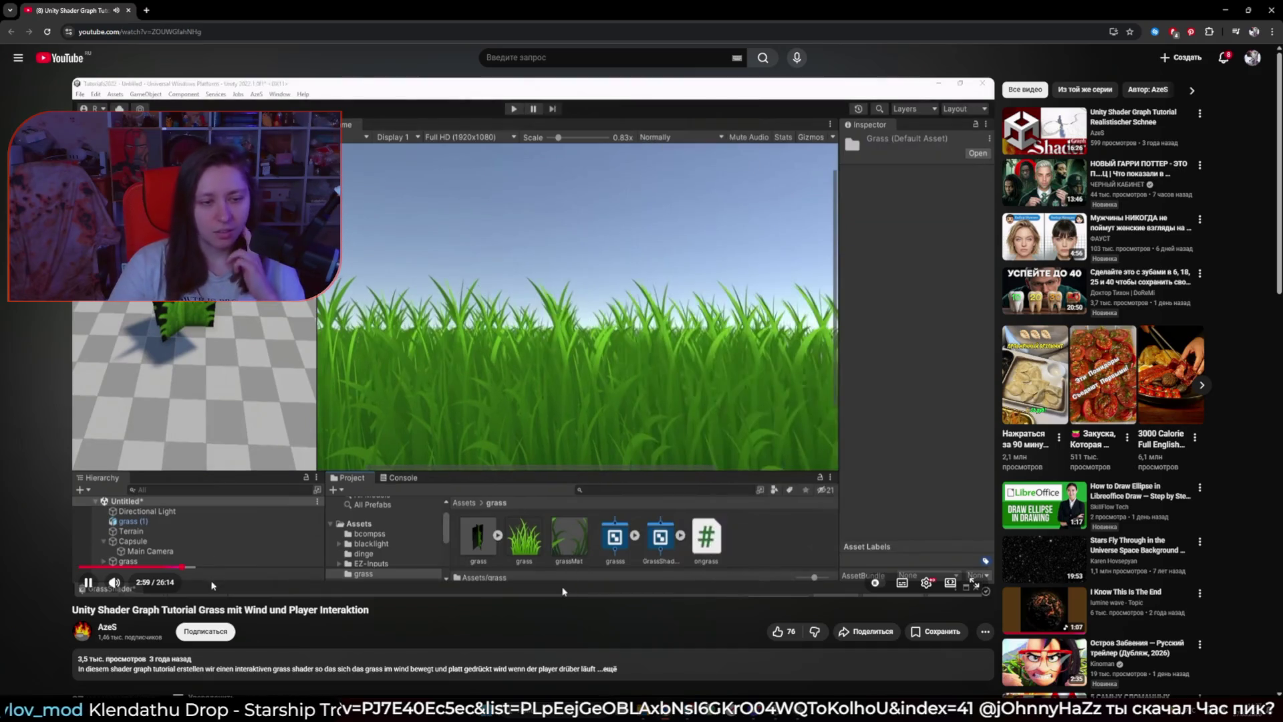
pyautogui.moveTo(191, 567); pyautogui.dragTo(194, 570)
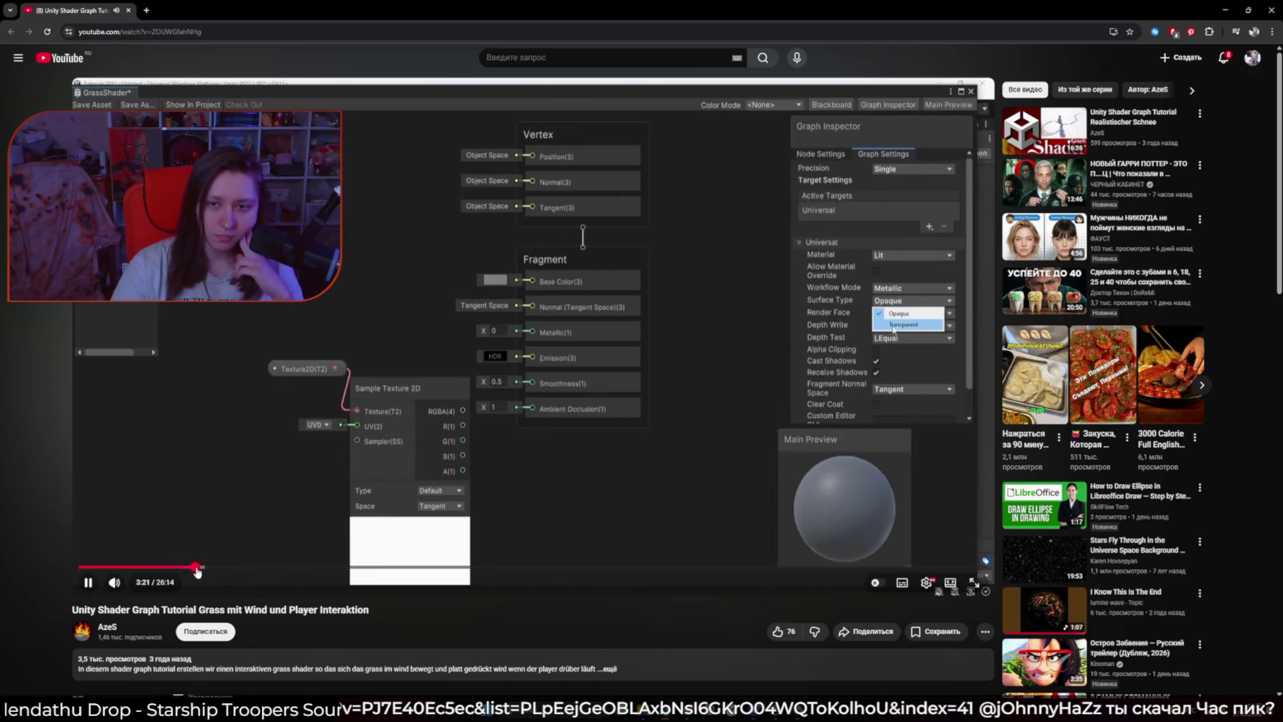
pyautogui.click(237, 567)
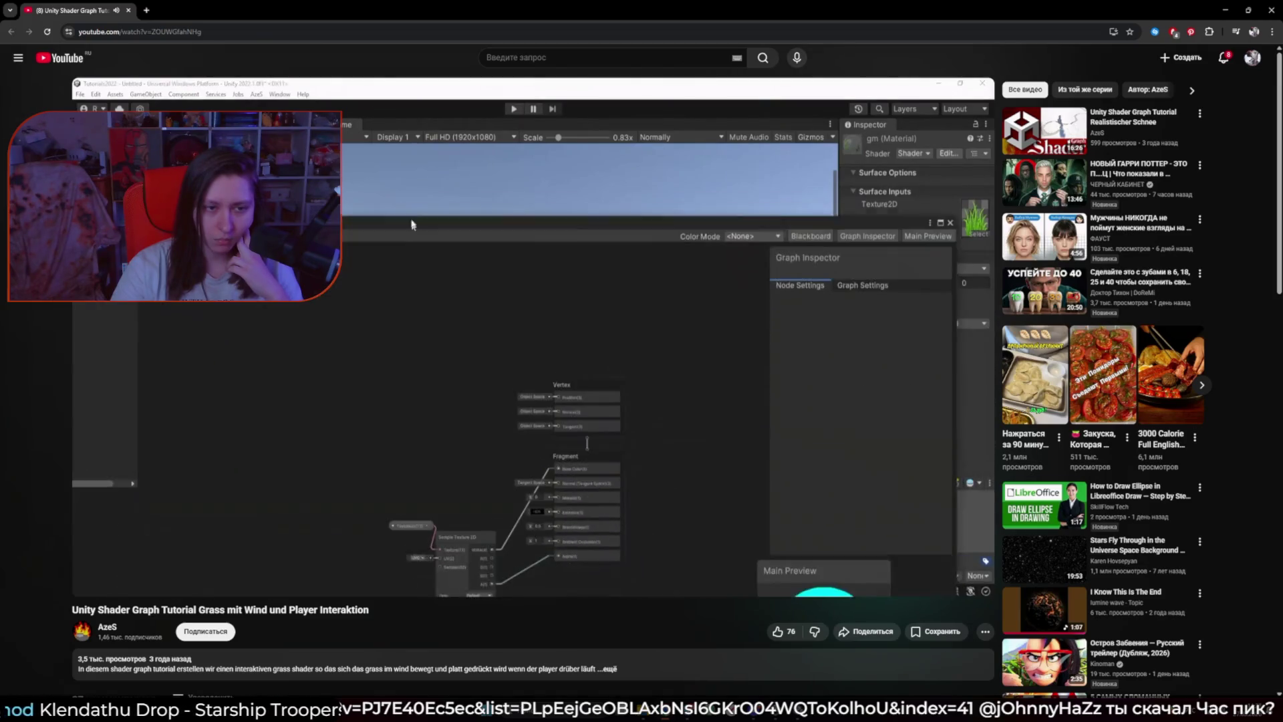
pyautogui.click(262, 567)
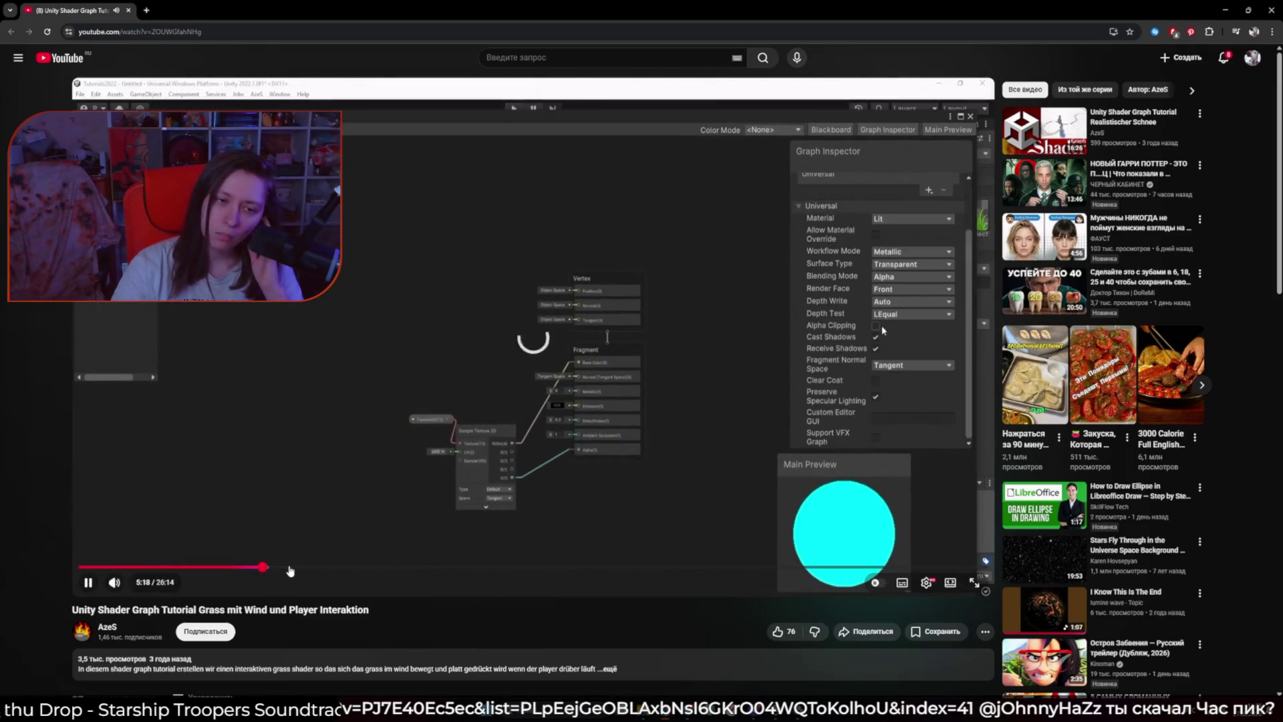
pyautogui.click(322, 568)
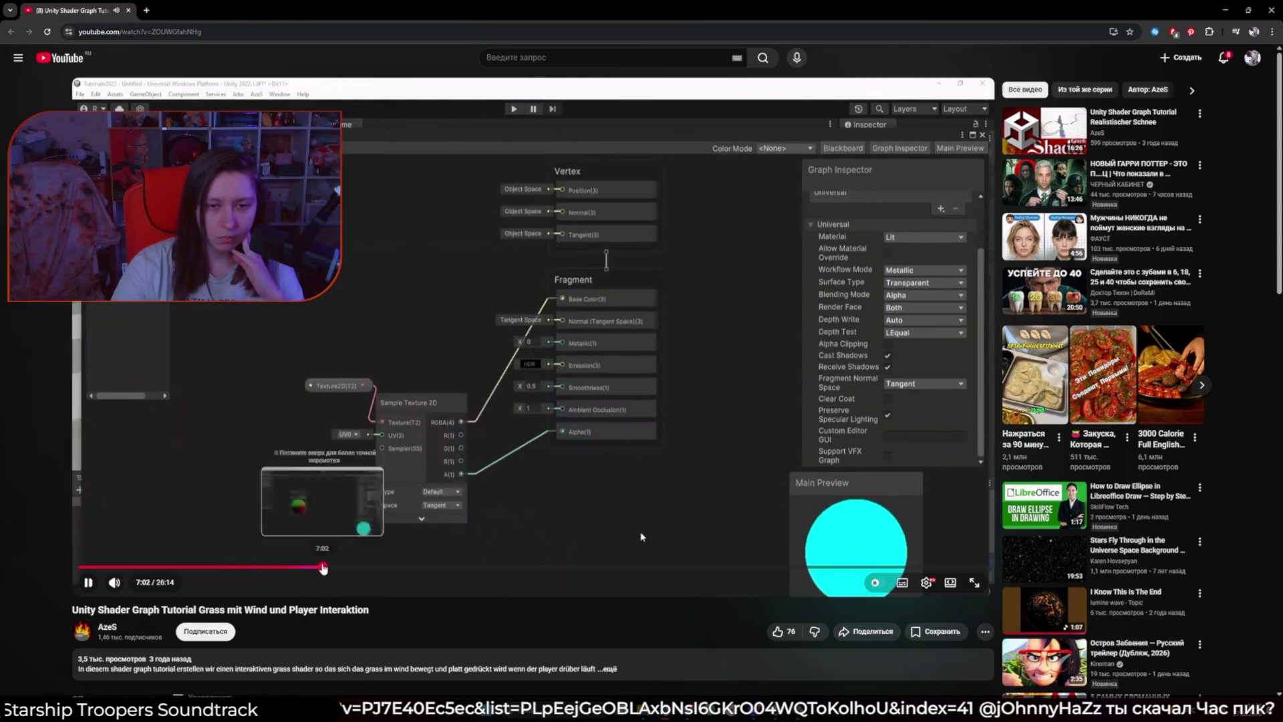
pyautogui.click(403, 568)
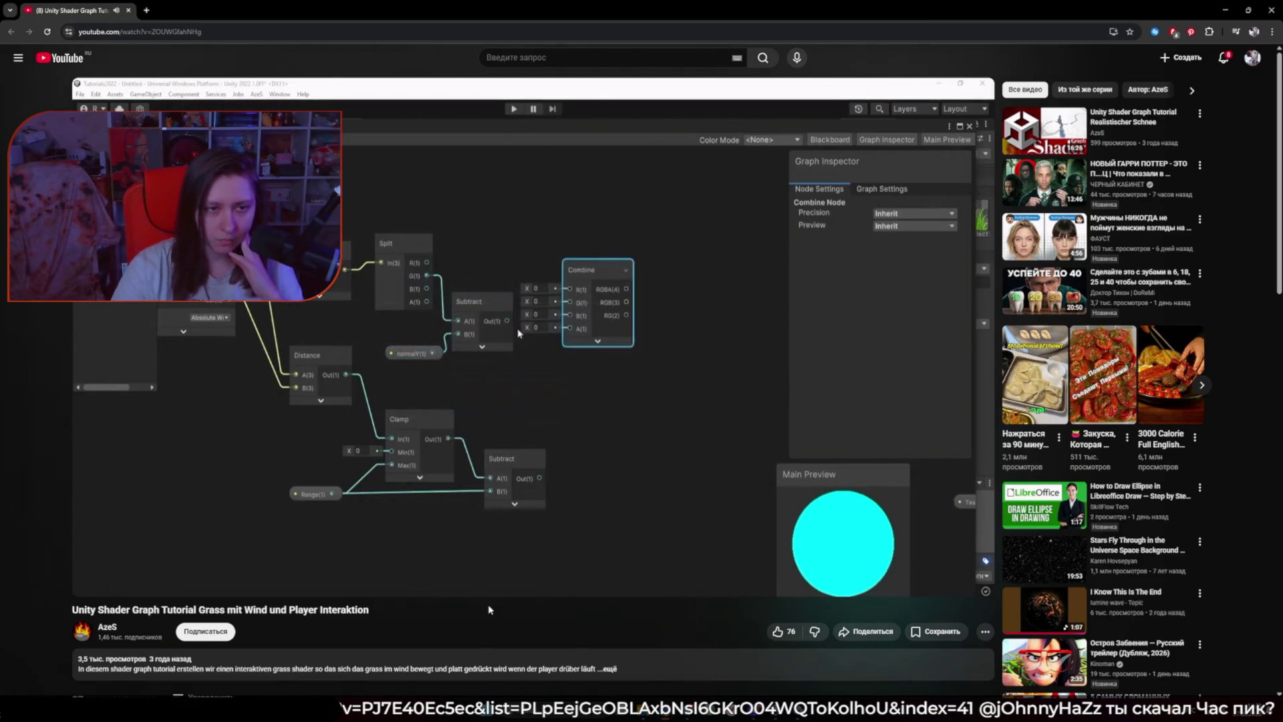
pyautogui.click(512, 542)
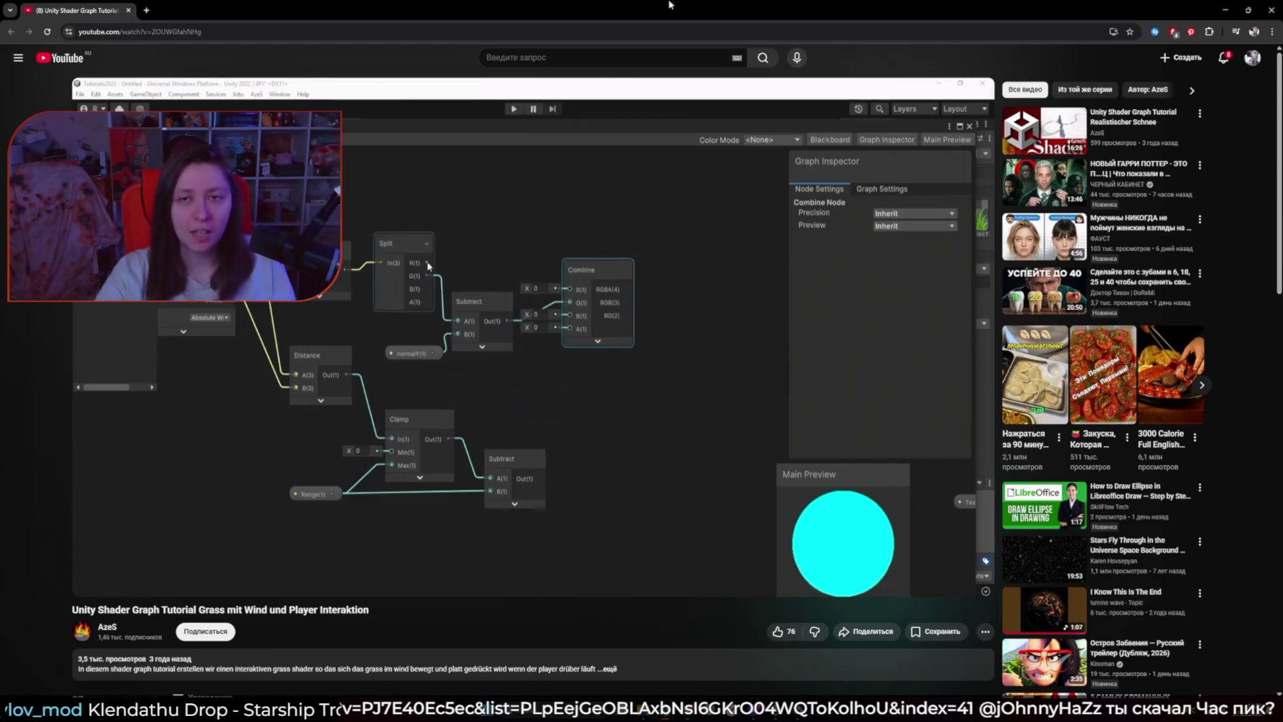
pyautogui.click(1267, 20)
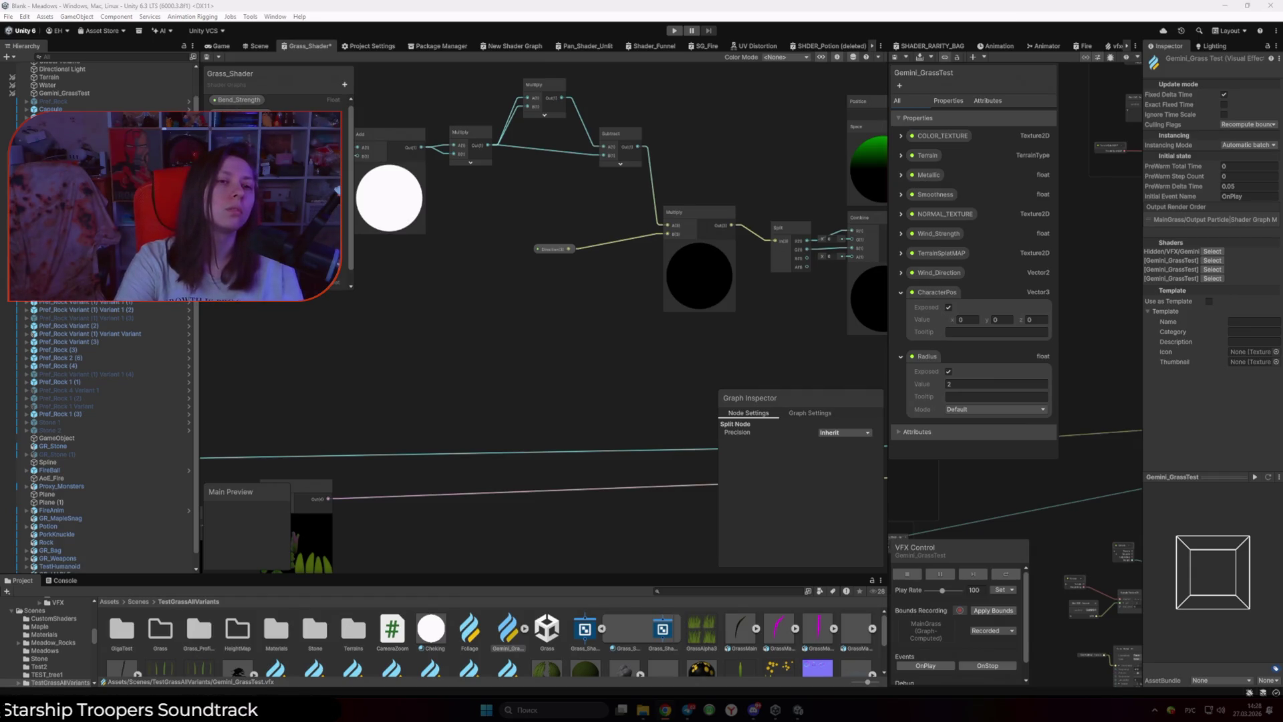
# Step: Save Grass_Shader and show the meadow's Game view beside a widened VFX Graph window
pyautogui.hotkey('ctrl', 's')
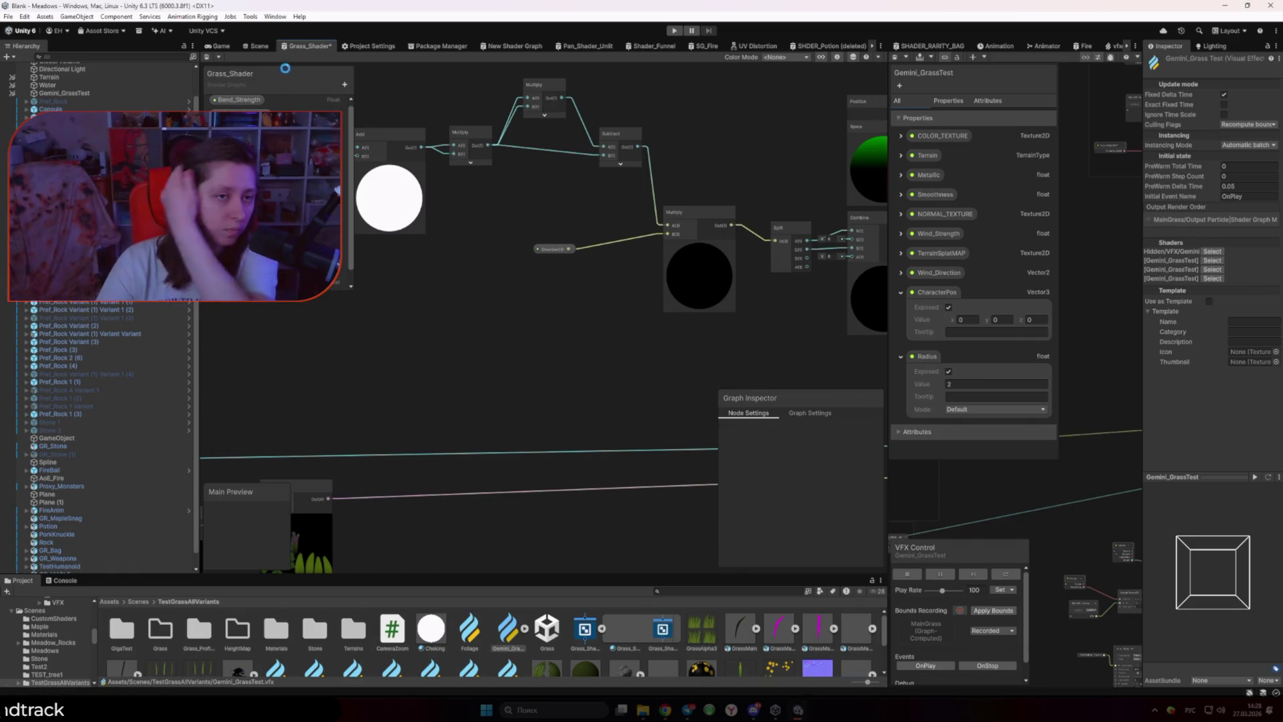
pyautogui.click(259, 47)
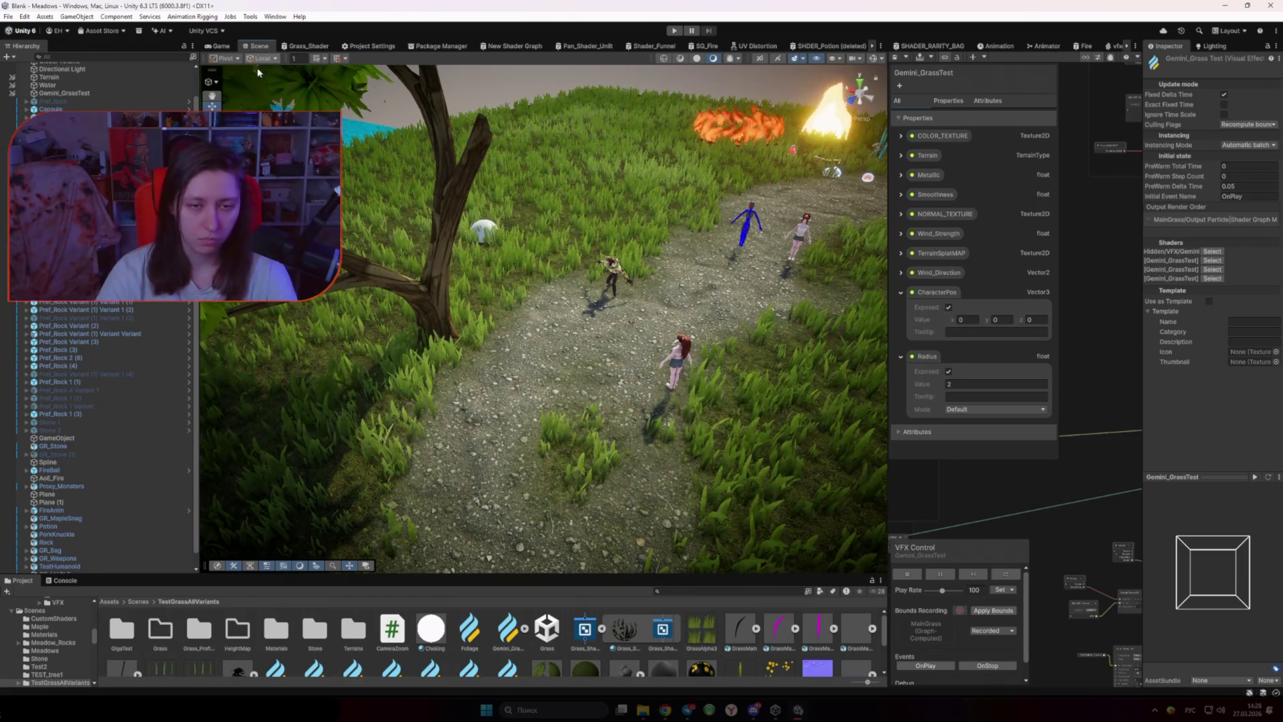
pyautogui.click(217, 46)
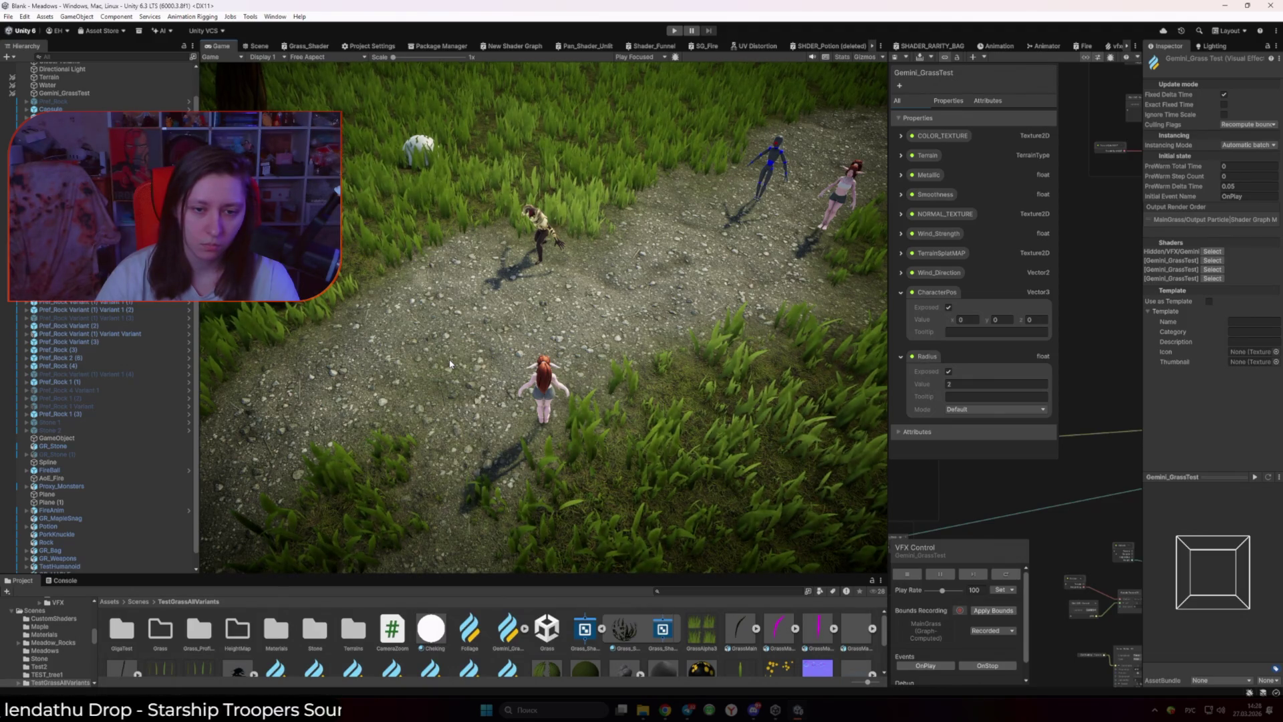
pyautogui.moveTo(889, 214); pyautogui.dragTo(532, 214)
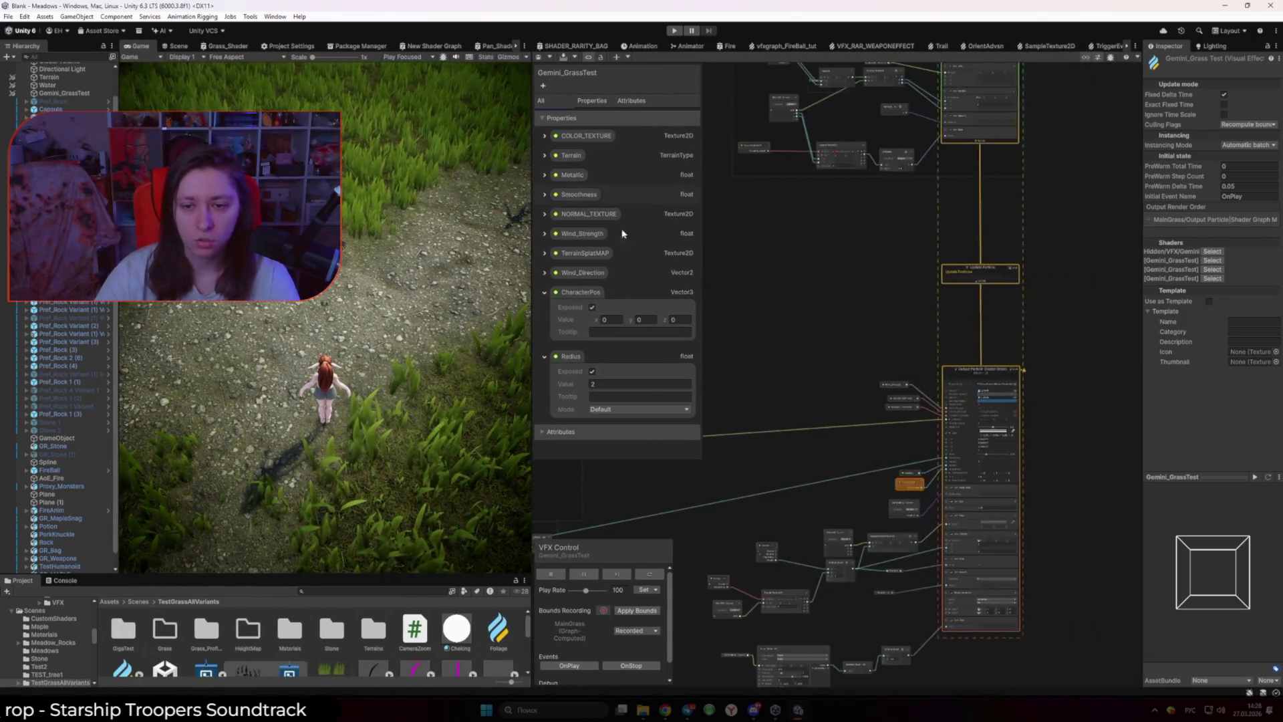
# Step: Inspect the Wind_Direction and Multiply (Vector3) nodes, collapsing input B, then enter Play mode
pyautogui.scroll(6, 870, 267)
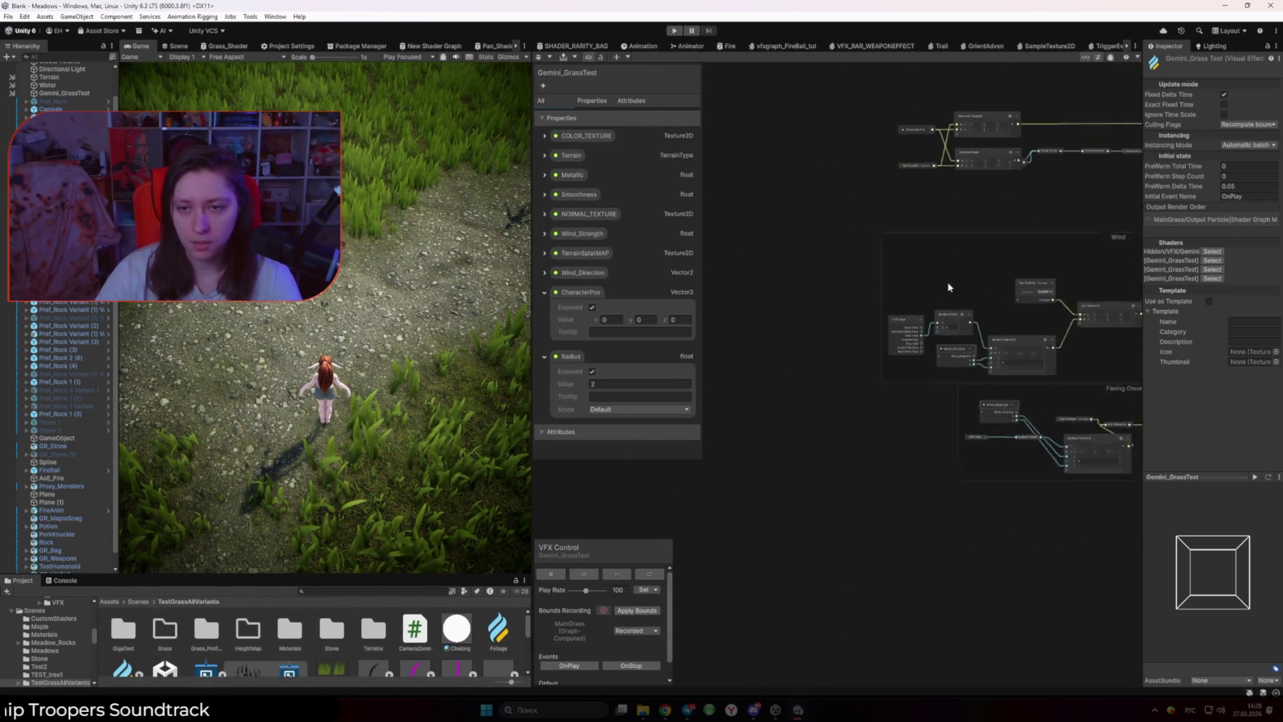
pyautogui.scroll(2, 948, 287)
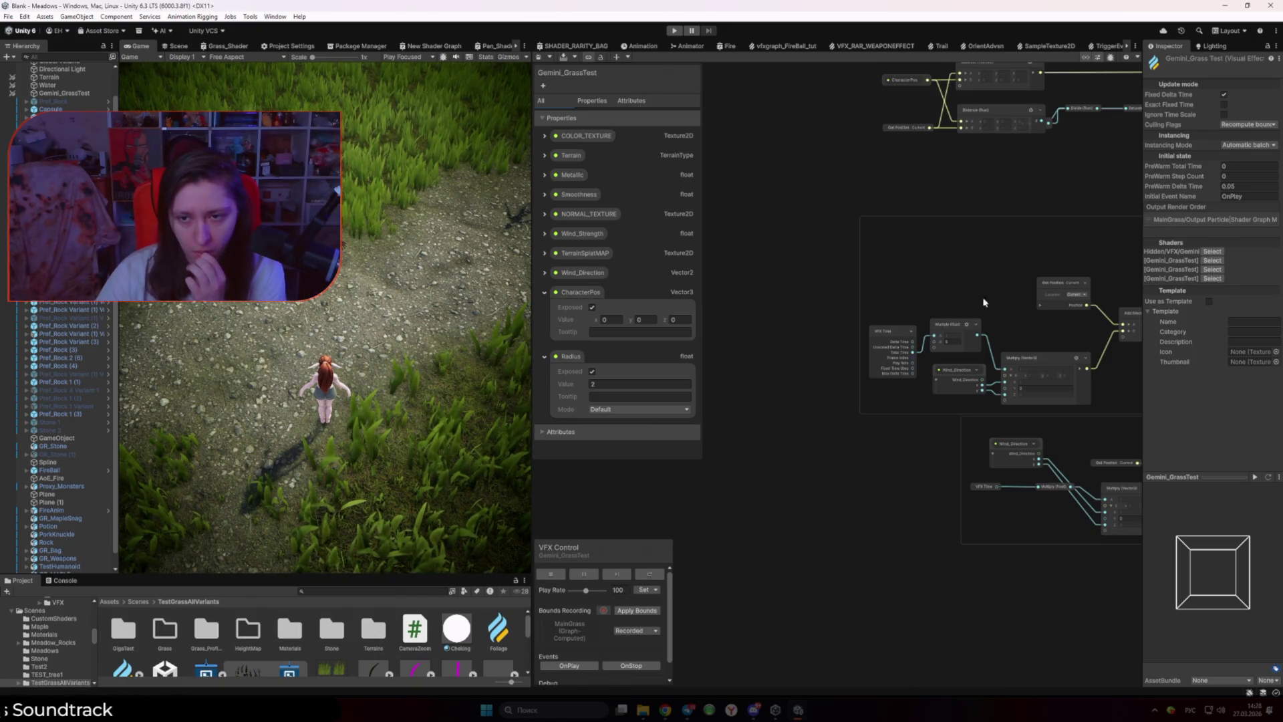
pyautogui.scroll(2, 970, 279)
pyautogui.scroll(2, 847, 328)
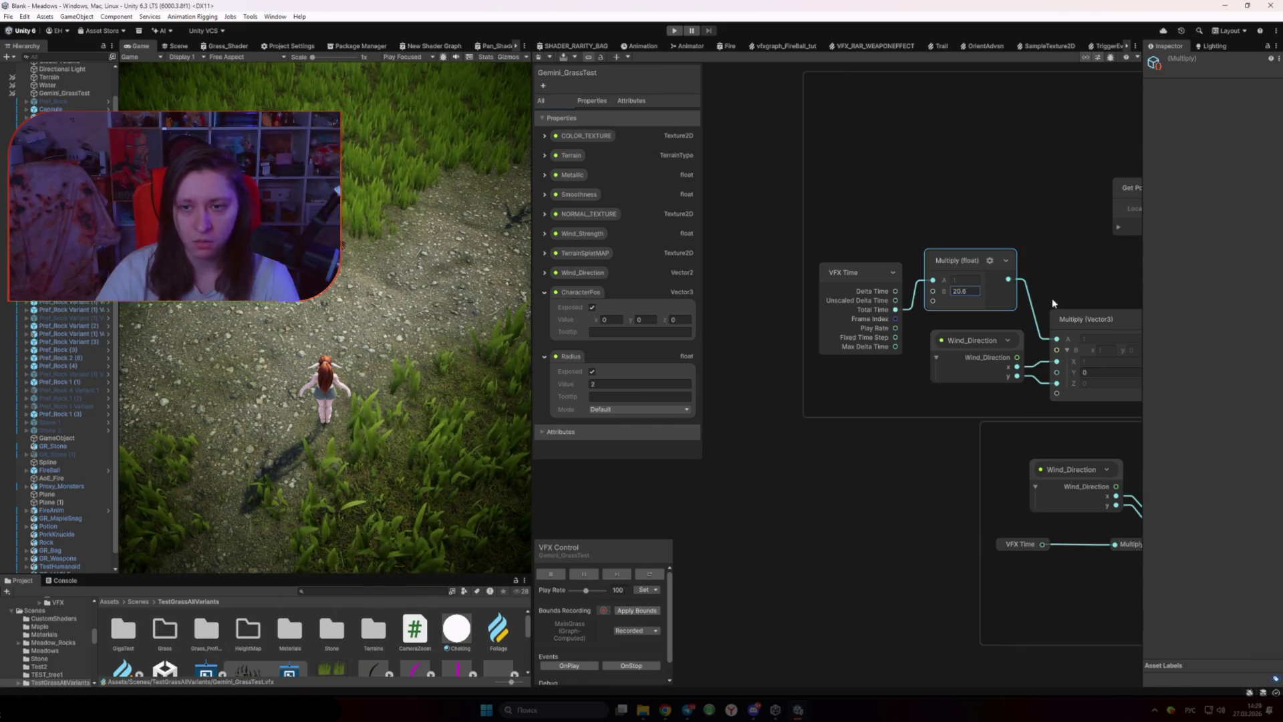
pyautogui.moveTo(971, 354); pyautogui.dragTo(858, 386)
pyautogui.click(858, 386)
pyautogui.click(795, 401)
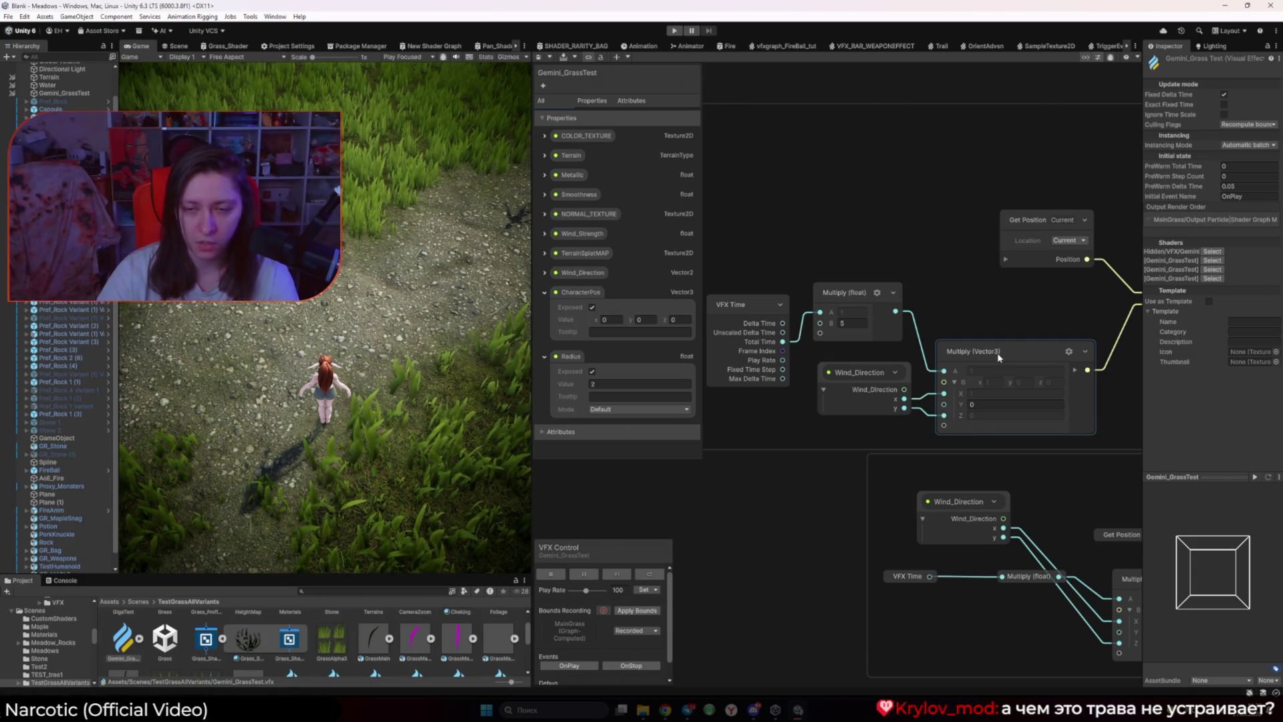
pyautogui.click(954, 382)
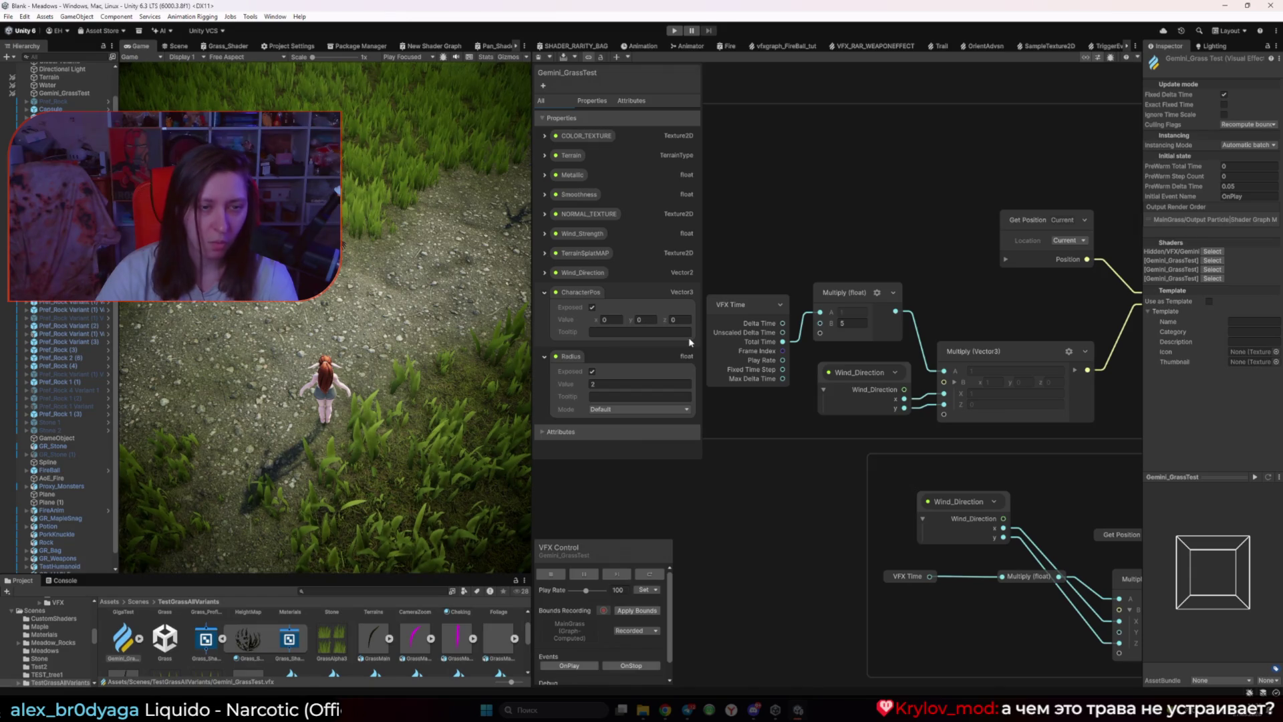
pyautogui.hotkey('ctrl', 'p')
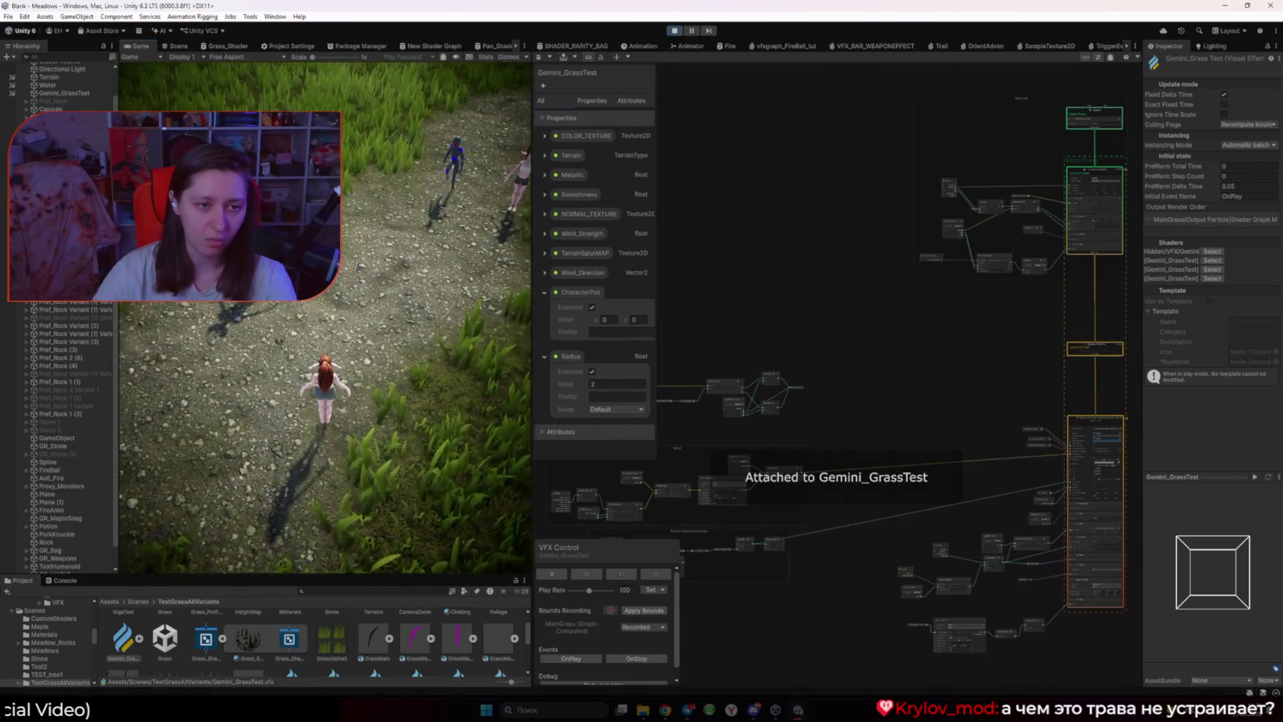
# Step: Run the girl character forward into the grass field with W, then exit Play mode
pyautogui.click(319, 321)
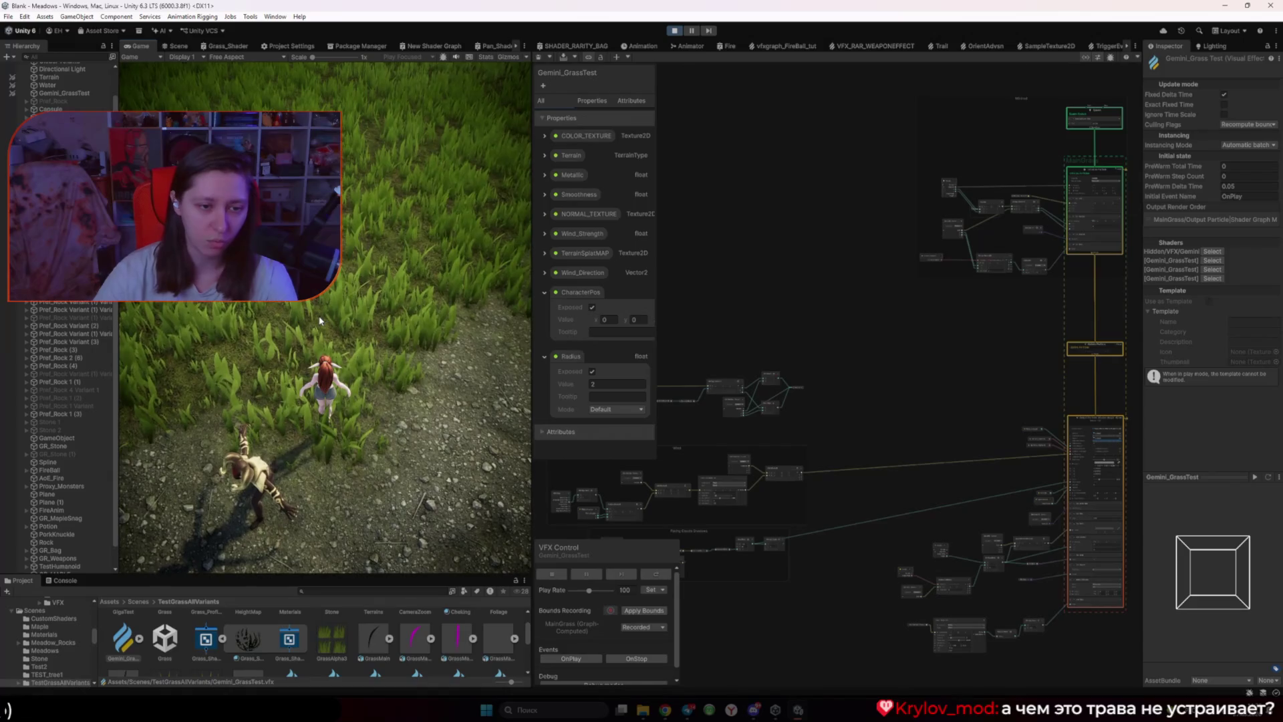
pyautogui.press('w')
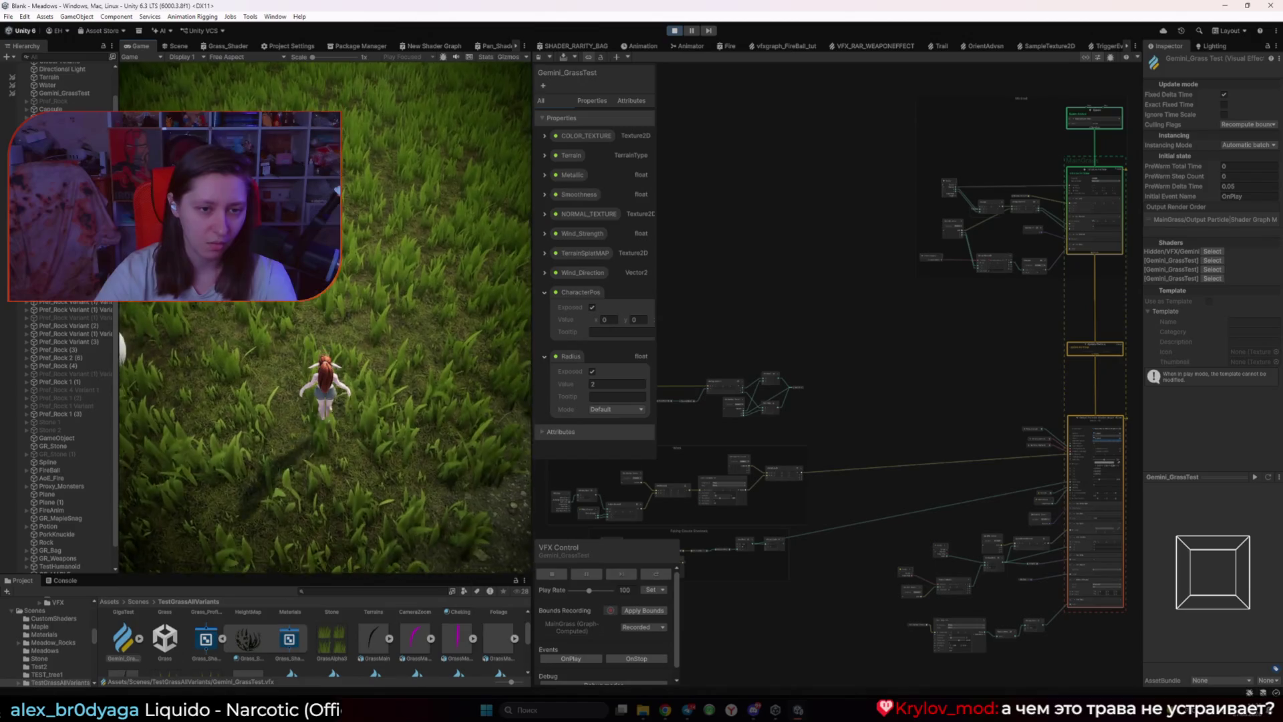
pyautogui.press('w')
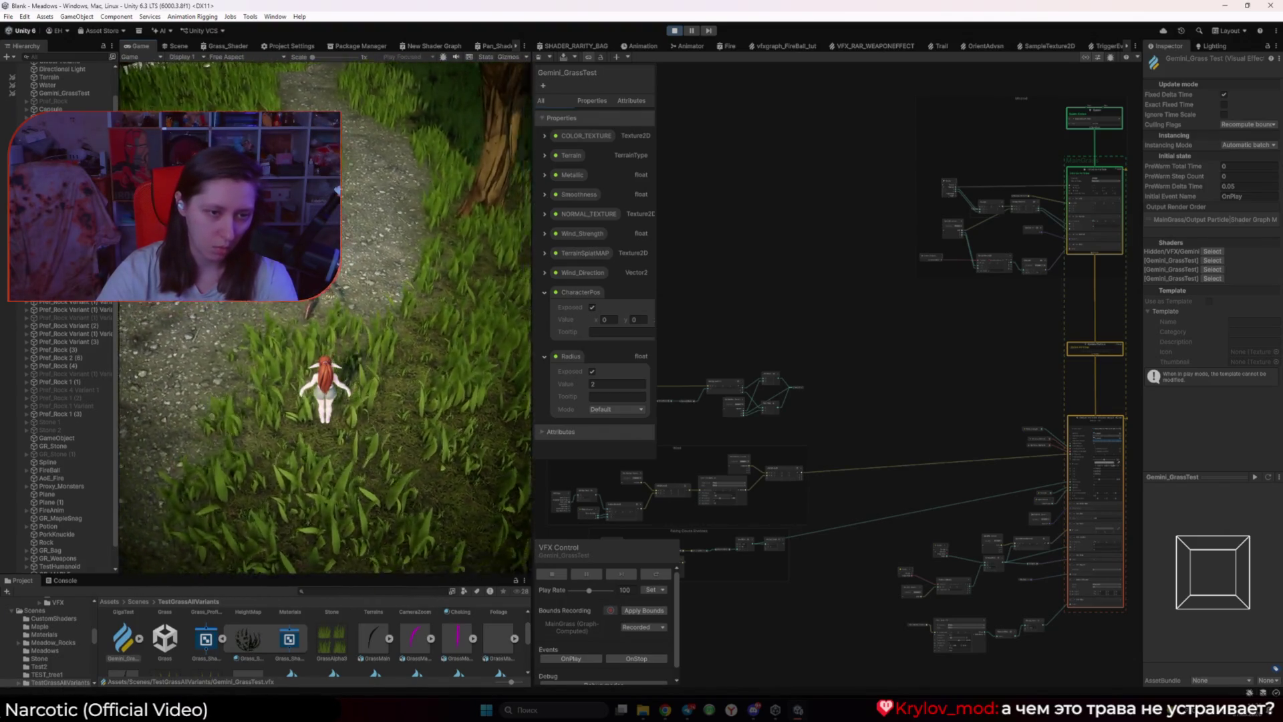
pyautogui.hotkey('ctrl', 'p')
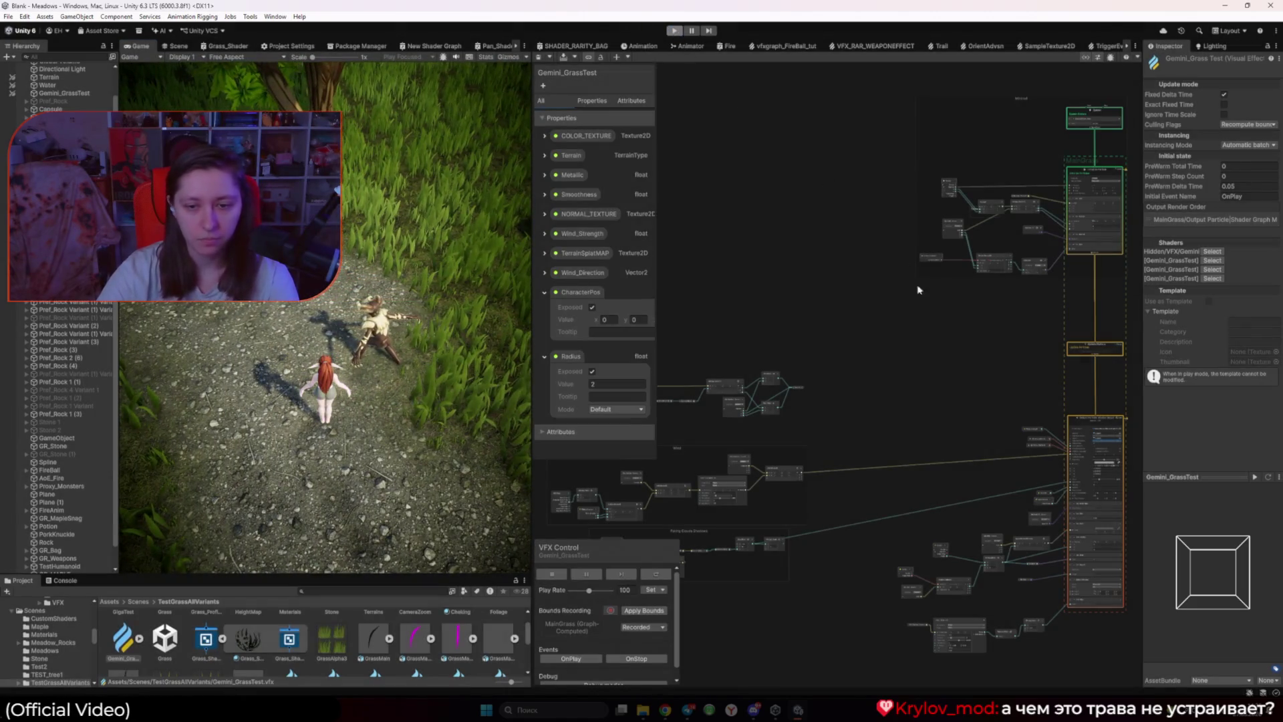
pyautogui.scroll(-3, 877, 409)
pyautogui.scroll(3, 877, 409)
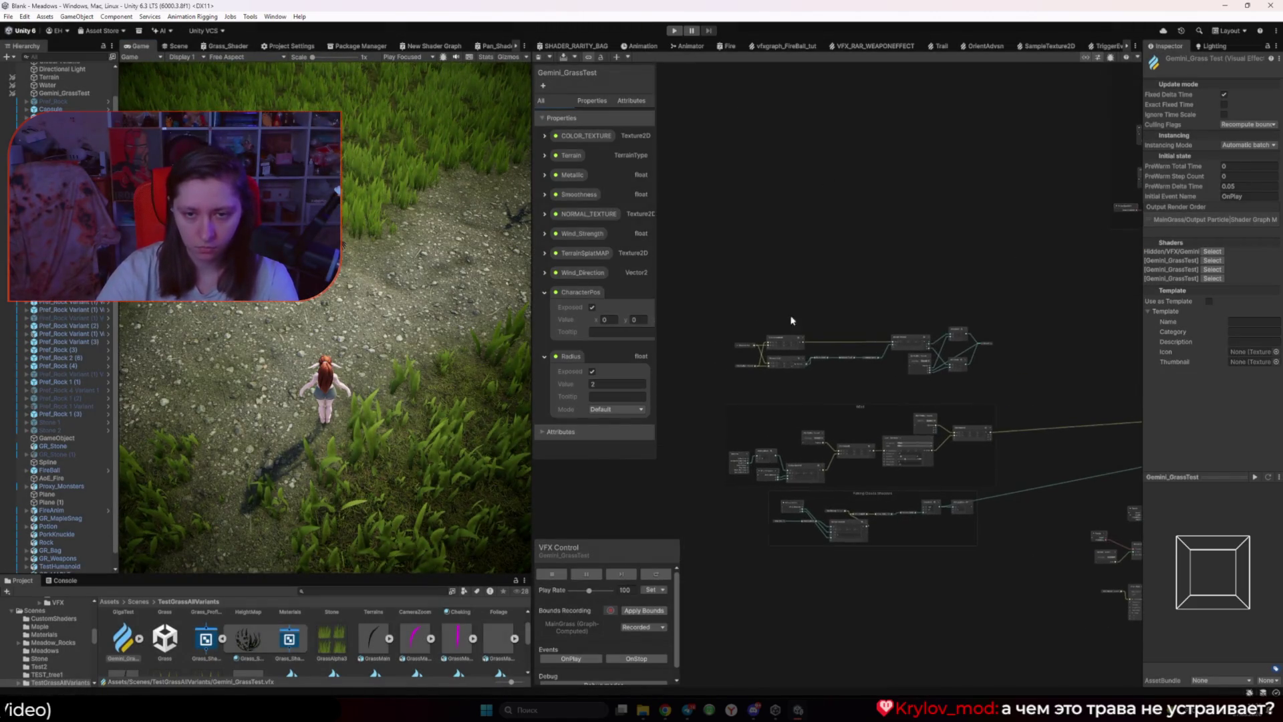
# Step: Pan to the particle context stack and save Gemini_GrassTest with Ctrl+S to recompile it
pyautogui.moveTo(949, 371); pyautogui.dragTo(1036, 403)
pyautogui.click(1036, 403)
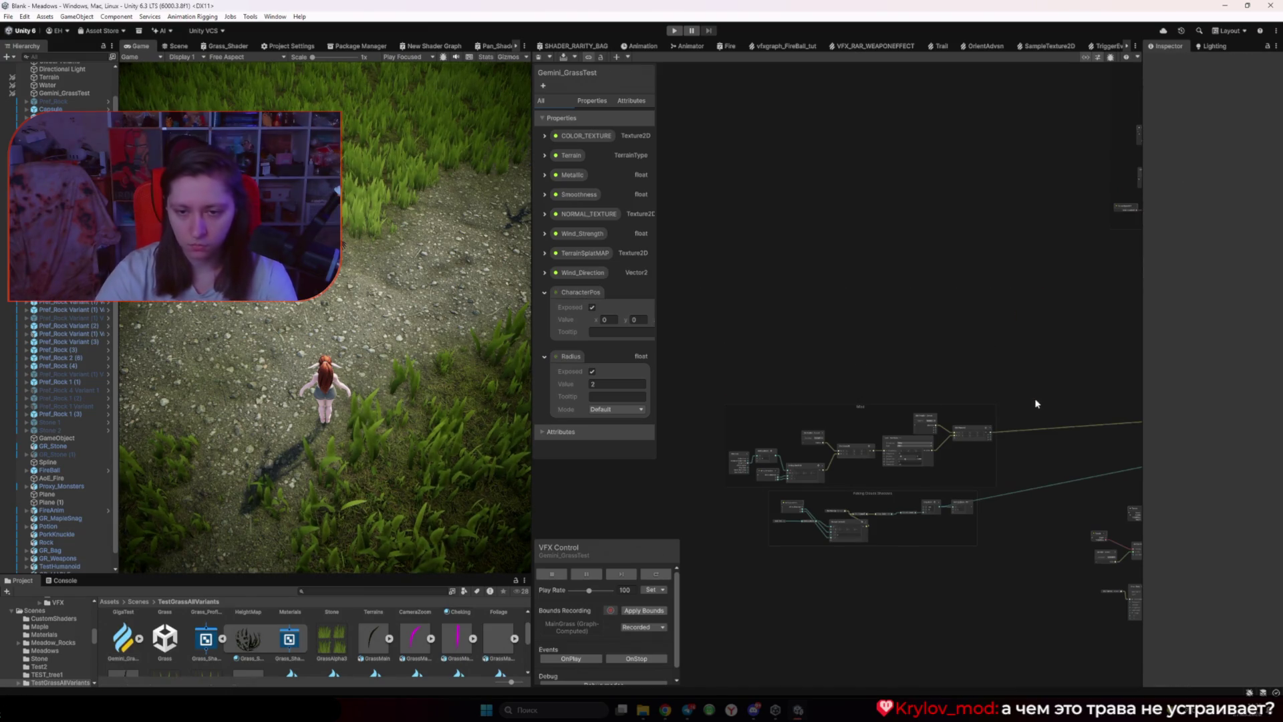
pyautogui.scroll(5, 828, 465)
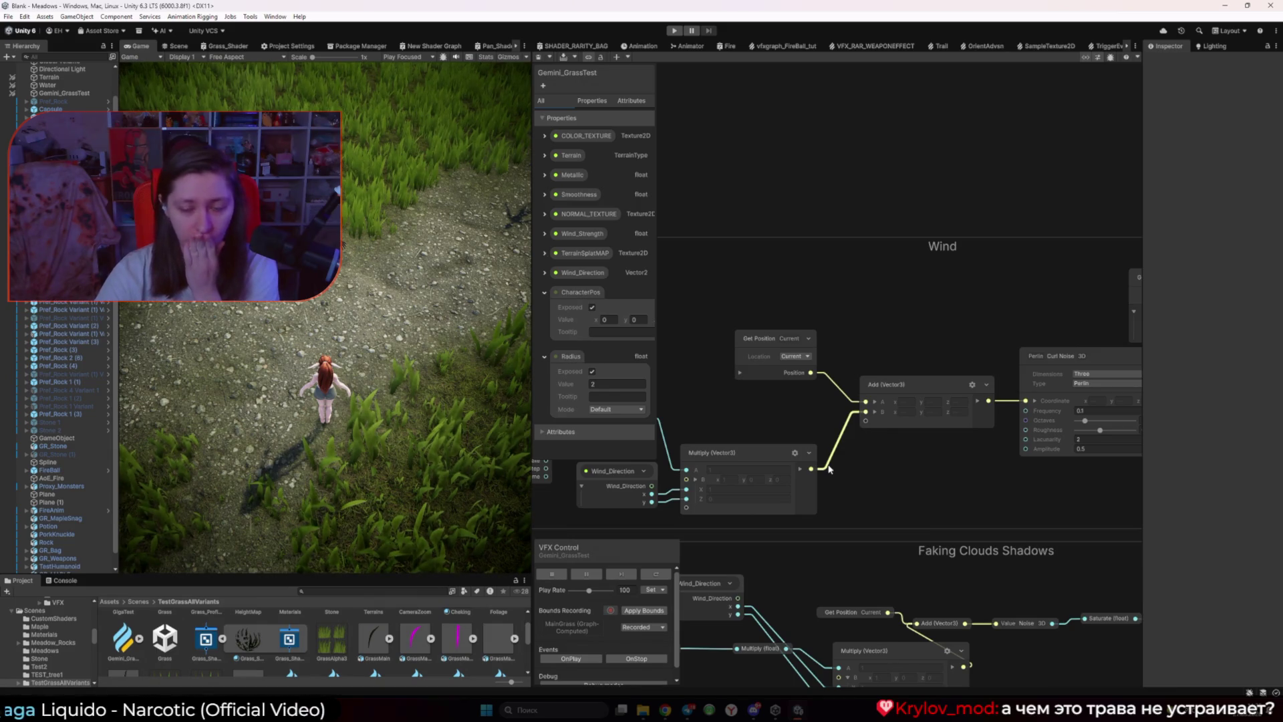
pyautogui.scroll(-2, 828, 469)
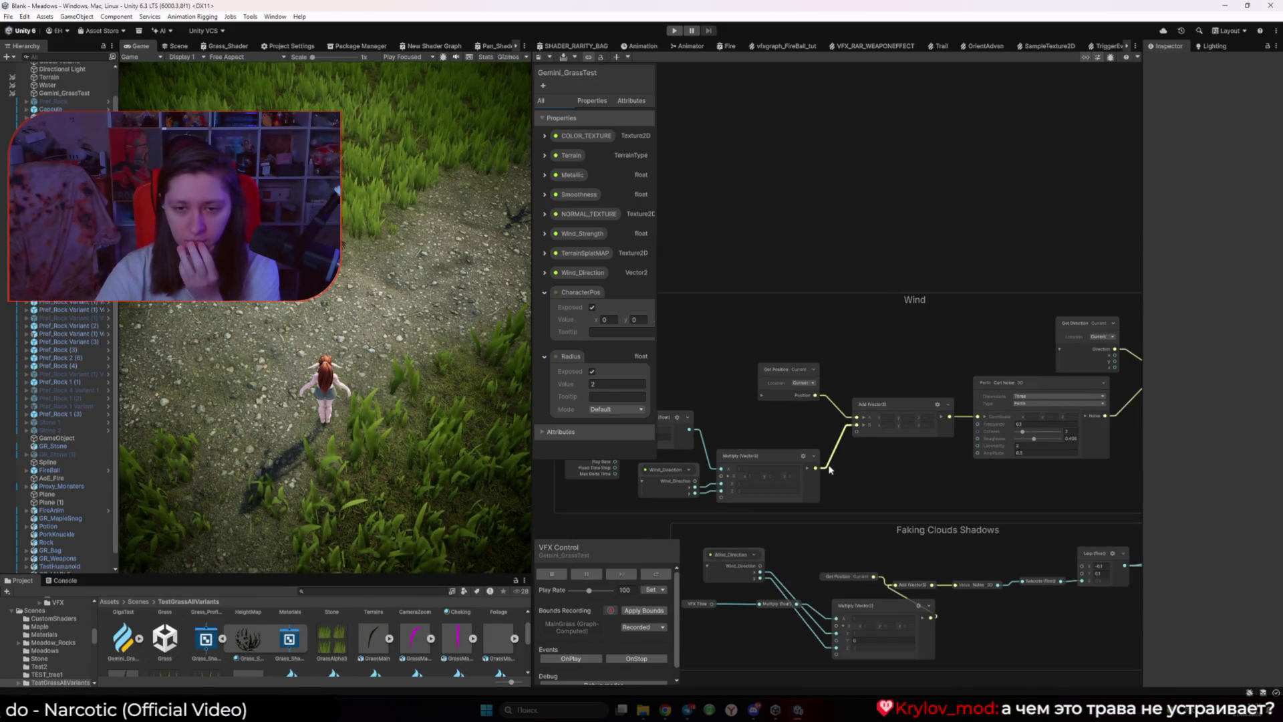
pyautogui.scroll(2, 742, 428)
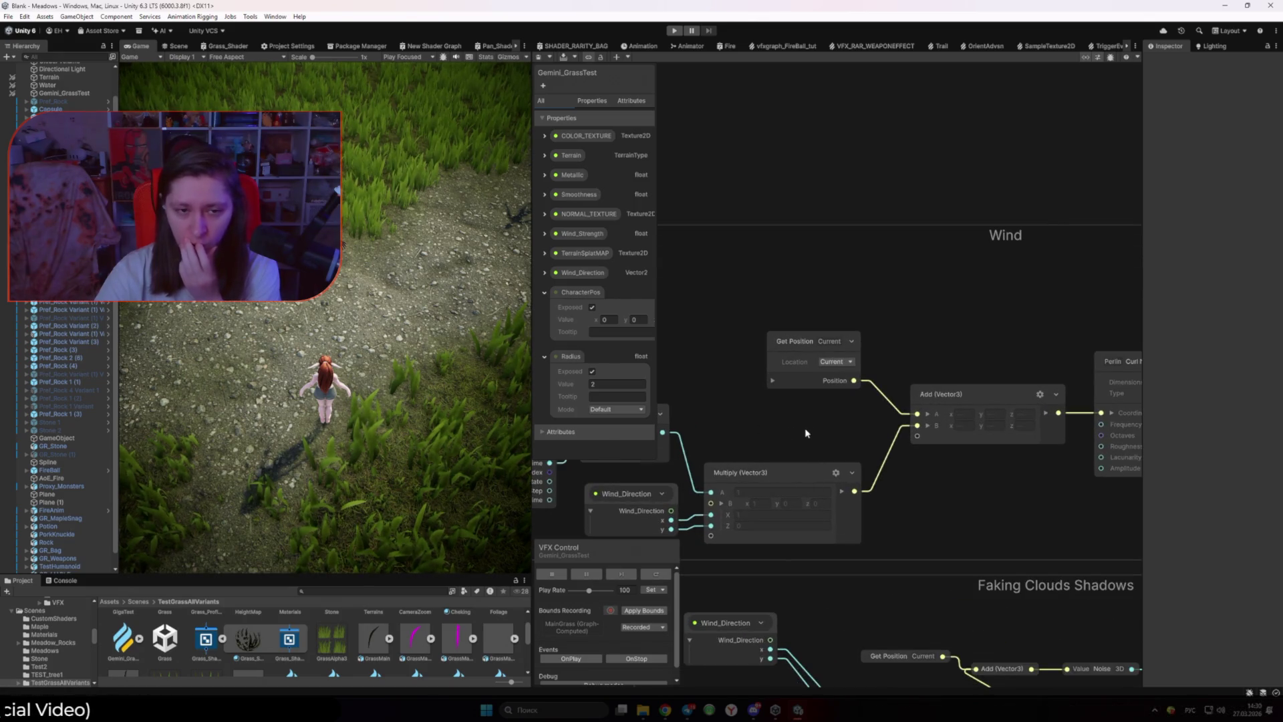
pyautogui.scroll(-8, 805, 433)
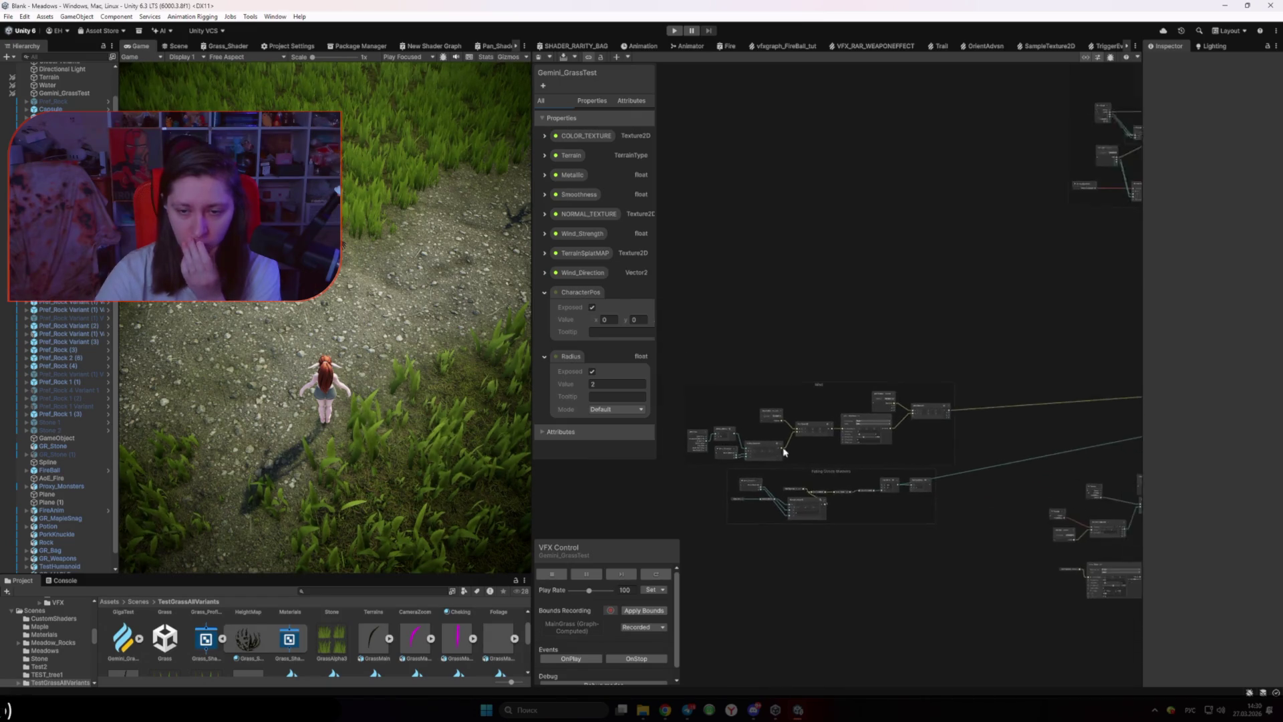
pyautogui.moveTo(1220, 467)
pyautogui.mouseDown()
pyautogui.moveTo(1189, 458)
pyautogui.moveTo(1051, 503)
pyautogui.mouseUp()
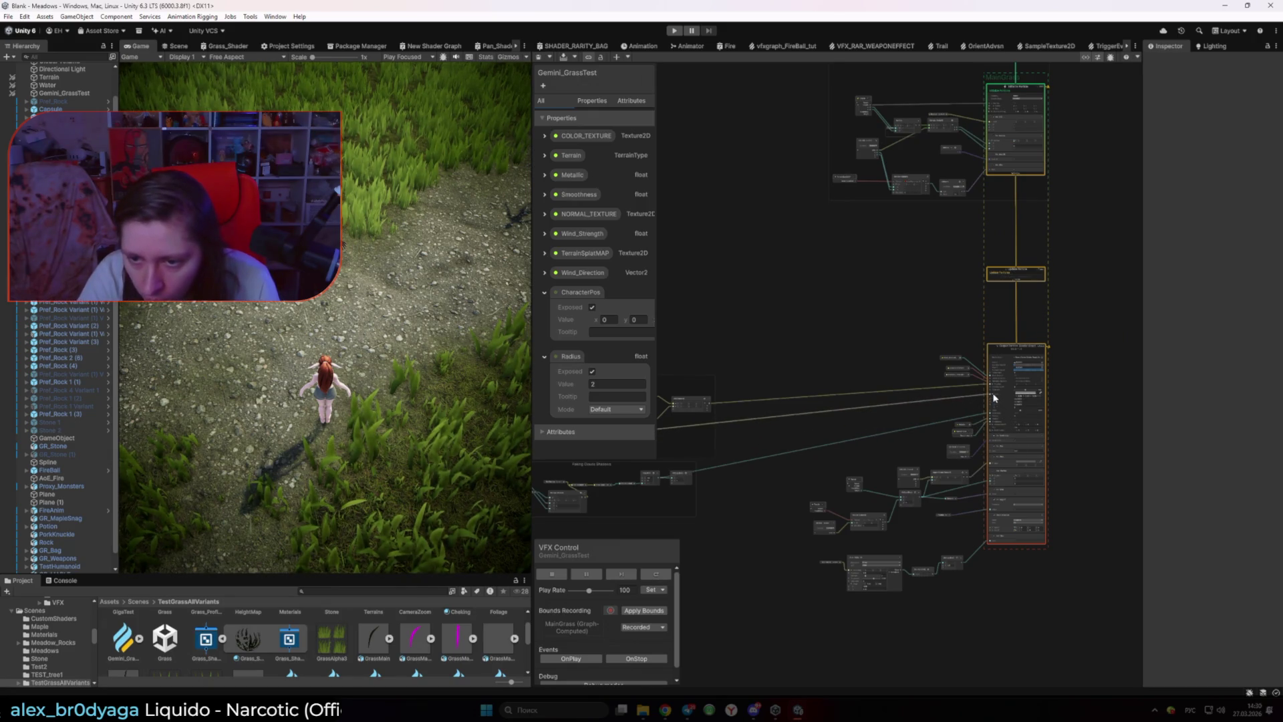
pyautogui.hotkey('ctrl', 's')
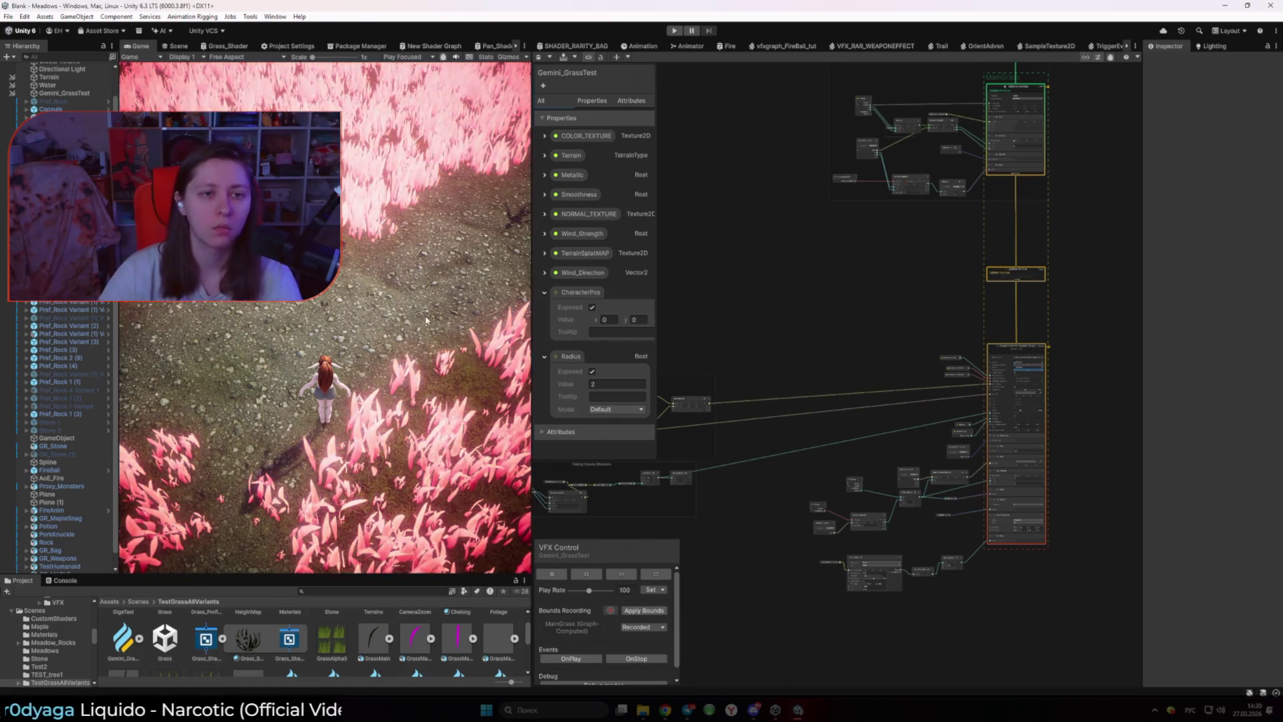
# Step: Switch to the Scene view and orbit the camera toward the tree to inspect the grass
pyautogui.hotkey('ctrl', '1')
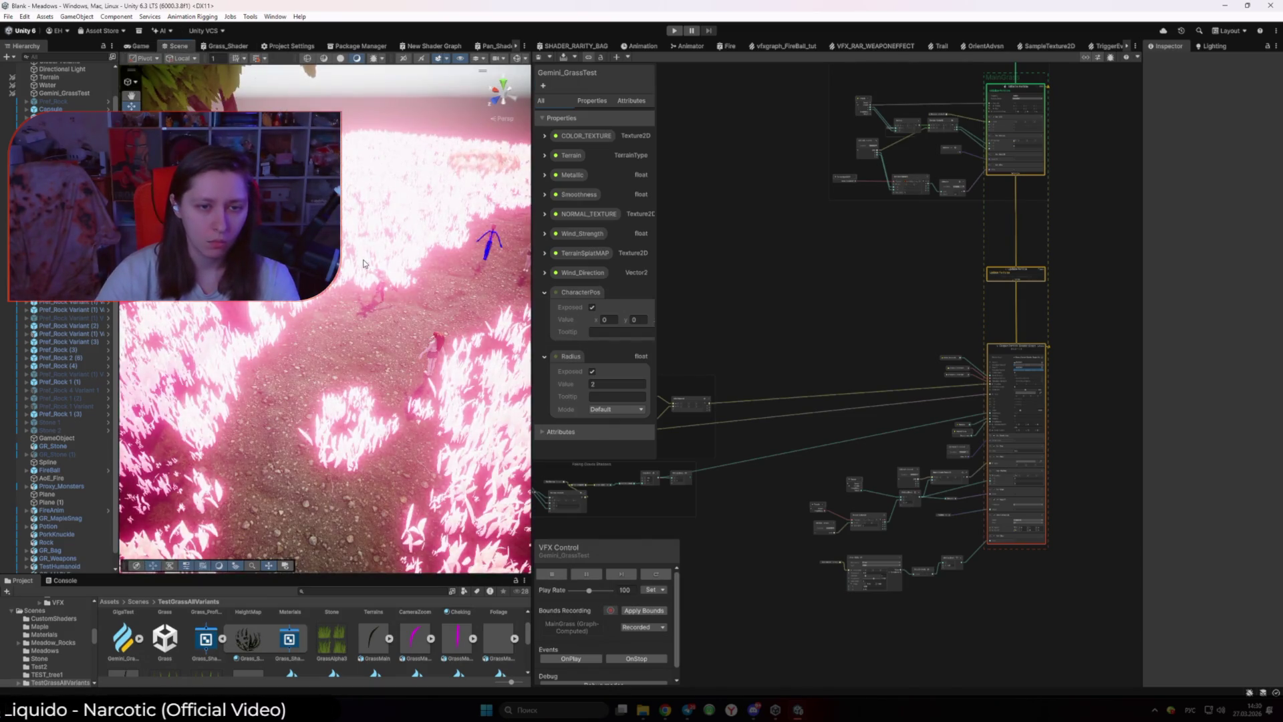
pyautogui.rightClick(364, 263)
pyautogui.scroll(-2, 770, 346)
pyautogui.moveTo(730, 358); pyautogui.dragTo(885, 355)
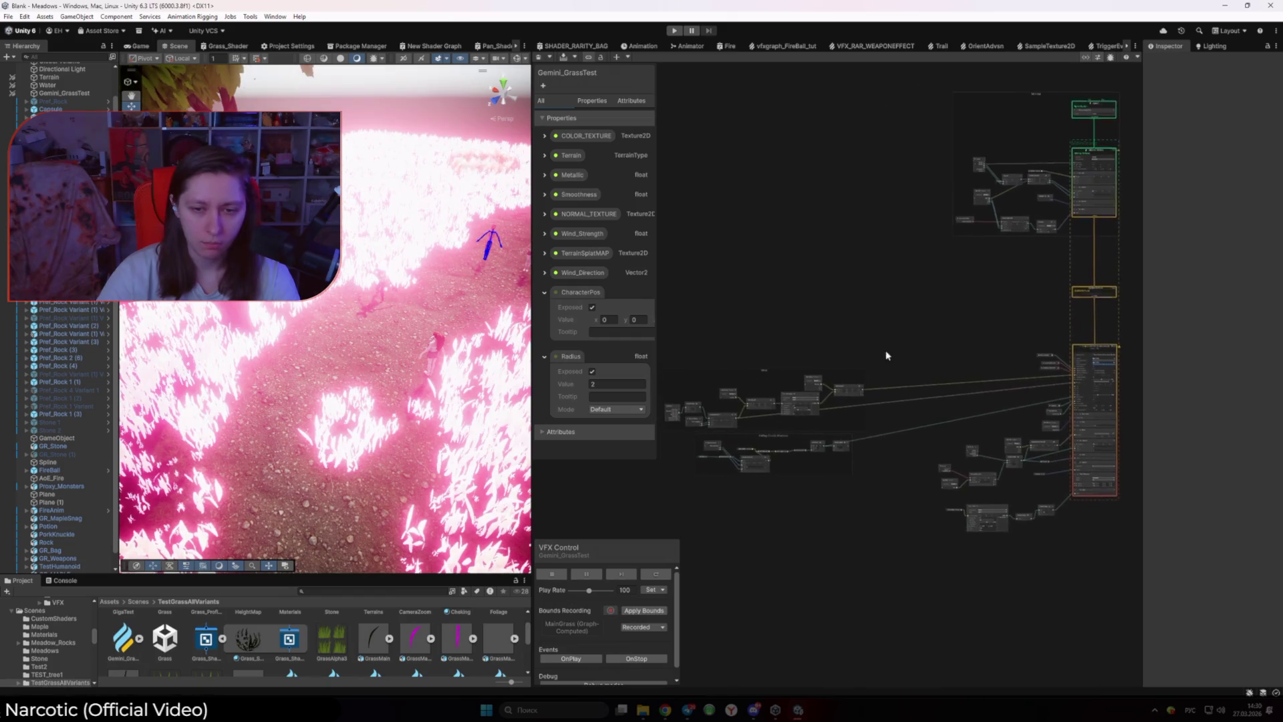
pyautogui.scroll(3, 787, 411)
pyautogui.scroll(1, 777, 399)
pyautogui.moveTo(776, 400)
pyautogui.mouseDown()
pyautogui.moveTo(703, 420)
pyautogui.moveTo(1200, 404)
pyautogui.moveTo(1050, 388)
pyautogui.mouseUp()
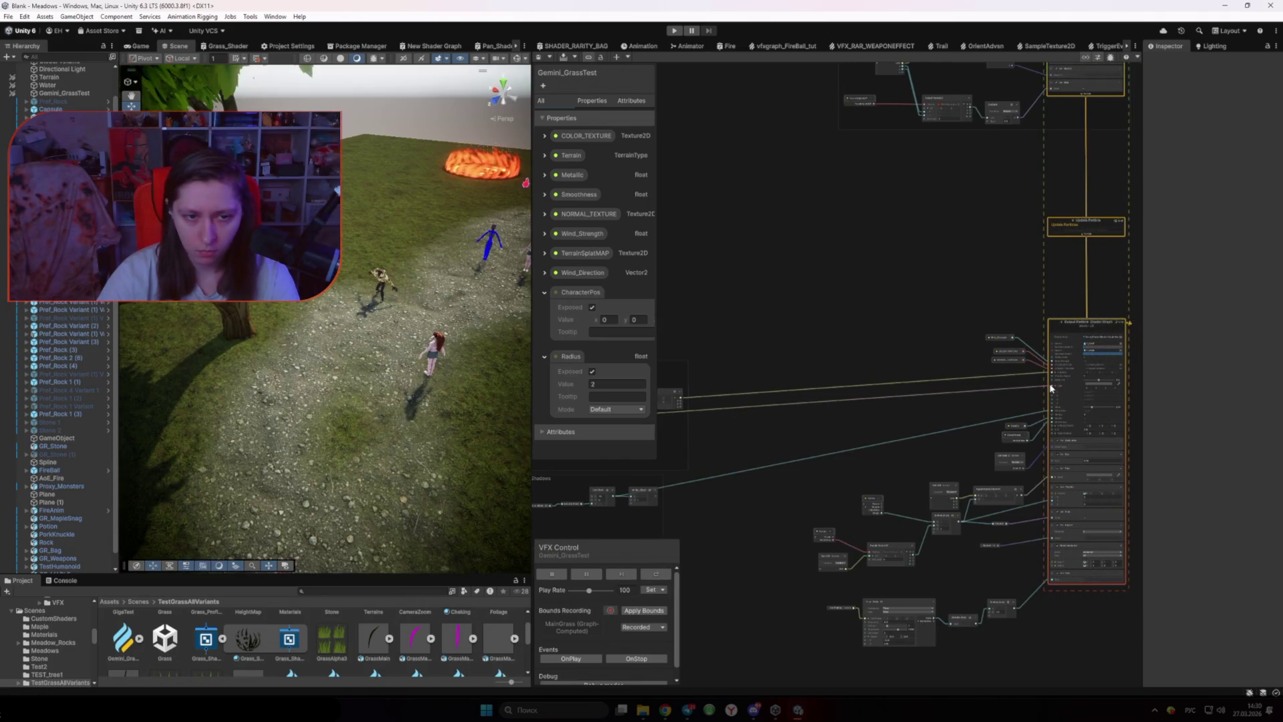
pyautogui.moveTo(487, 244)
pyautogui.mouseDown()
pyautogui.moveTo(436, 320)
pyautogui.moveTo(326, 314)
pyautogui.moveTo(458, 358)
pyautogui.mouseUp()
pyautogui.scroll(2, 896, 389)
pyautogui.scroll(-2, 1005, 375)
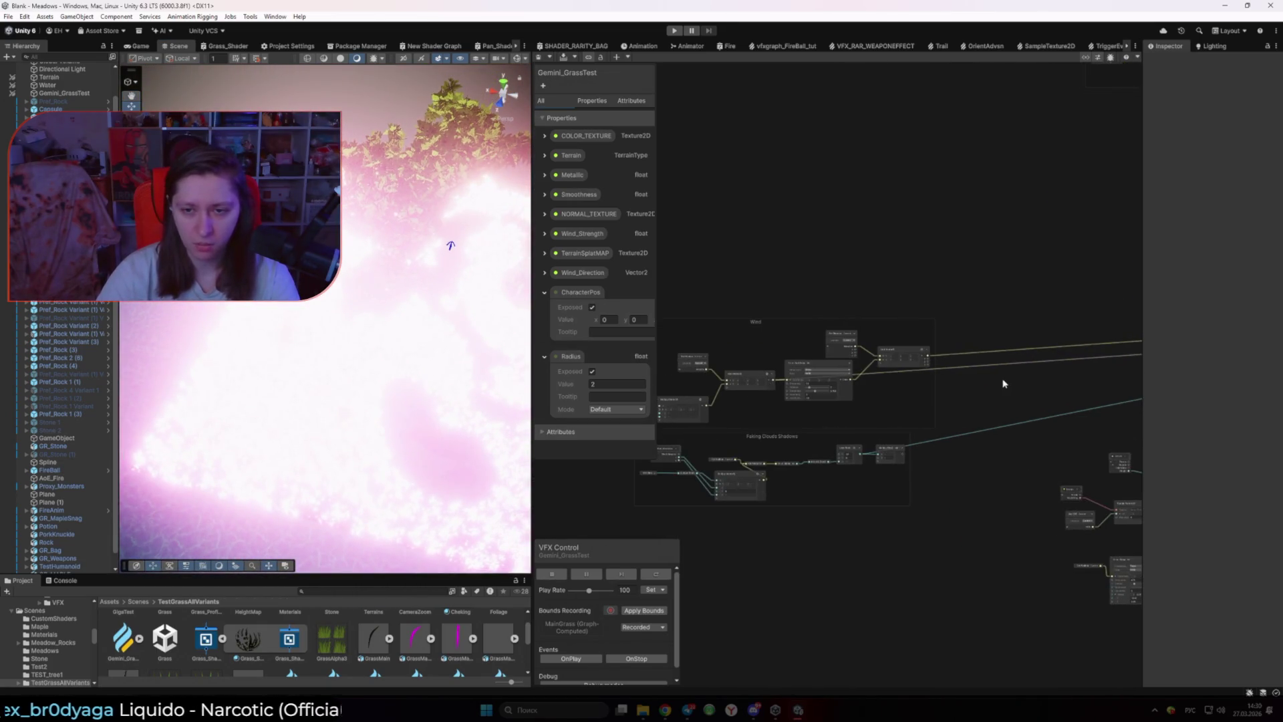
pyautogui.scroll(2, 1005, 375)
pyautogui.hscroll(2, 868, 394)
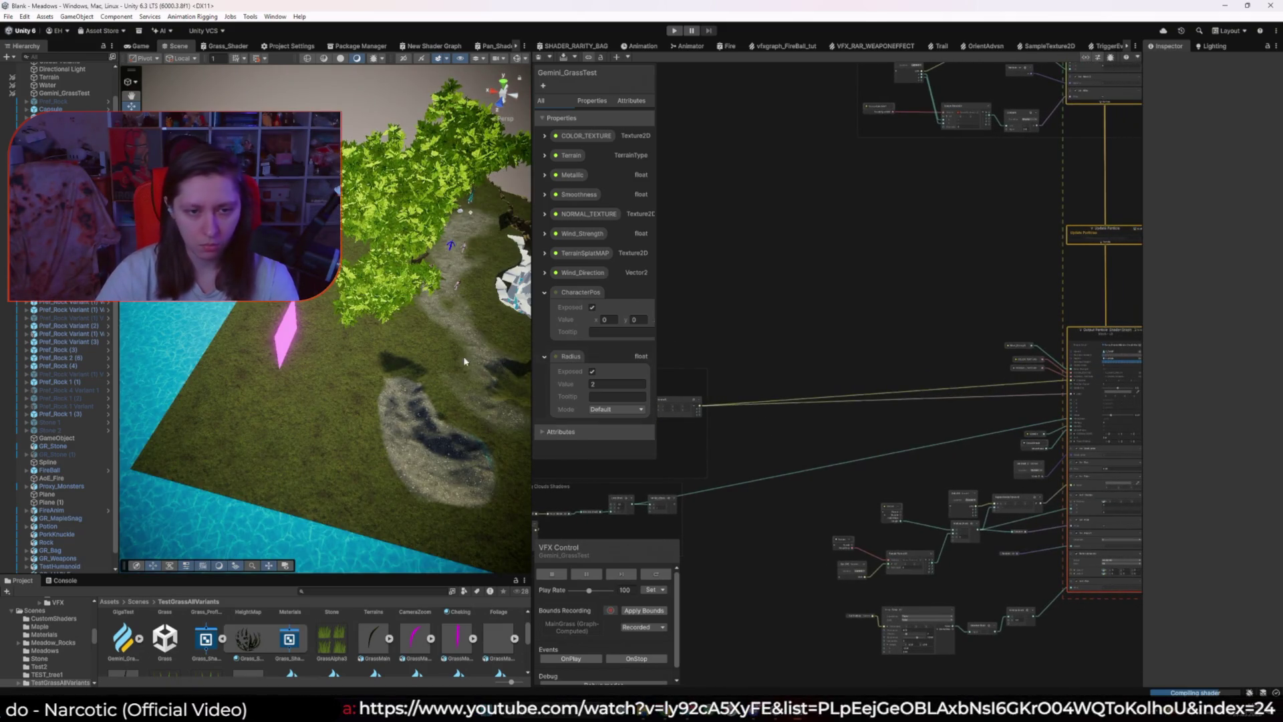
pyautogui.scroll(4, 762, 316)
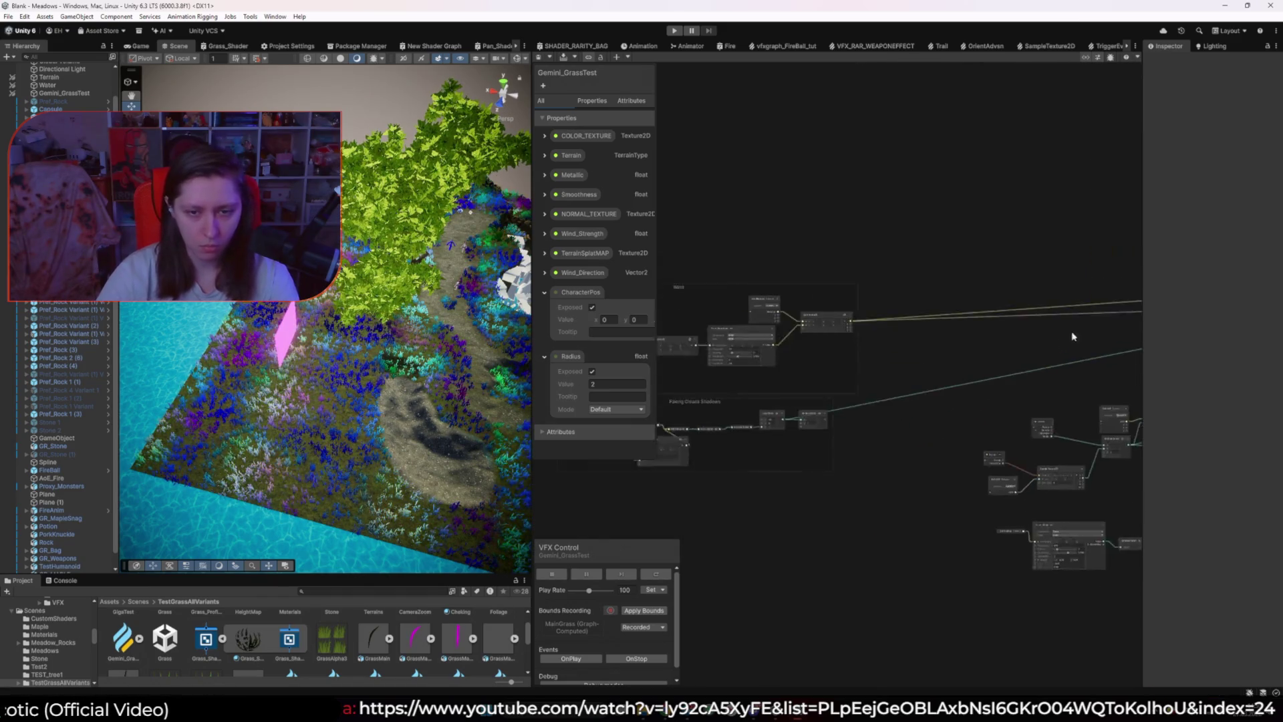
pyautogui.scroll(2, 762, 315)
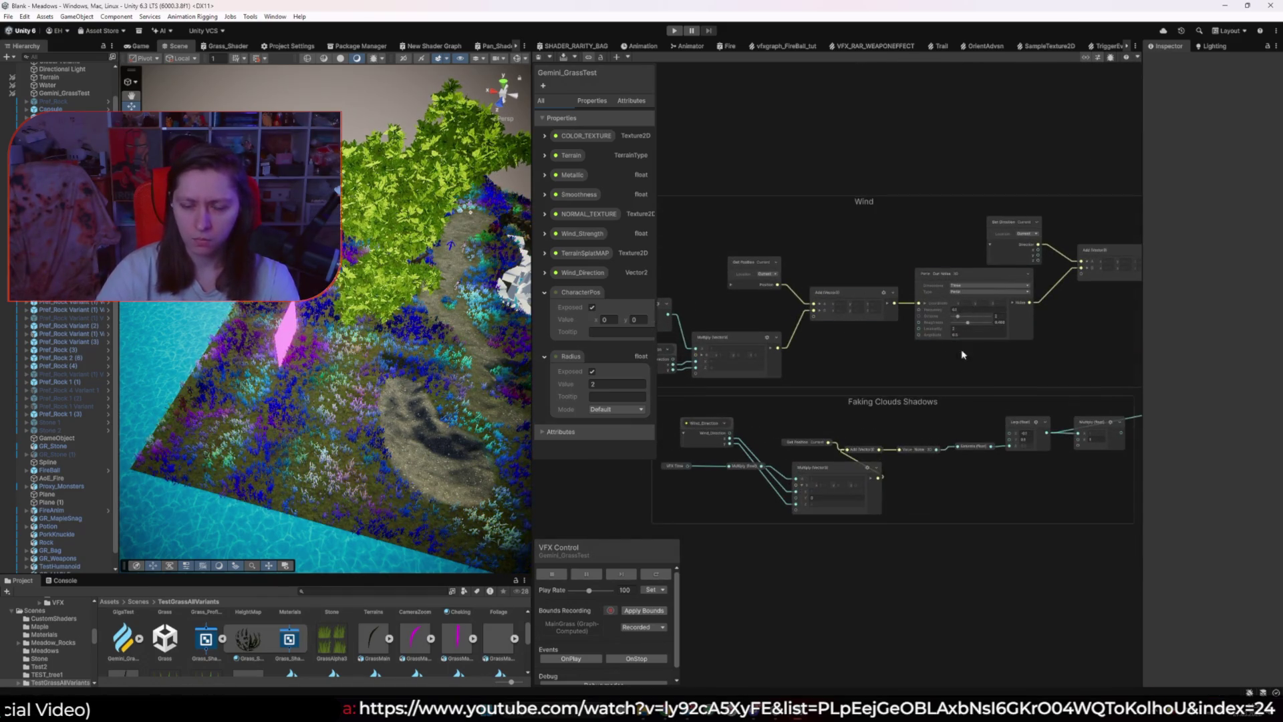
pyautogui.scroll(2, 799, 375)
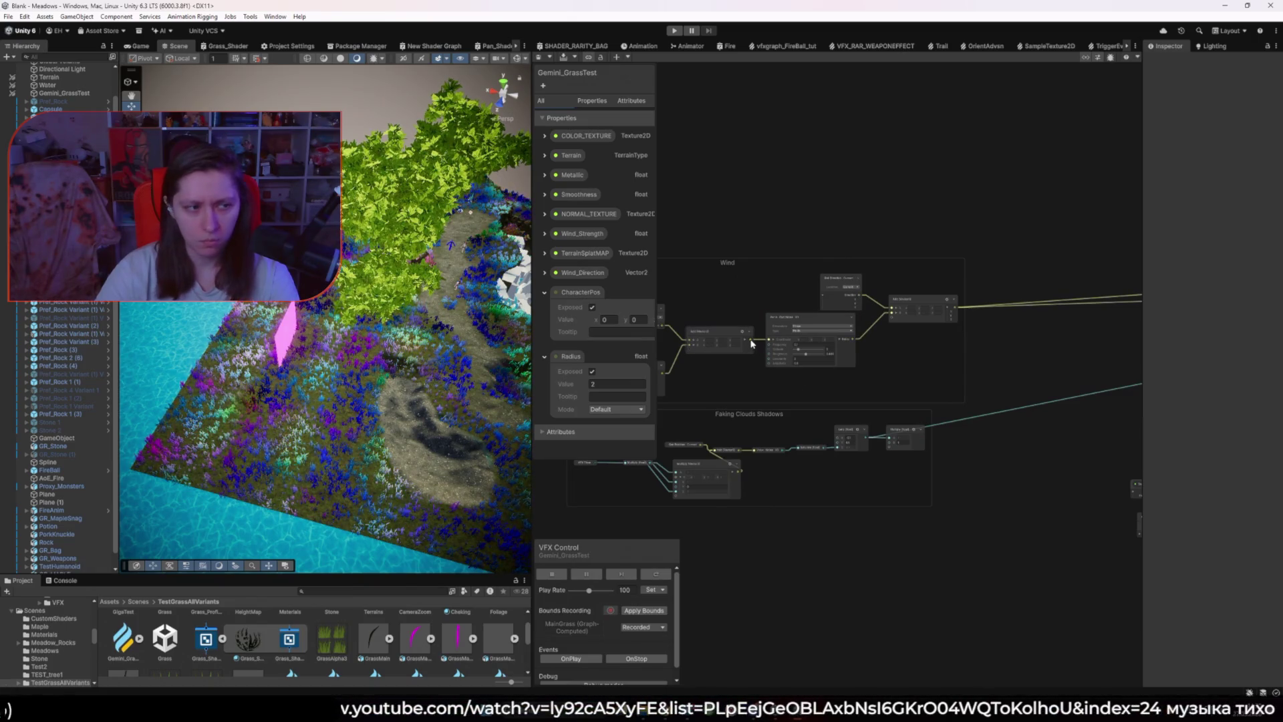
# Step: Look over the Wind and Faking Clouds Shadows node groups, then return to the Game view
pyautogui.moveTo(794, 345)
pyautogui.mouseDown()
pyautogui.moveTo(1007, 309)
pyautogui.moveTo(1156, 358)
pyautogui.moveTo(1035, 347)
pyautogui.moveTo(1194, 336)
pyautogui.moveTo(1081, 302)
pyautogui.mouseUp()
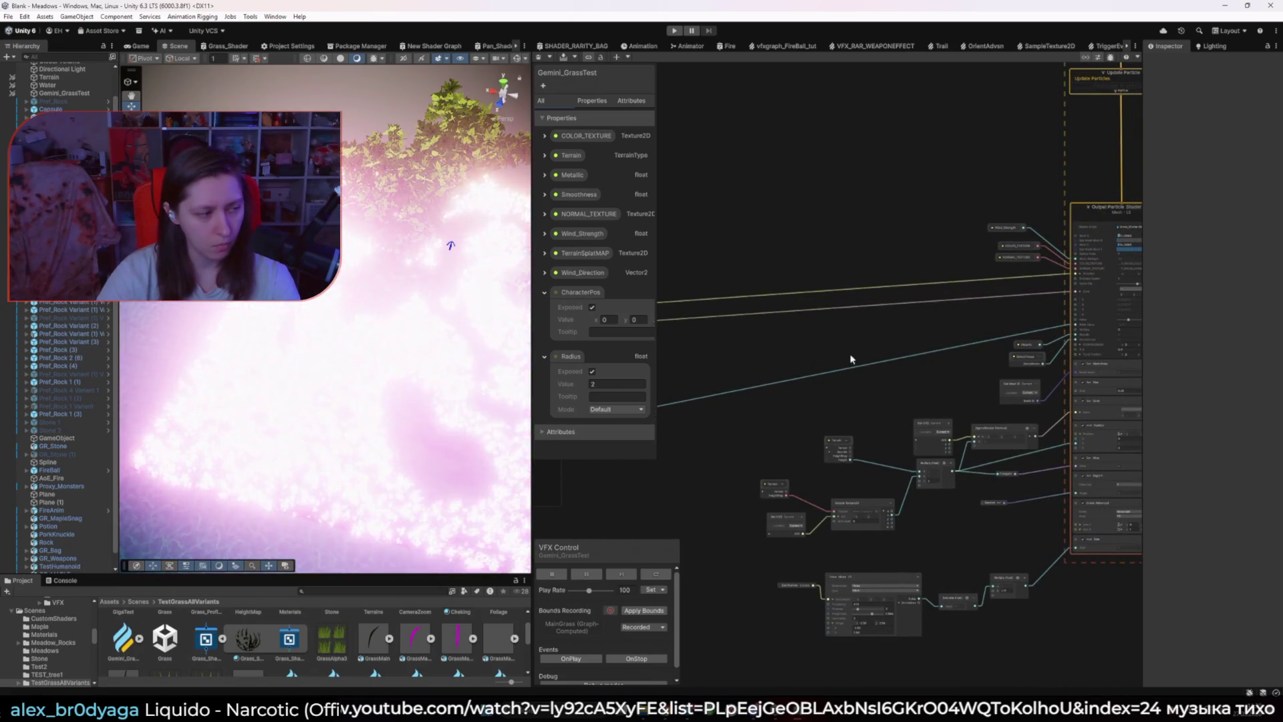
pyautogui.moveTo(750, 355)
pyautogui.mouseDown()
pyautogui.moveTo(856, 326)
pyautogui.moveTo(1204, 330)
pyautogui.moveTo(1076, 291)
pyautogui.mouseUp()
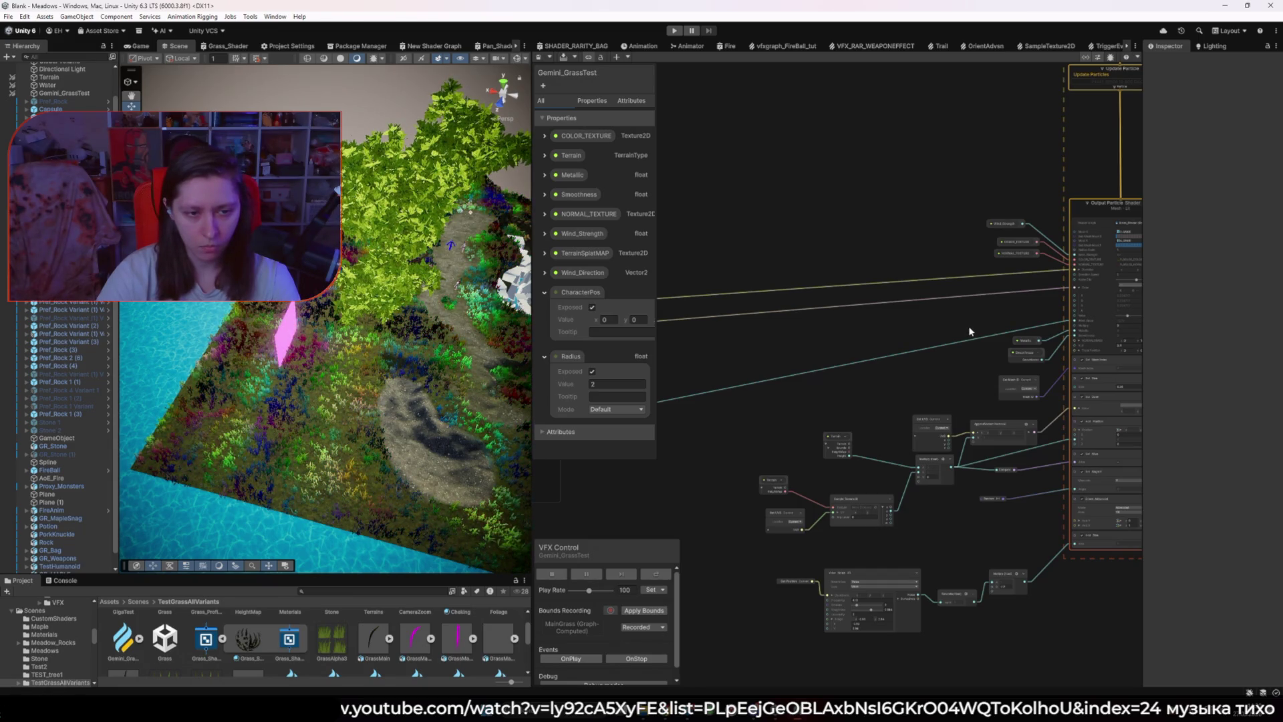
pyautogui.scroll(-2, 959, 336)
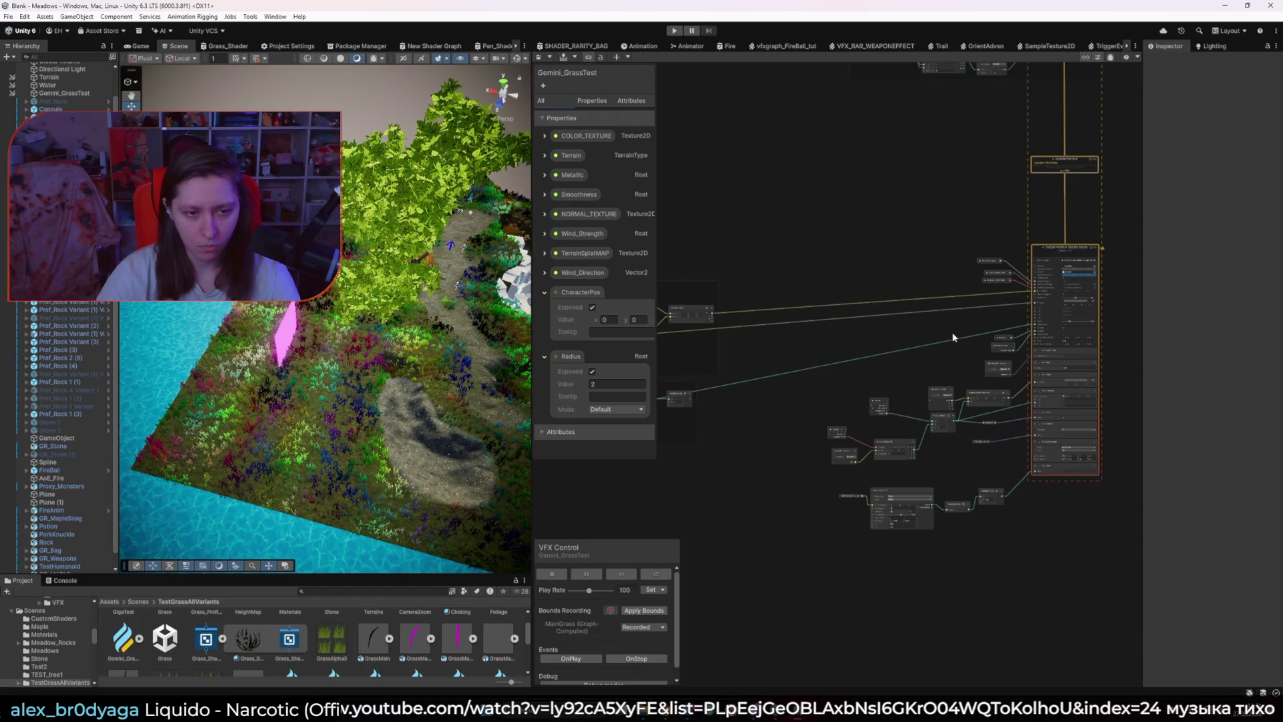
pyautogui.moveTo(849, 342); pyautogui.dragTo(966, 341)
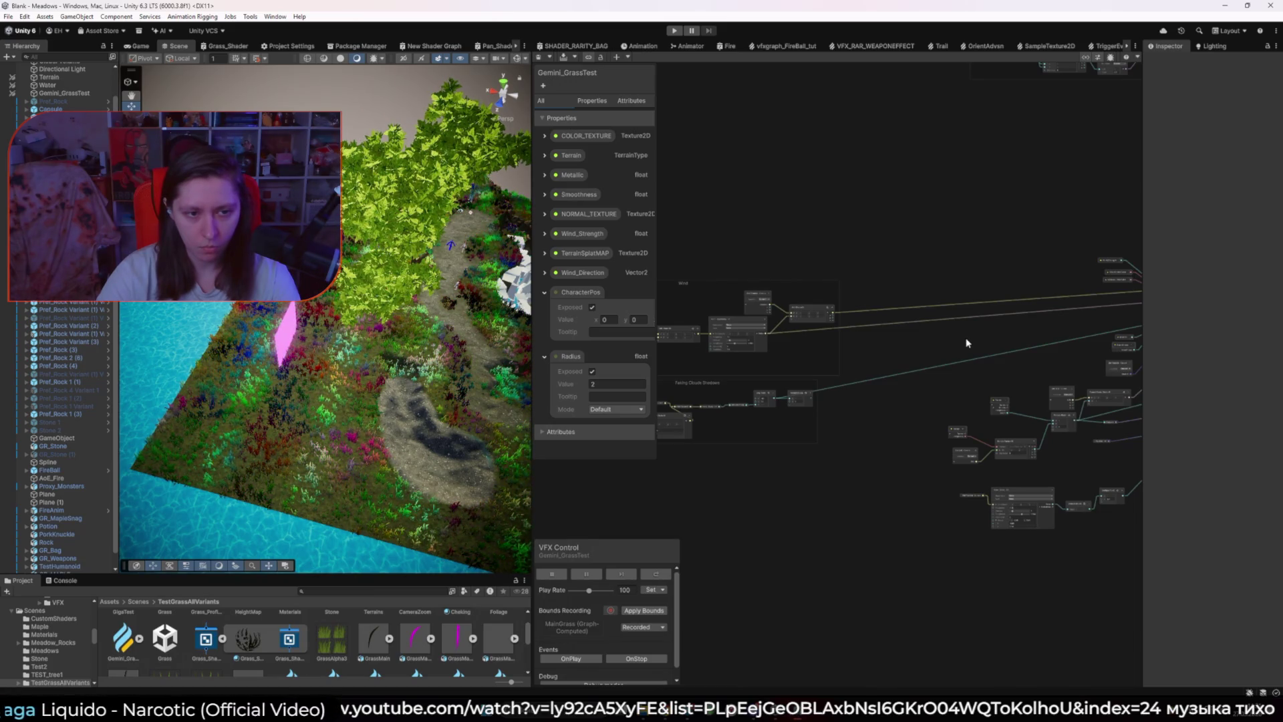
pyautogui.scroll(-2, 920, 365)
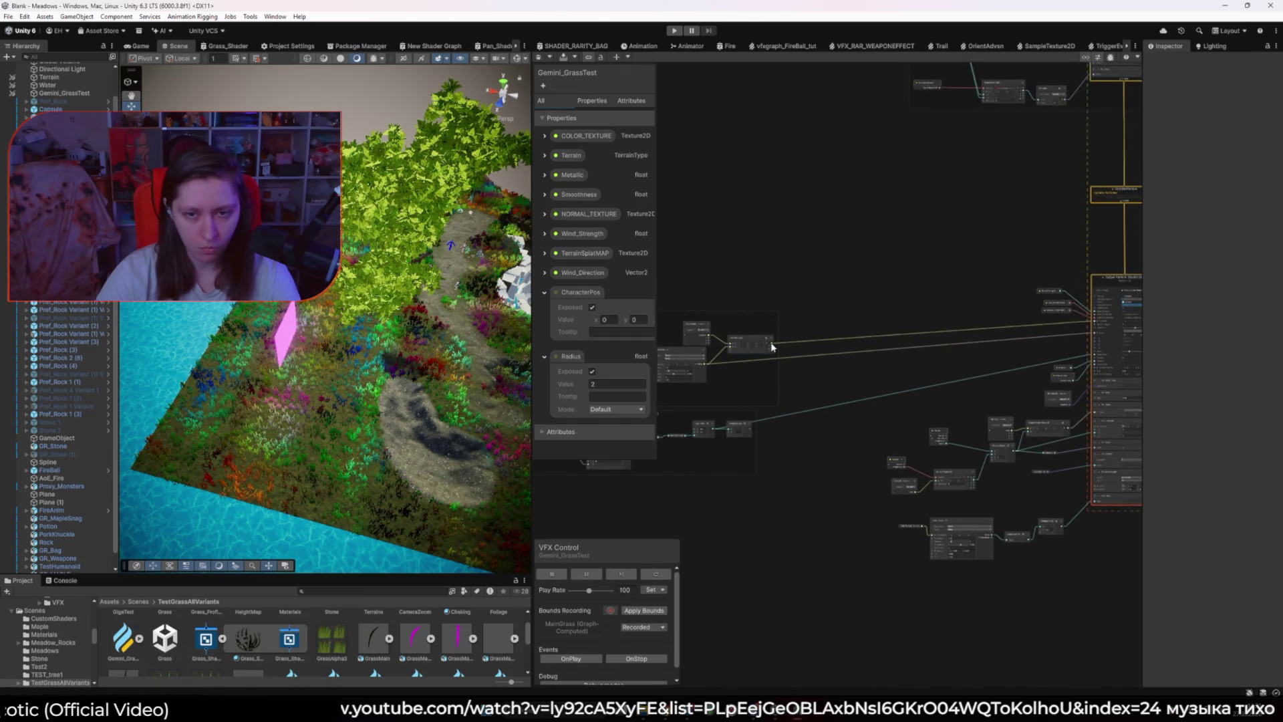
pyautogui.moveTo(1096, 336); pyautogui.dragTo(1082, 338)
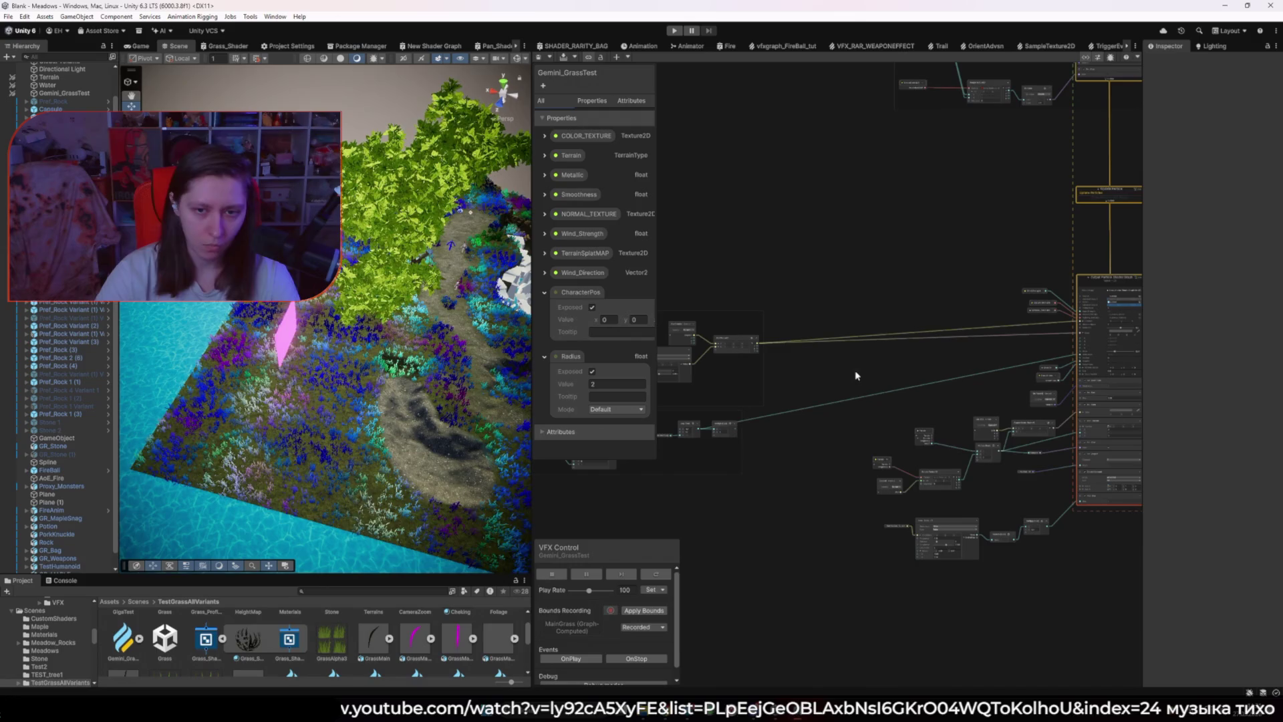
pyautogui.moveTo(724, 372); pyautogui.dragTo(906, 343)
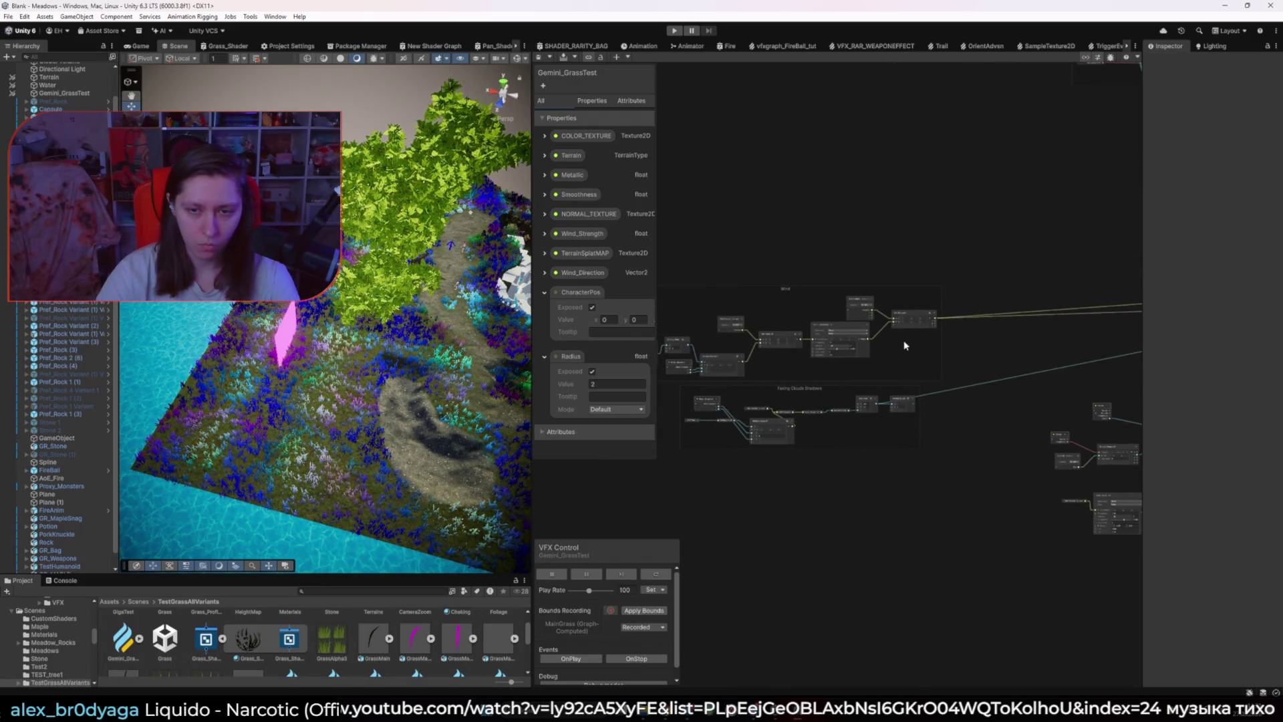
pyautogui.scroll(2, 905, 346)
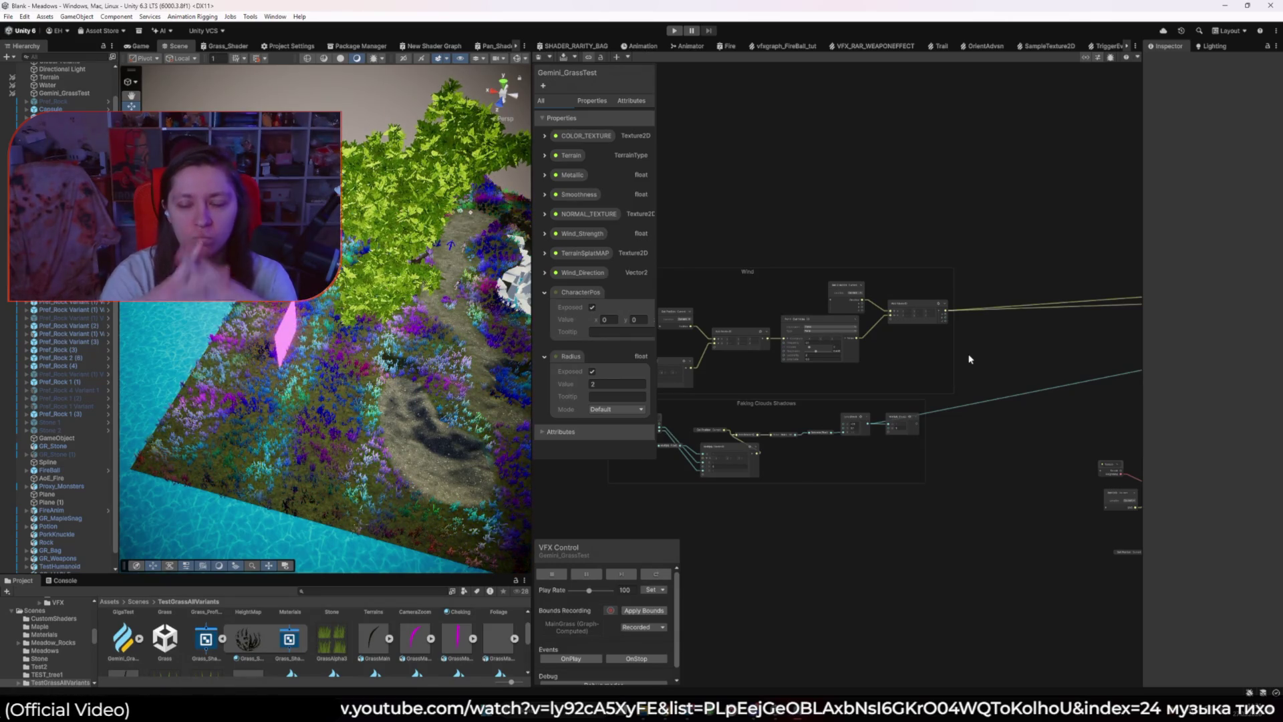
pyautogui.moveTo(1005, 344); pyautogui.dragTo(954, 365)
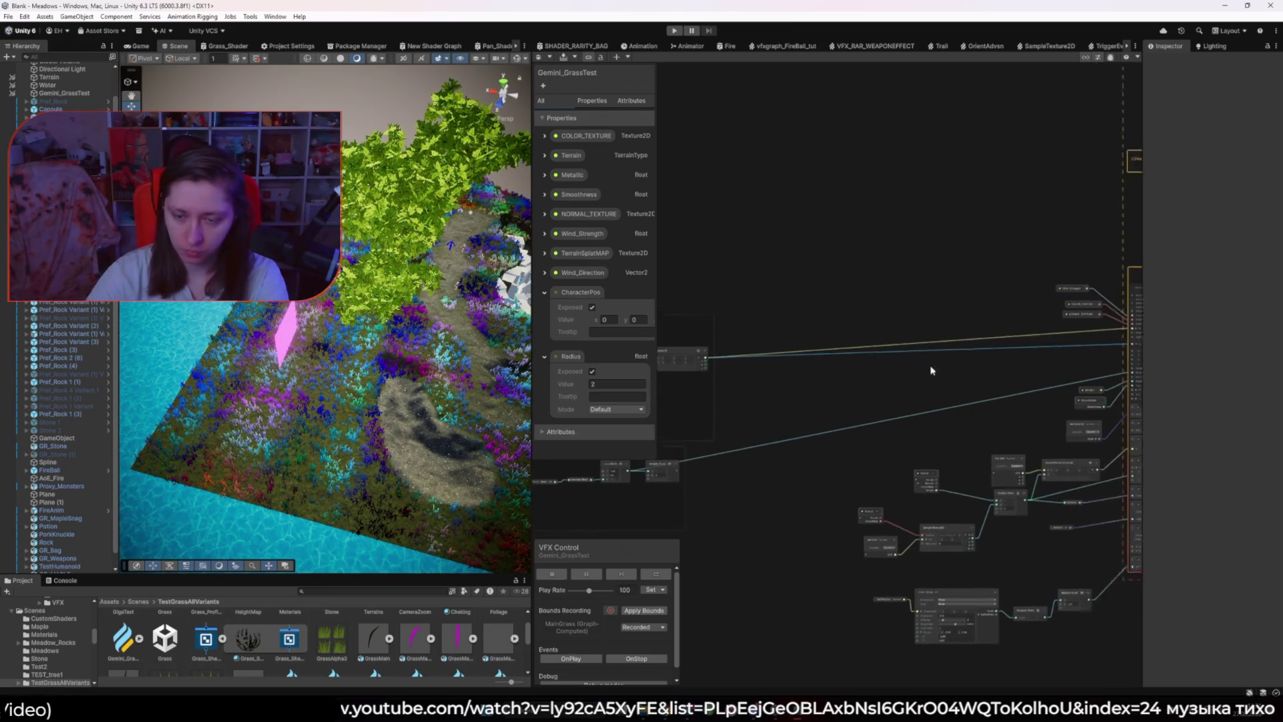
pyautogui.scroll(-2, 944, 367)
pyautogui.scroll(2, 939, 384)
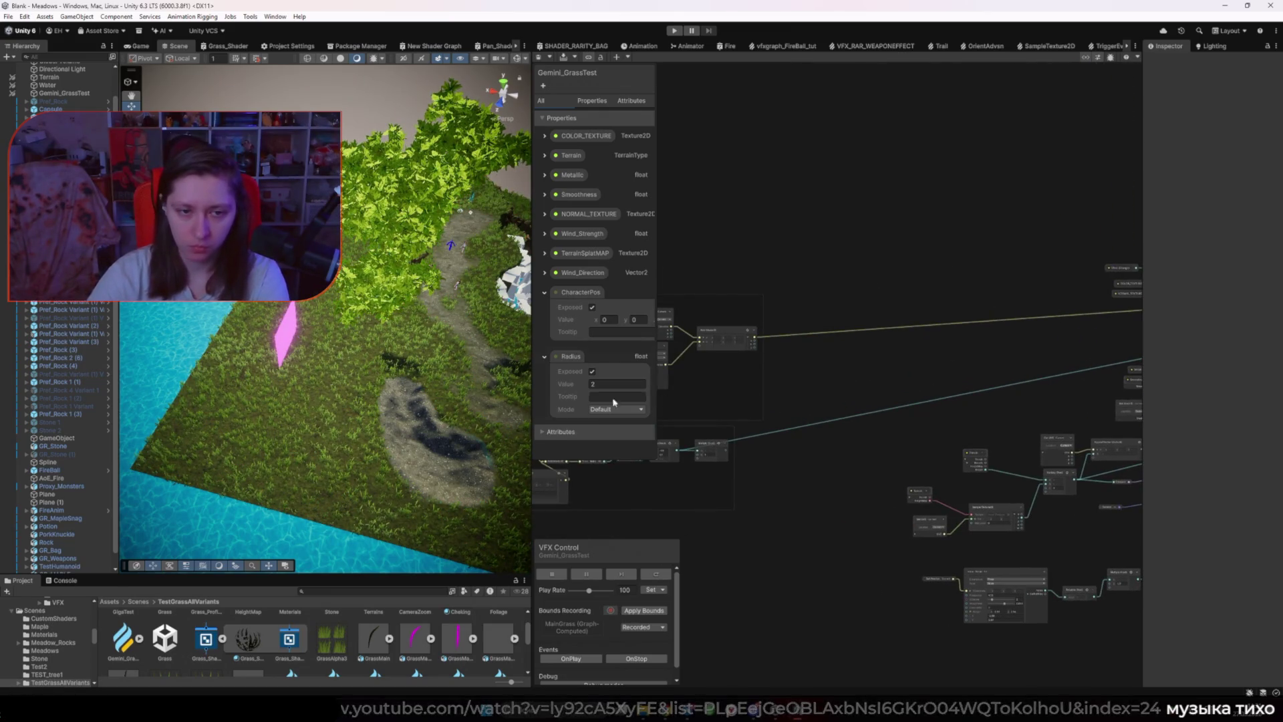
pyautogui.click(146, 47)
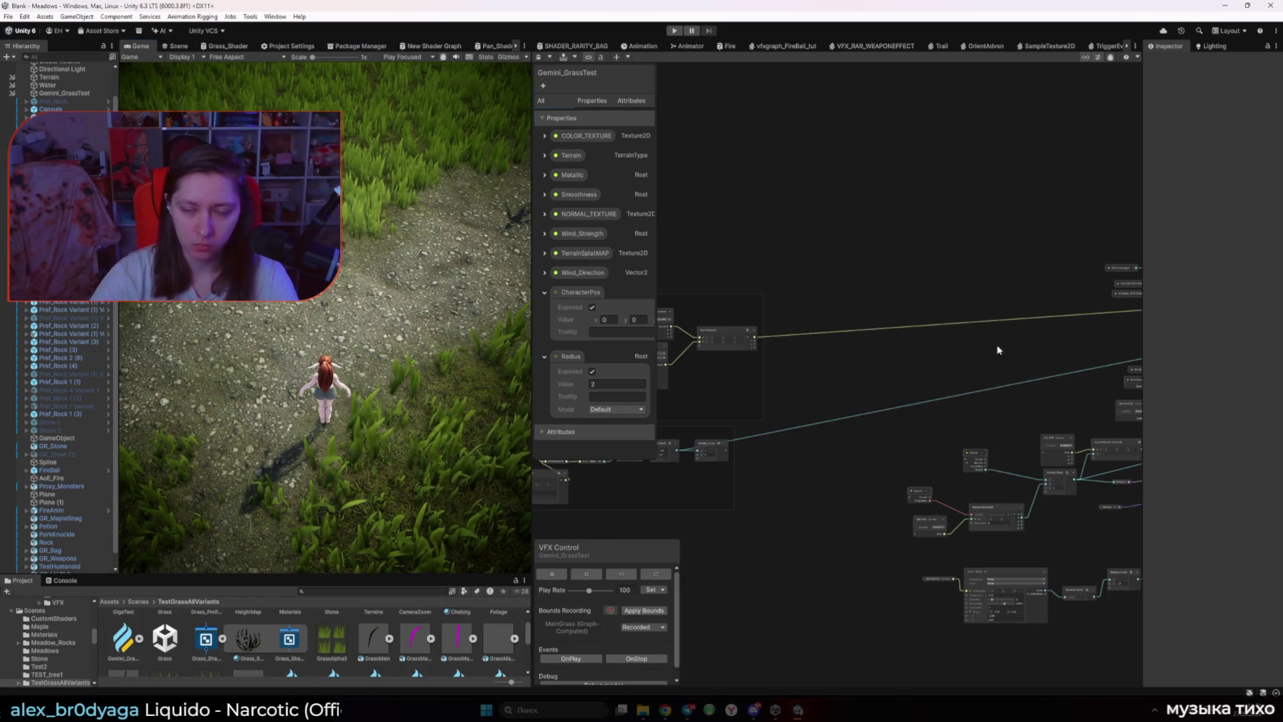
# Step: Frame the Output Particle context and open Grass_Shader from its Shader Graph field
pyautogui.press('f')
pyautogui.doubleClick(952, 343)
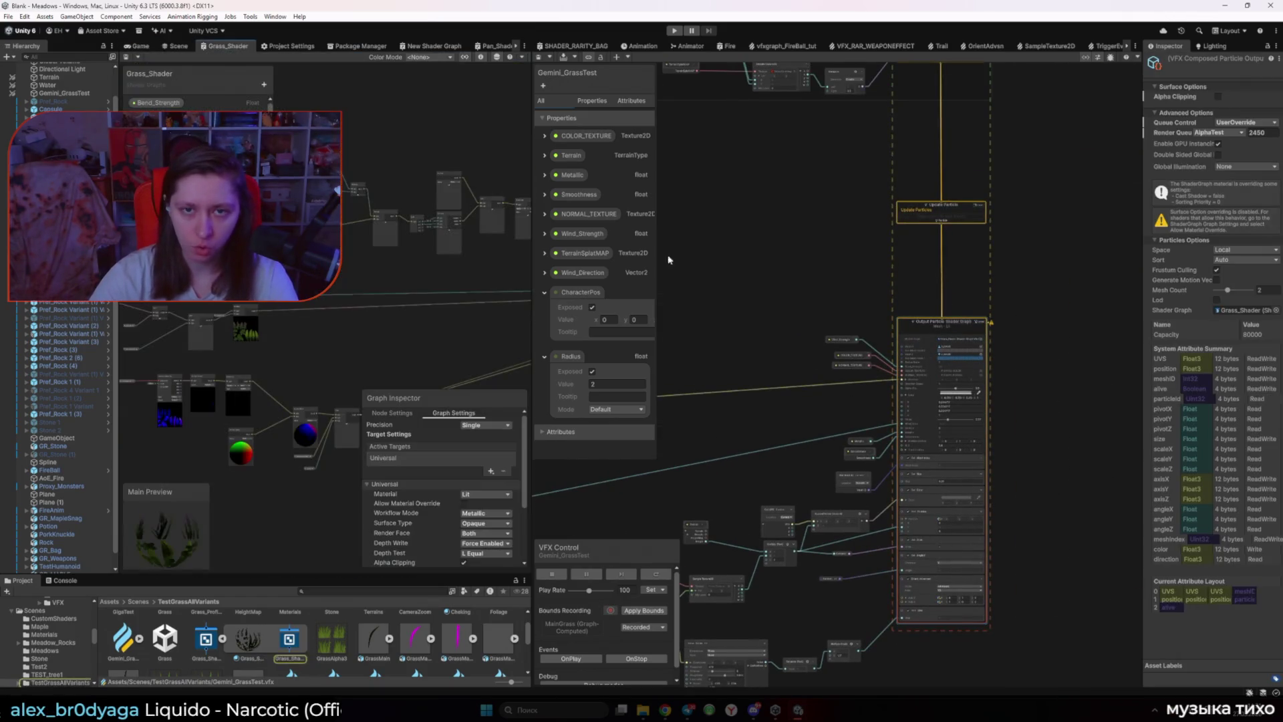
pyautogui.scroll(-5, 528, 323)
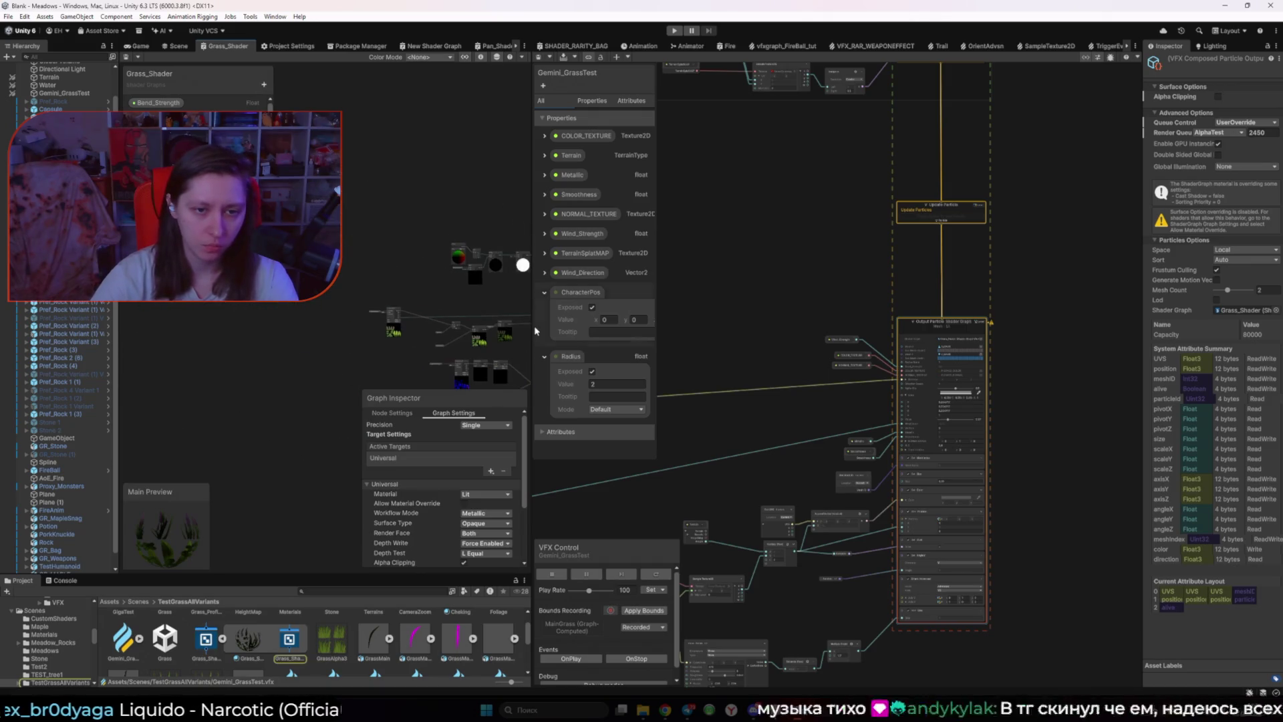
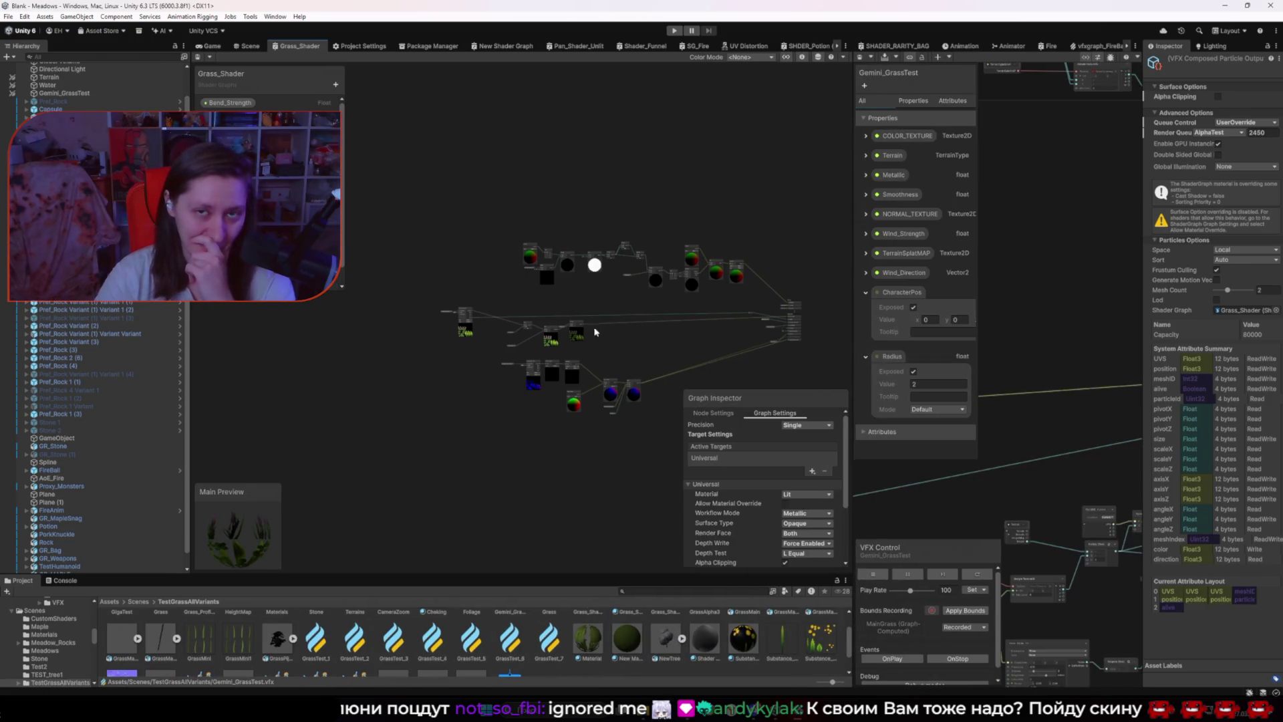
# Step: Reconnect a wire to a new port in the Grass_Shader graph so the shader recompiles
pyautogui.scroll(5, 558, 261)
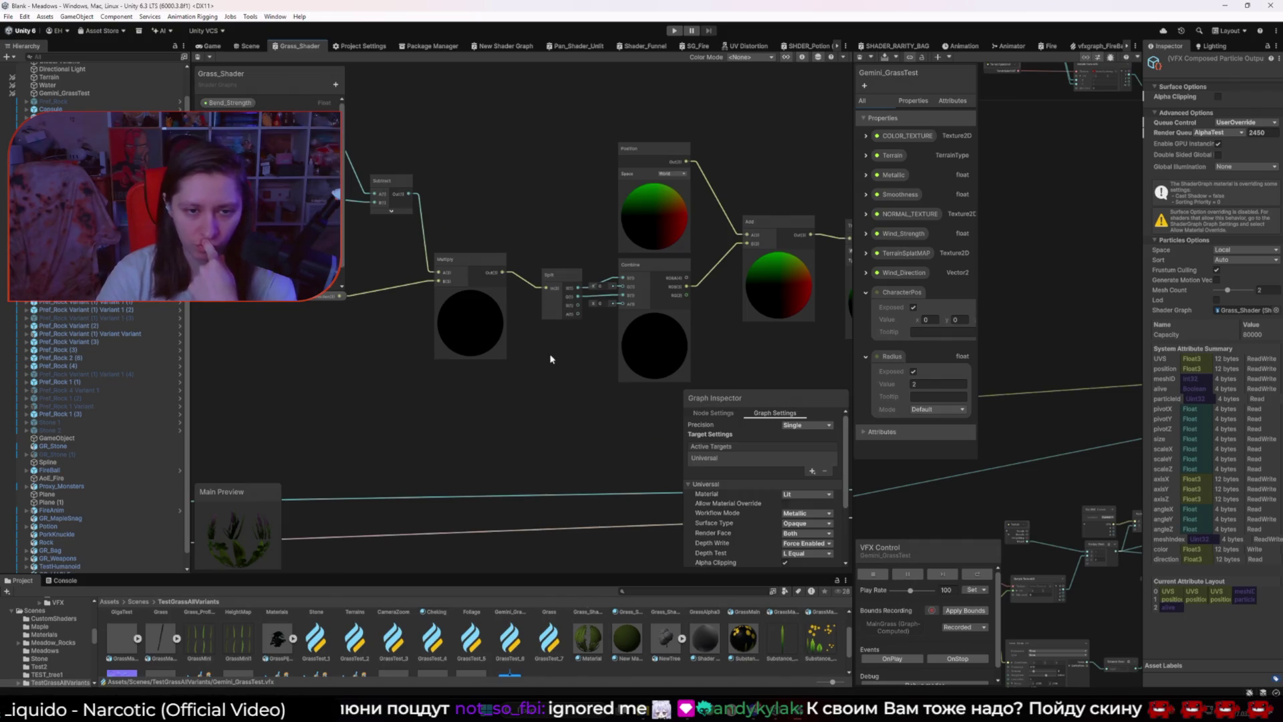
pyautogui.scroll(-2, 550, 359)
pyautogui.scroll(-2, 460, 260)
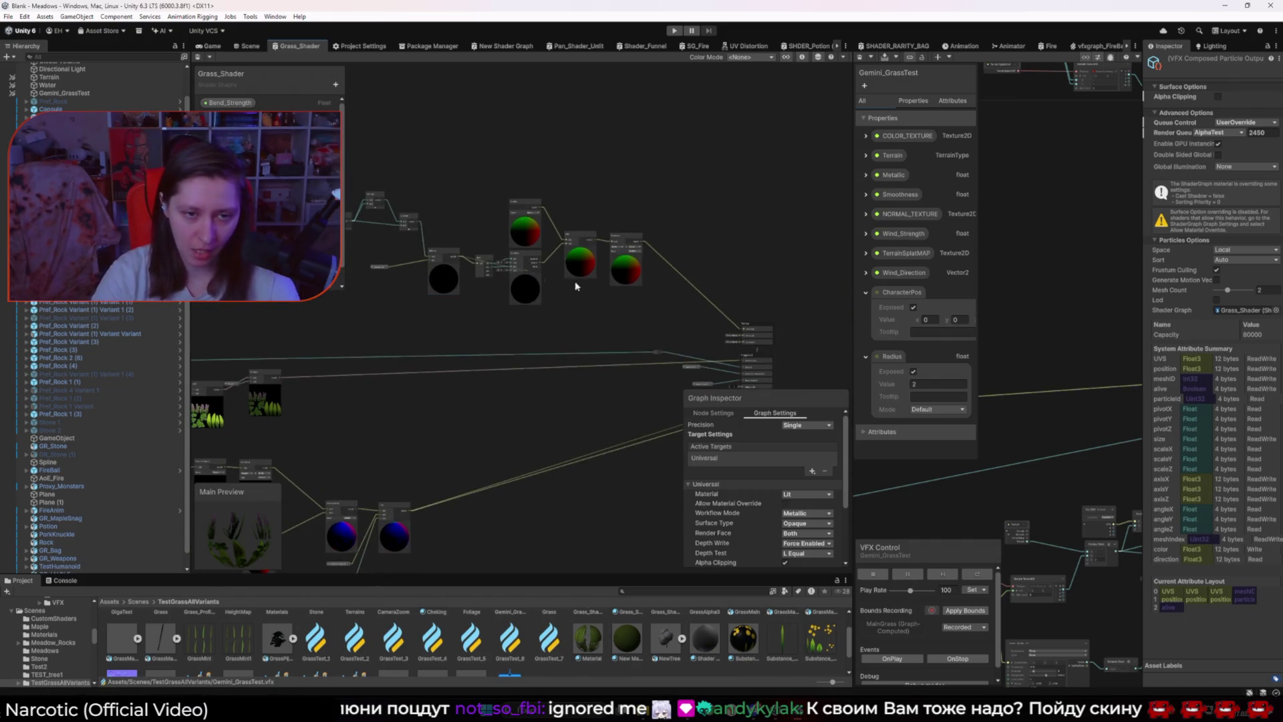
pyautogui.rightClick(743, 316)
pyautogui.click(681, 306)
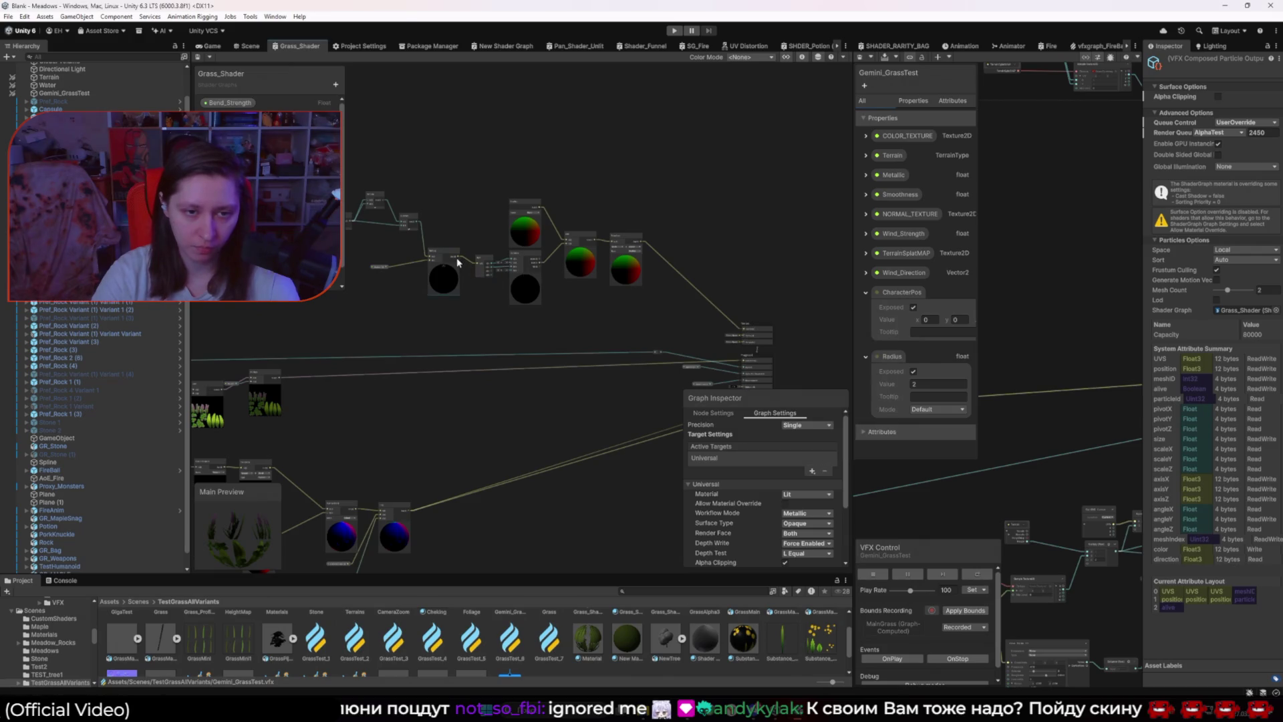
pyautogui.moveTo(739, 332); pyautogui.dragTo(695, 323)
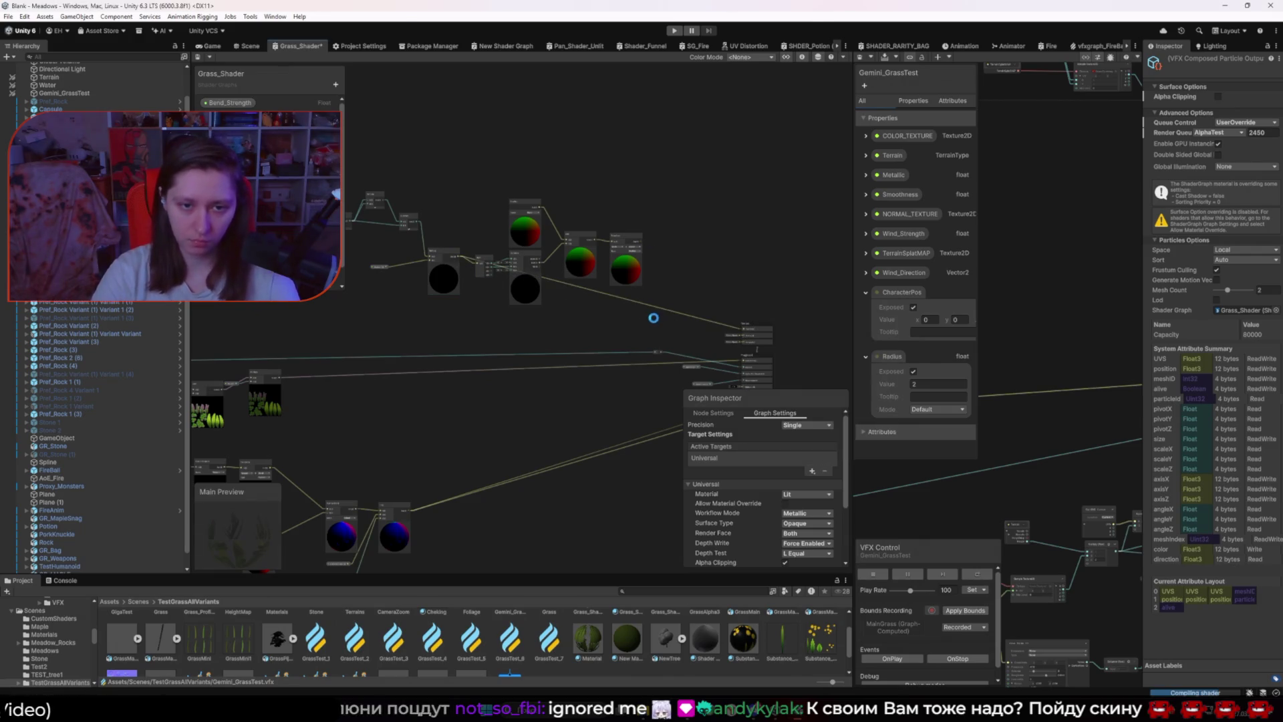
# Step: Check the grass in the Game and Scene views, then return to the Grass_Shader graph
pyautogui.click(212, 46)
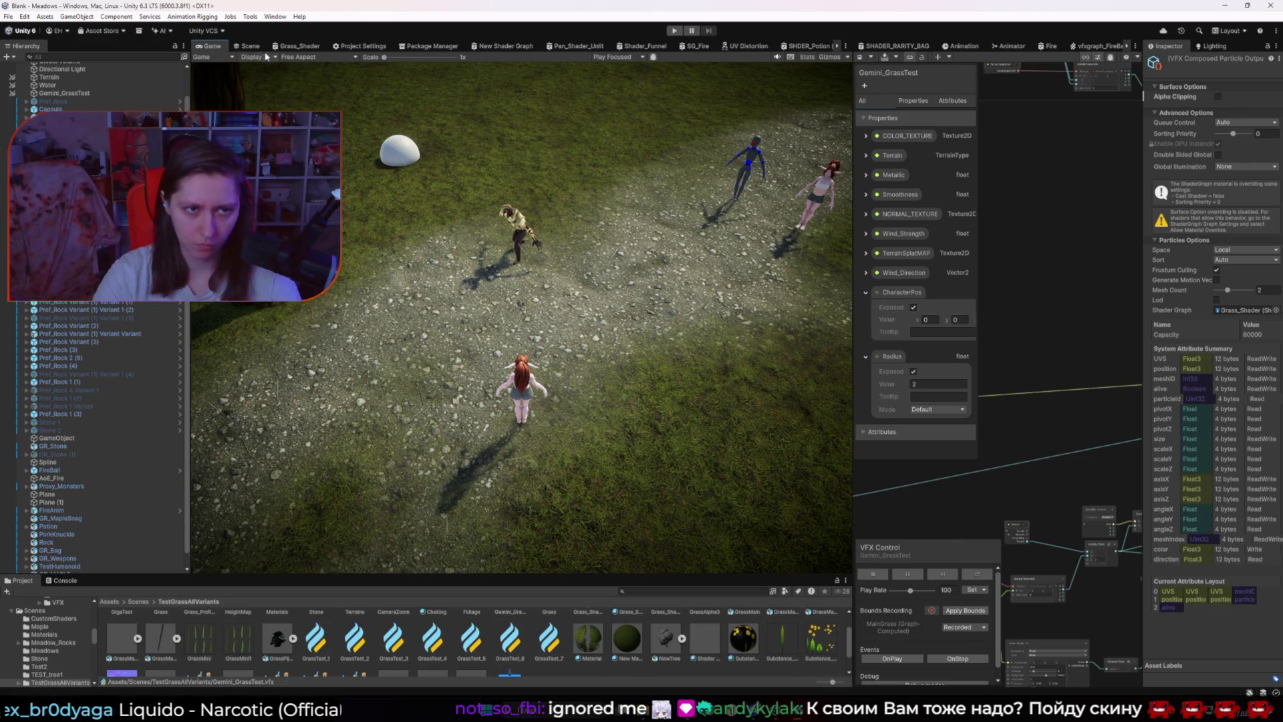
pyautogui.click(249, 46)
pyautogui.click(212, 46)
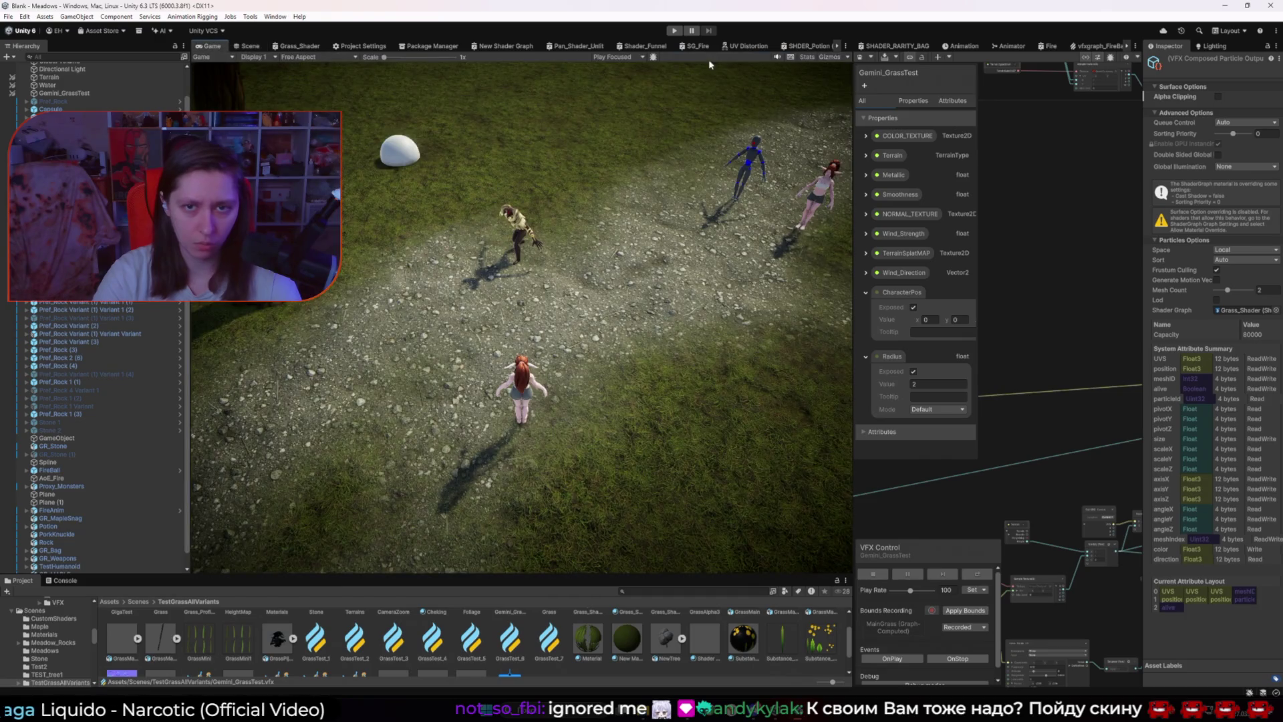
pyautogui.click(296, 46)
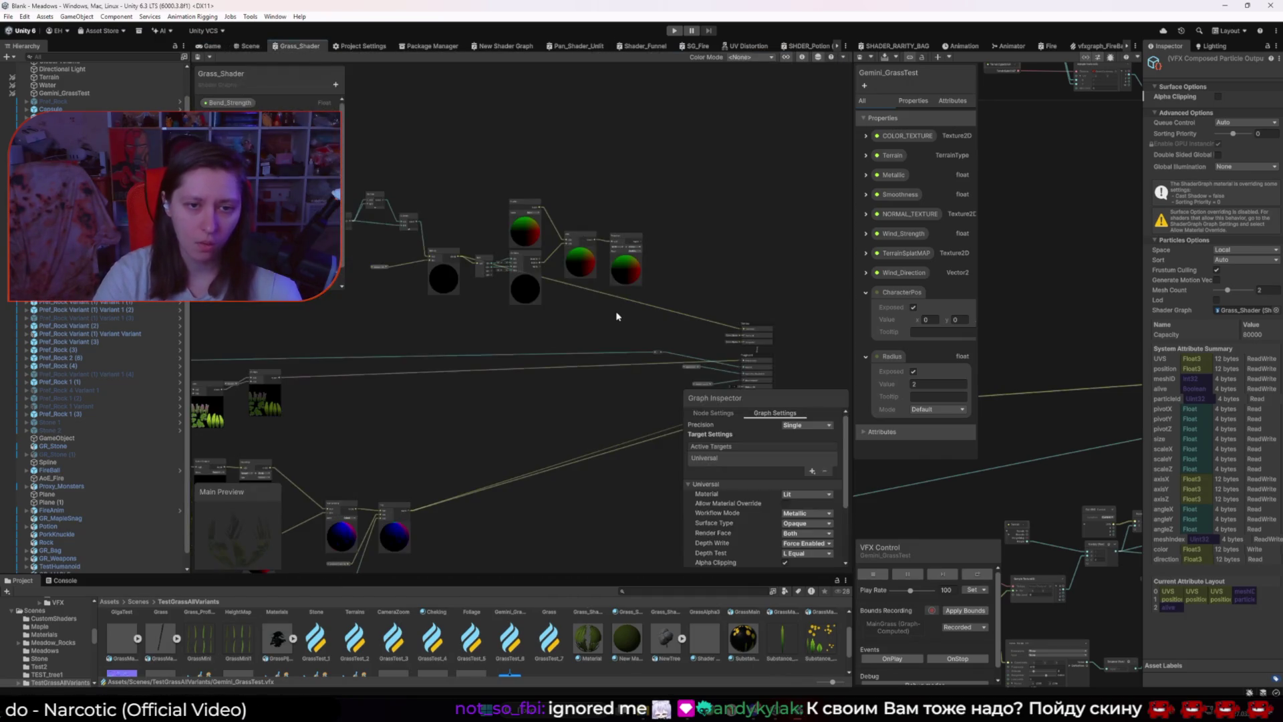
# Step: Splice a duplicated Transform node into the wire, save Grass_Shader, and view the grass in-game
pyautogui.scroll(5, 616, 310)
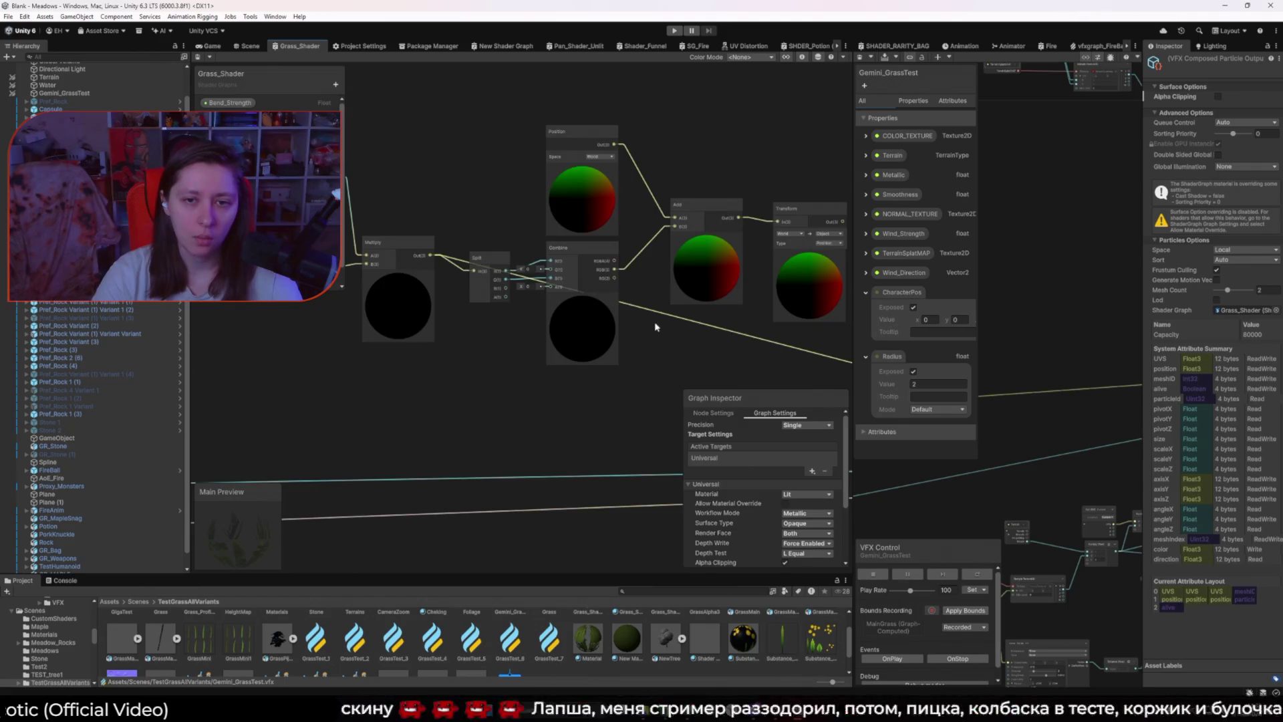
pyautogui.scroll(-3, 564, 275)
pyautogui.click(645, 194)
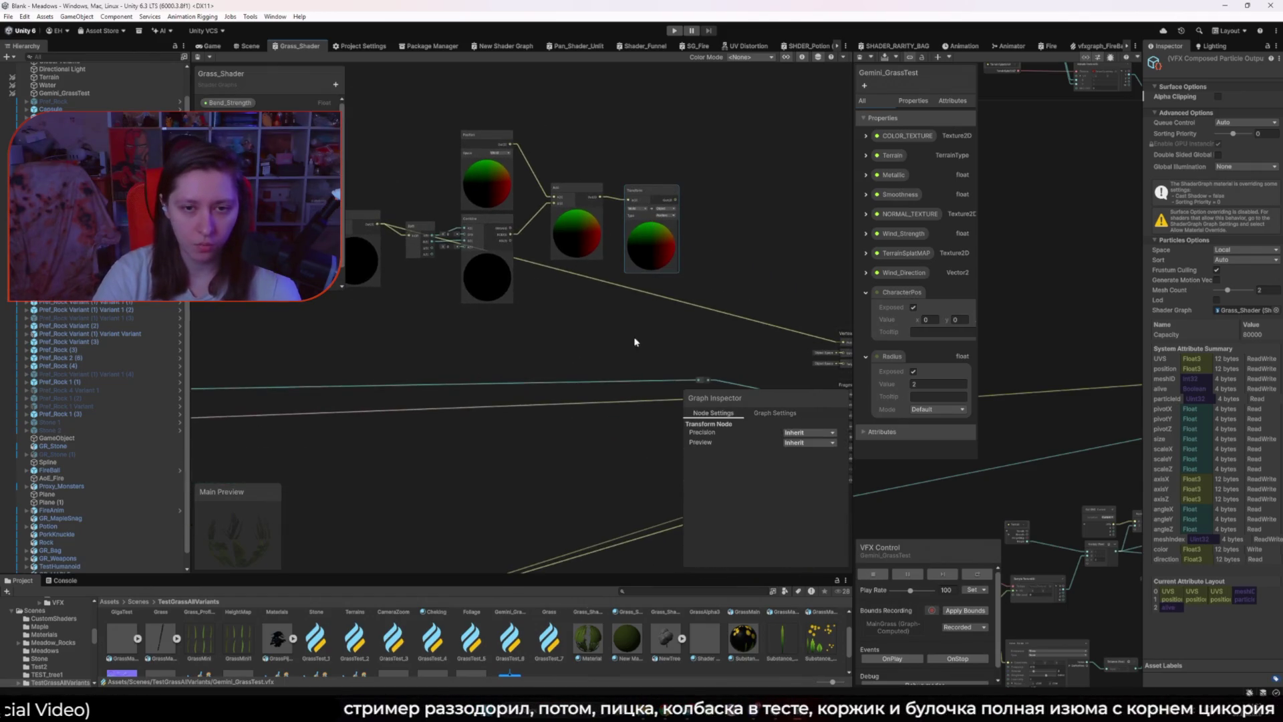
pyautogui.hotkey('ctrl', 'd')
pyautogui.moveTo(672, 332); pyautogui.dragTo(697, 291)
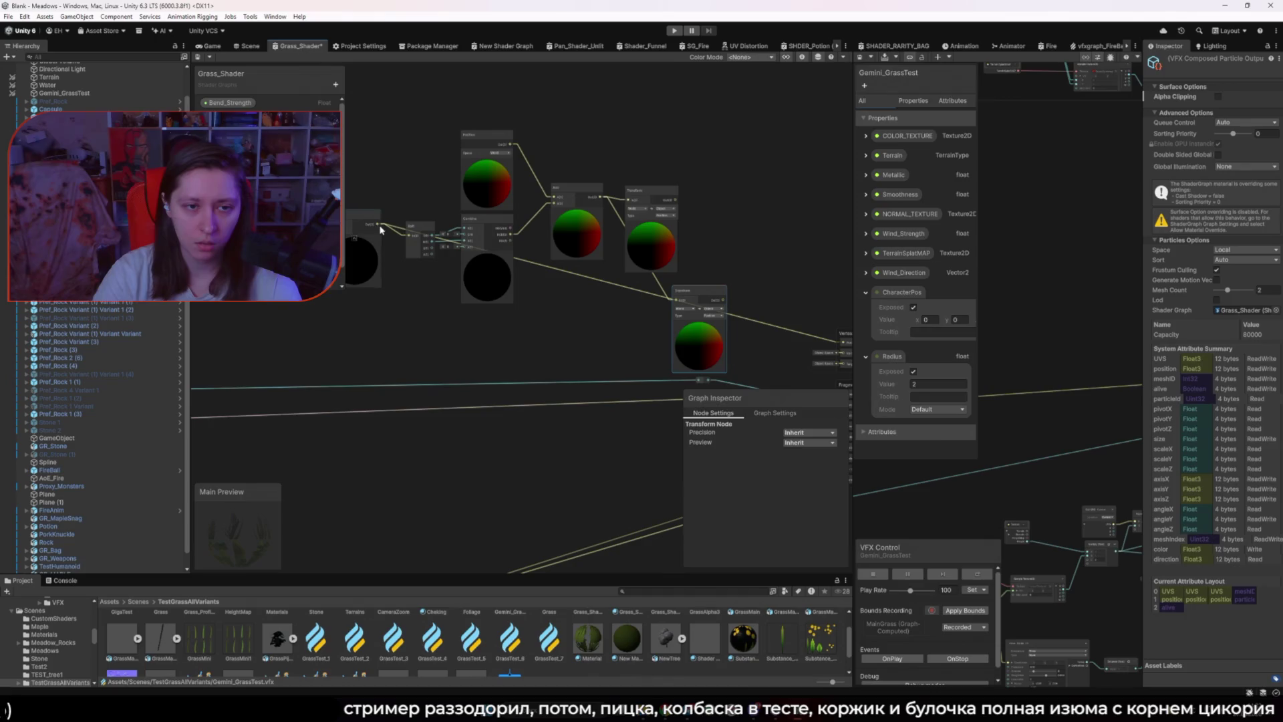
pyautogui.moveTo(452, 245); pyautogui.dragTo(675, 300)
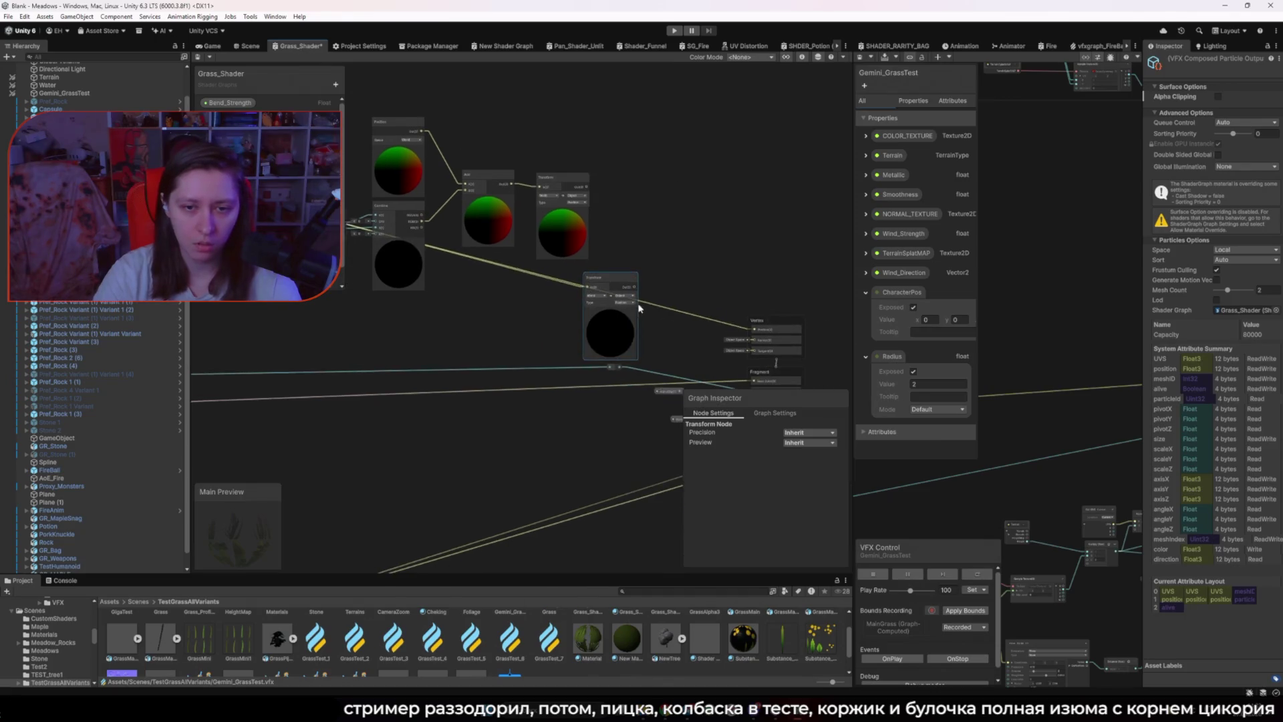
pyautogui.click(726, 294)
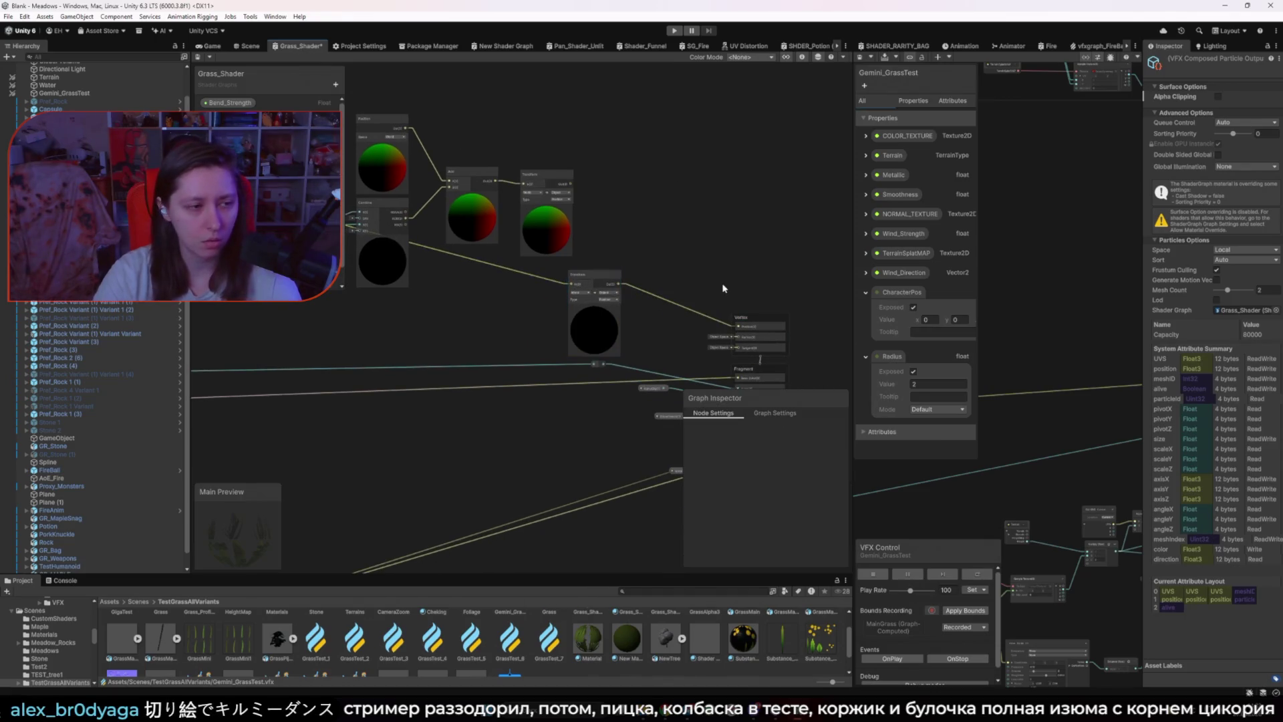
pyautogui.hotkey('ctrl', 's')
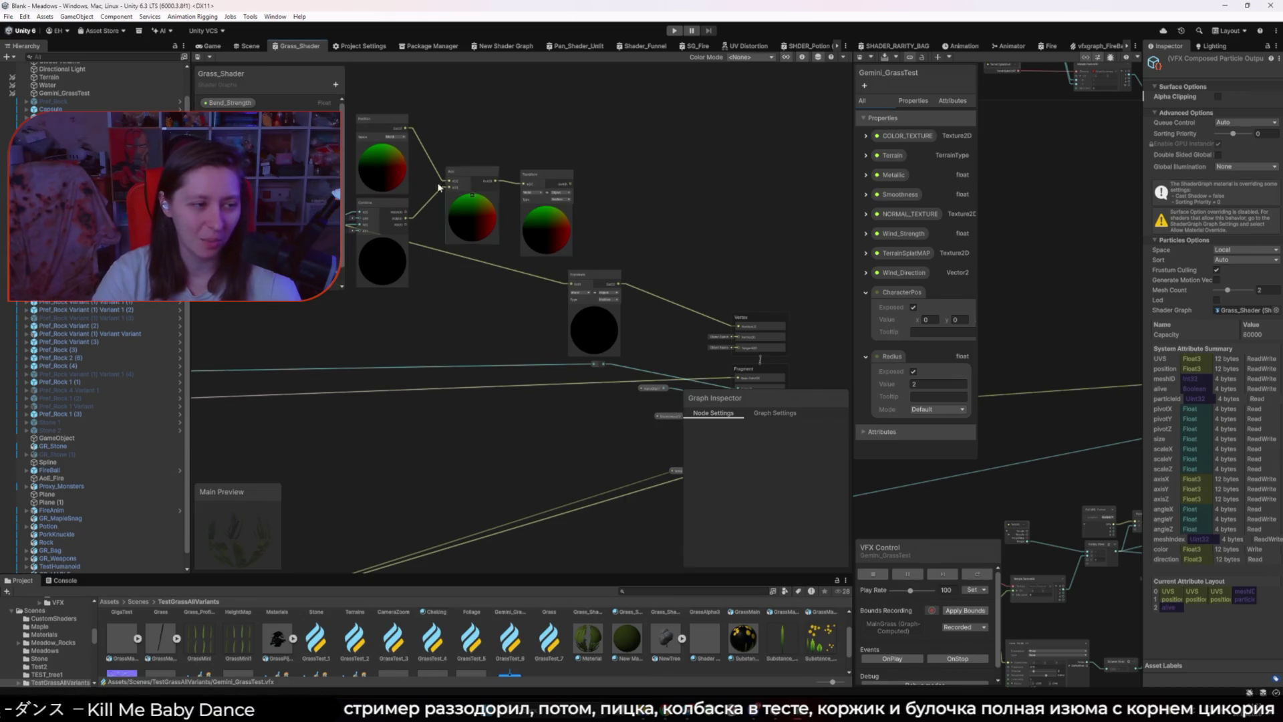
pyautogui.click(212, 47)
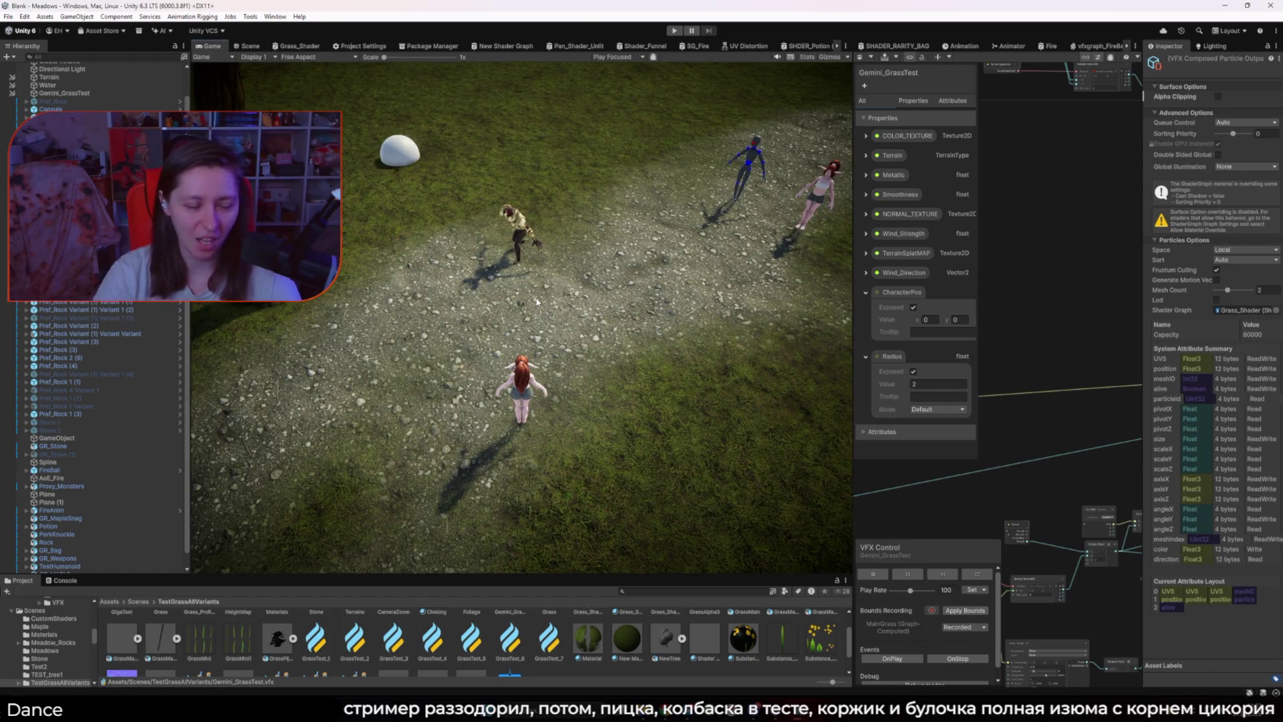
# Step: Check the terrain in the Scene and Game views, then return to Grass_Shader
pyautogui.click(248, 46)
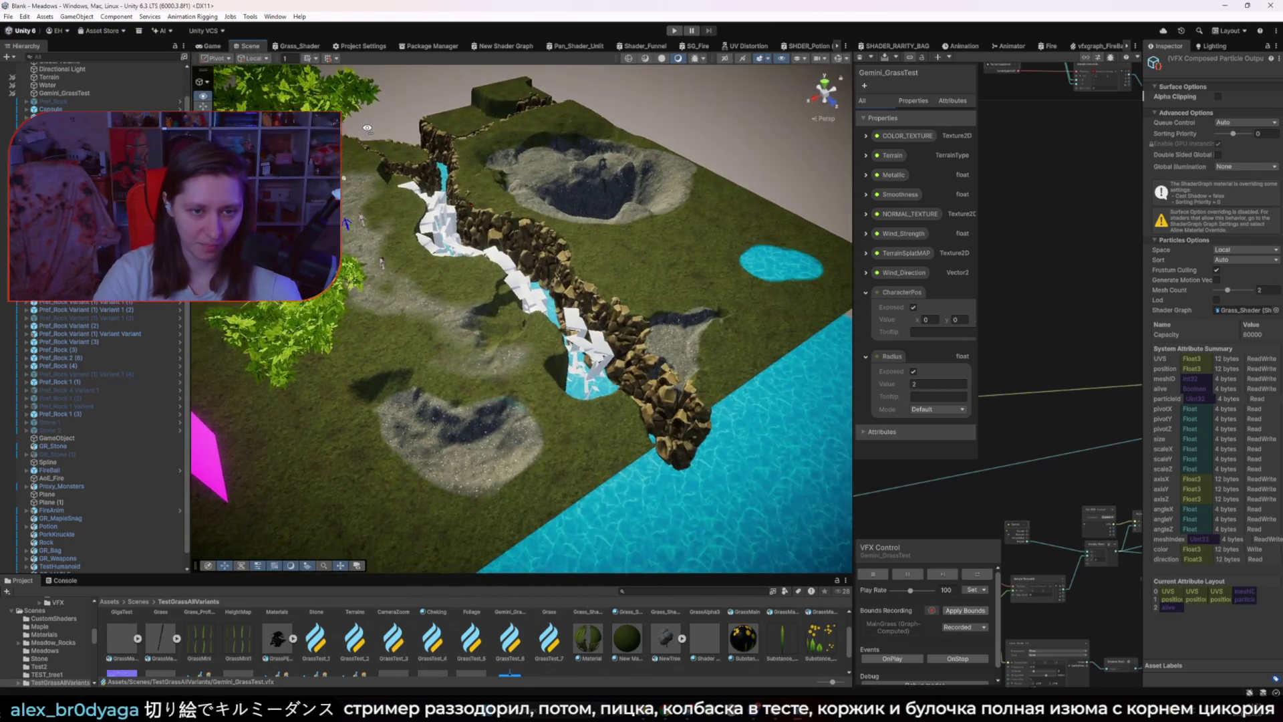
pyautogui.click(212, 46)
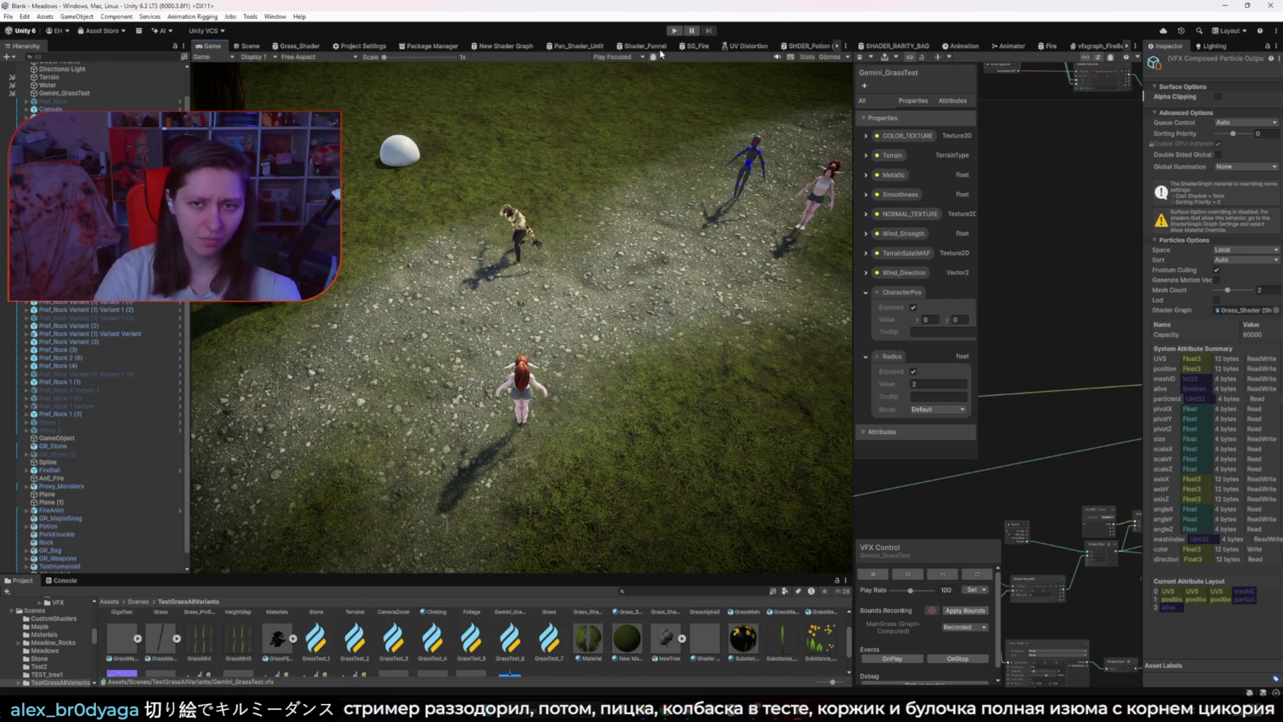
pyautogui.click(288, 47)
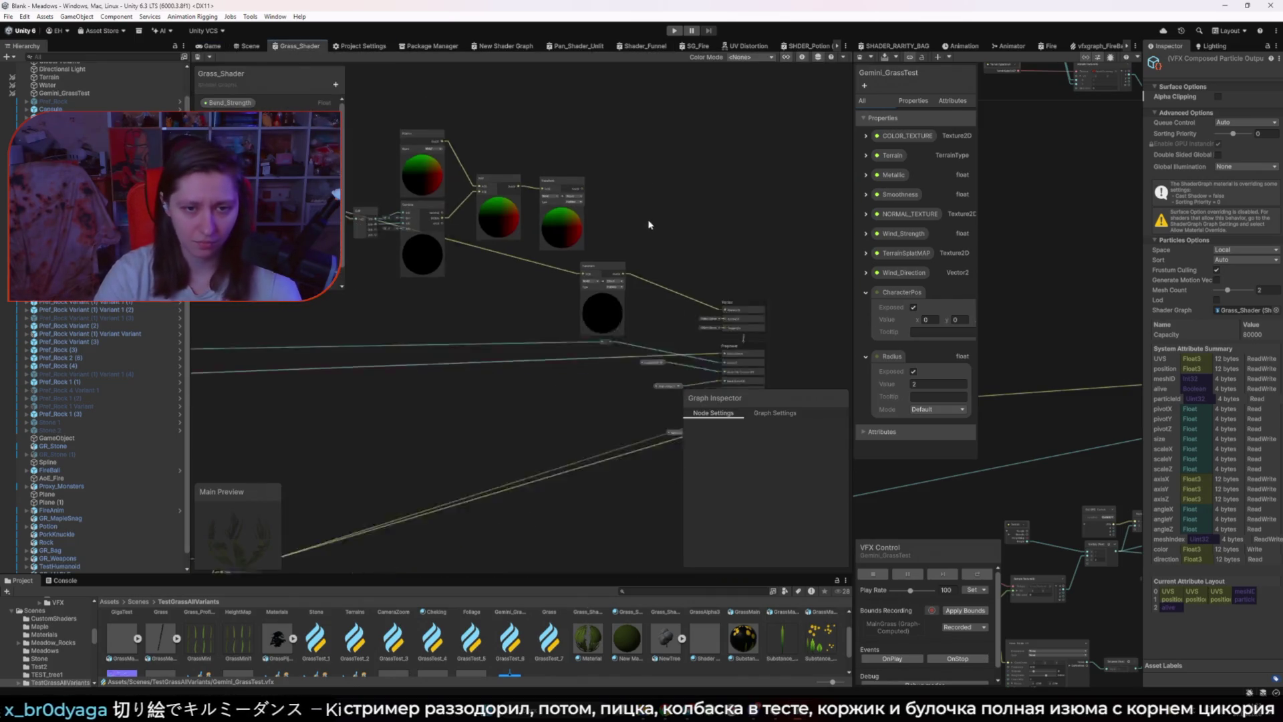
# Step: Wire the upper node straight into the master stack, delete the extra Transform node, and save
pyautogui.moveTo(594, 195); pyautogui.dragTo(710, 294)
pyautogui.click(602, 264)
pyautogui.press('Delete')
pyautogui.hotkey('ctrl', 's')
pyautogui.scroll(5, 400, 265)
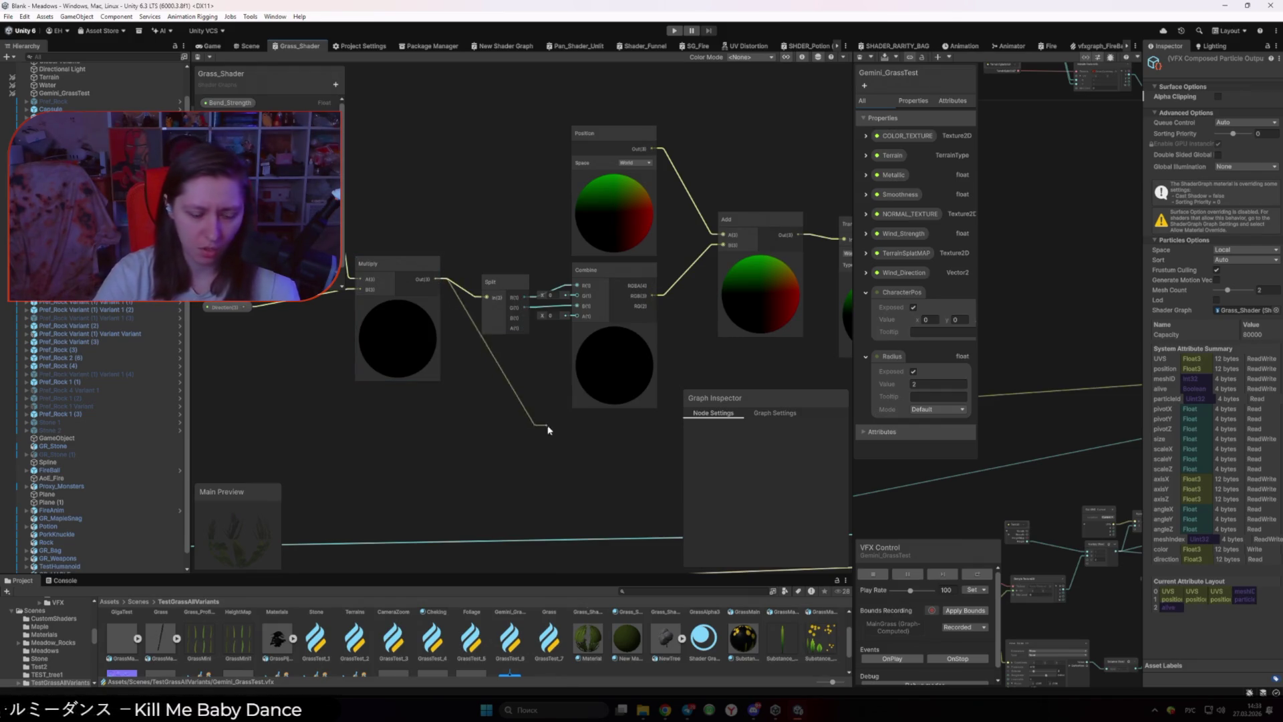
# Step: Add a Swizzle node below Split, fed from Multiply with mask xyz, then check the game view
pyautogui.press('space')
pyautogui.write('ы')
pyautogui.press('BackSpace')
pyautogui.hotkey('alt', 'shift')
pyautogui.write('swizzle')
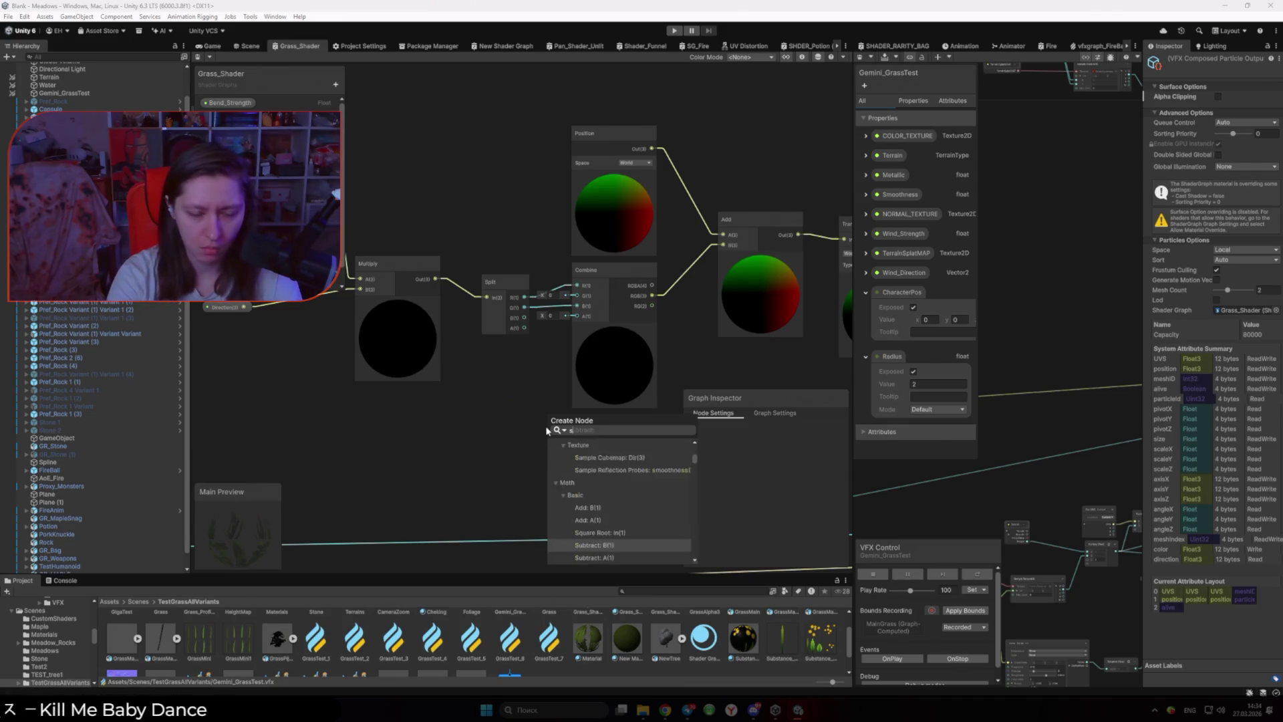
pyautogui.press('Return')
pyautogui.moveTo(550, 430); pyautogui.dragTo(491, 376)
pyautogui.write('xx')
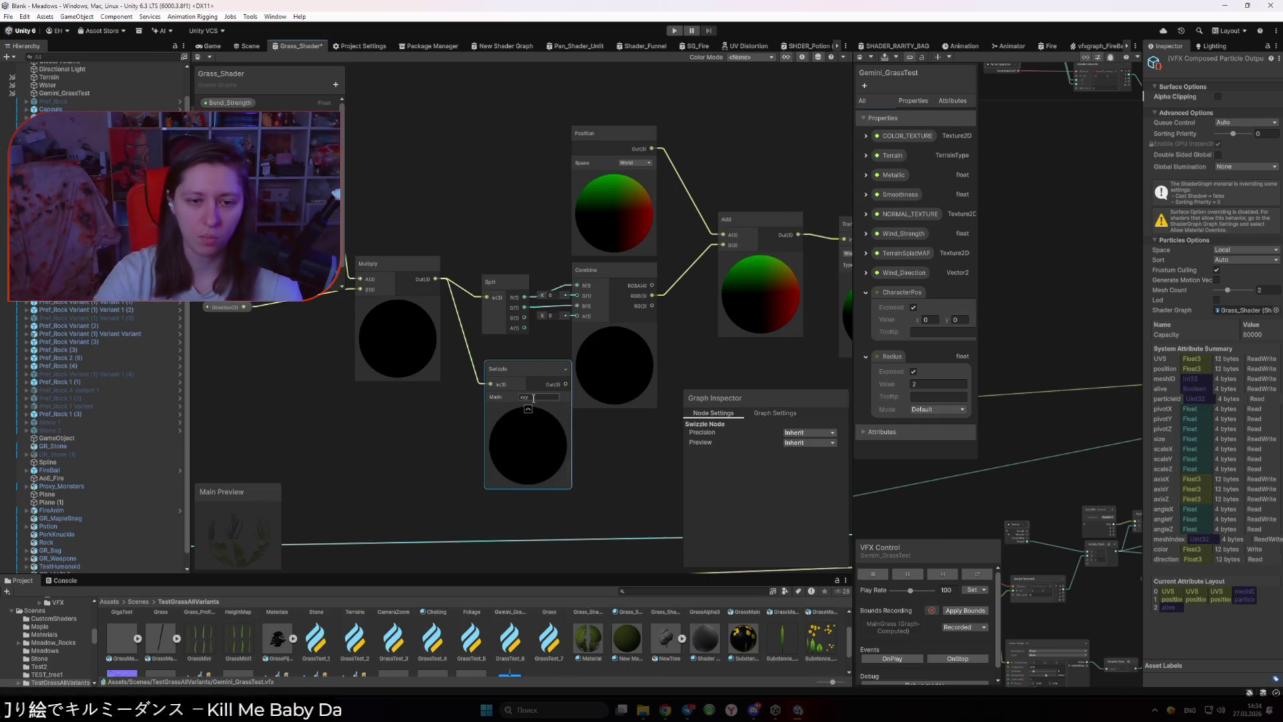
pyautogui.write('yz')
pyautogui.press('Return')
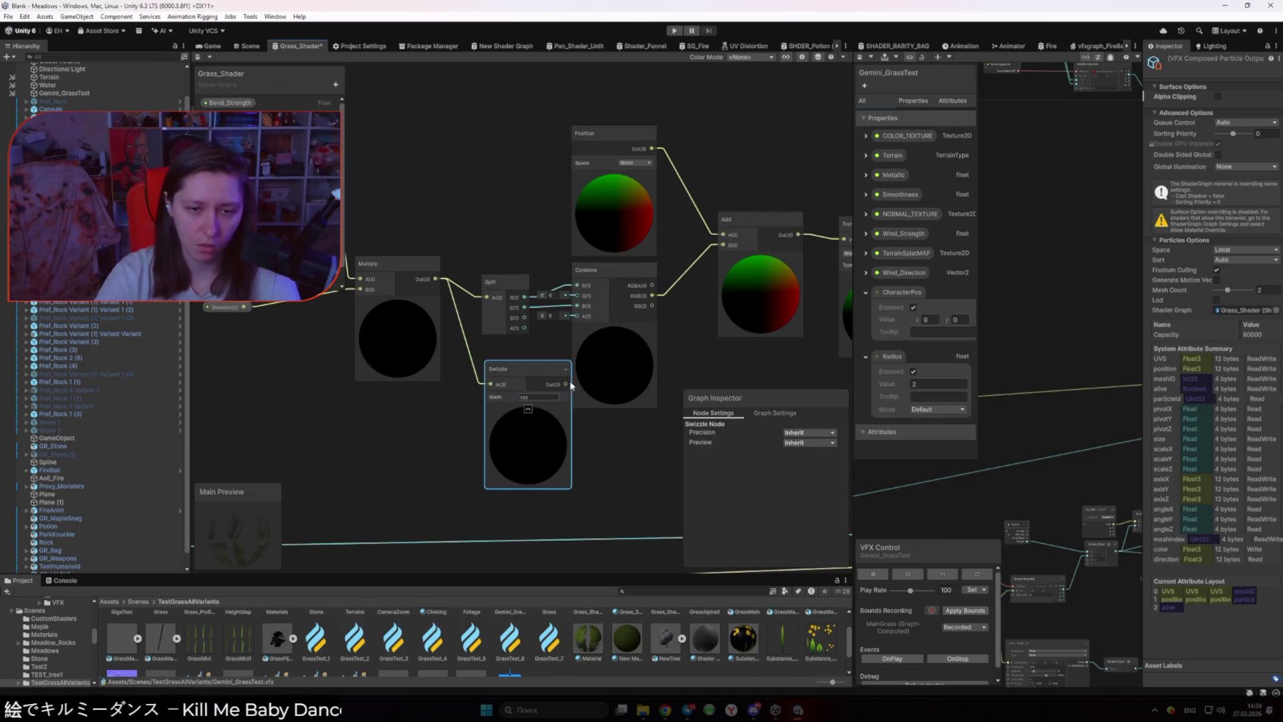
pyautogui.click(697, 309)
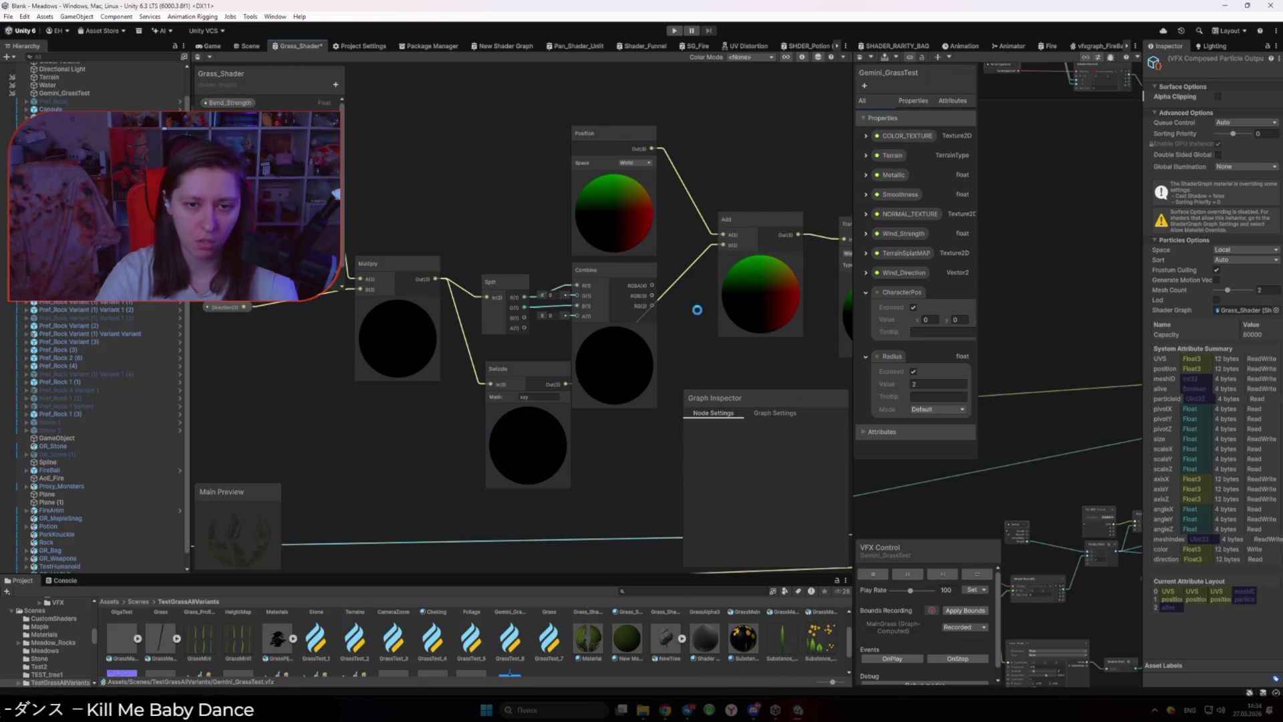
pyautogui.click(213, 46)
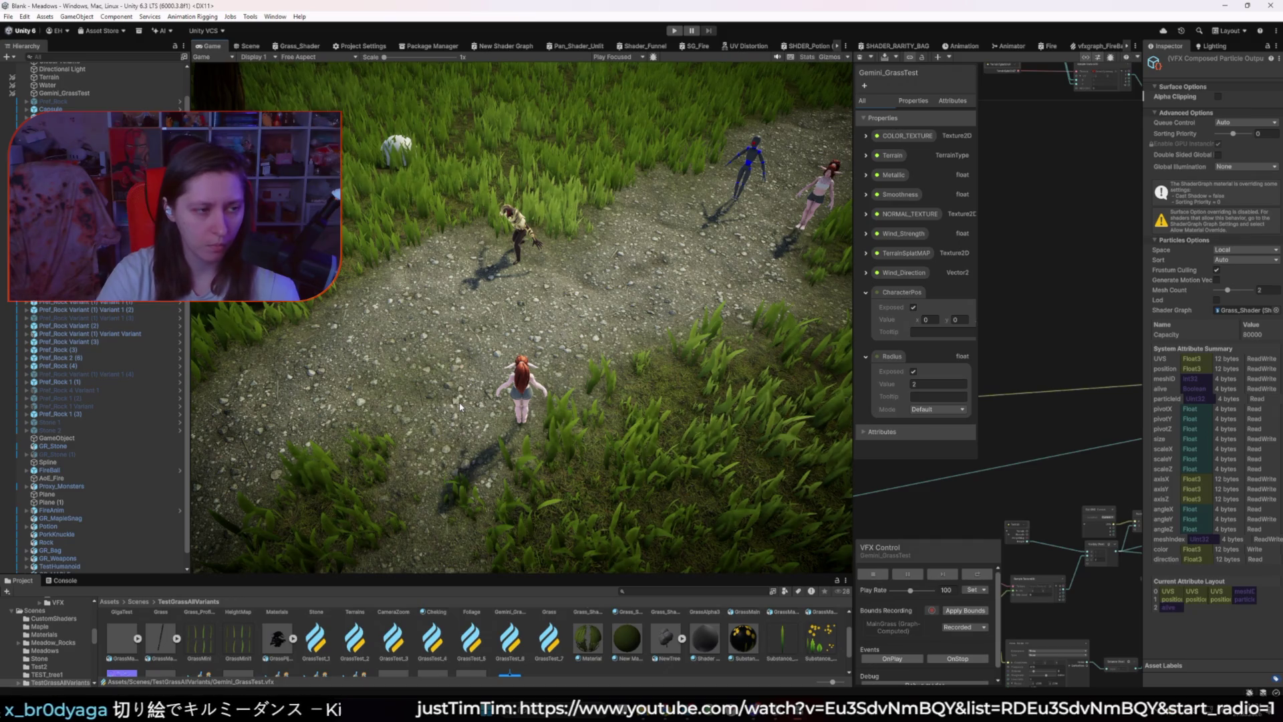
pyautogui.moveTo(854, 401); pyautogui.dragTo(722, 401)
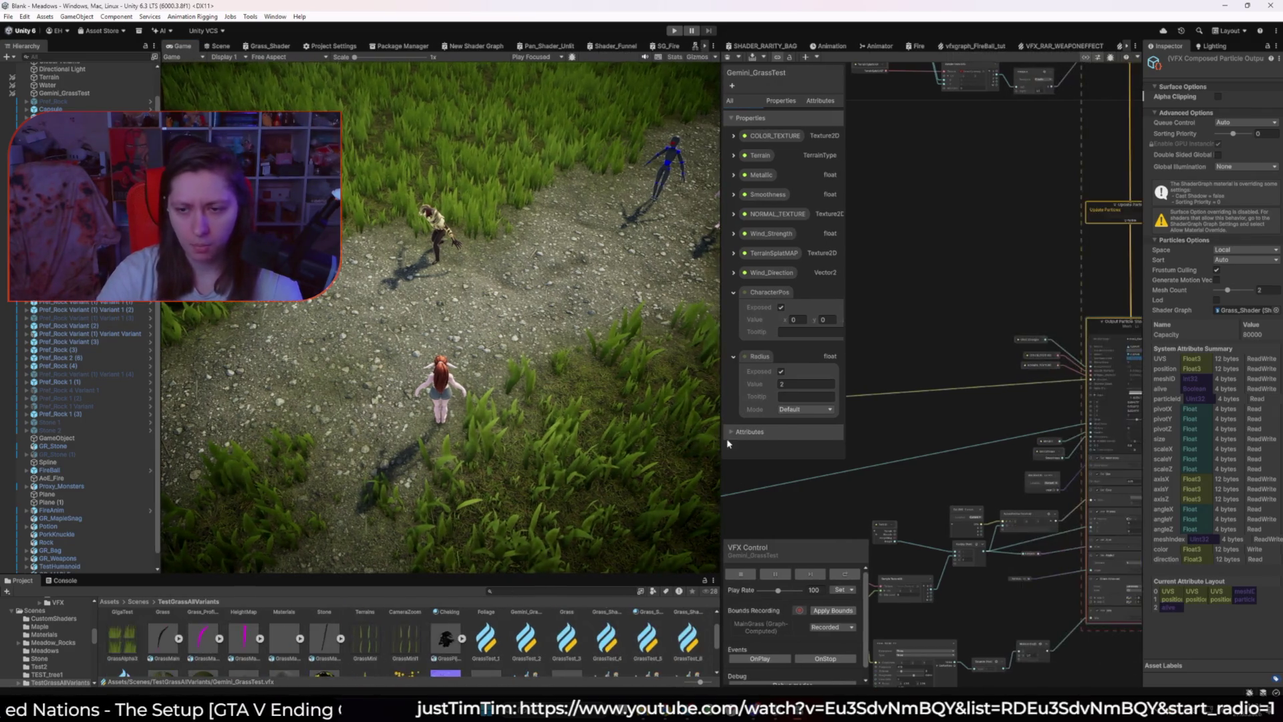
pyautogui.moveTo(881, 478); pyautogui.dragTo(989, 508)
pyautogui.moveTo(827, 473)
pyautogui.mouseDown()
pyautogui.moveTo(1083, 497)
pyautogui.moveTo(1057, 496)
pyautogui.mouseUp()
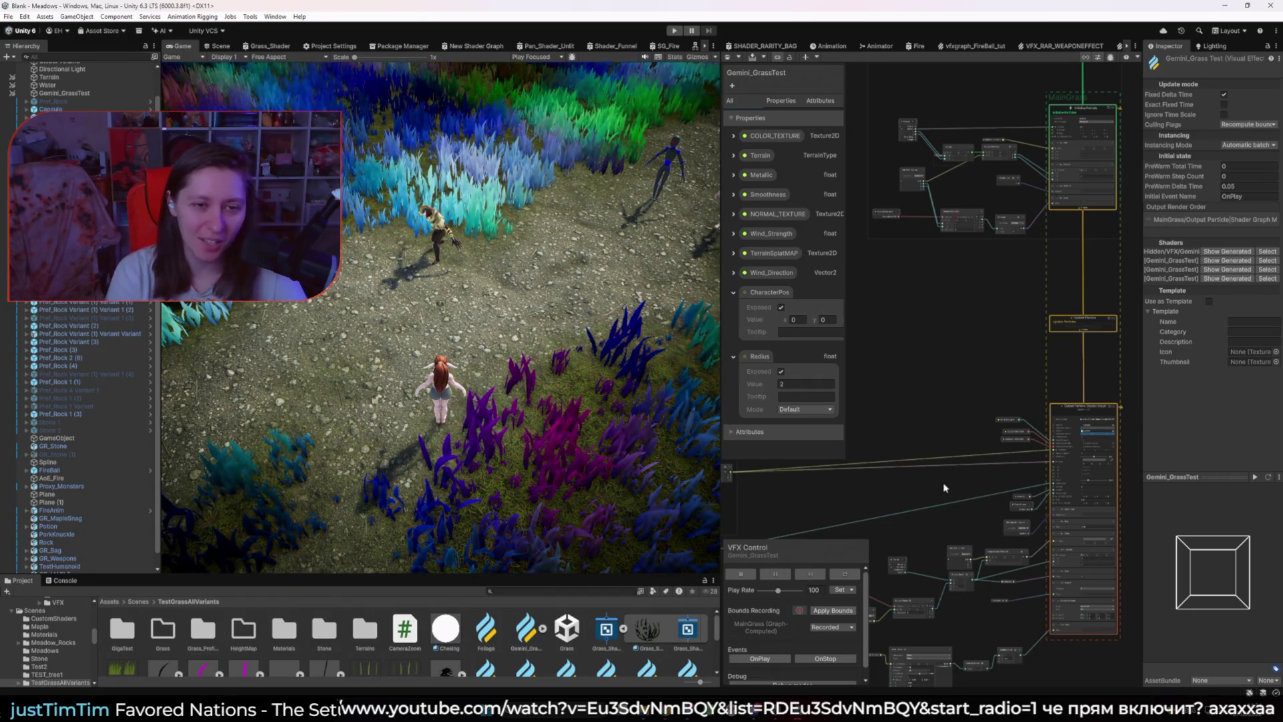
pyautogui.click(220, 46)
pyautogui.moveTo(379, 336)
pyautogui.mouseDown()
pyautogui.moveTo(374, 73)
pyautogui.moveTo(342, 322)
pyautogui.mouseUp()
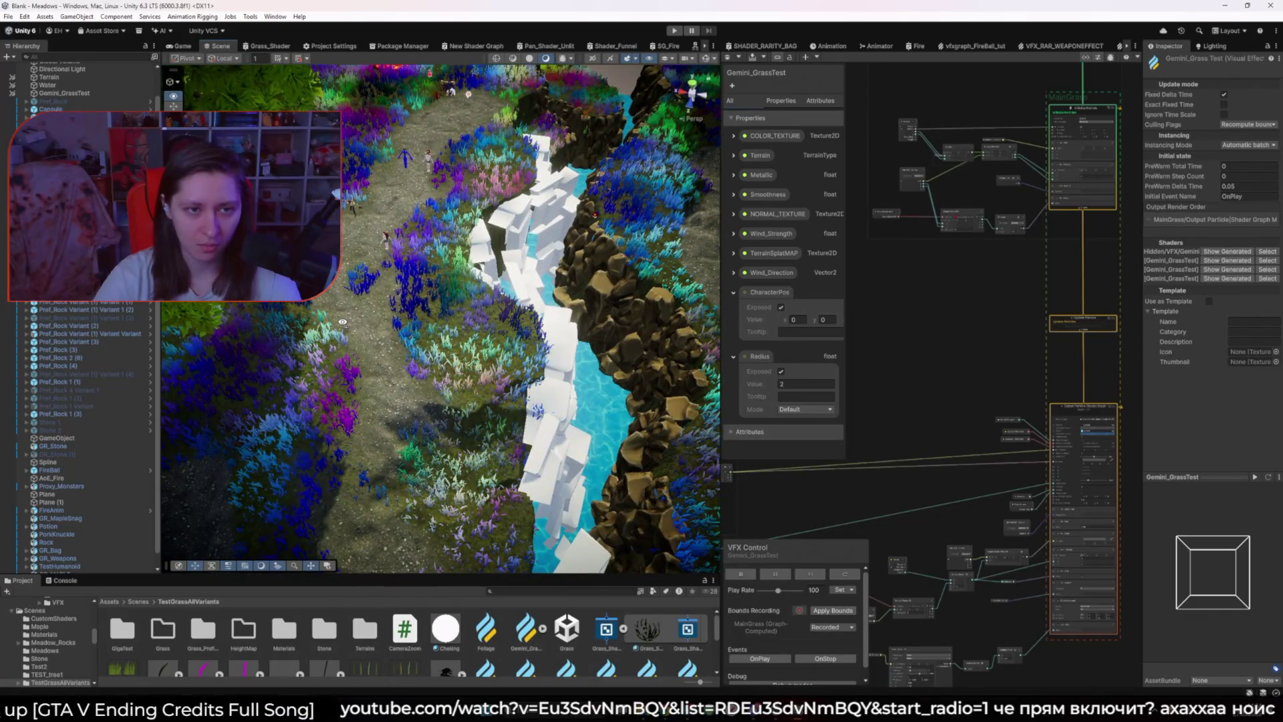
pyautogui.scroll(5, 342, 322)
pyautogui.scroll(-5, 441, 319)
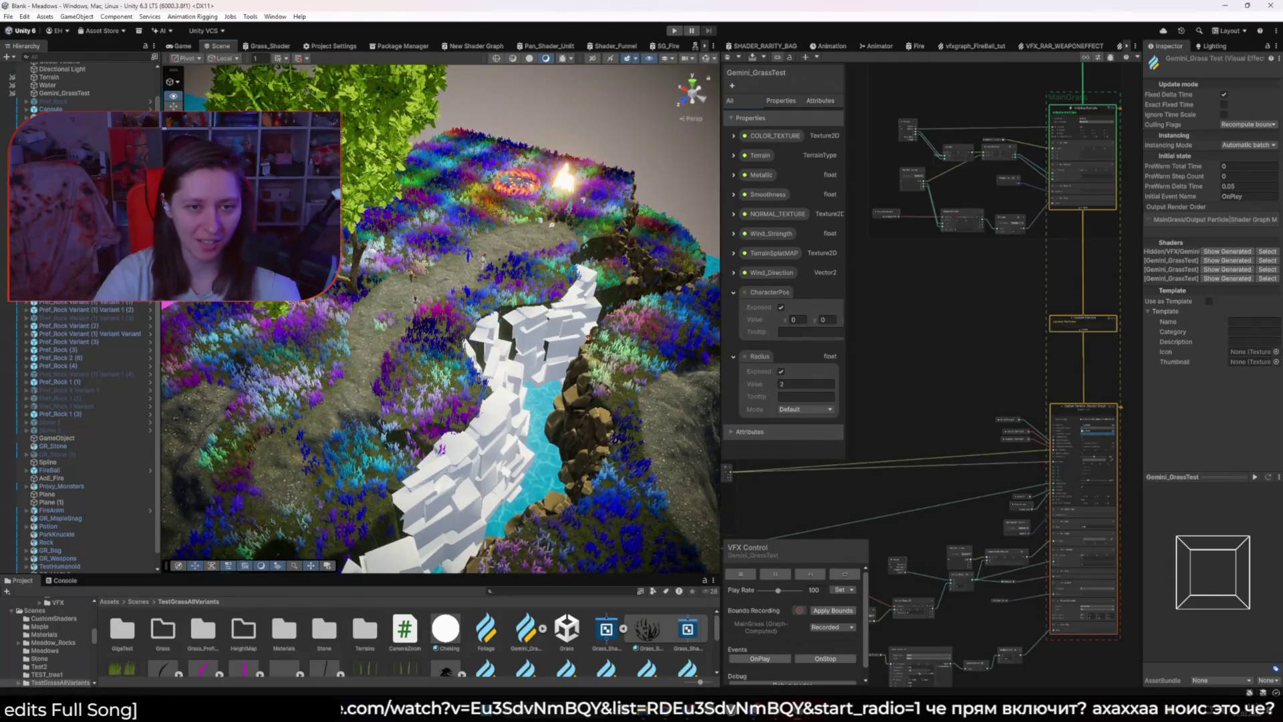
pyautogui.scroll(4, 506, 394)
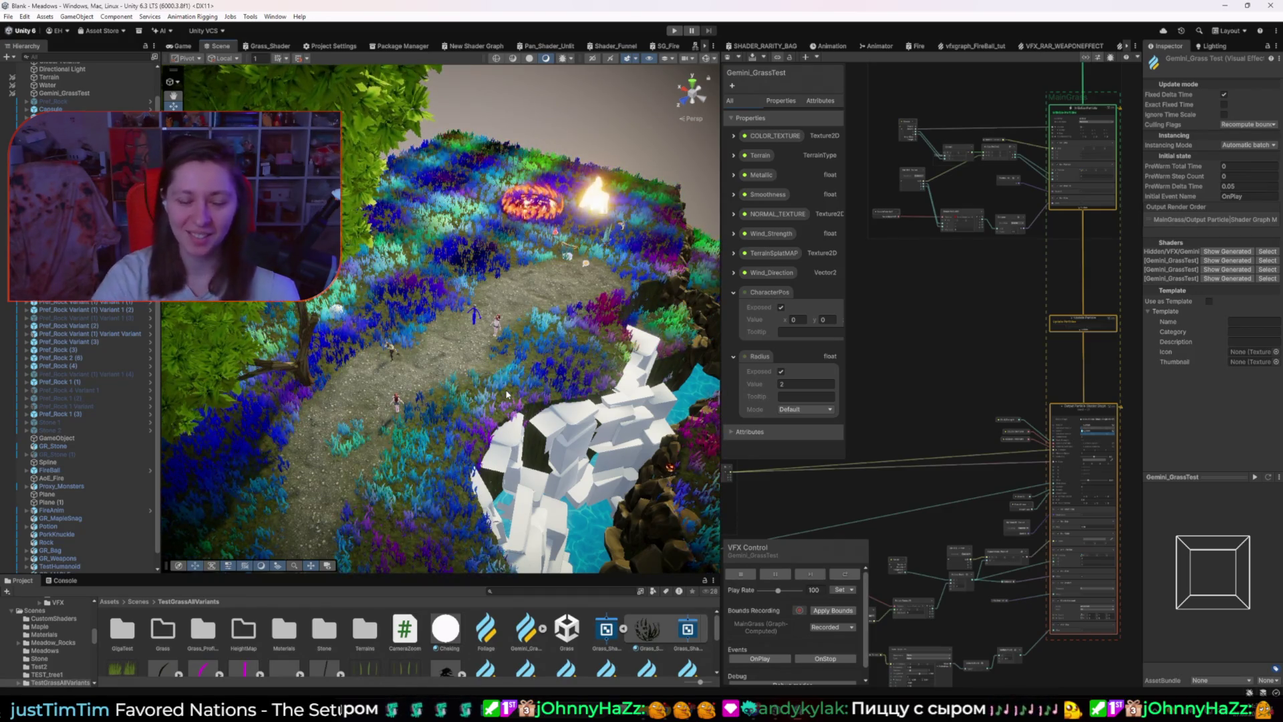
pyautogui.click(266, 46)
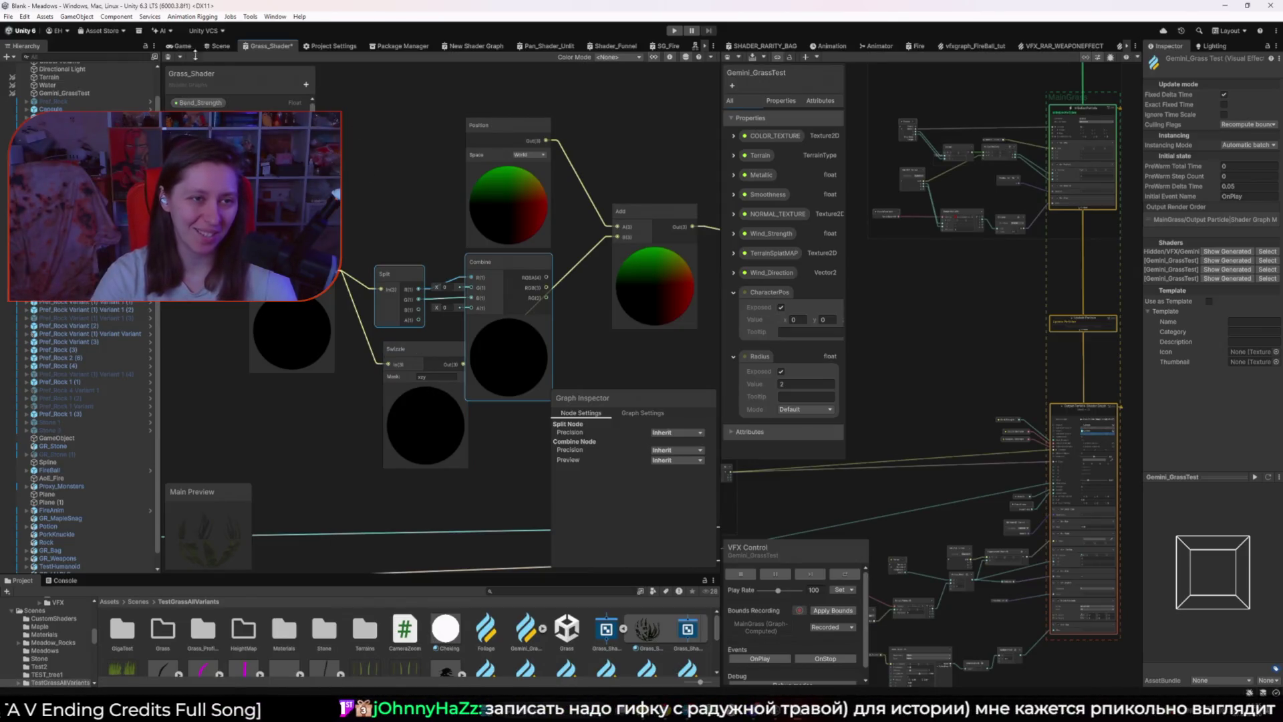
# Step: Preview the meadow from the game camera, then orbit the Scene view toward the hill and sky
pyautogui.click(179, 45)
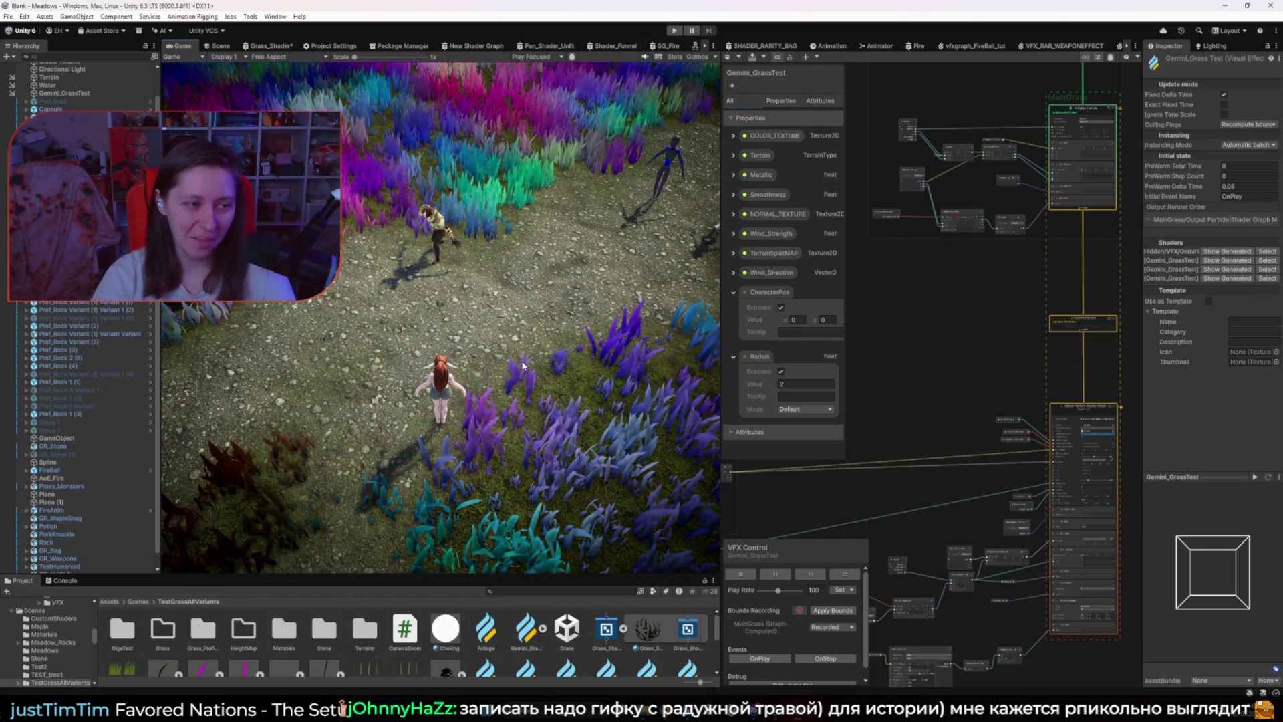
pyautogui.click(221, 46)
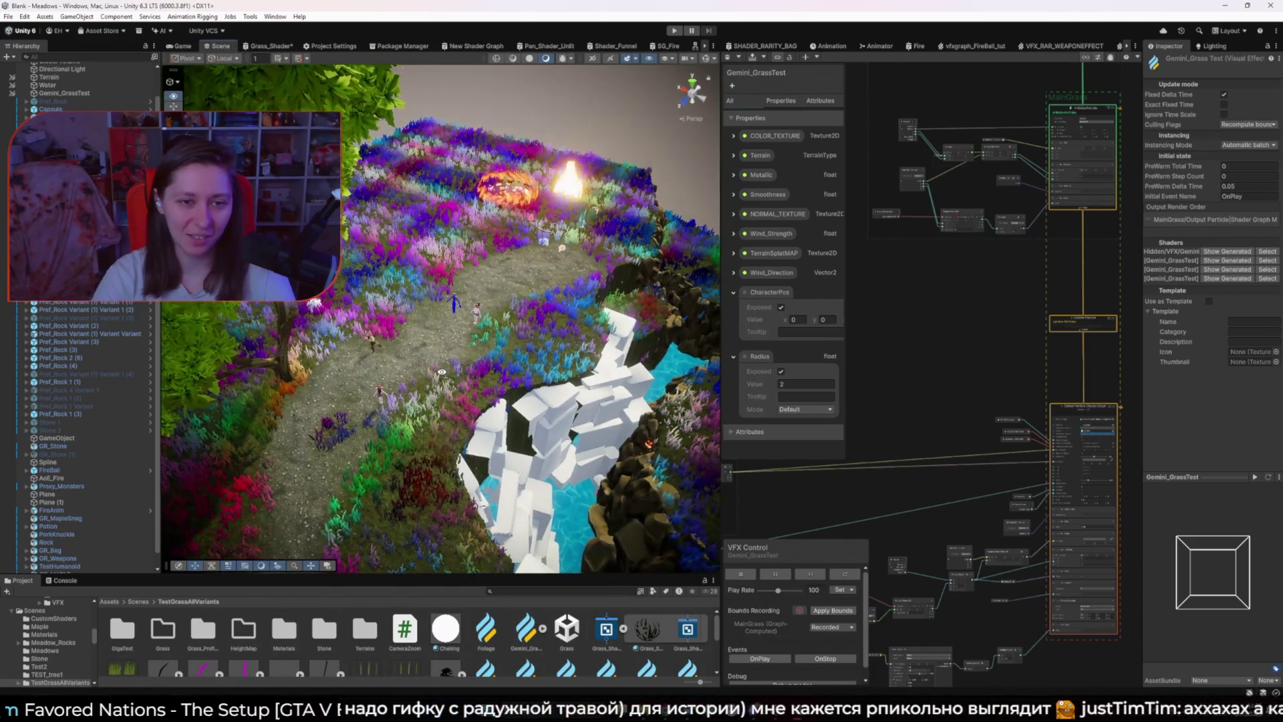
pyautogui.moveTo(442, 372)
pyautogui.mouseDown()
pyautogui.moveTo(195, 378)
pyautogui.moveTo(390, 381)
pyautogui.mouseUp()
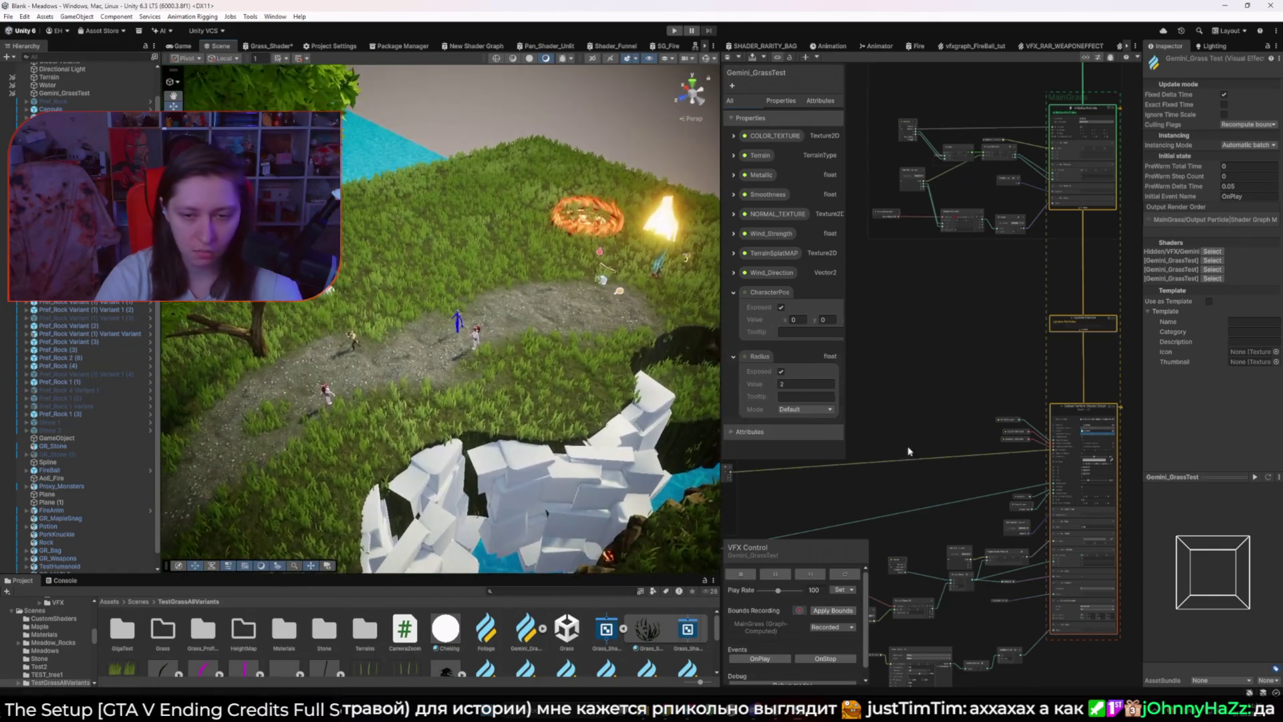
# Step: Nudge the grass Direction Speed value up, then undo the change
pyautogui.scroll(5, 1069, 467)
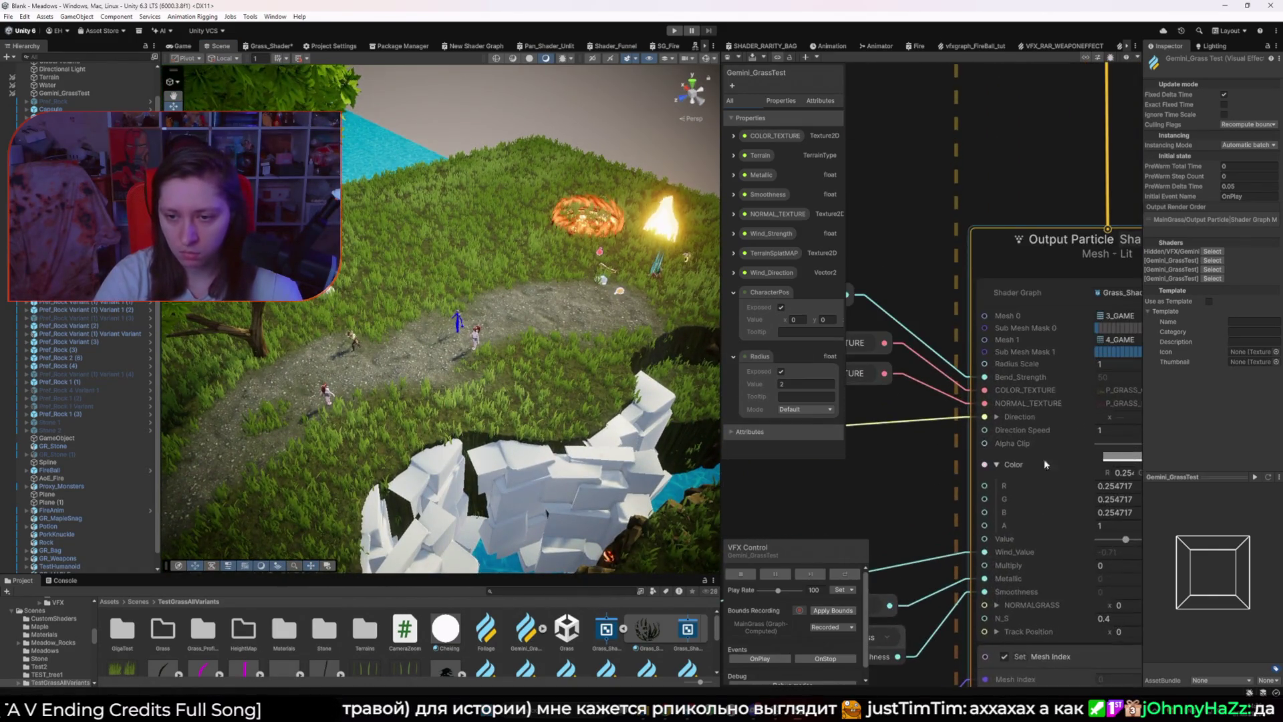
pyautogui.moveTo(1094, 433); pyautogui.dragTo(1128, 435)
pyautogui.hotkey('ctrl', 'z')
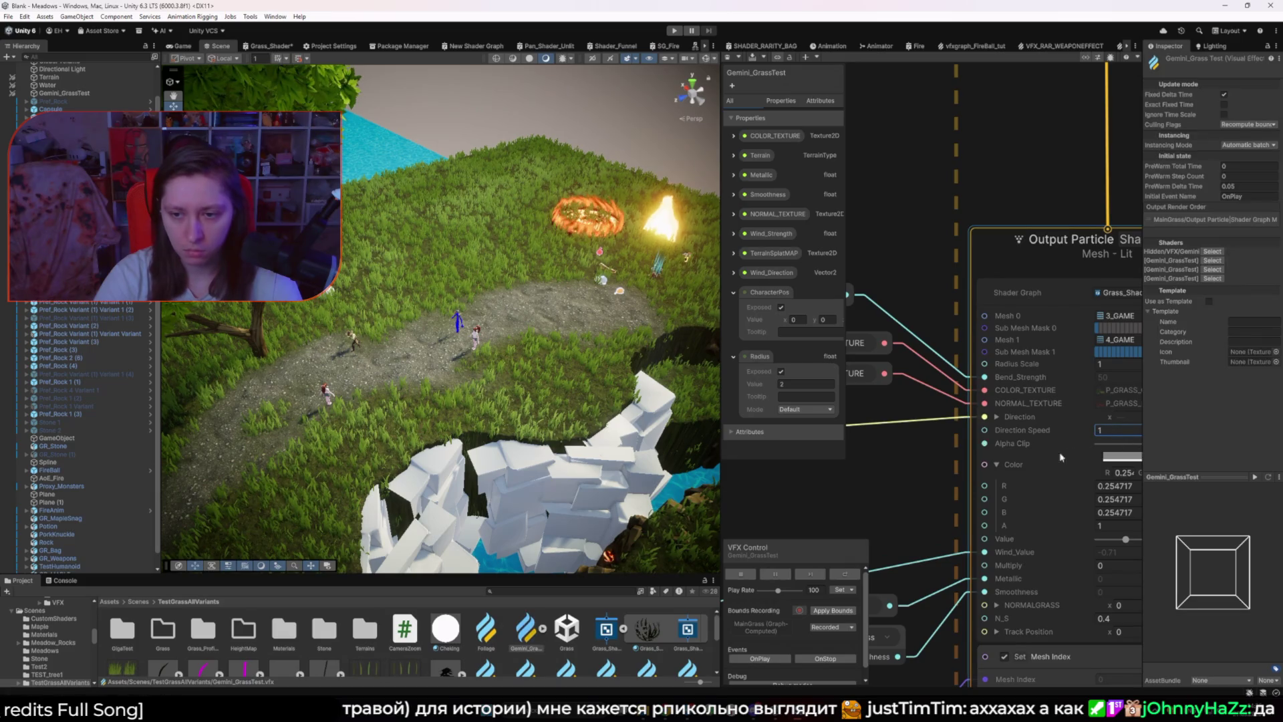
pyautogui.scroll(-1, 908, 458)
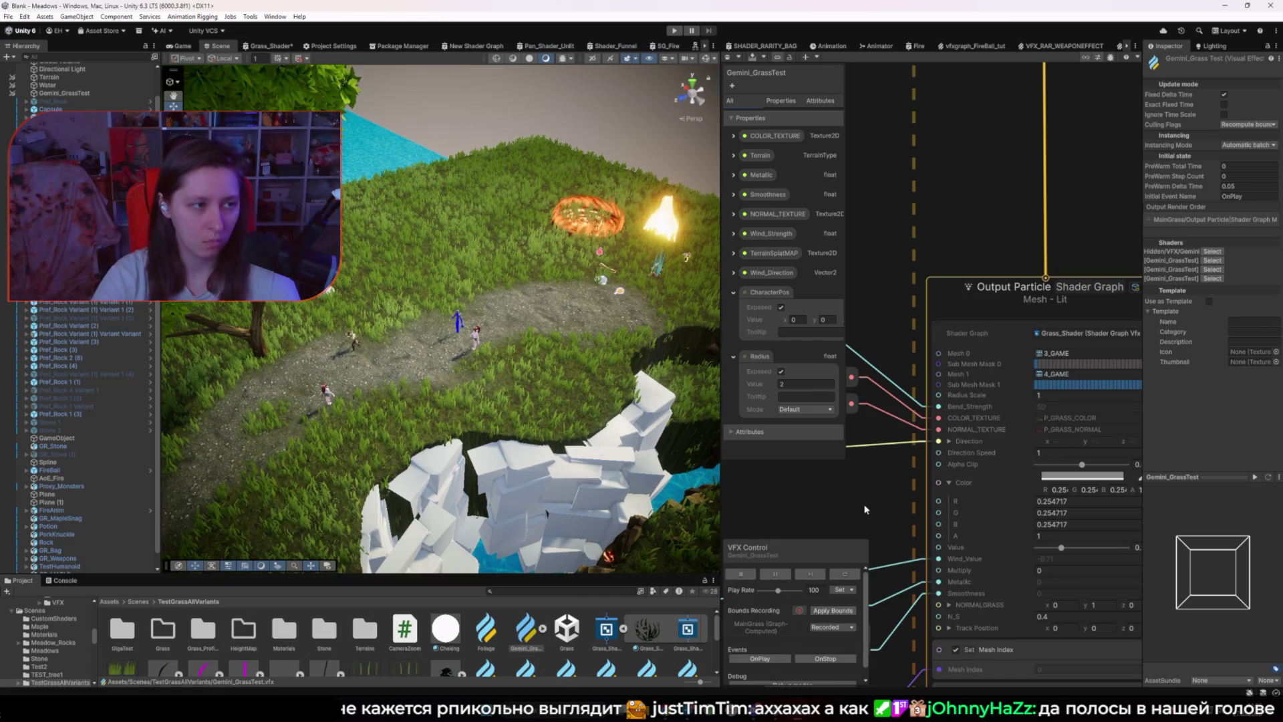
pyautogui.scroll(-3, 863, 509)
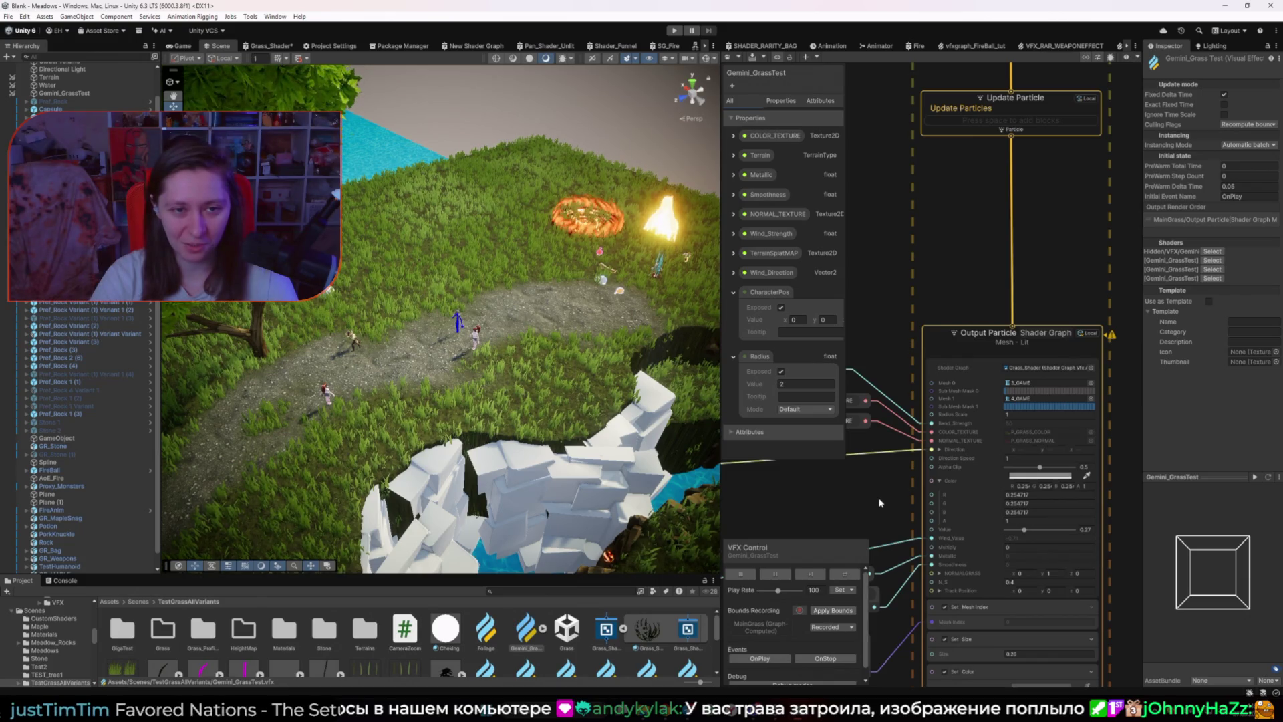
# Step: Bring the Wind_Strength and texture nodes into view and shift the small Lerp node right
pyautogui.moveTo(879, 503); pyautogui.dragTo(1050, 479)
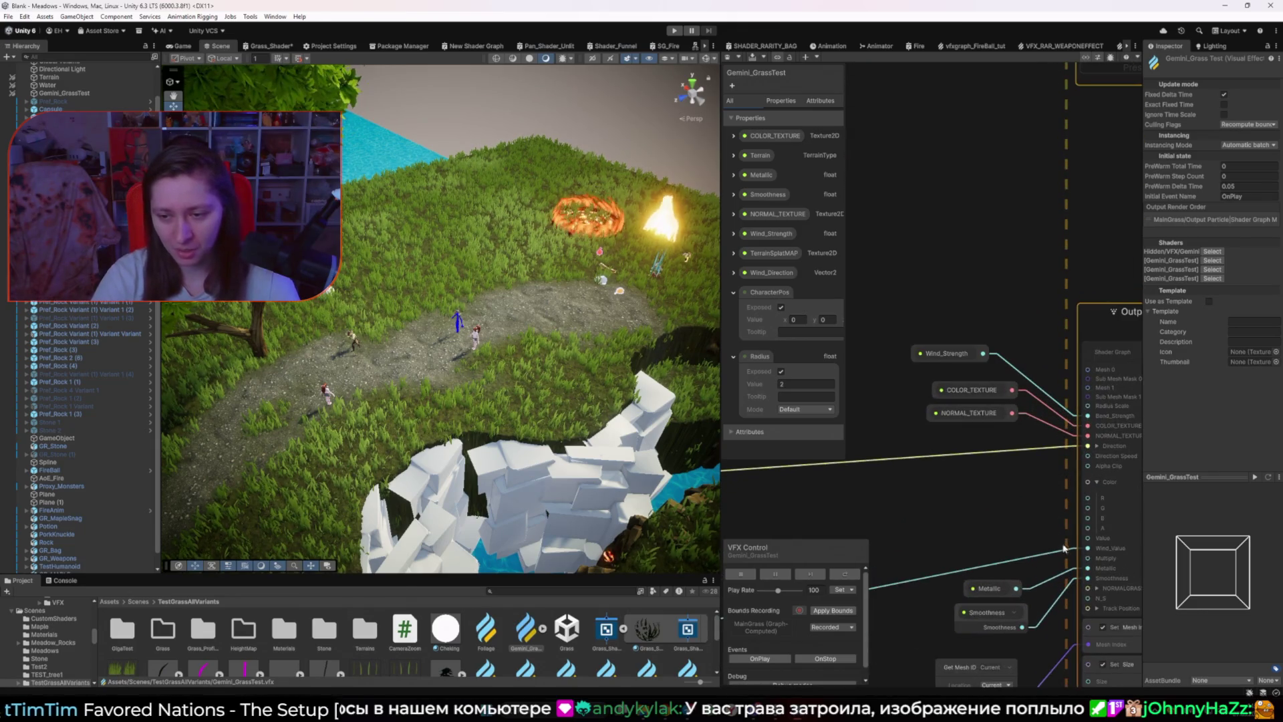
pyautogui.scroll(-8, 1066, 534)
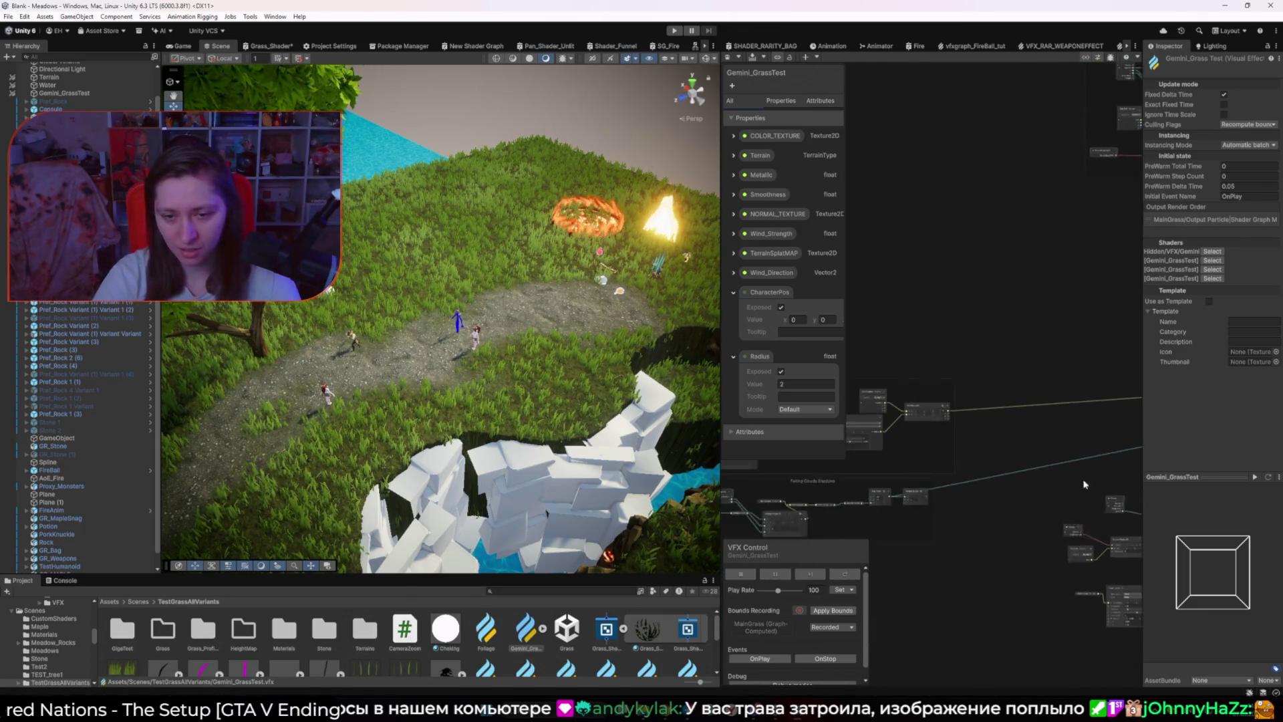
pyautogui.scroll(5, 965, 506)
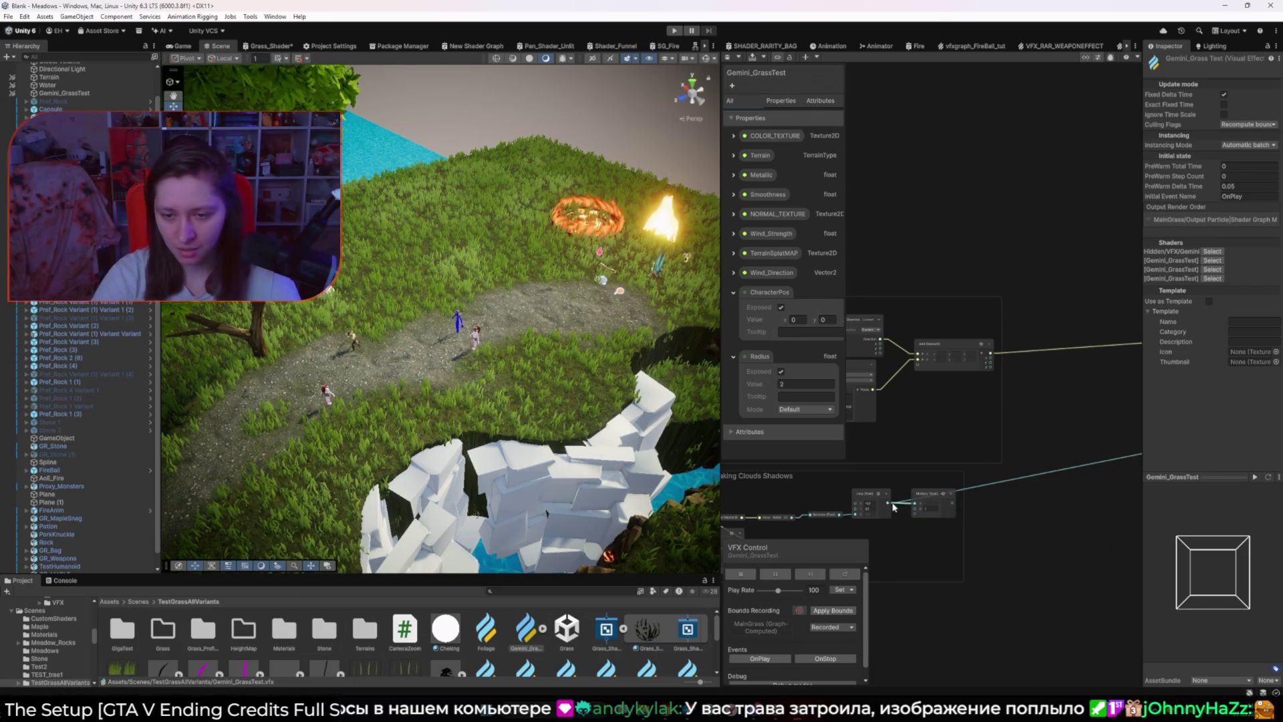
pyautogui.moveTo(1046, 507); pyautogui.dragTo(889, 504)
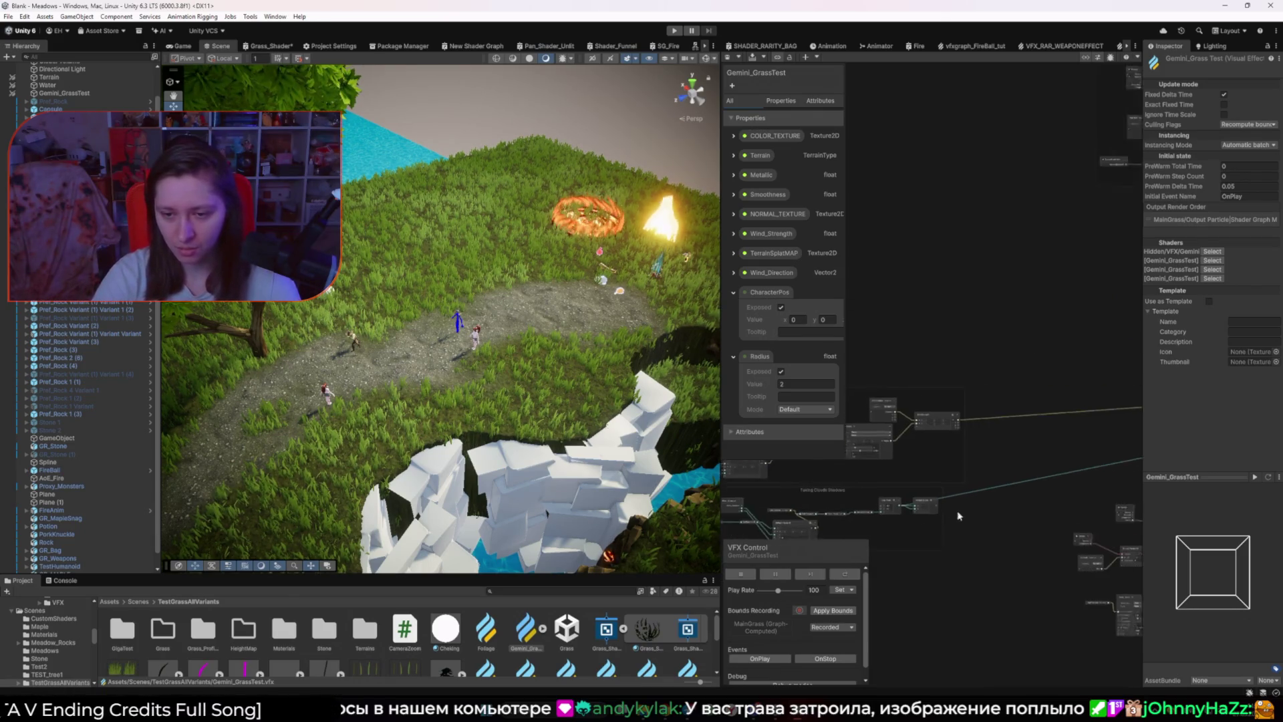
pyautogui.scroll(-3, 798, 506)
pyautogui.moveTo(785, 501); pyautogui.dragTo(770, 505)
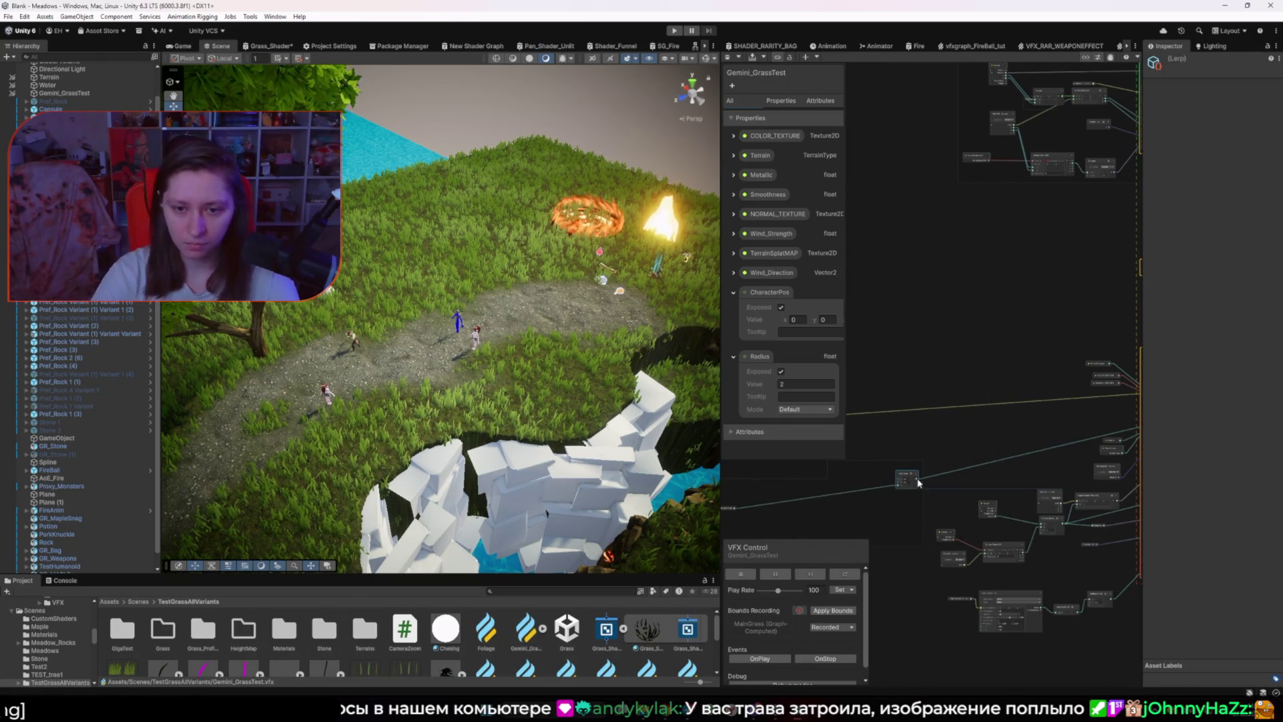
pyautogui.moveTo(761, 505)
pyautogui.mouseDown()
pyautogui.moveTo(784, 503)
pyautogui.moveTo(774, 506)
pyautogui.mouseUp()
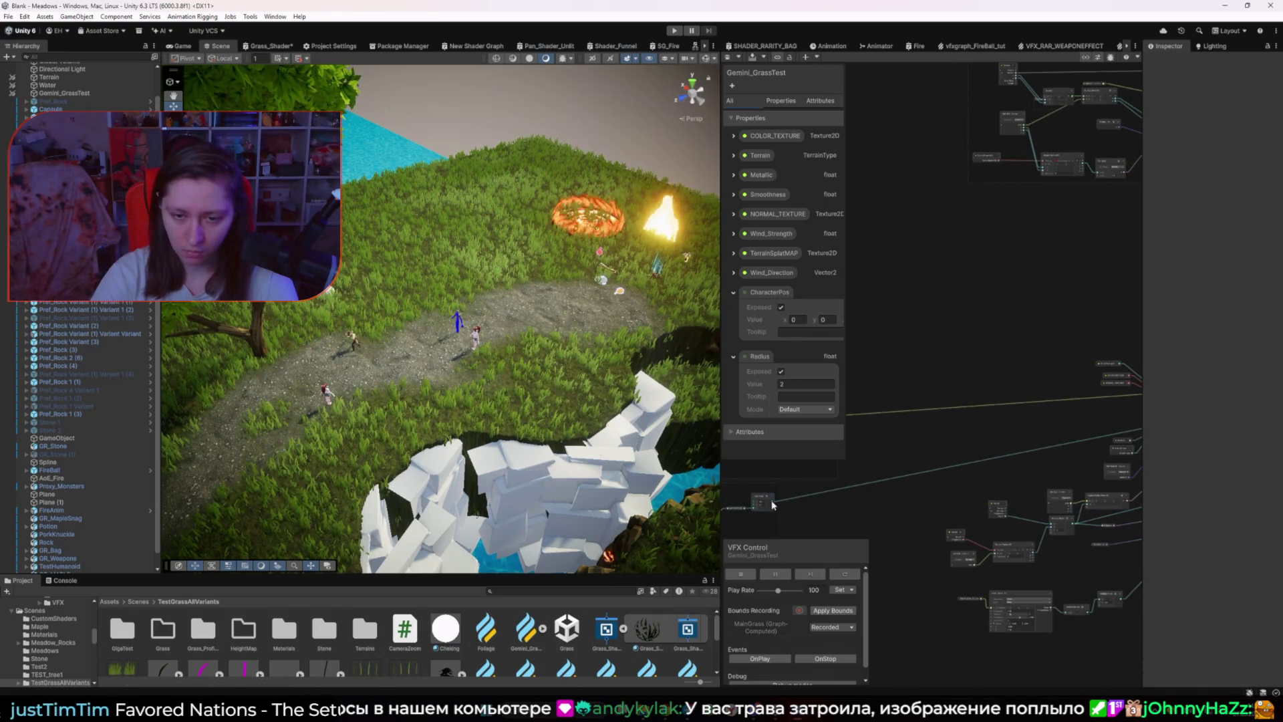
# Step: Create a new float node from a pulled-out connection and select the link into Output Particle
pyautogui.moveTo(997, 439)
pyautogui.mouseDown()
pyautogui.moveTo(1096, 422)
pyautogui.moveTo(835, 476)
pyautogui.moveTo(860, 475)
pyautogui.mouseUp()
pyautogui.click(1022, 497)
pyautogui.click(921, 494)
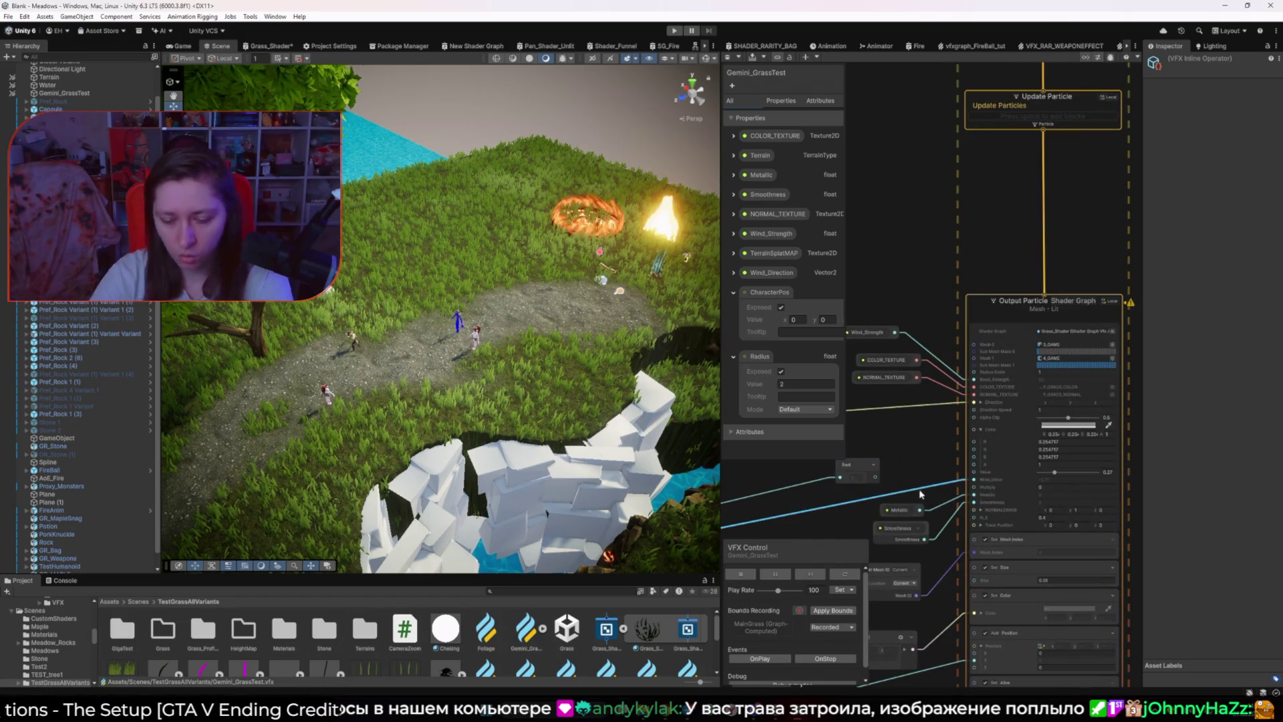
# Step: Delete the link into Wind_Value, edit its value directly, and check the grass in Game and Scene views
pyautogui.press('Delete')
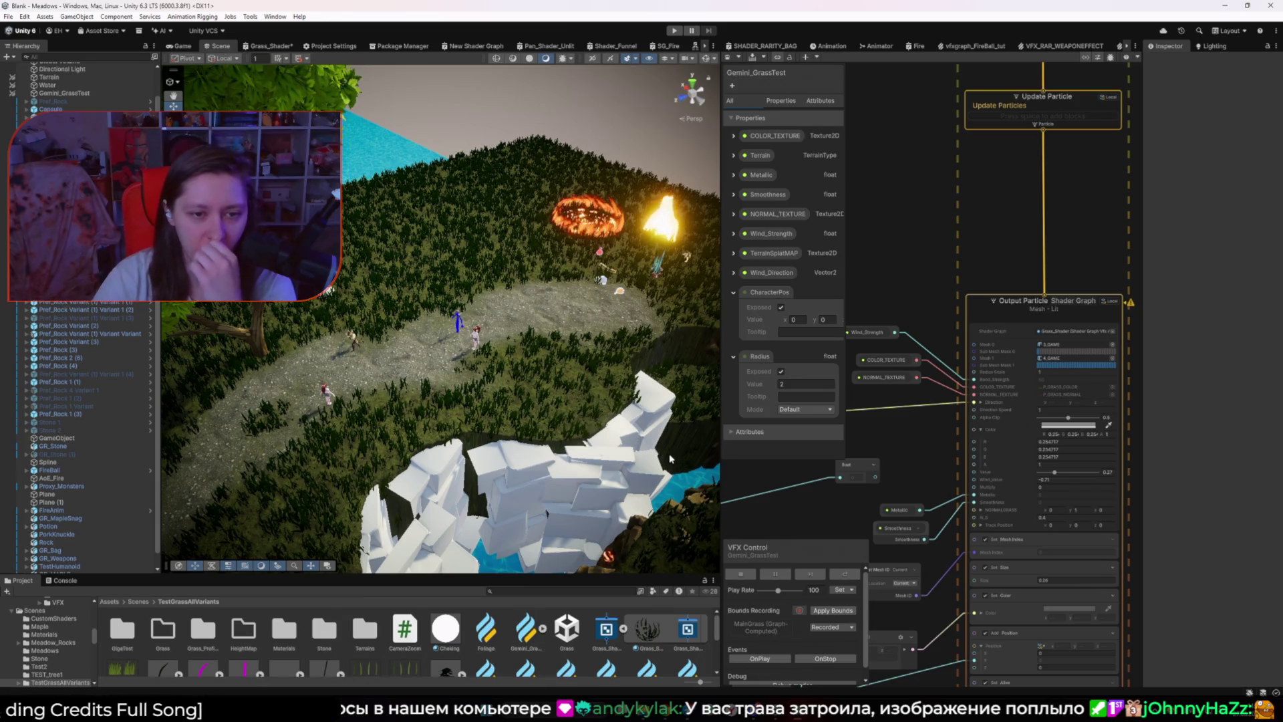
pyautogui.scroll(3, 909, 495)
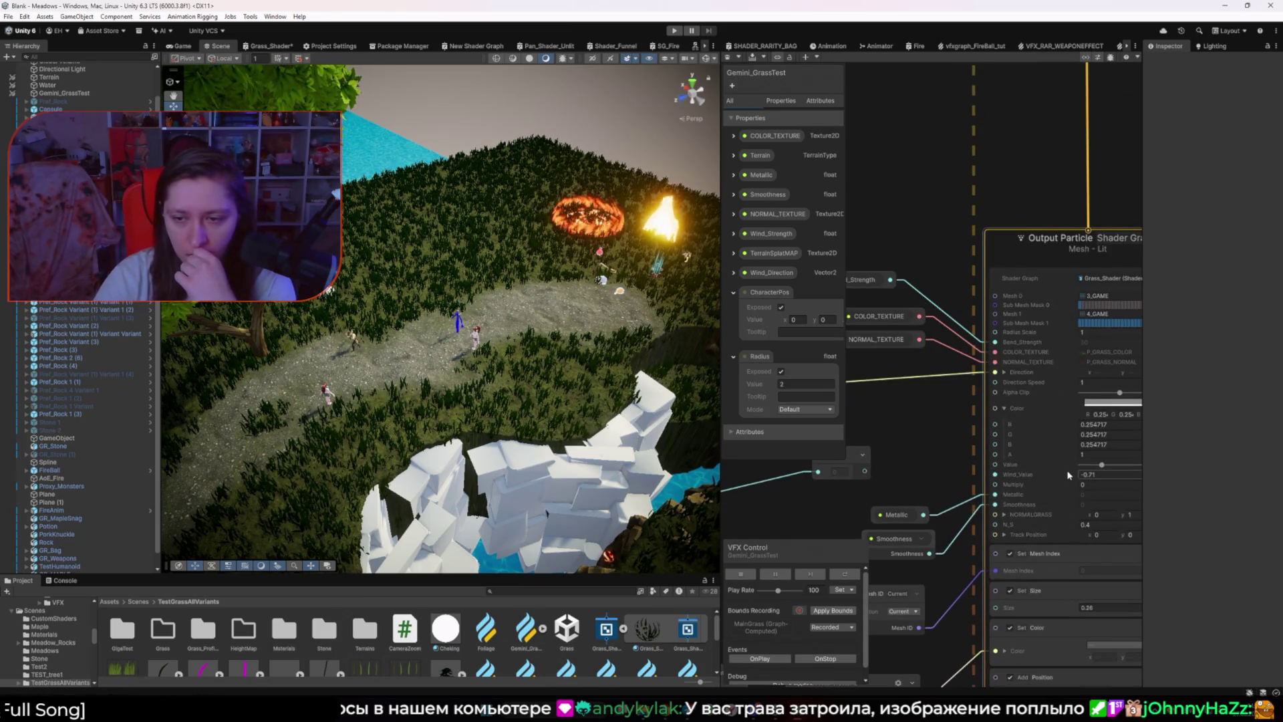
pyautogui.click(1092, 473)
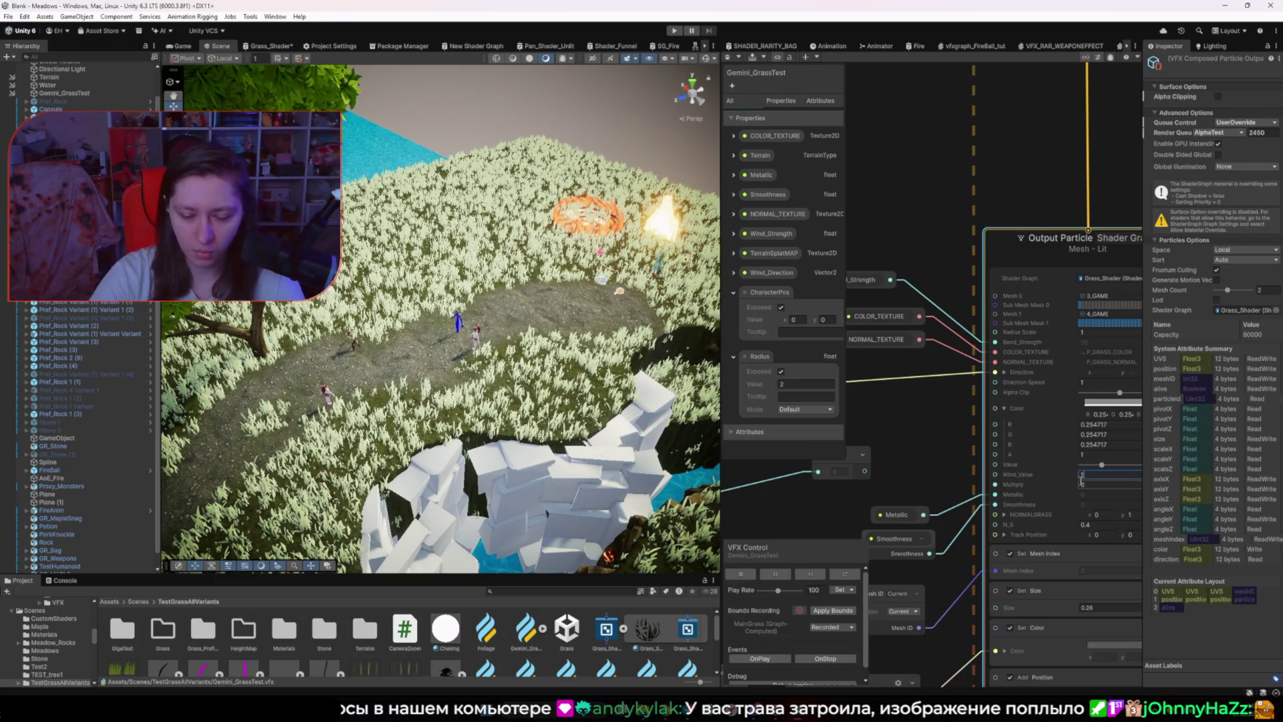
pyautogui.write('0')
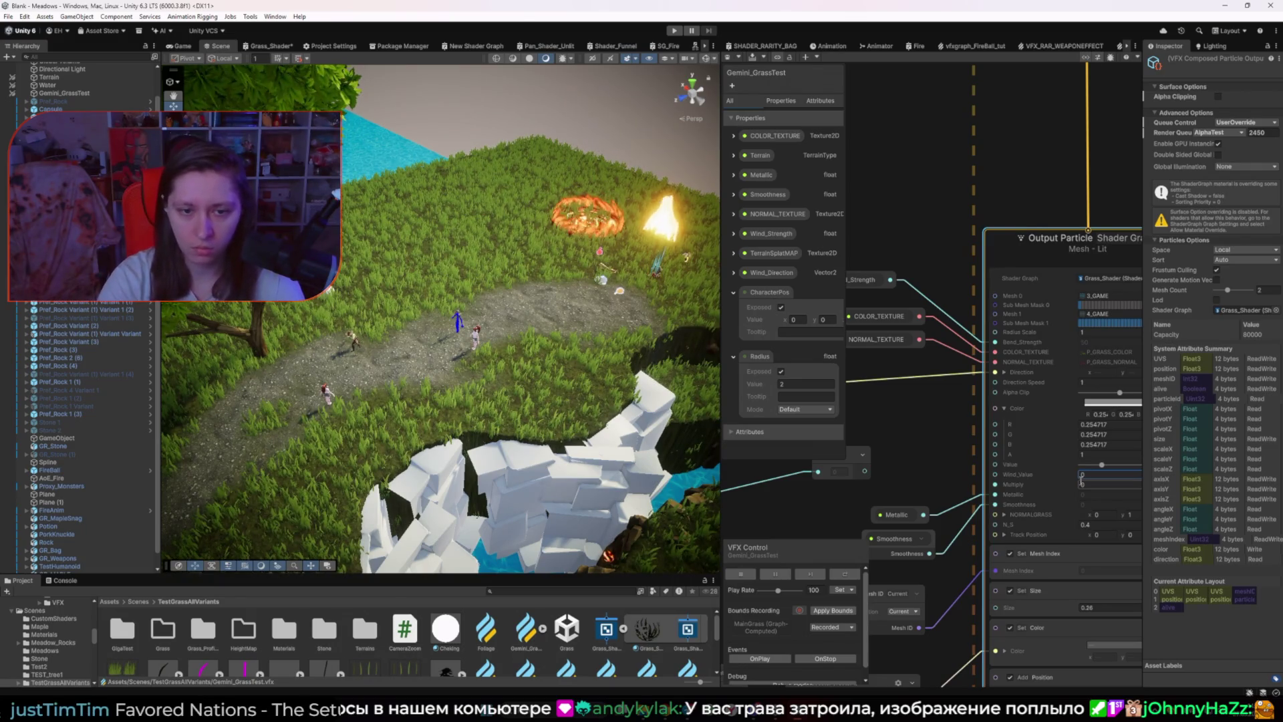
pyautogui.click(182, 45)
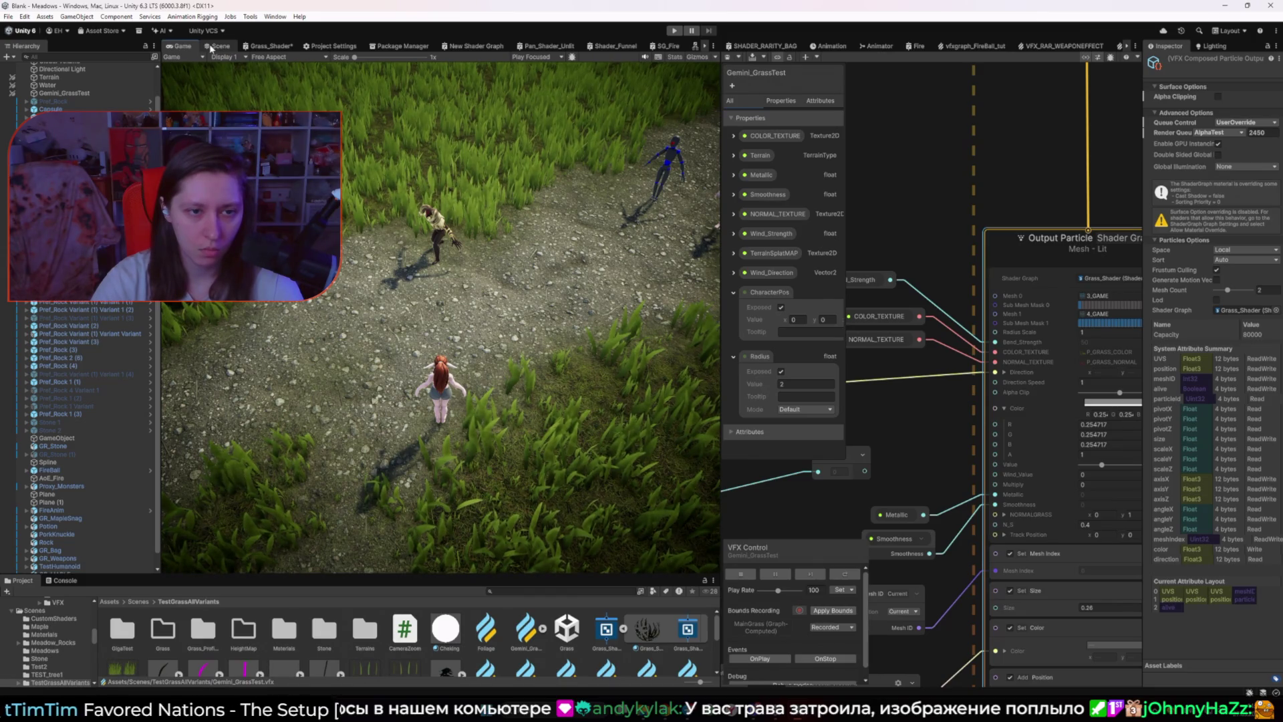
pyautogui.click(211, 46)
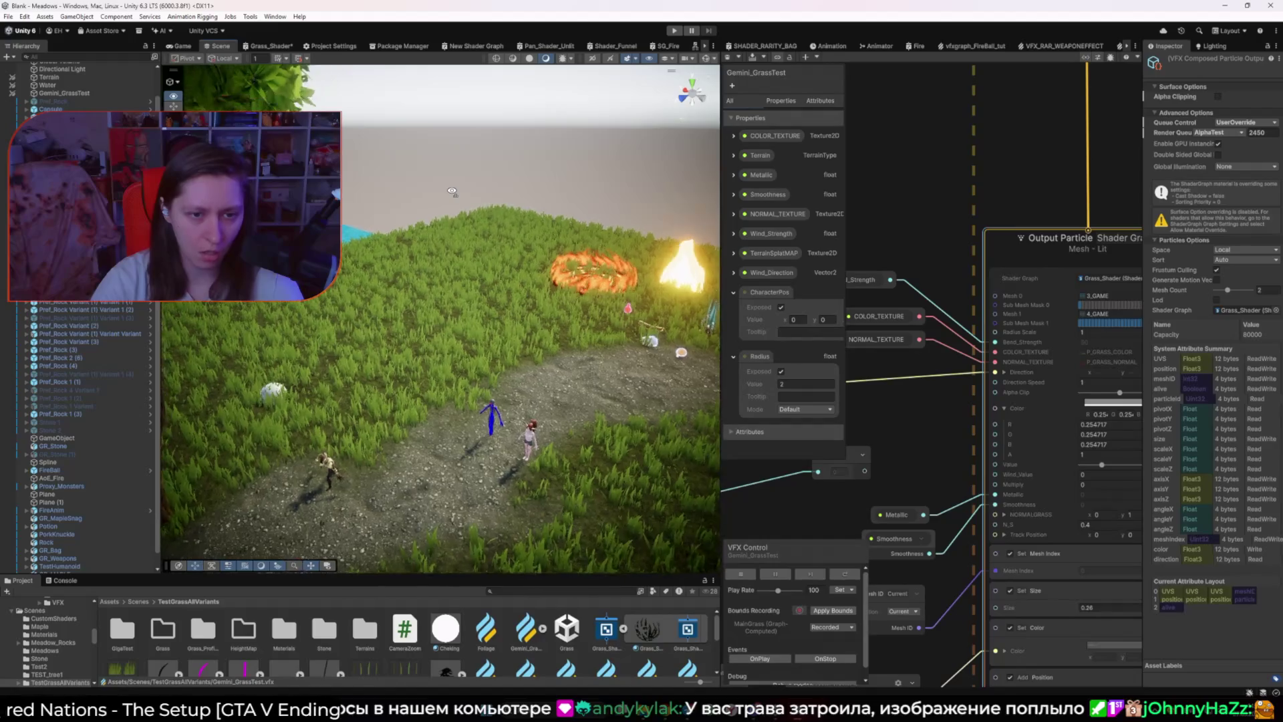
pyautogui.moveTo(469, 185); pyautogui.dragTo(461, 187)
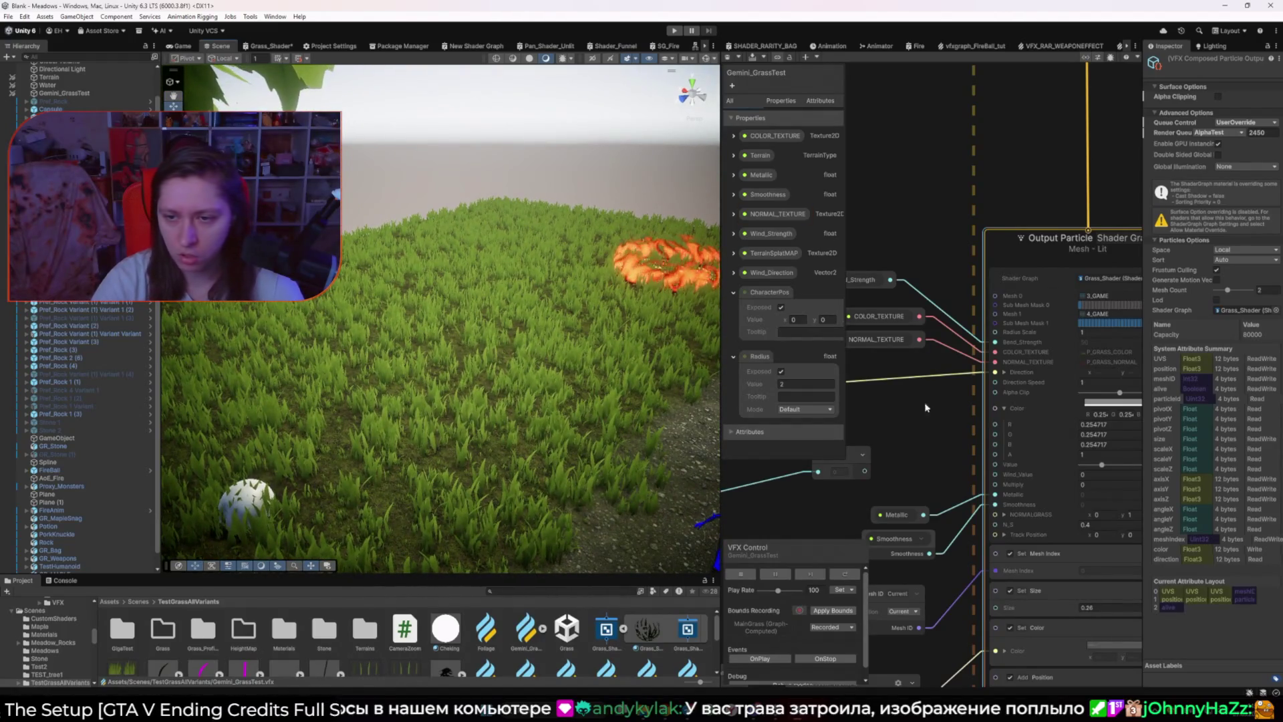
# Step: Show the Wind_Strength parameter's settings and value (266.6) in the Blackboard
pyautogui.moveTo(1090, 405)
pyautogui.mouseDown()
pyautogui.moveTo(1141, 409)
pyautogui.moveTo(1089, 406)
pyautogui.mouseUp()
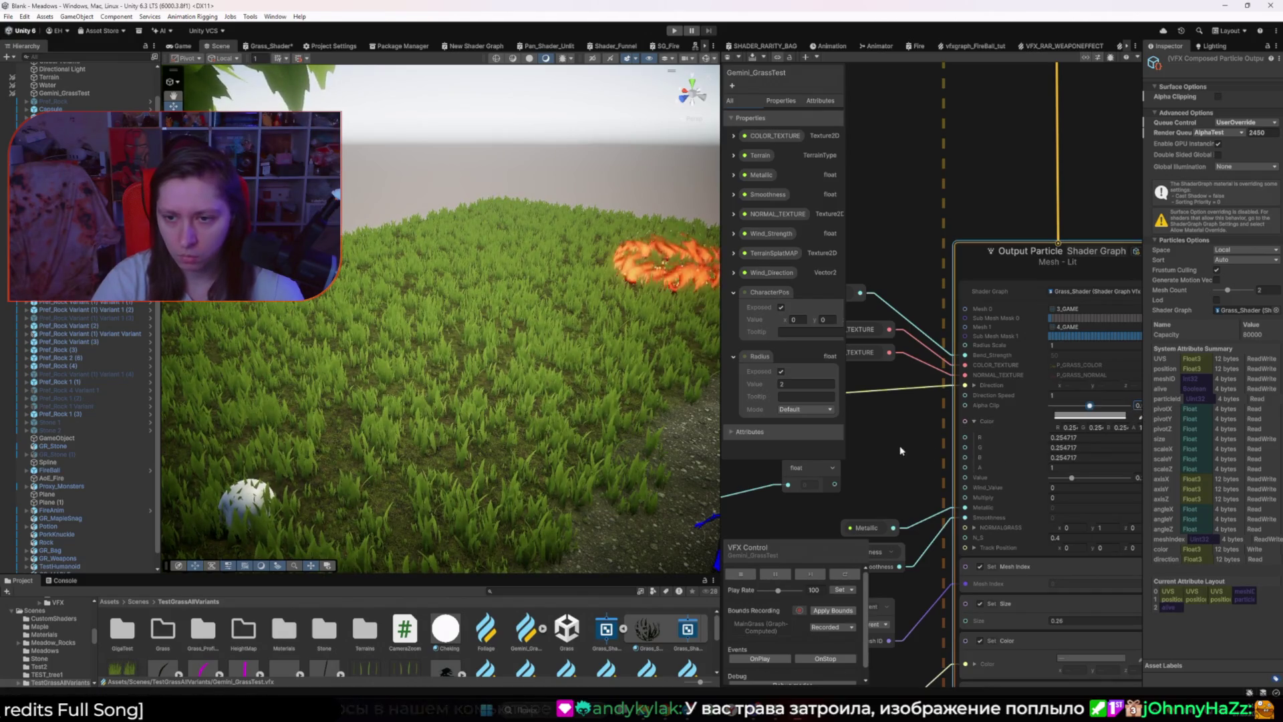
pyautogui.scroll(-5, 868, 374)
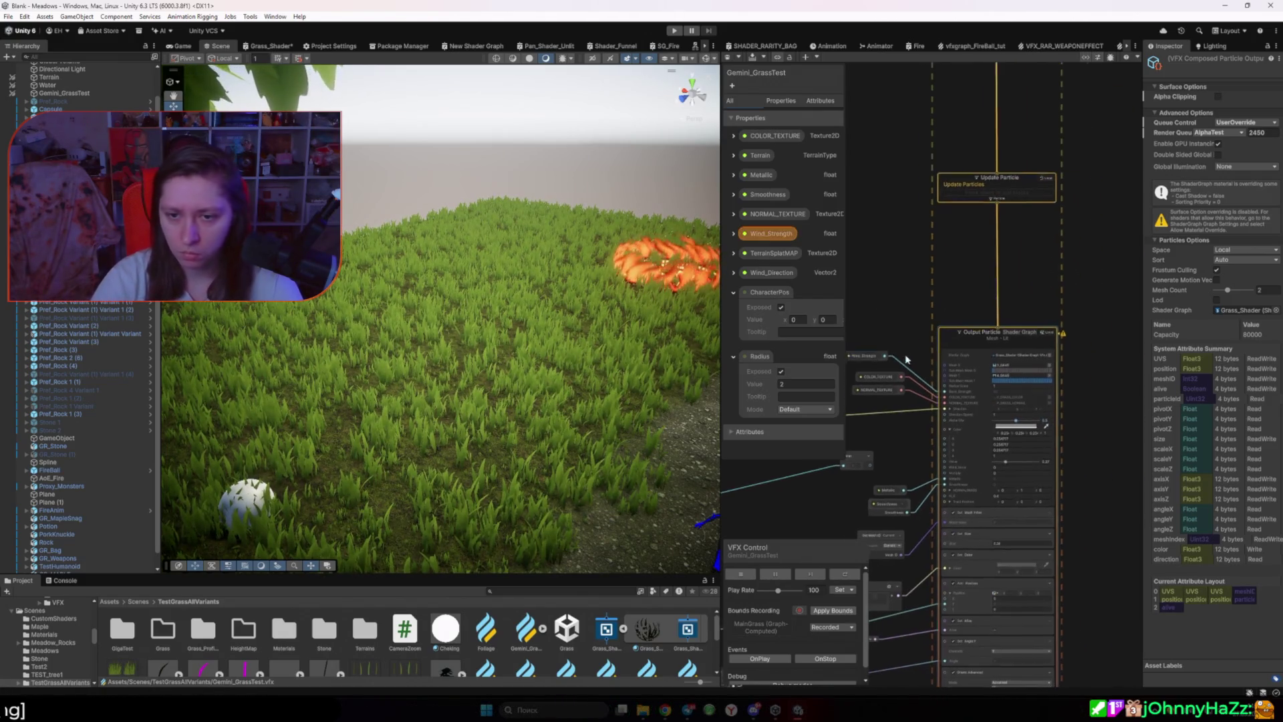
pyautogui.click(769, 233)
pyautogui.click(733, 233)
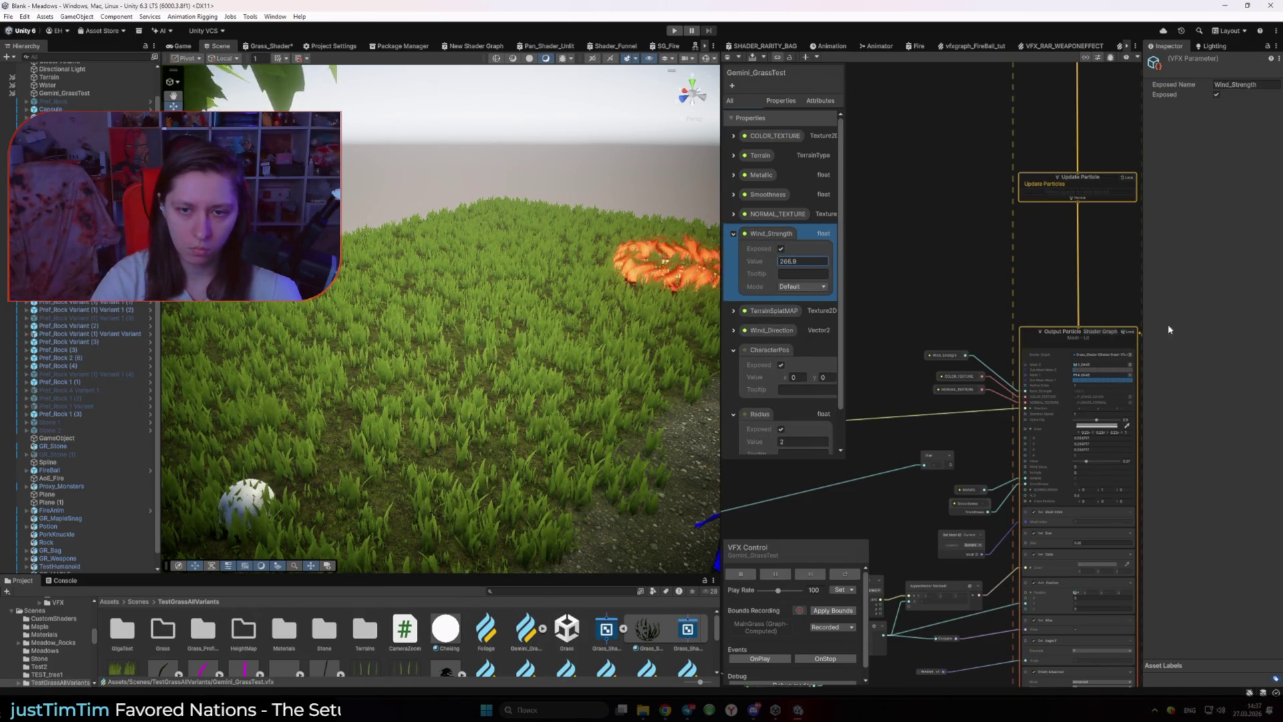
# Step: Set the Wind_Strength default value to 50
pyautogui.click(1006, 292)
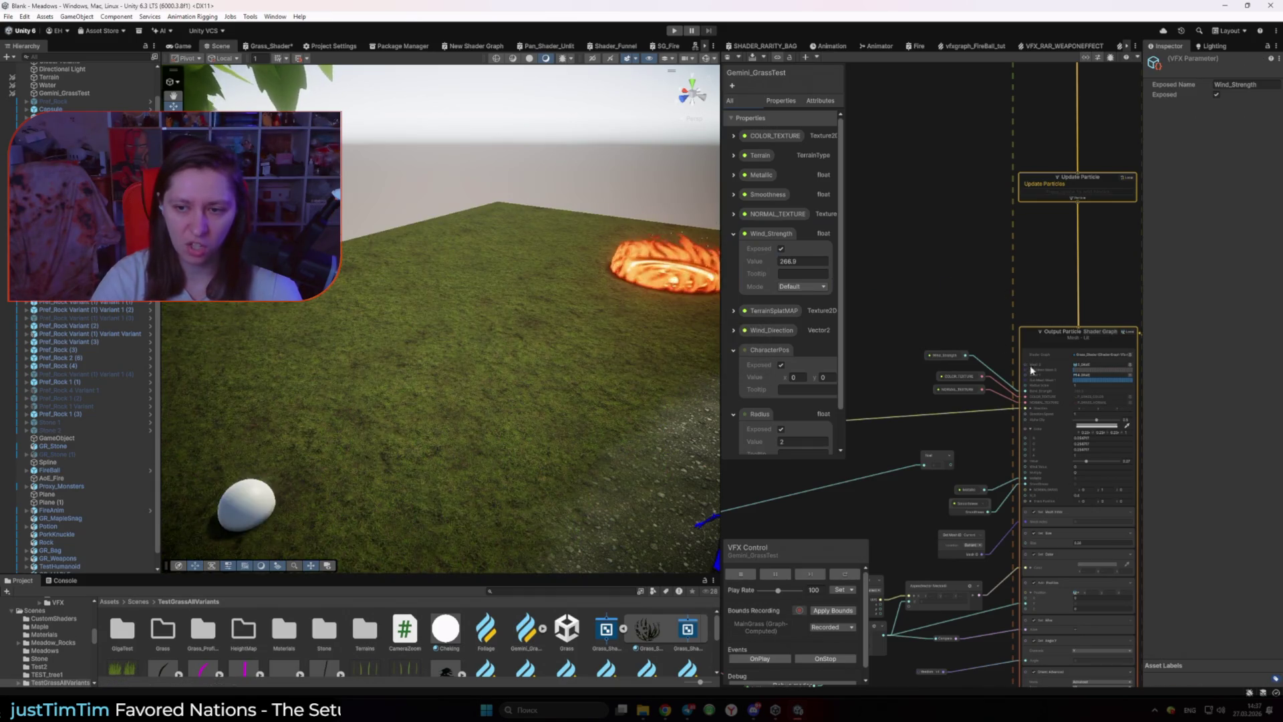
pyautogui.click(815, 261)
pyautogui.write('50')
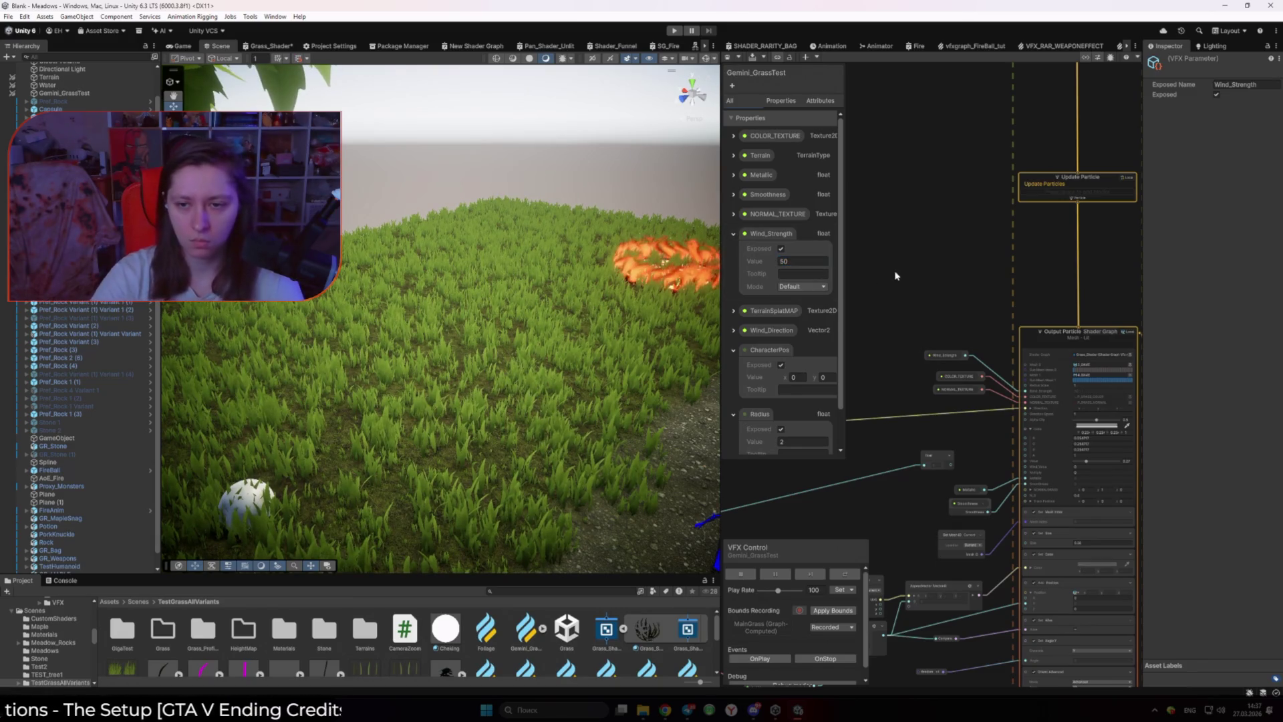
# Step: Open the grass shader from the particle output, inspect Bend_Strength, then switch to the game view
pyautogui.doubleClick(1093, 355)
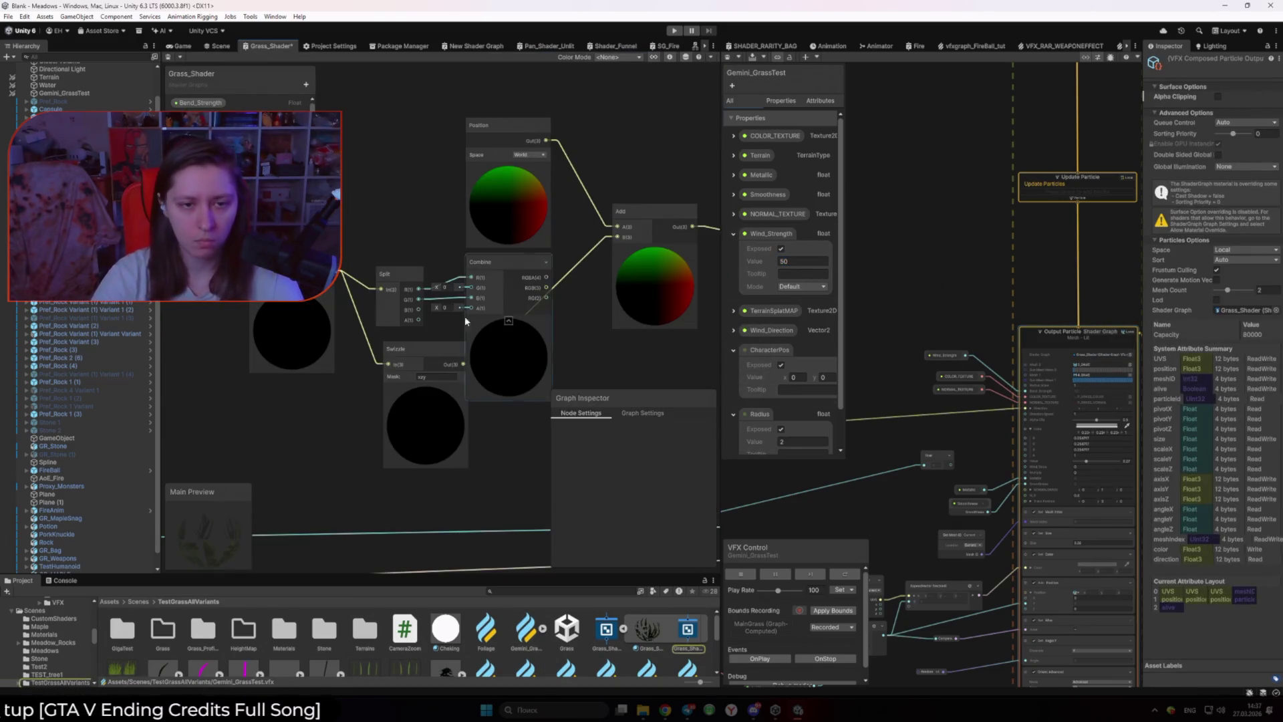
pyautogui.scroll(-3, 437, 319)
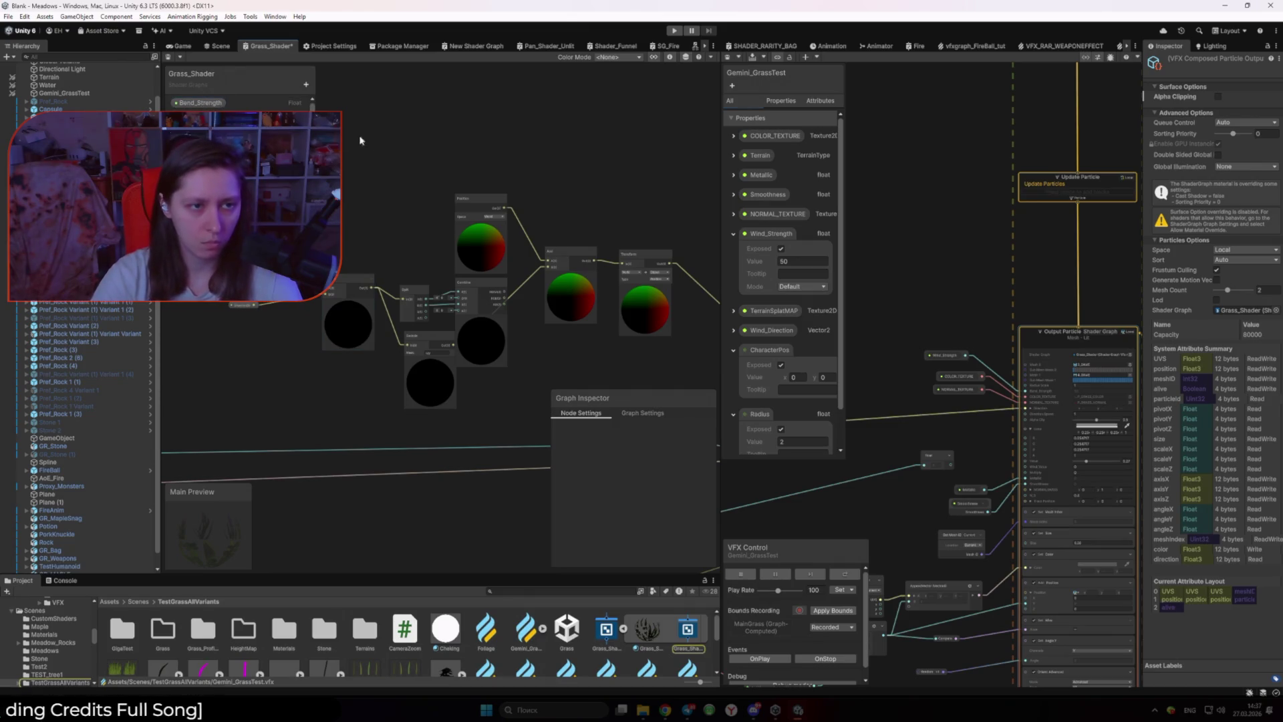
pyautogui.scroll(-5, 361, 140)
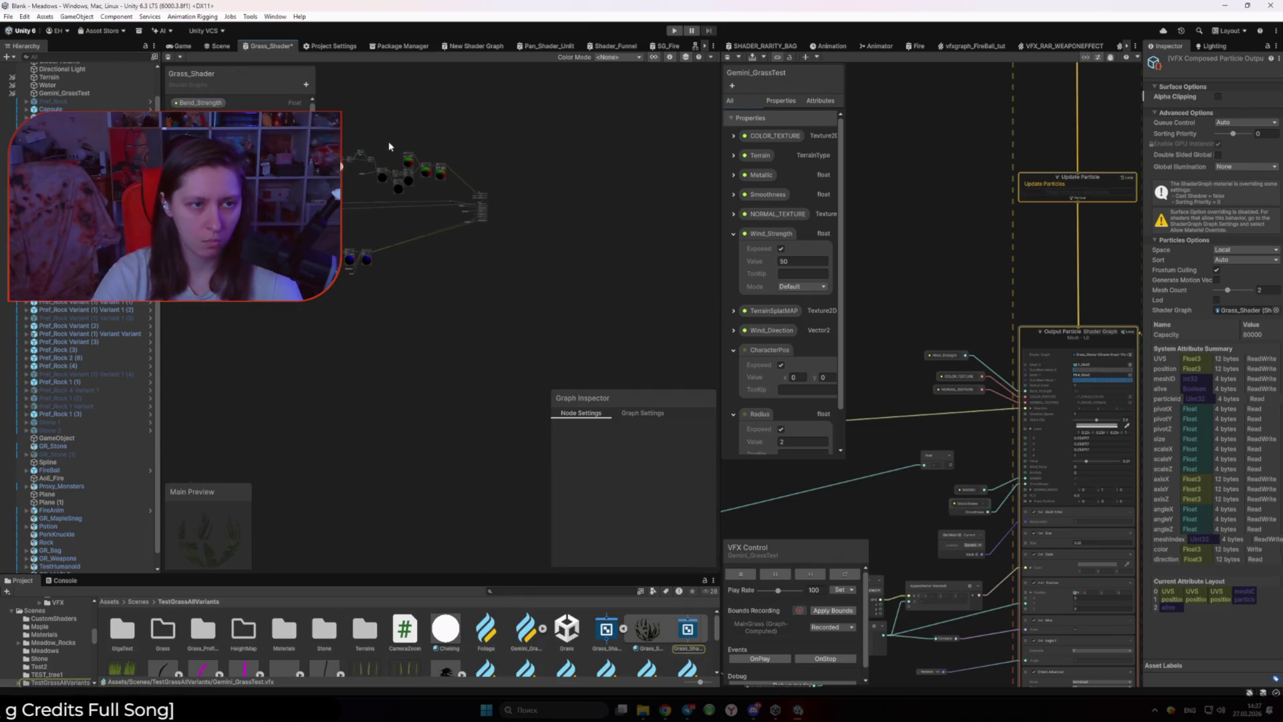
pyautogui.click(201, 104)
pyautogui.scroll(8, 401, 266)
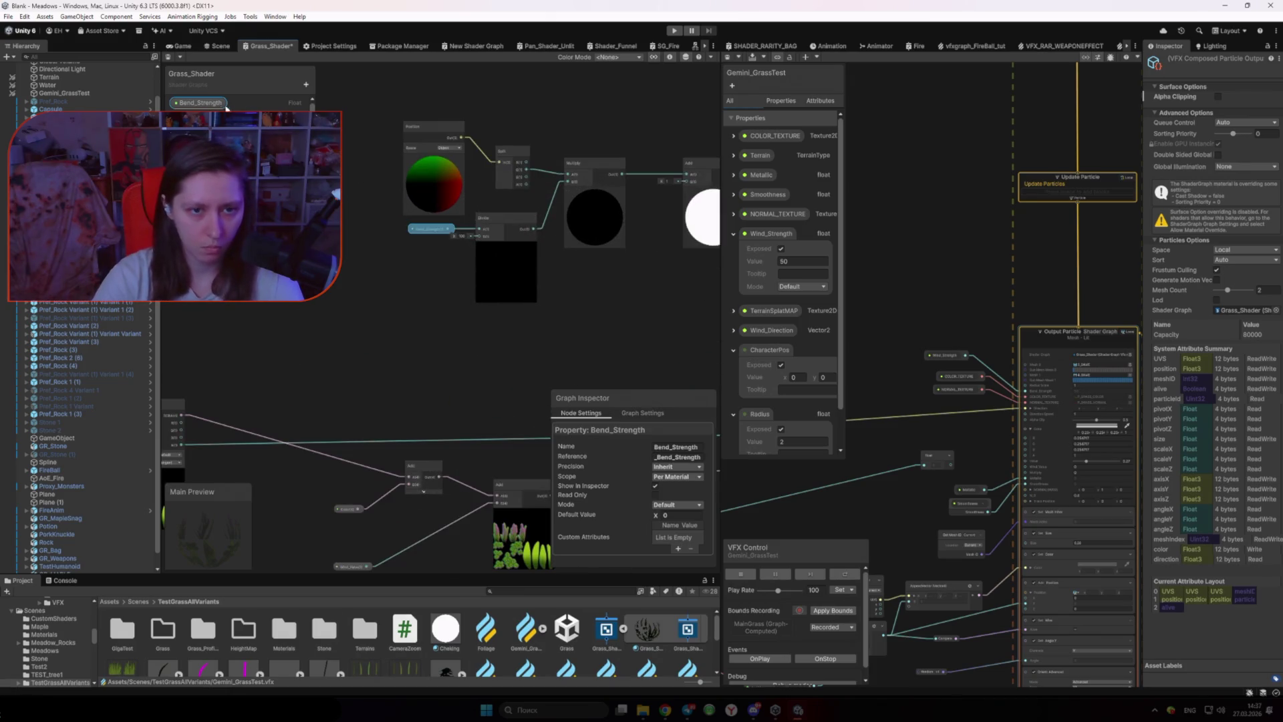
pyautogui.click(409, 283)
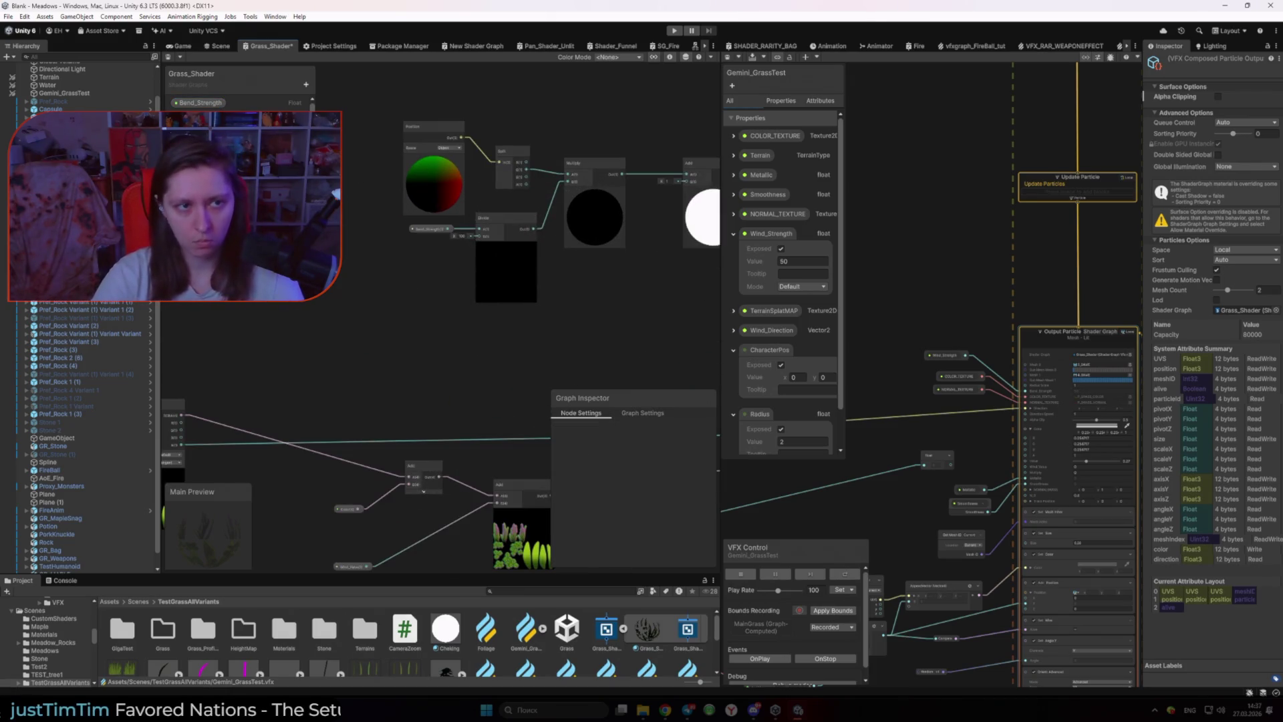
pyautogui.click(182, 46)
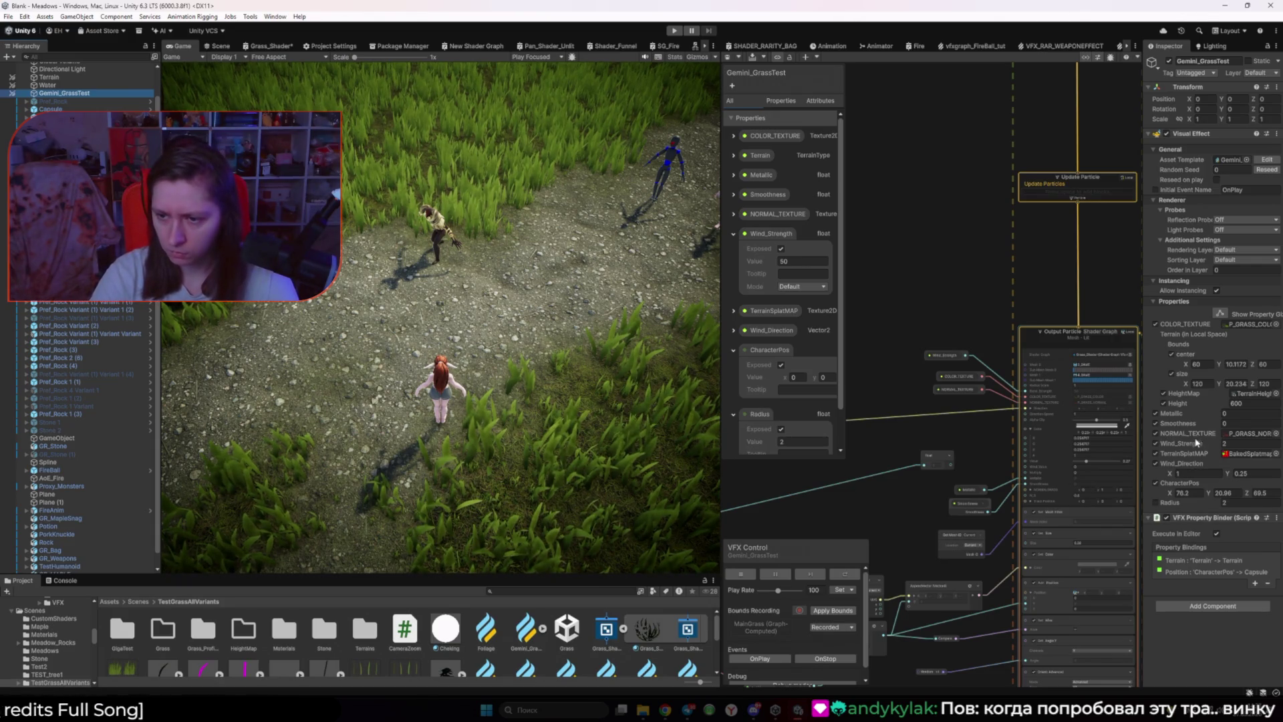
# Step: Raise Wind_Strength to 53.1, orbit to a top-down view of the meadow and river, and select the grass output
pyautogui.moveTo(34, 461); pyautogui.dragTo(532, 461)
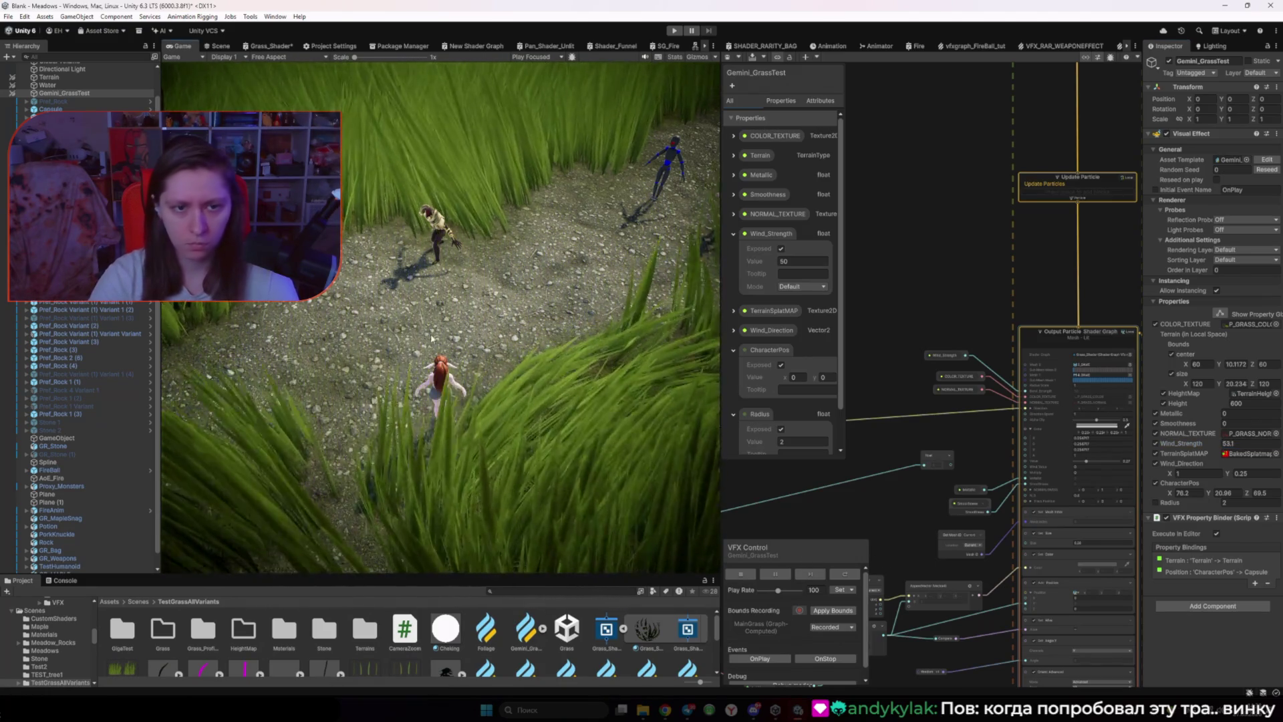
pyautogui.click(217, 46)
pyautogui.scroll(-10, 399, 309)
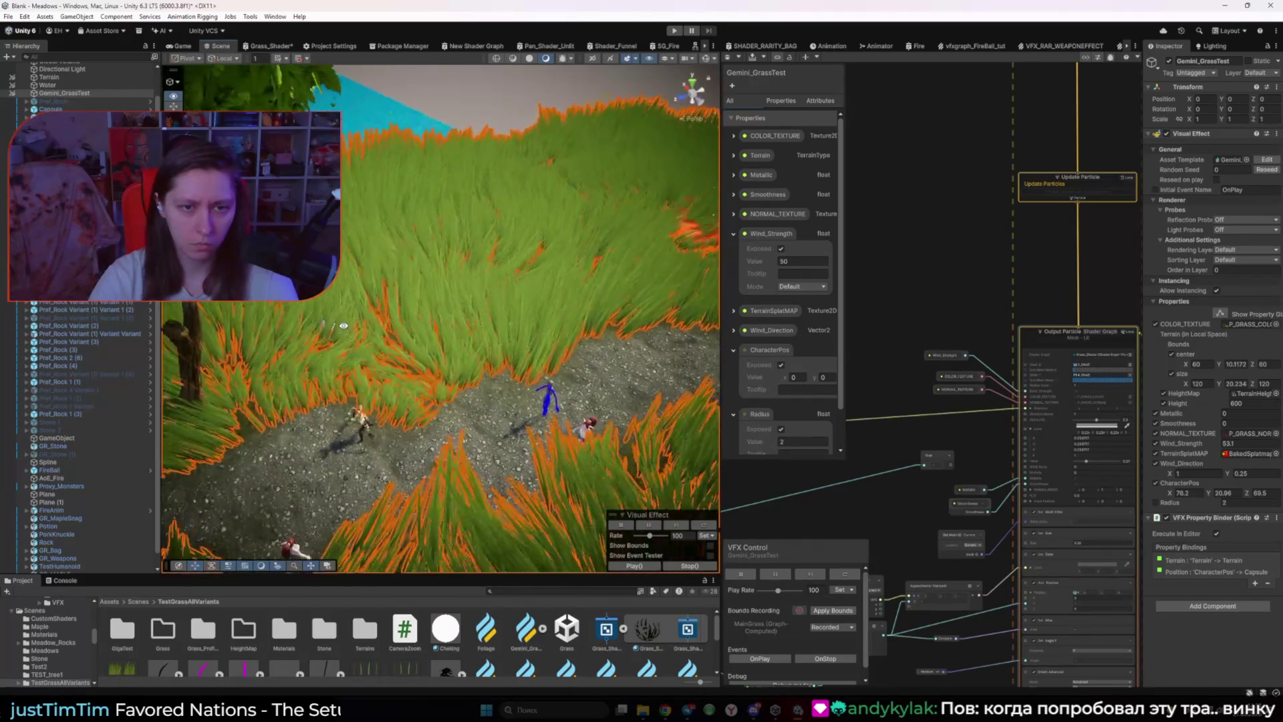
pyautogui.moveTo(401, 242)
pyautogui.mouseDown()
pyautogui.moveTo(392, 246)
pyautogui.moveTo(470, 292)
pyautogui.mouseUp()
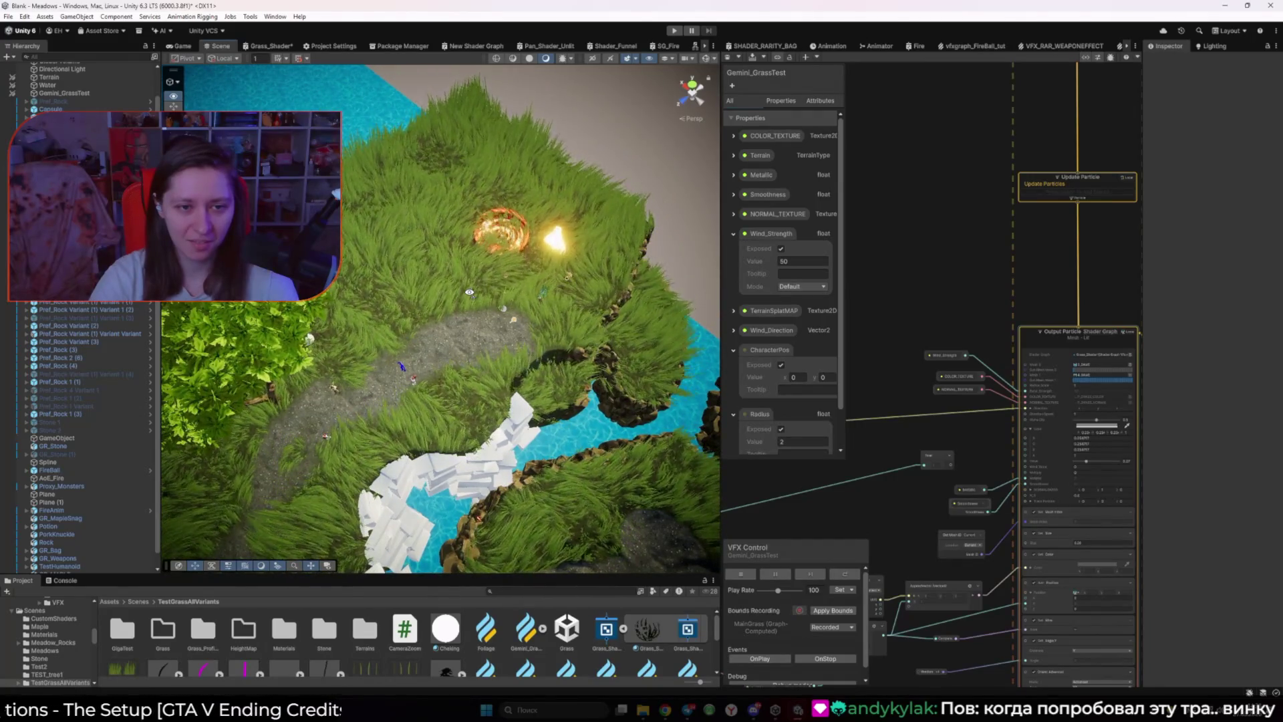
pyautogui.moveTo(469, 293)
pyautogui.mouseDown()
pyautogui.moveTo(465, 245)
pyautogui.moveTo(362, 206)
pyautogui.mouseUp()
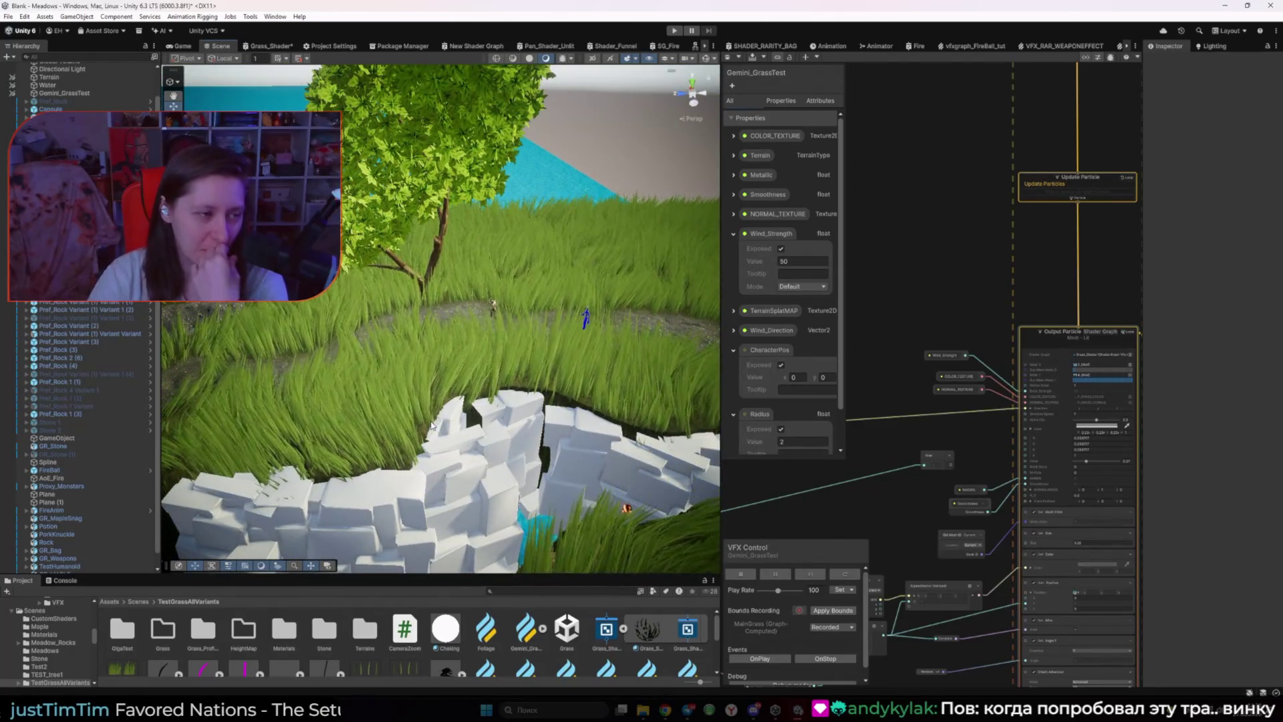
pyautogui.moveTo(419, 427)
pyautogui.mouseDown()
pyautogui.moveTo(430, 399)
pyautogui.moveTo(528, 425)
pyautogui.mouseUp()
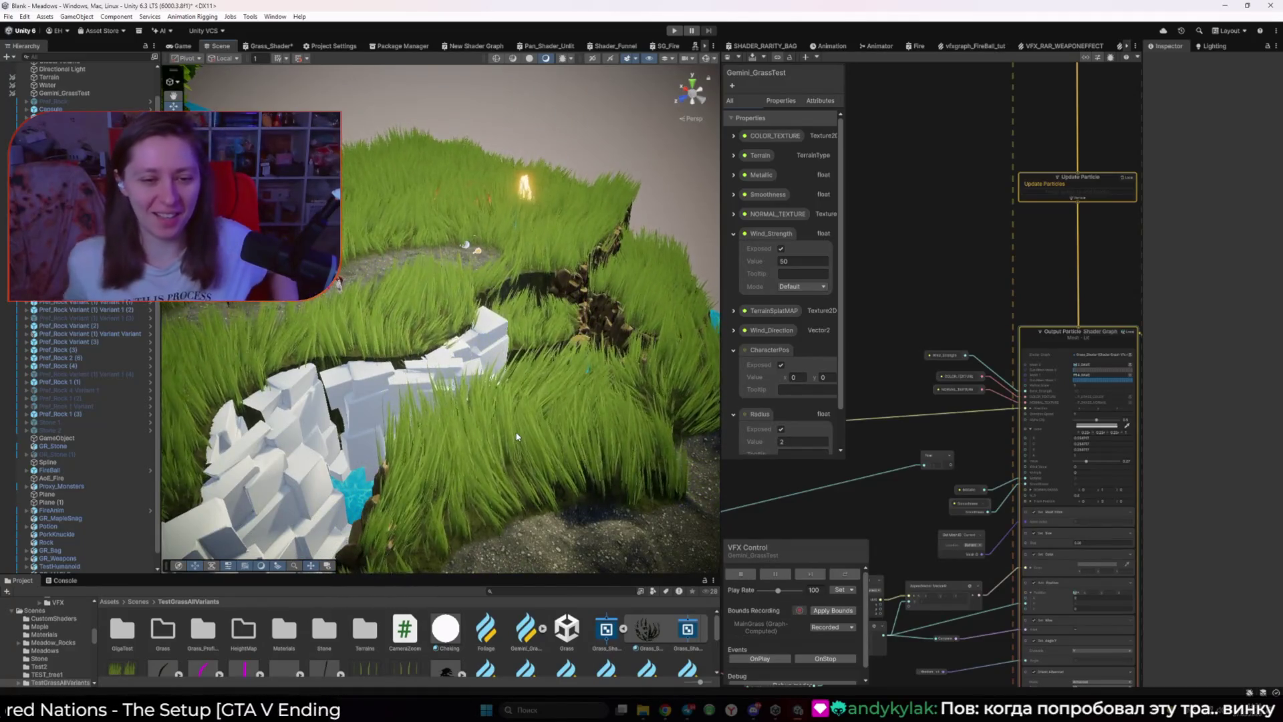
pyautogui.moveTo(517, 437); pyautogui.dragTo(431, 506)
pyautogui.moveTo(428, 507)
pyautogui.mouseDown()
pyautogui.moveTo(414, 534)
pyautogui.moveTo(473, 546)
pyautogui.moveTo(458, 552)
pyautogui.mouseUp()
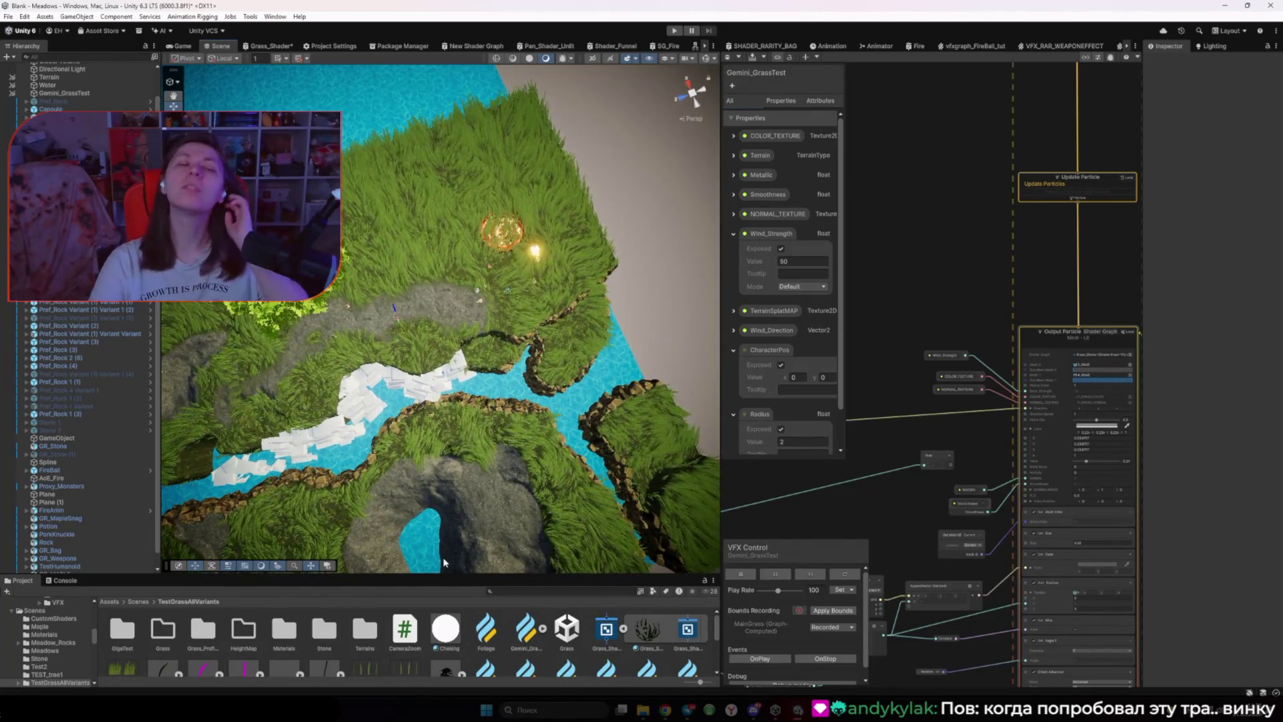
pyautogui.click(1067, 458)
pyautogui.scroll(-5, 1067, 459)
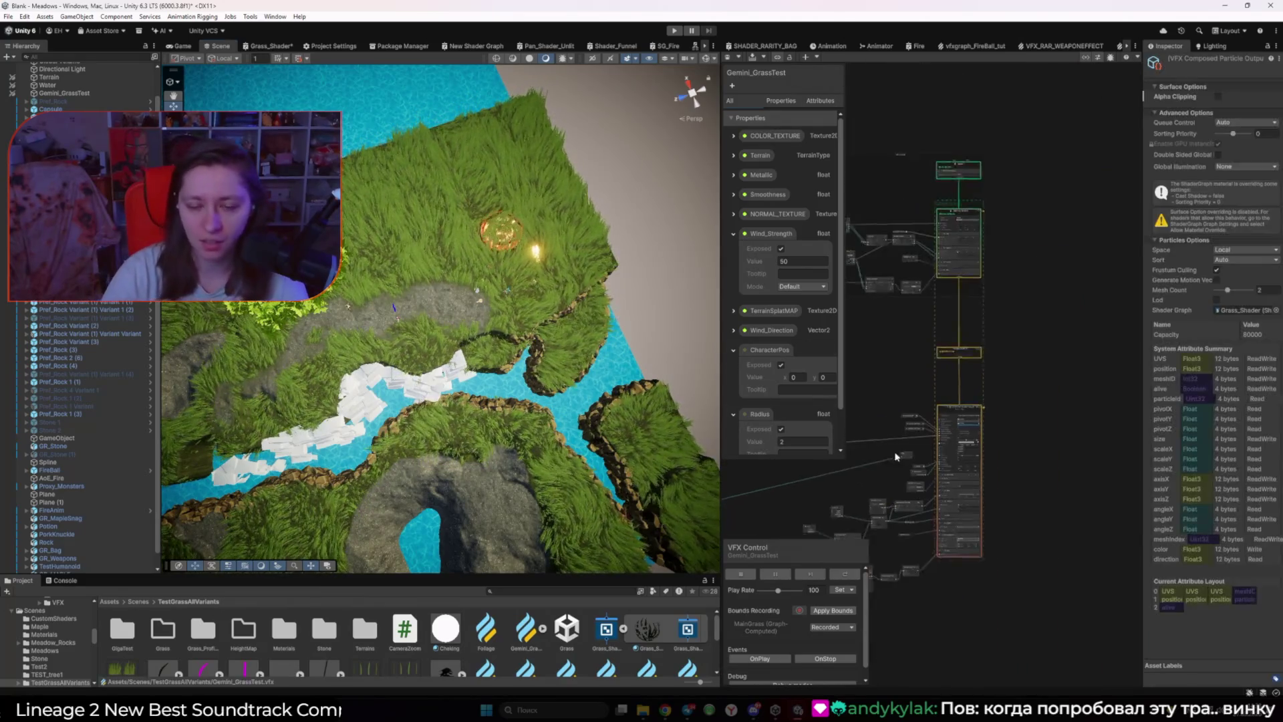
# Step: Add a Vector2 node to an empty area of the grass VFX graph
pyautogui.scroll(6, 1026, 460)
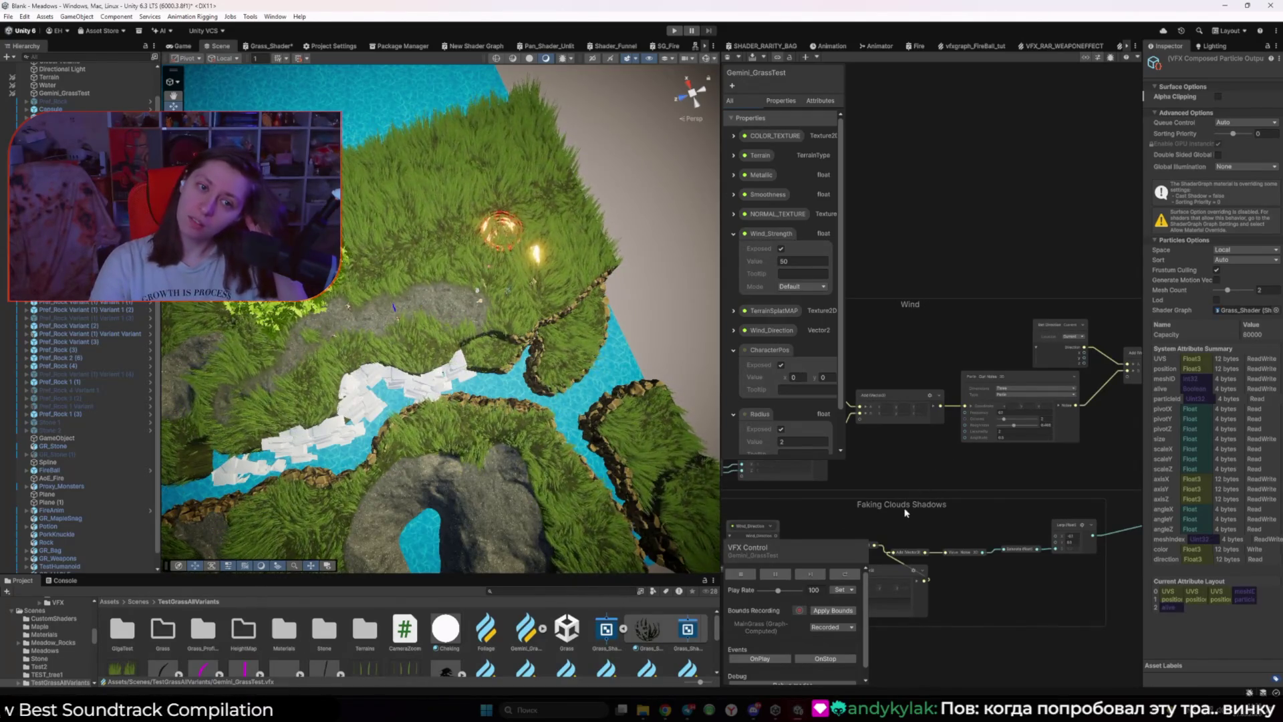
pyautogui.scroll(-5, 888, 481)
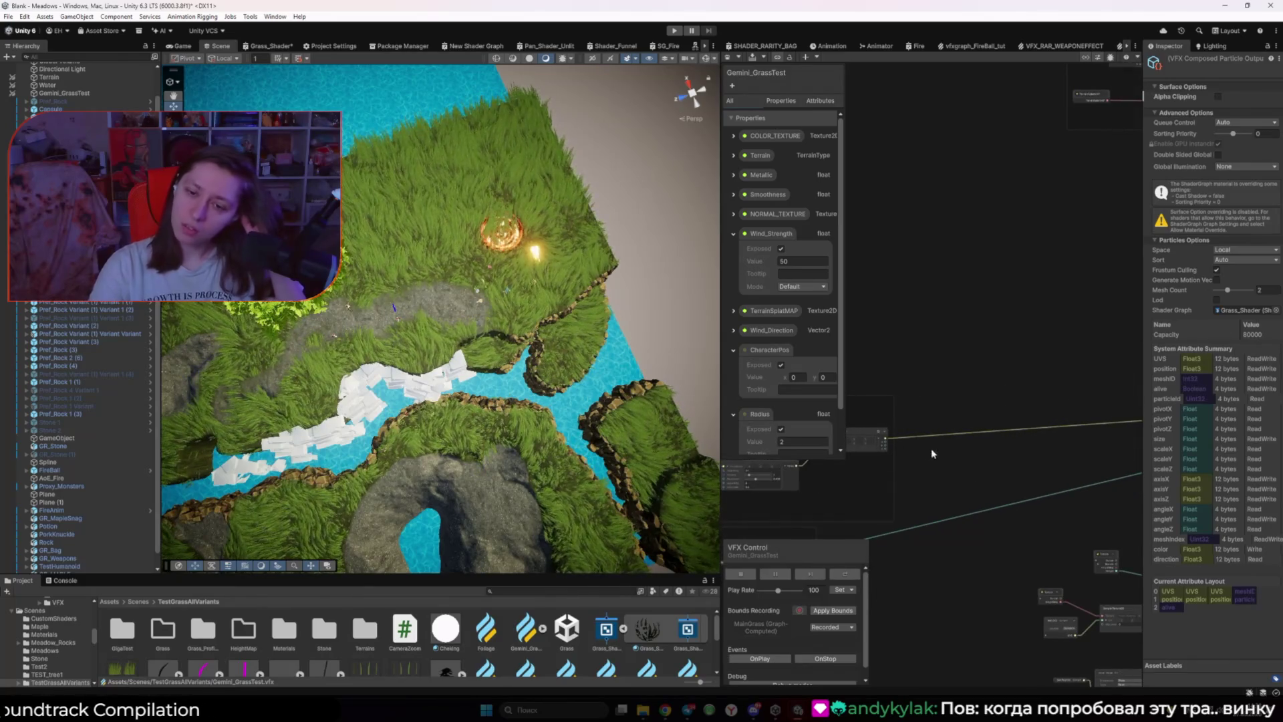
pyautogui.moveTo(858, 437); pyautogui.dragTo(897, 457)
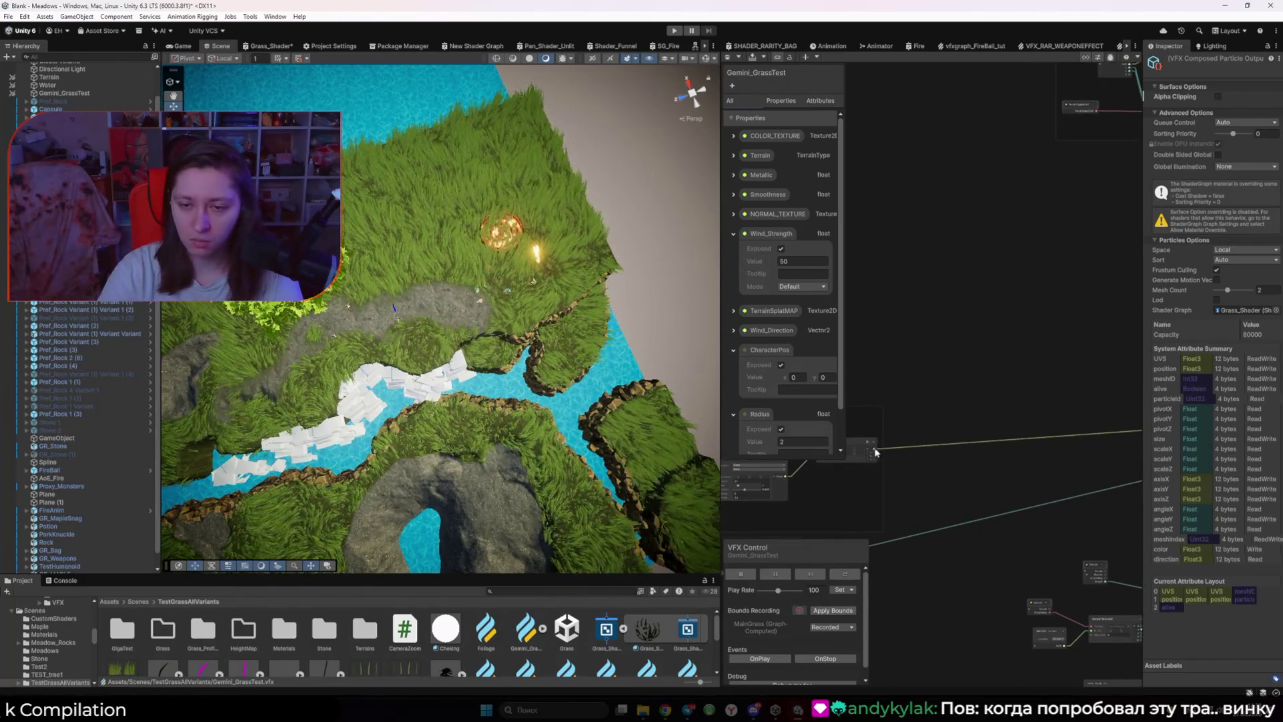
pyautogui.press('space')
pyautogui.write('vecto')
pyautogui.press('Down')
pyautogui.press('Return')
pyautogui.moveTo(1020, 458)
pyautogui.mouseDown()
pyautogui.moveTo(942, 476)
pyautogui.moveTo(900, 461)
pyautogui.mouseUp()
# Step: Select the Perlin Curl Noise node and bring the Cellular Curl Noise manual page over Unity
pyautogui.scroll(3, 1021, 461)
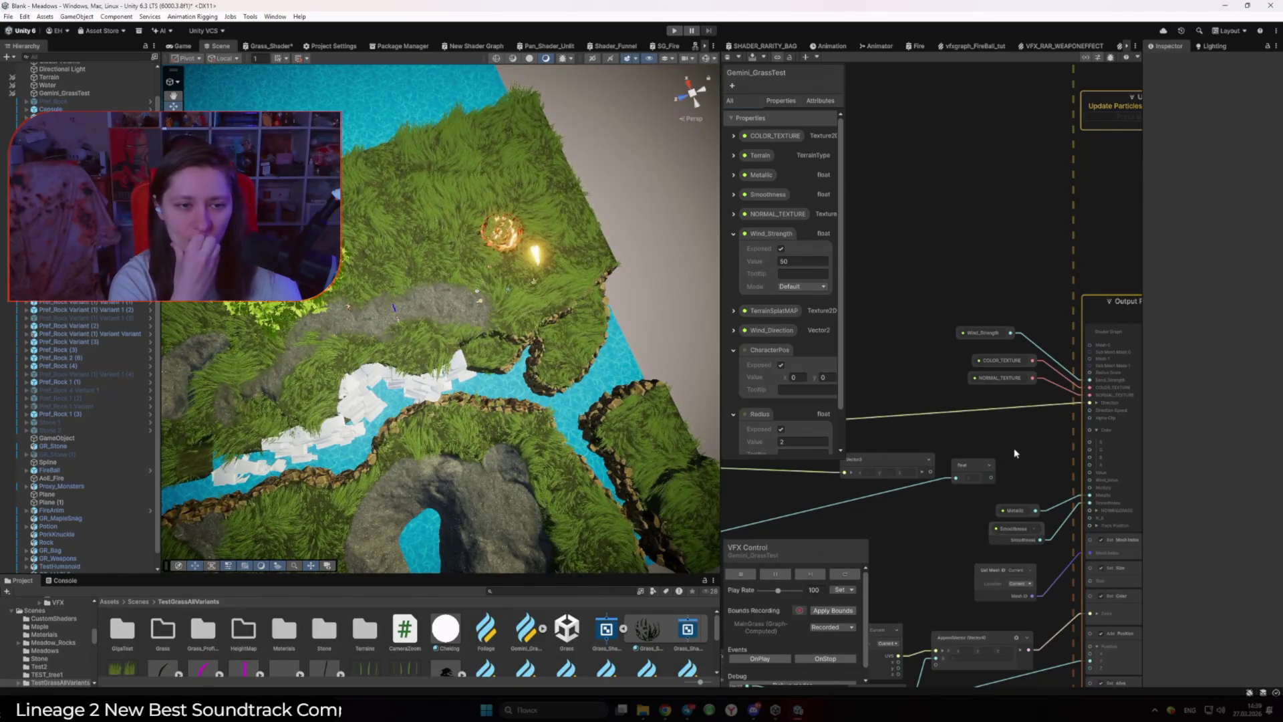
pyautogui.scroll(-5, 1013, 448)
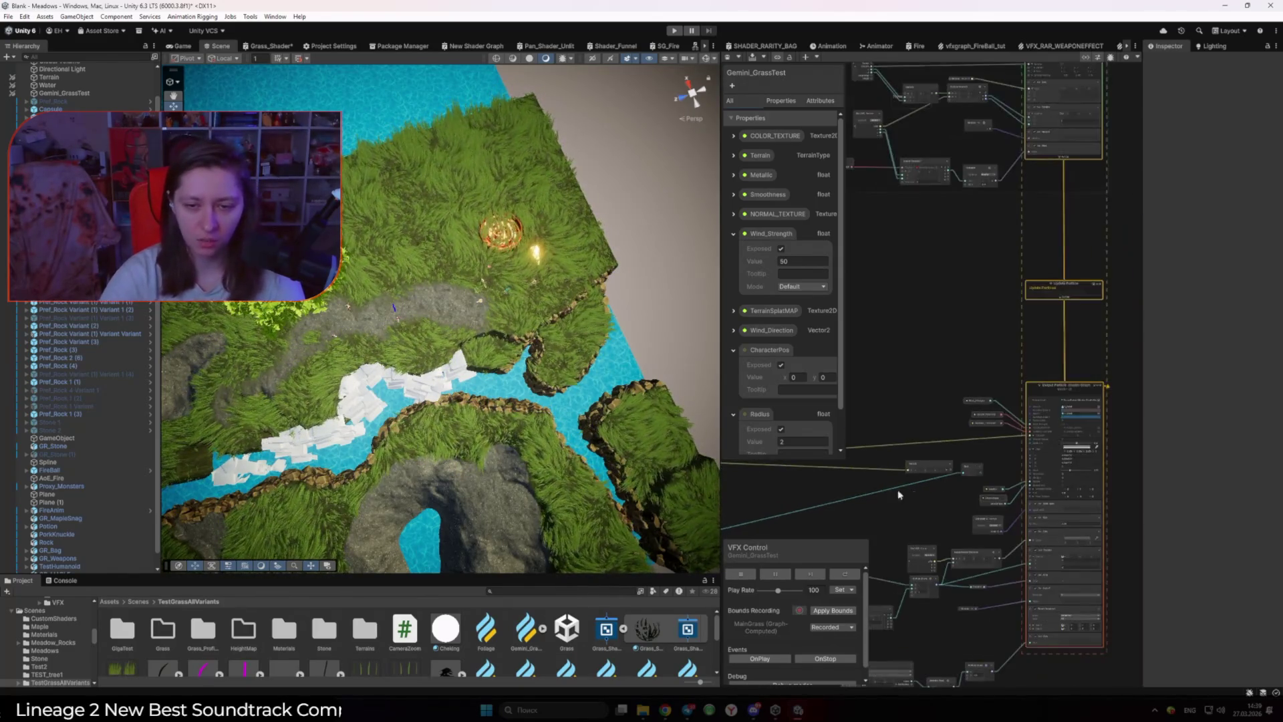
pyautogui.scroll(5, 923, 457)
pyautogui.click(835, 469)
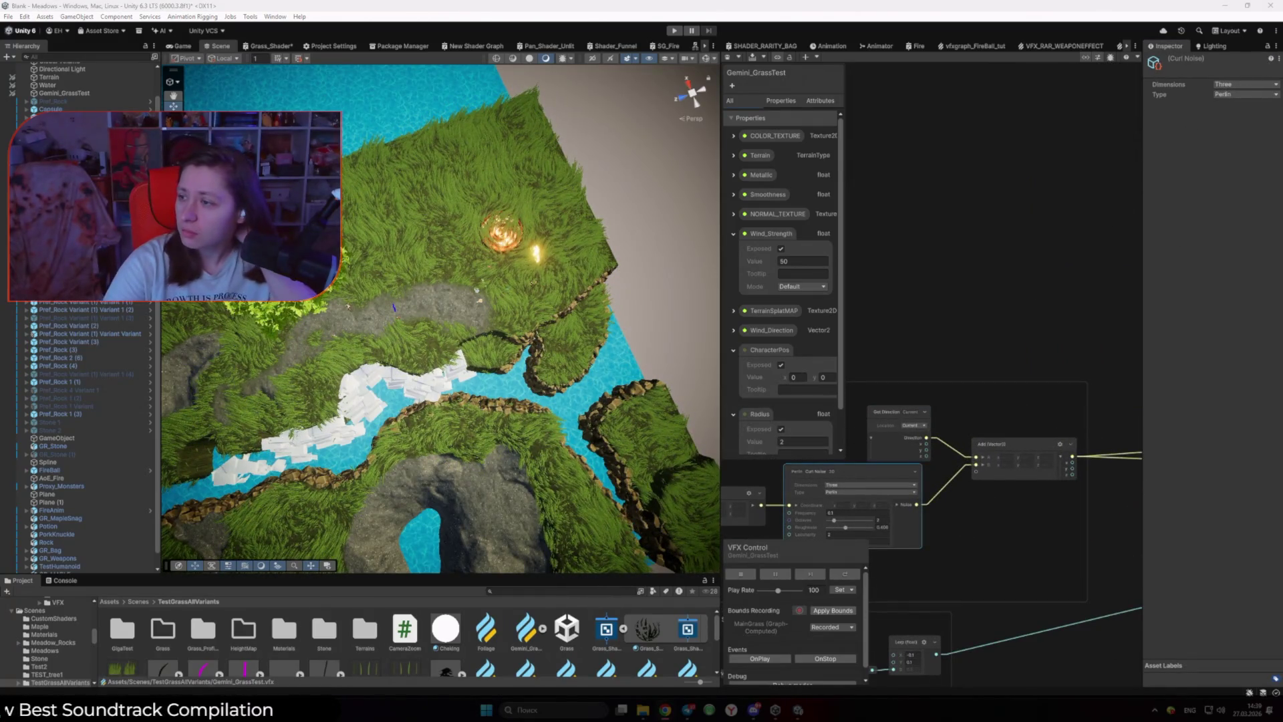
pyautogui.moveTo(1269, 158)
pyautogui.mouseDown()
pyautogui.moveTo(1014, 158)
pyautogui.moveTo(1282, 160)
pyautogui.moveTo(946, 176)
pyautogui.moveTo(962, 162)
pyautogui.mouseUp()
# Step: Maximize the Cellular Curl Noise manual page and play its Coordinate example video full screen
pyautogui.doubleClick(952, 161)
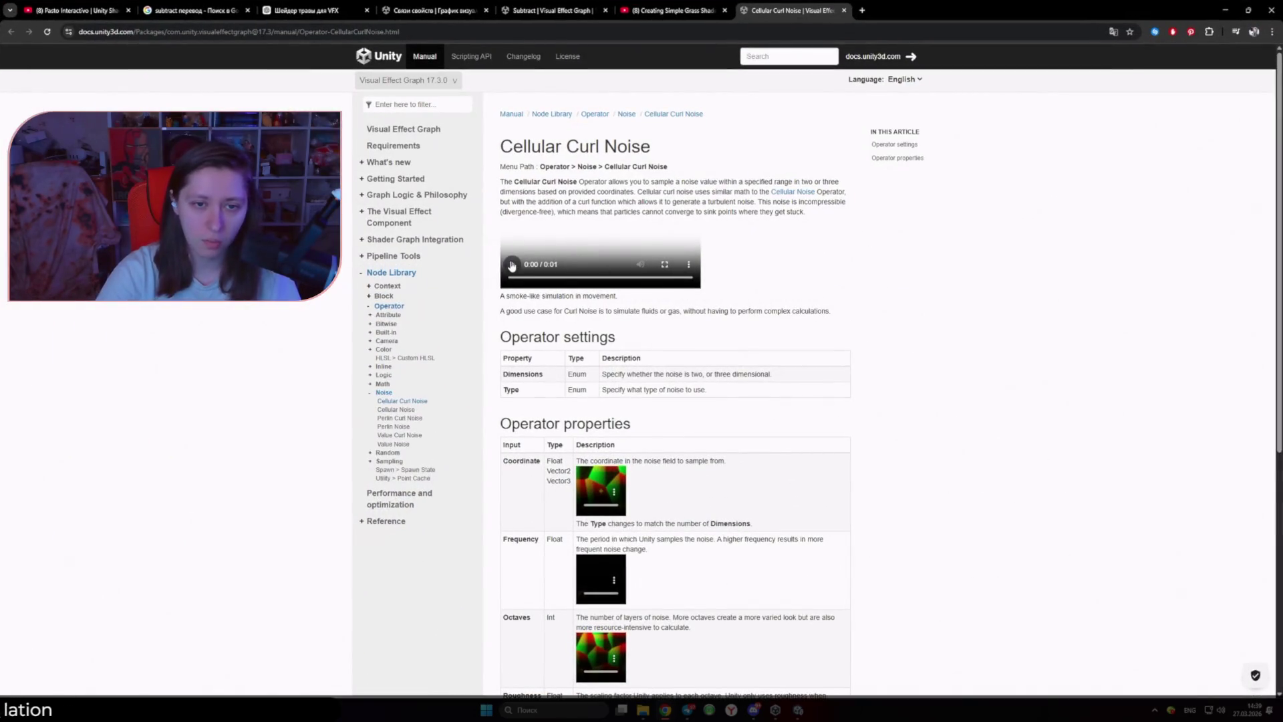
pyautogui.scroll(-2, 599, 399)
pyautogui.rightClick(589, 382)
pyautogui.press('Escape')
pyautogui.rightClick(620, 389)
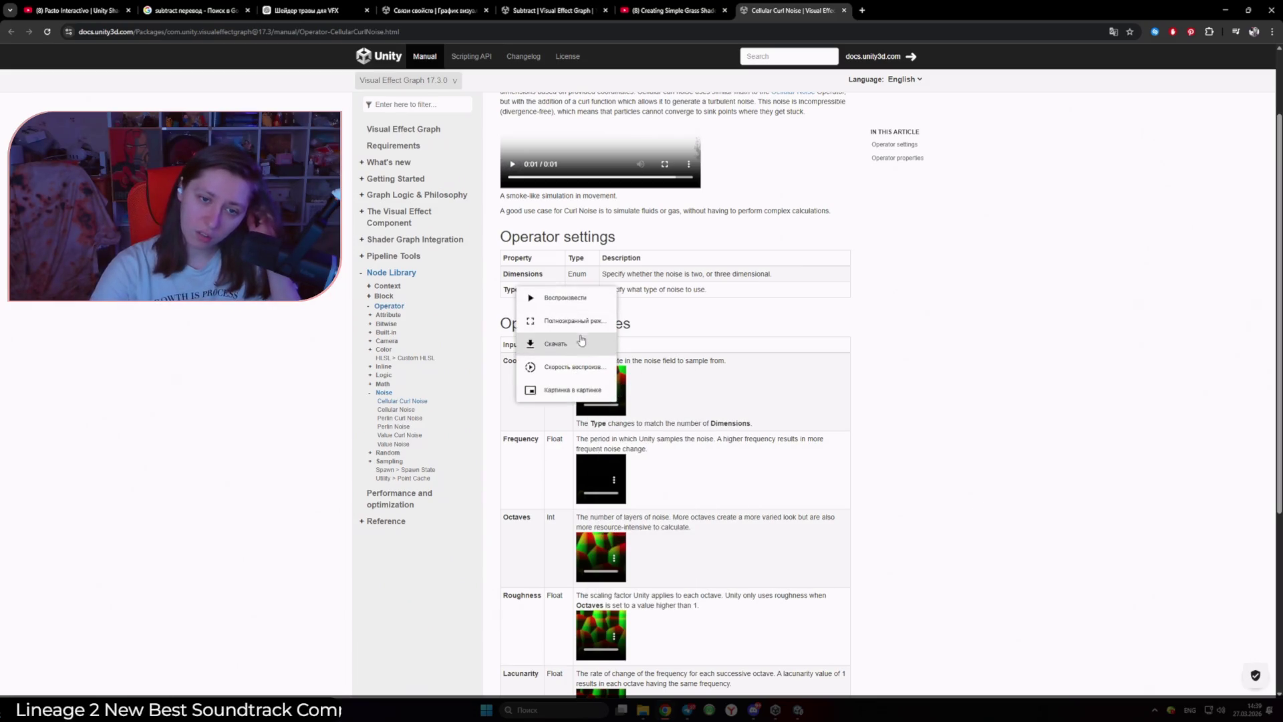
pyautogui.click(578, 342)
pyautogui.click(636, 409)
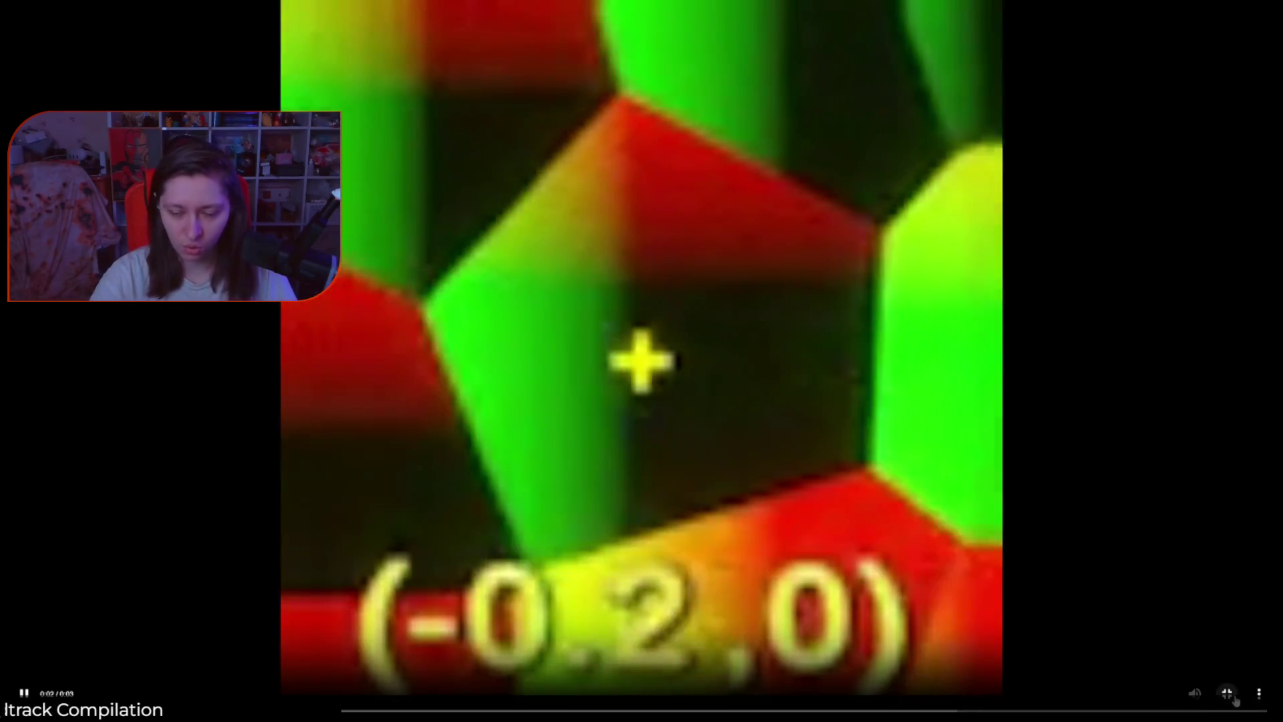
pyautogui.click(1227, 693)
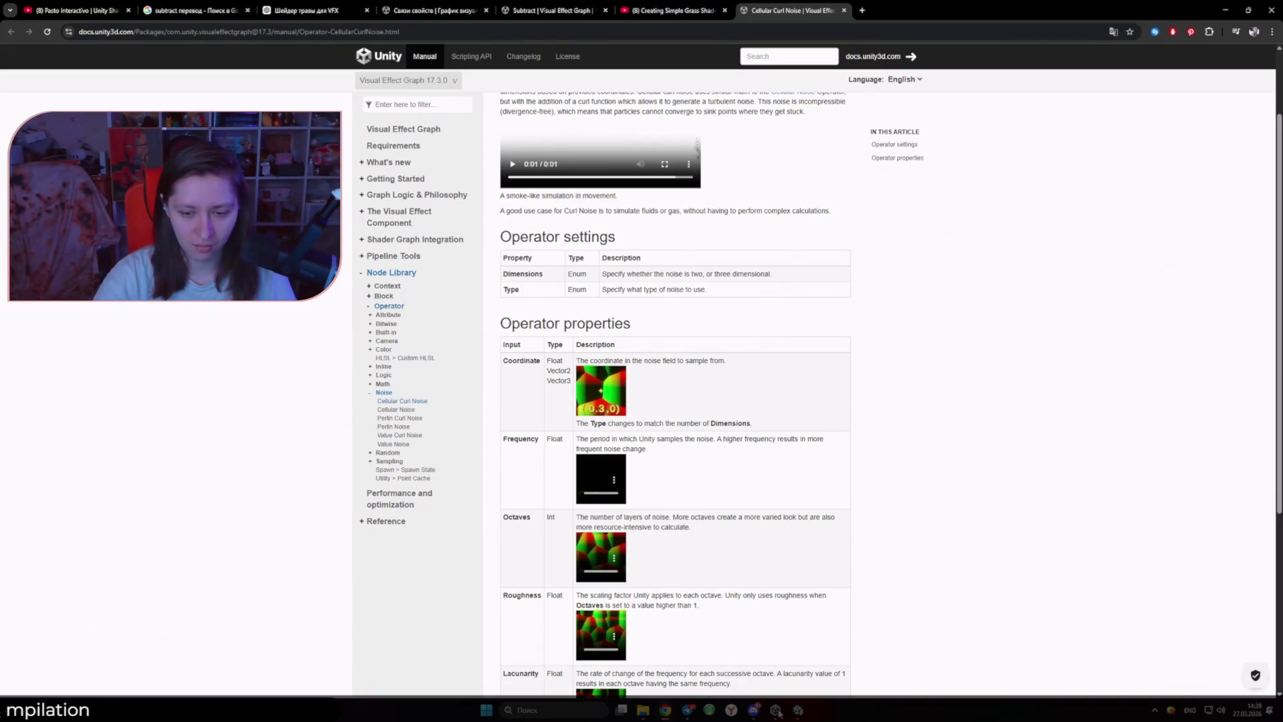
# Step: Scroll back to the top of the docs page and return to the Unity editor
pyautogui.scroll(2, 844, 483)
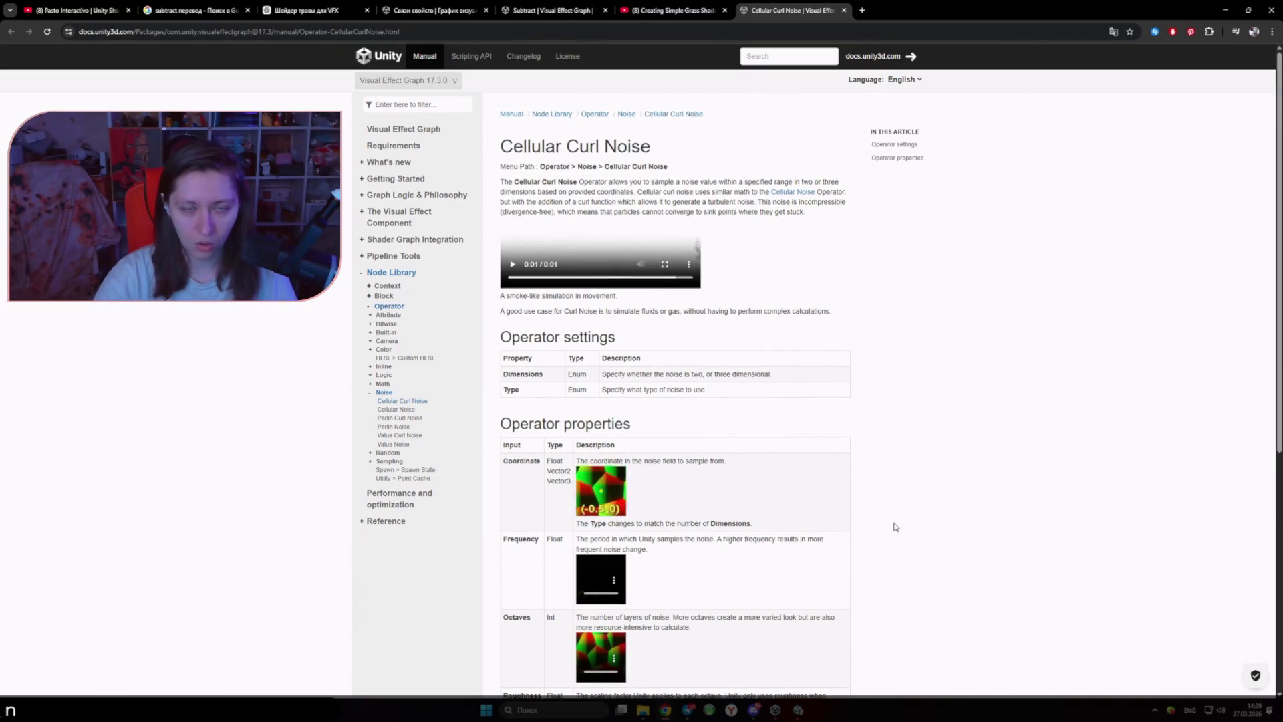
pyautogui.moveTo(775, 710)
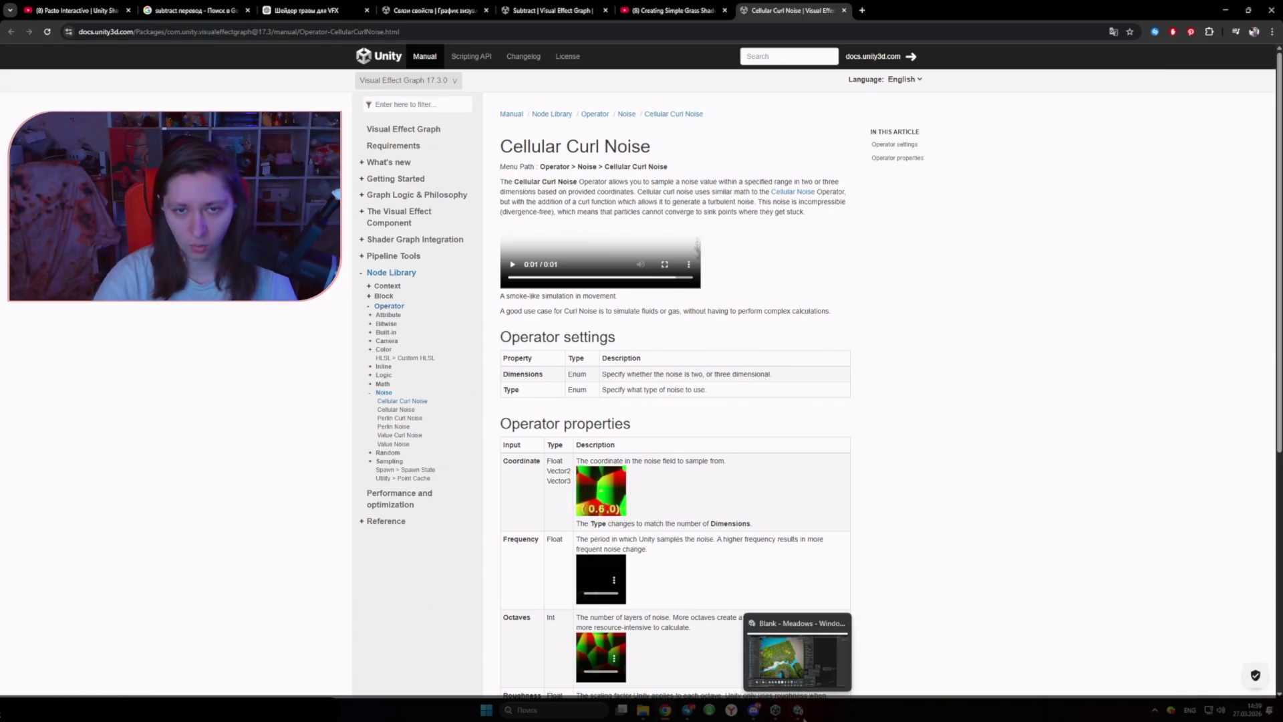
pyautogui.click(802, 678)
# Step: Switch the grass Curl Noise node's Type to Cellular to preview it, then back to Perlin
pyautogui.scroll(3, 872, 434)
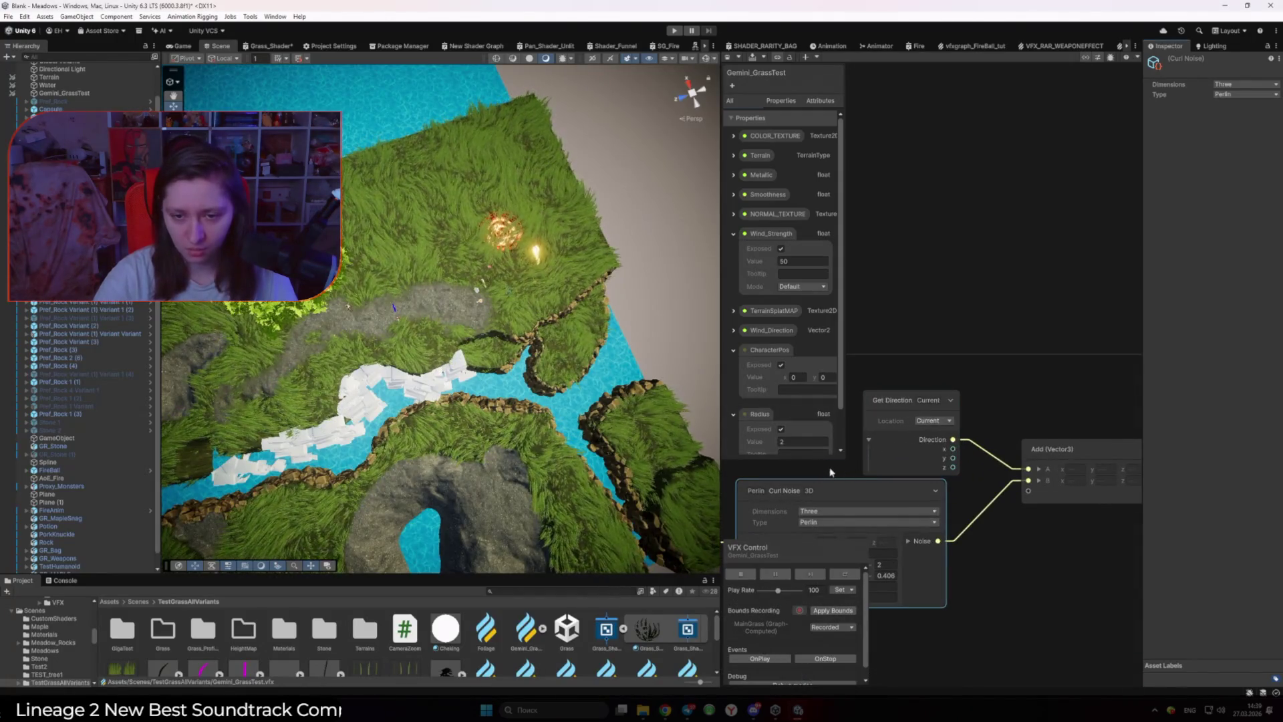
pyautogui.moveTo(827, 470); pyautogui.dragTo(954, 440)
pyautogui.click(966, 492)
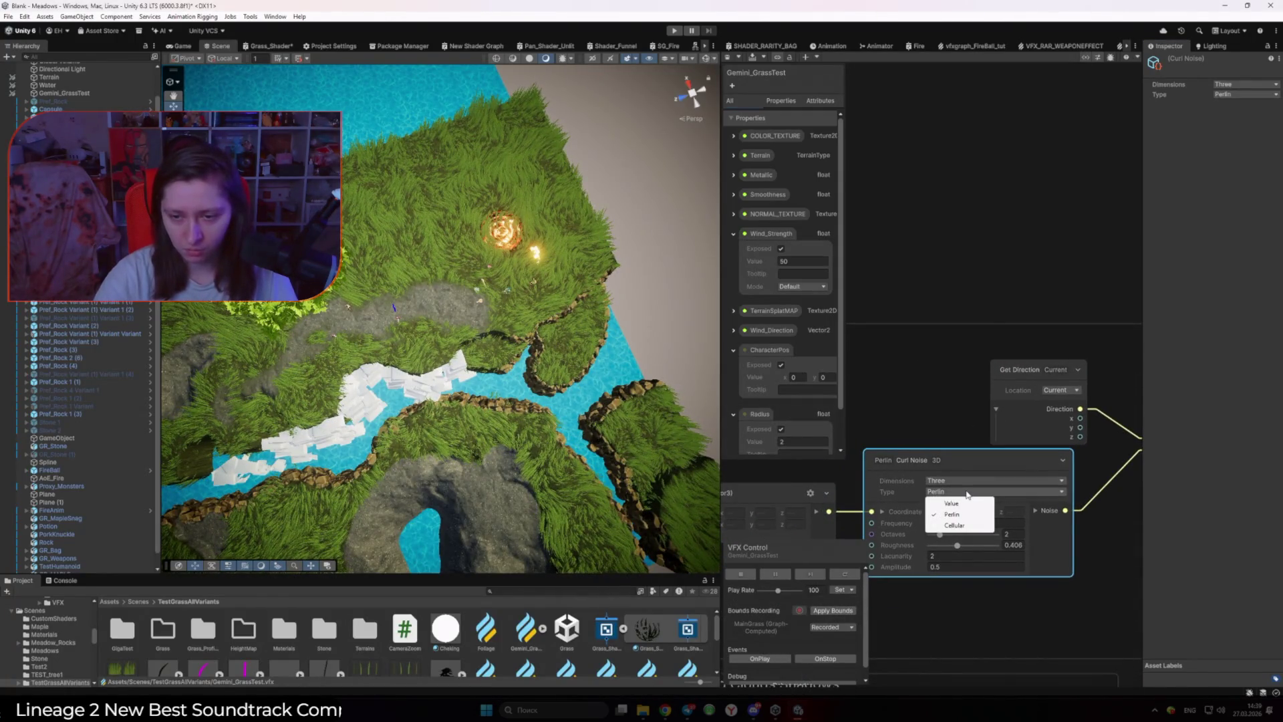
pyautogui.click(964, 525)
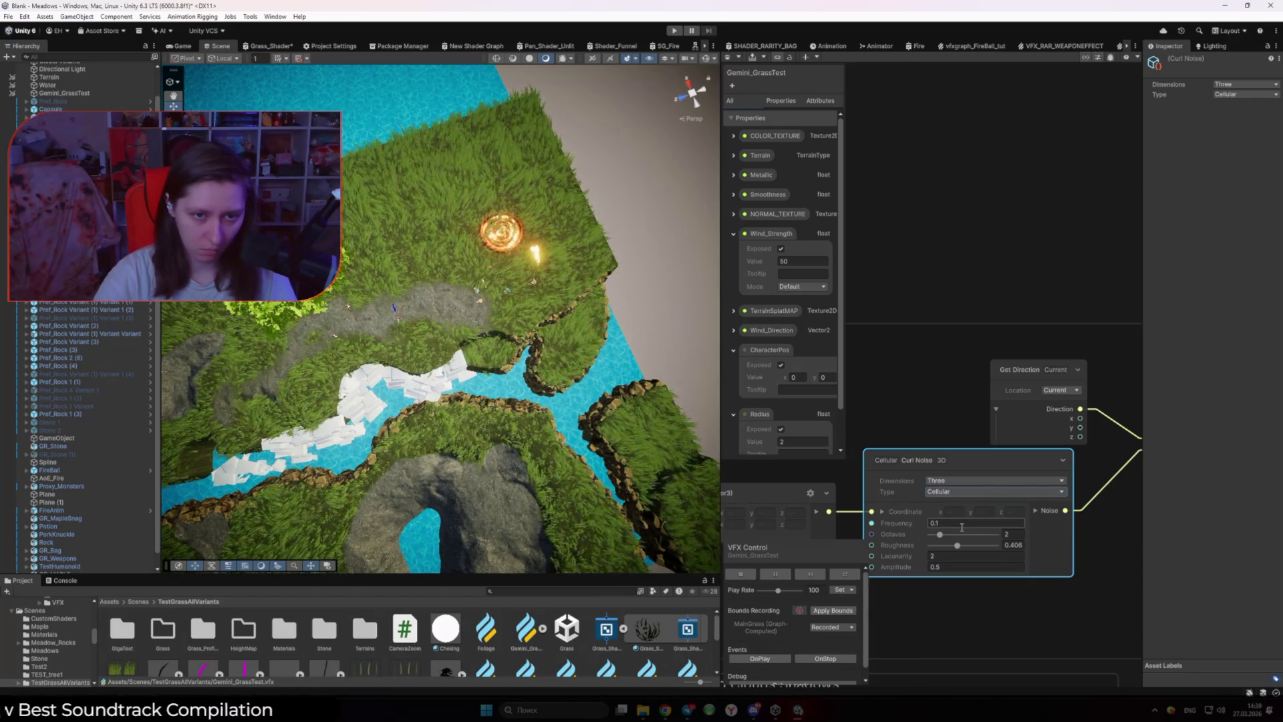
pyautogui.click(948, 491)
pyautogui.click(951, 513)
pyautogui.hotkey('alt', 'Tab')
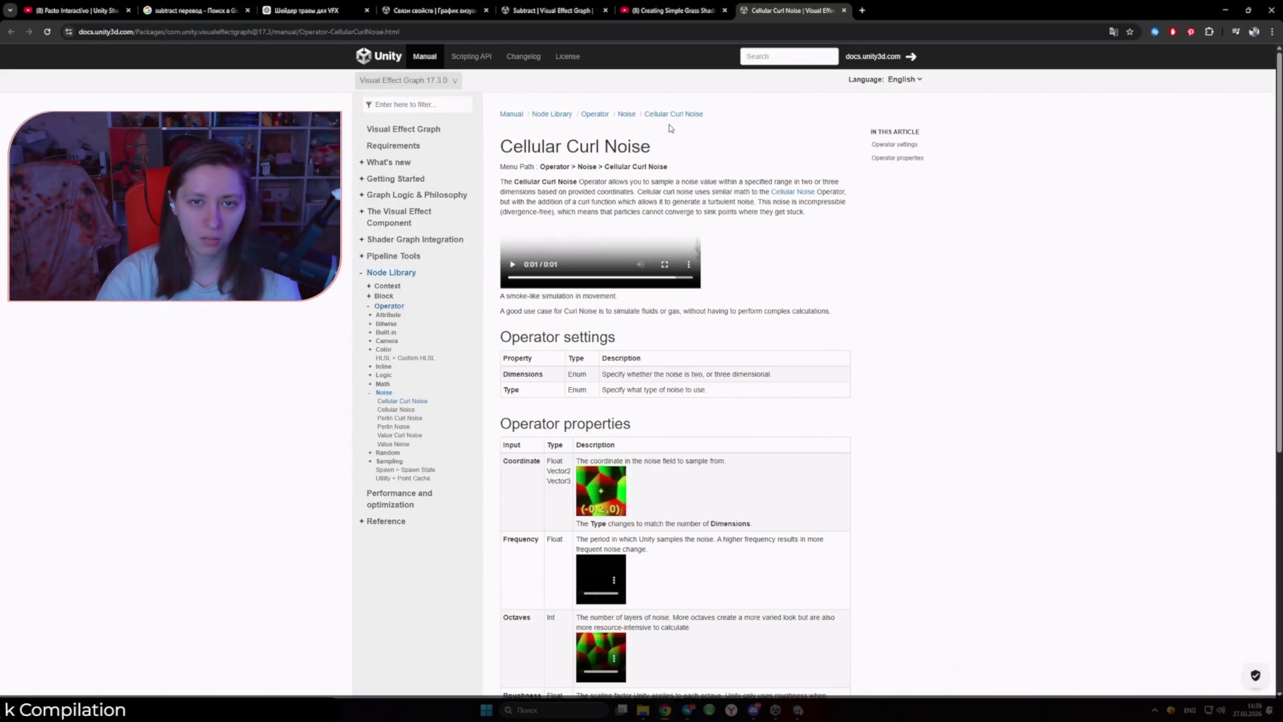
# Step: Go through the Noise Operators overview to the Perlin Curl Noise manual page
pyautogui.click(627, 115)
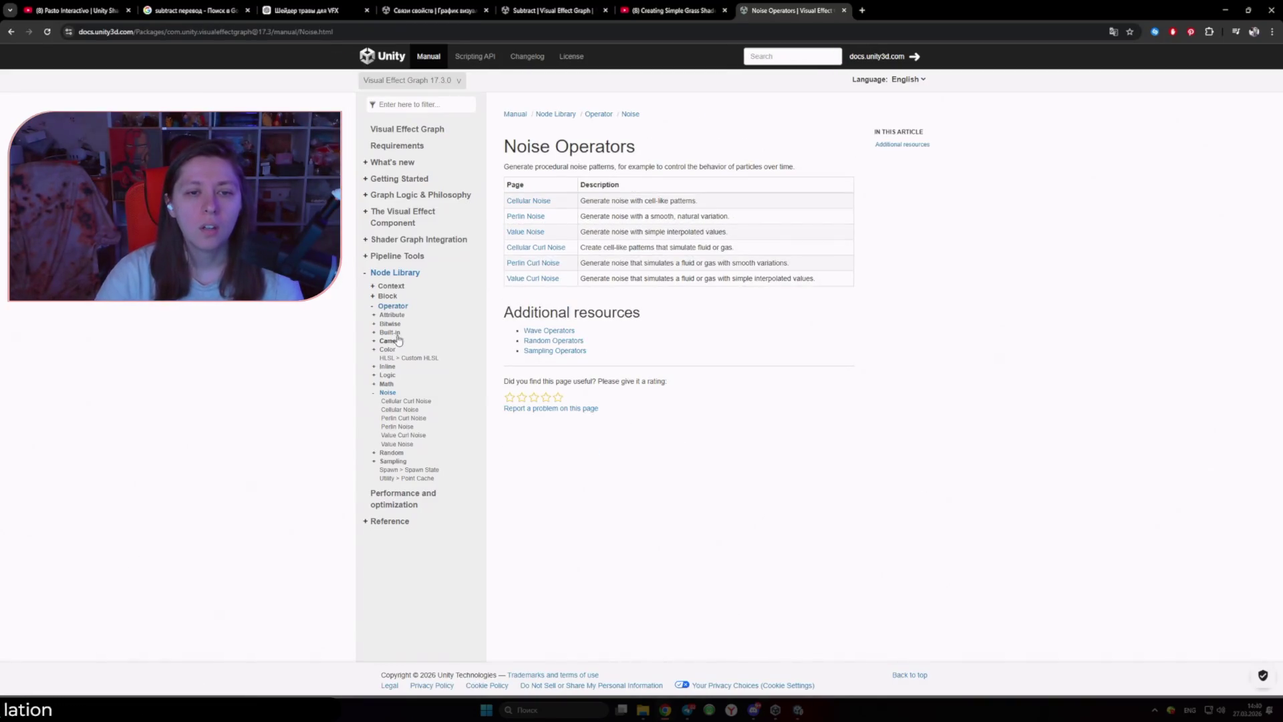
pyautogui.hotkey('alt', 'Tab')
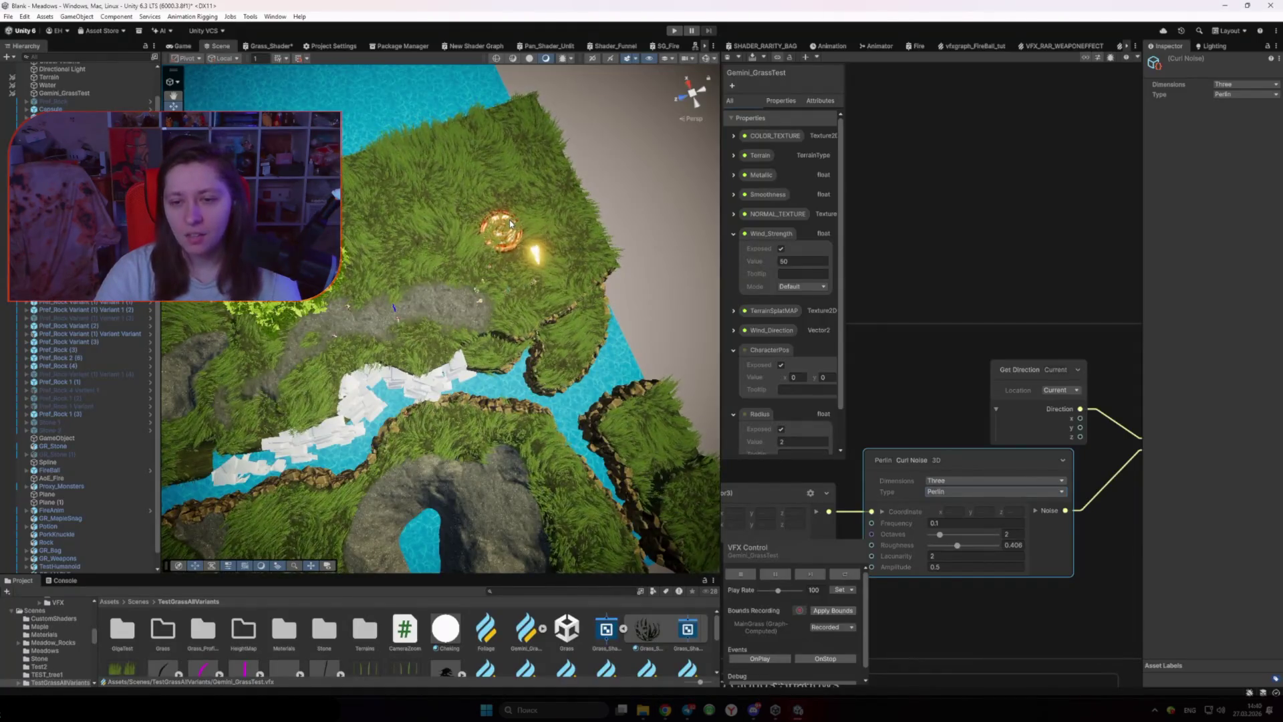
pyautogui.hotkey('alt', 'Tab')
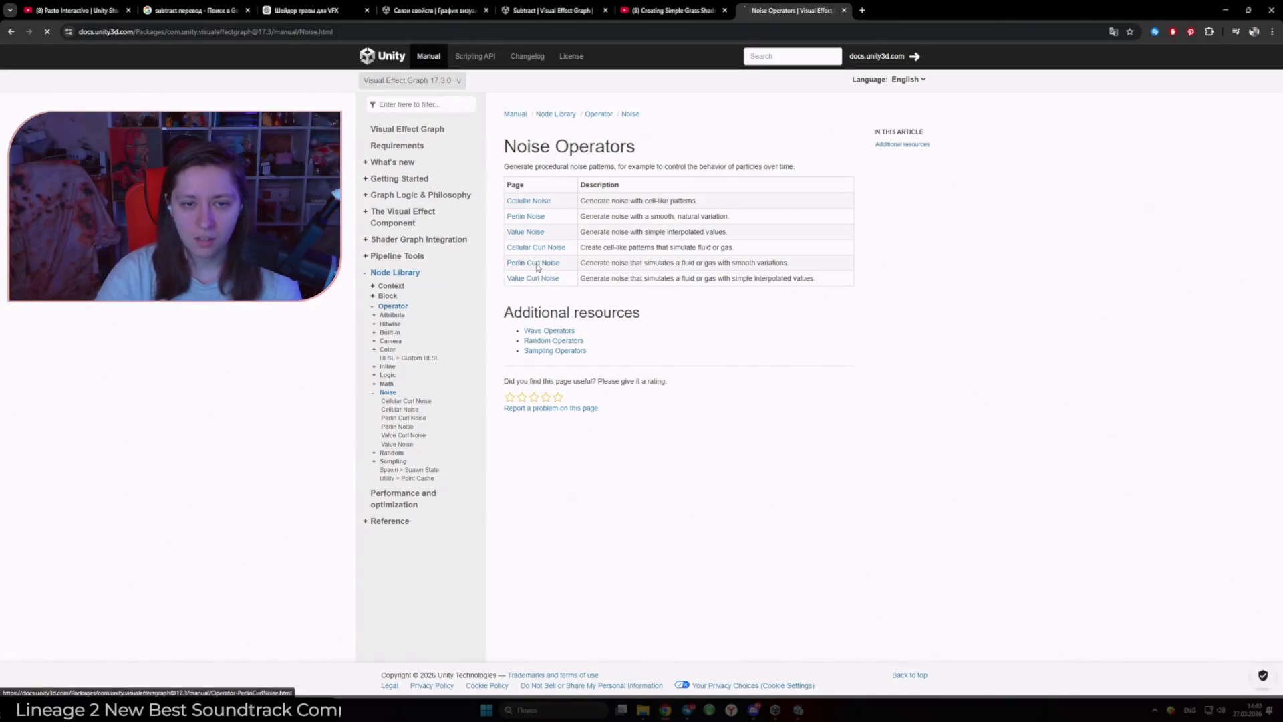
pyautogui.click(532, 262)
# Step: Watch the Perlin Curl Noise Coordinate example video full screen, then return to Unity
pyautogui.scroll(-2, 690, 395)
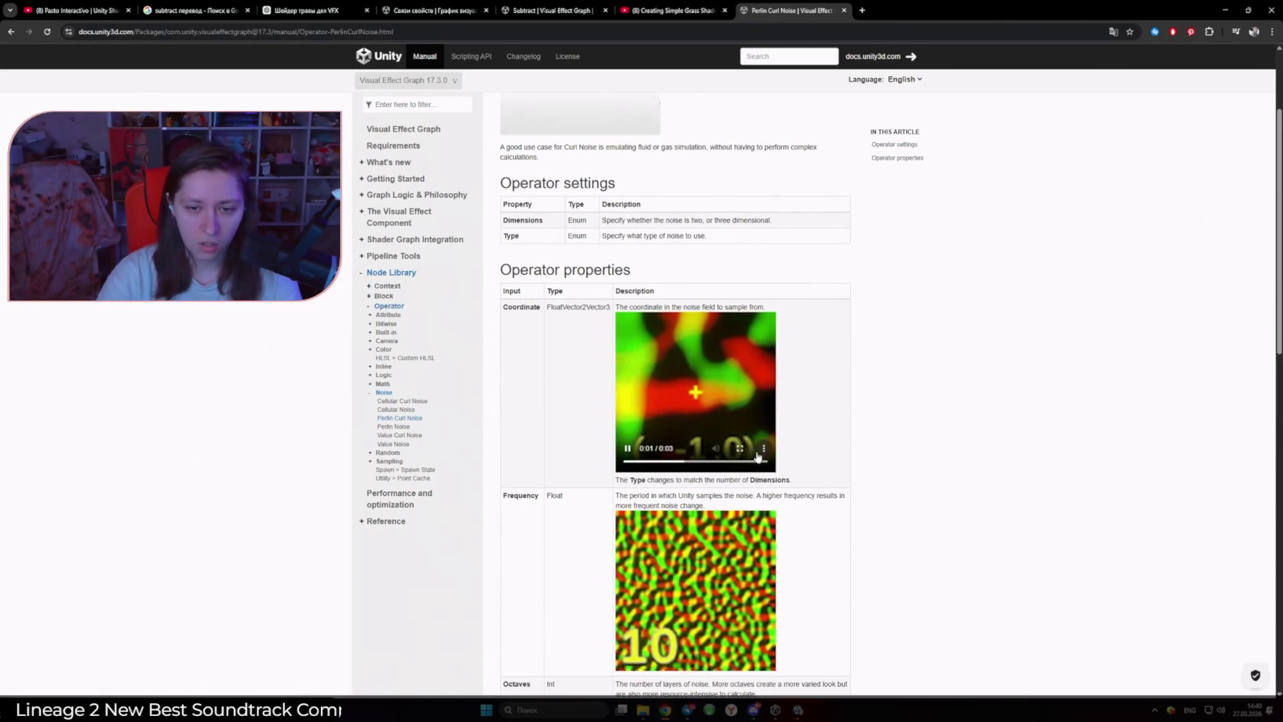
pyautogui.click(743, 449)
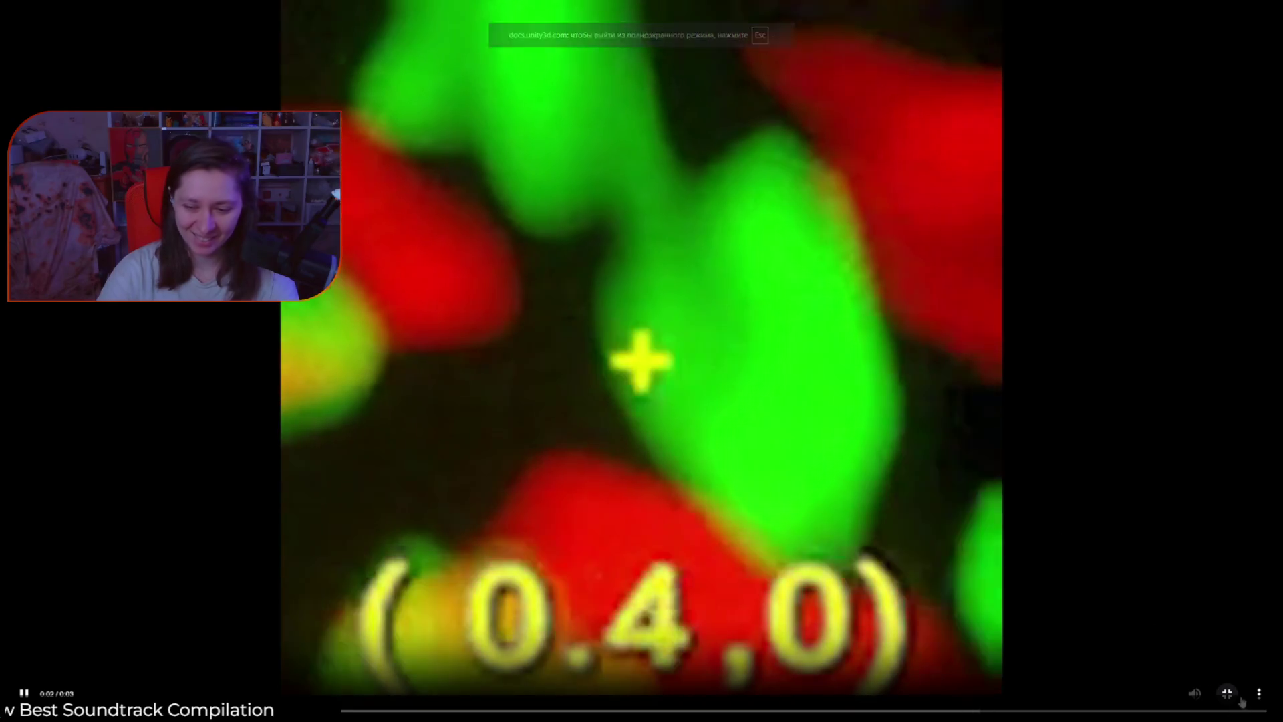
pyautogui.click(1226, 693)
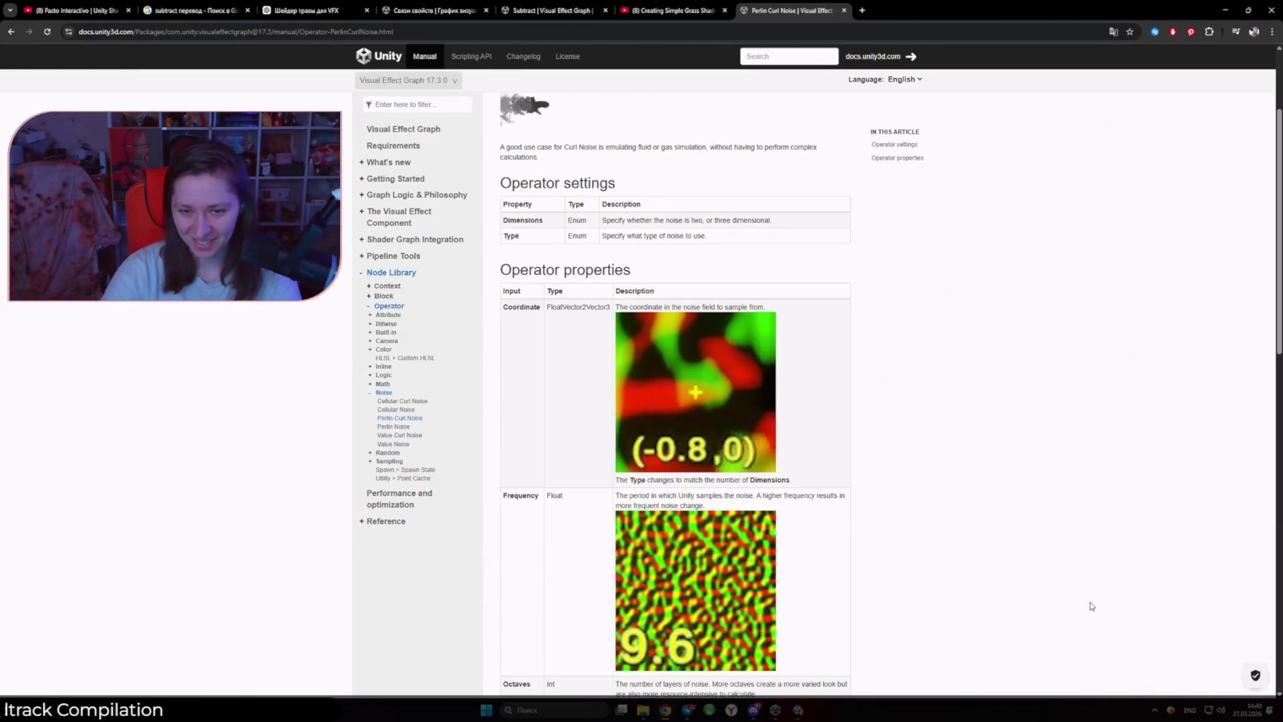
pyautogui.moveTo(799, 713)
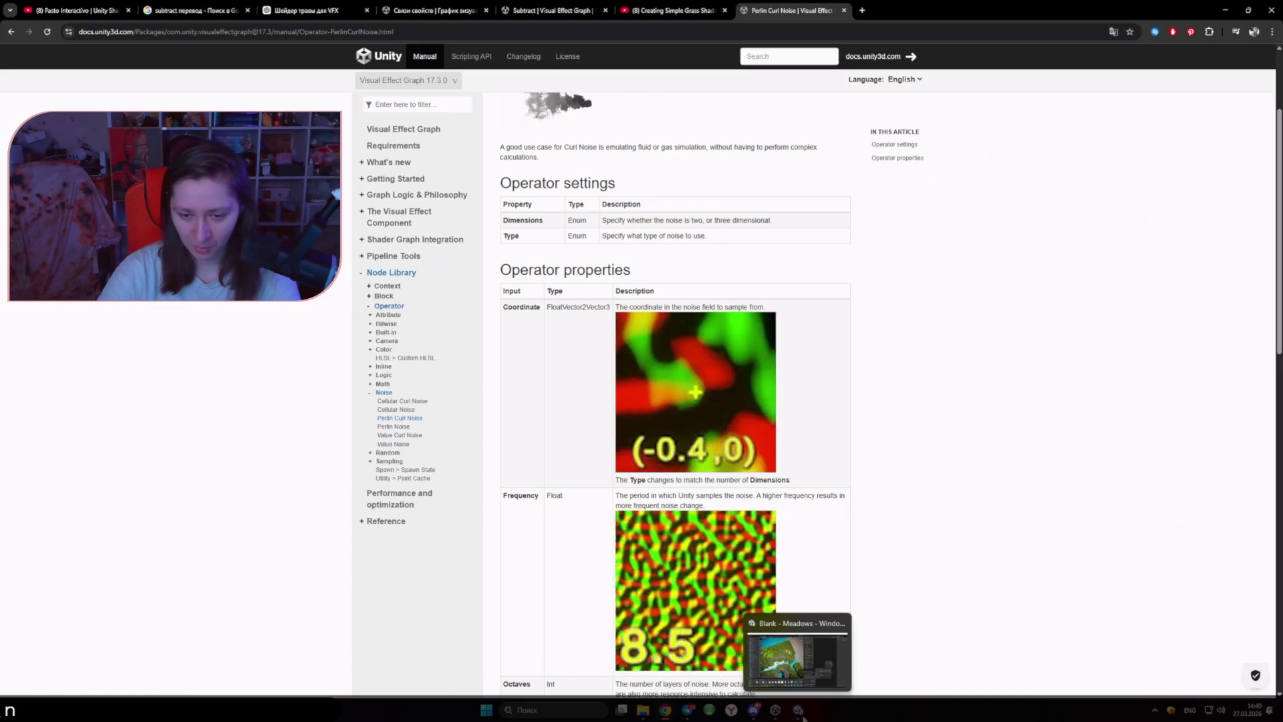
pyautogui.click(804, 715)
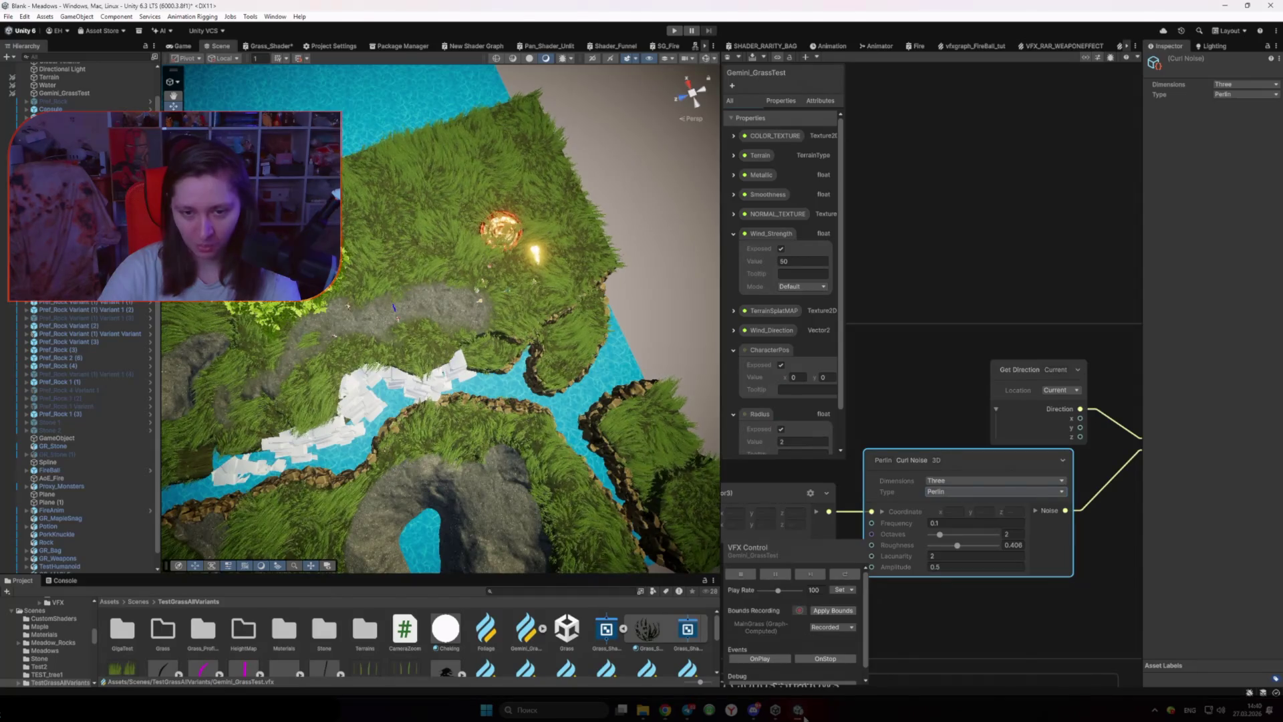
# Step: Navigate the VFX graph to the Perlin Curl Noise and Lerp nodes by the Faking Clouds Shadows group
pyautogui.scroll(-10, 1016, 608)
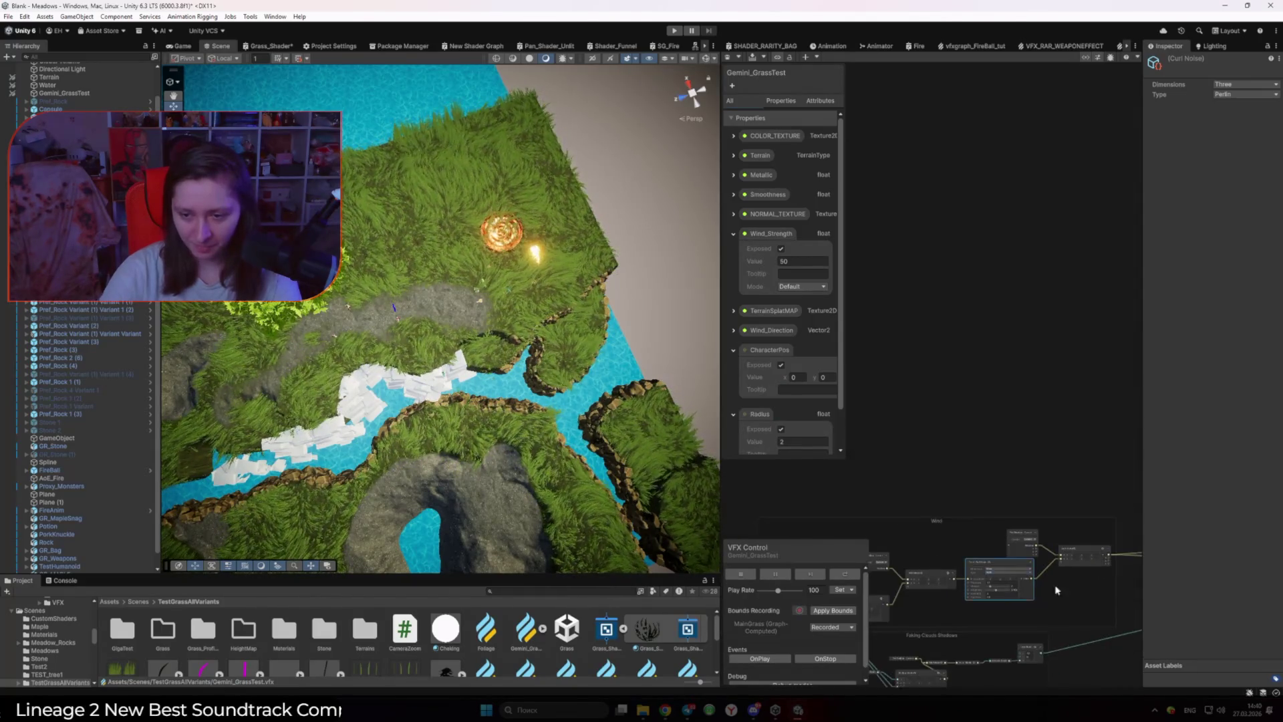
pyautogui.moveTo(895, 518)
pyautogui.mouseDown()
pyautogui.moveTo(759, 508)
pyautogui.moveTo(751, 495)
pyautogui.mouseUp()
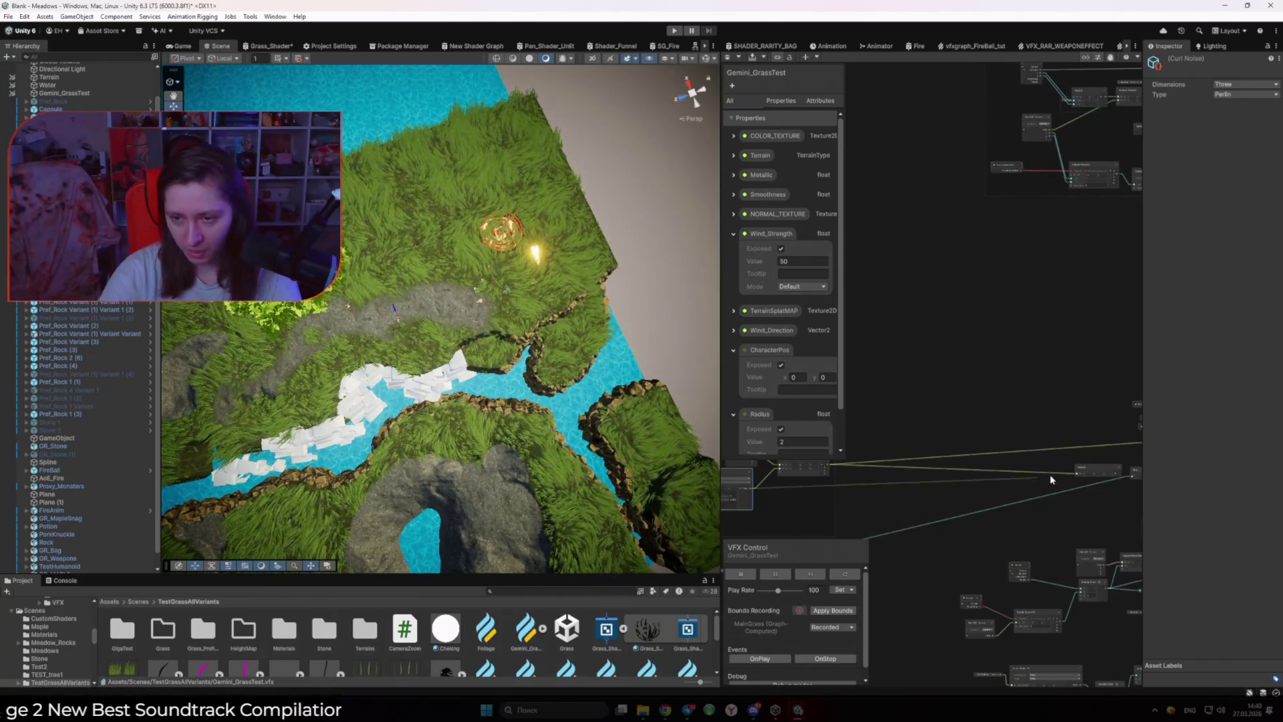
pyautogui.scroll(6, 969, 506)
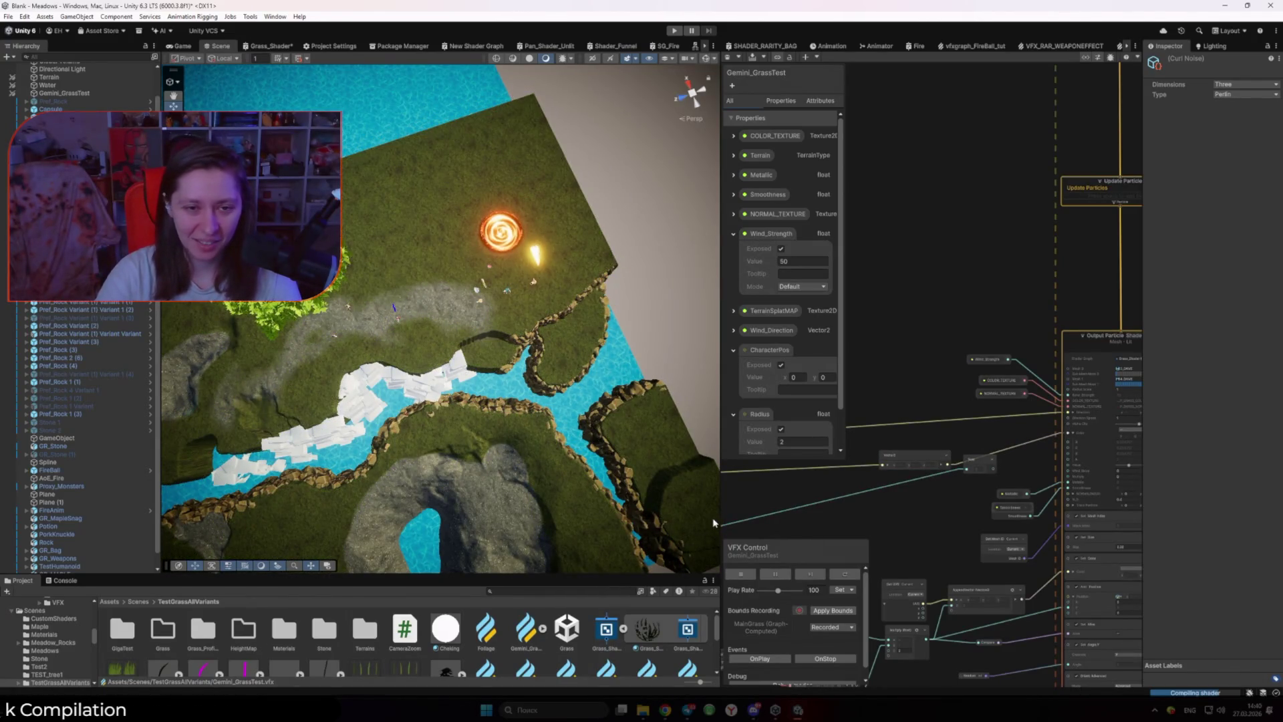
pyautogui.scroll(-5, 884, 499)
pyautogui.moveTo(804, 524); pyautogui.dragTo(1050, 451)
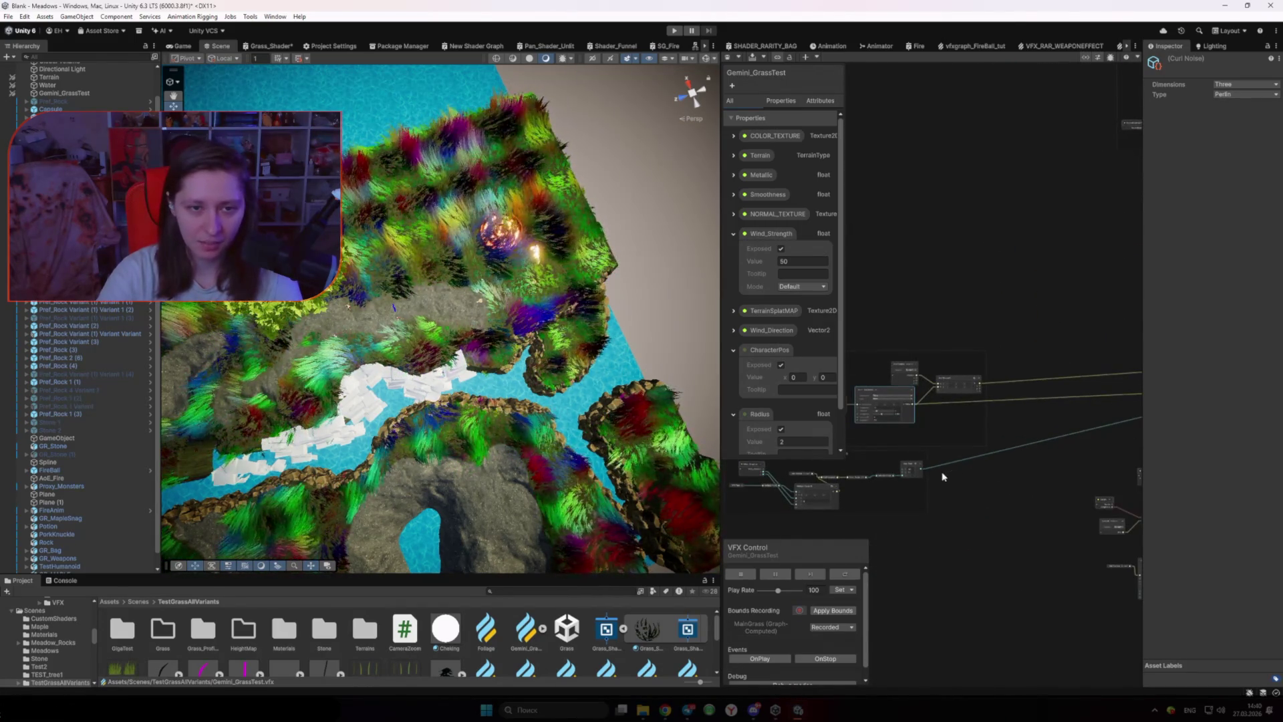
pyautogui.scroll(5, 938, 478)
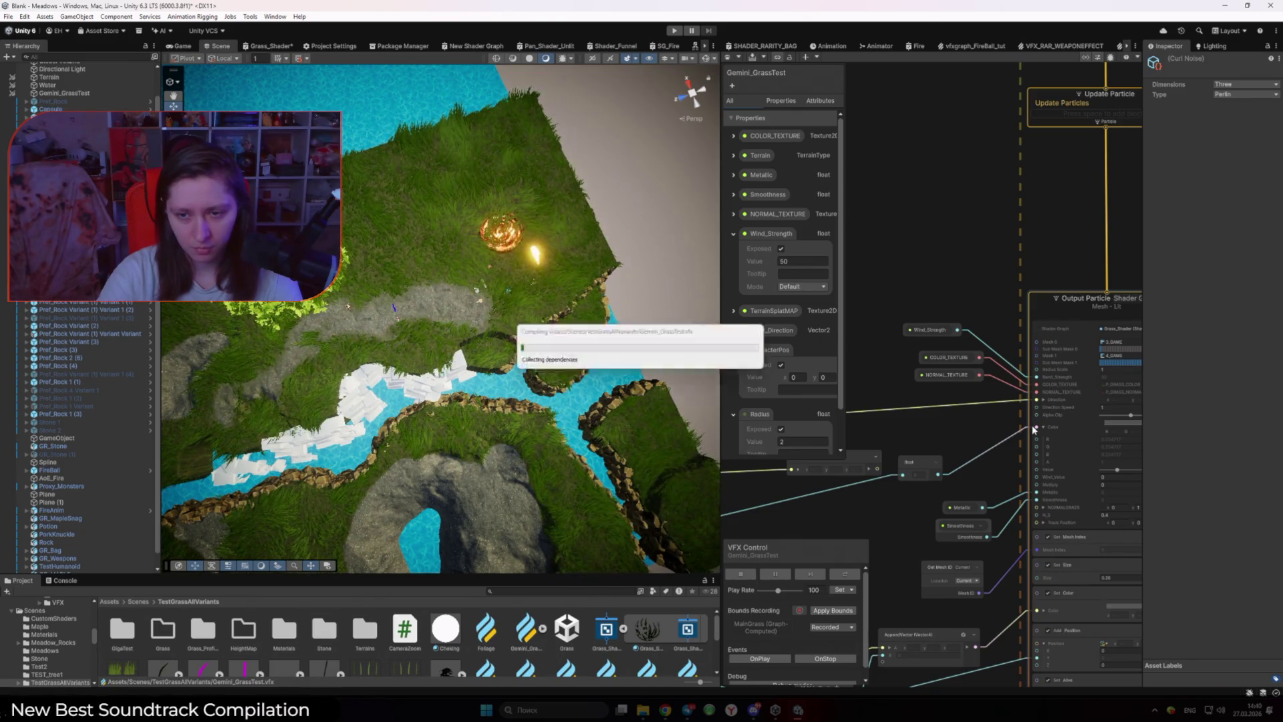
pyautogui.scroll(-3, 910, 493)
pyautogui.scroll(-2, 910, 493)
pyautogui.scroll(6, 1069, 374)
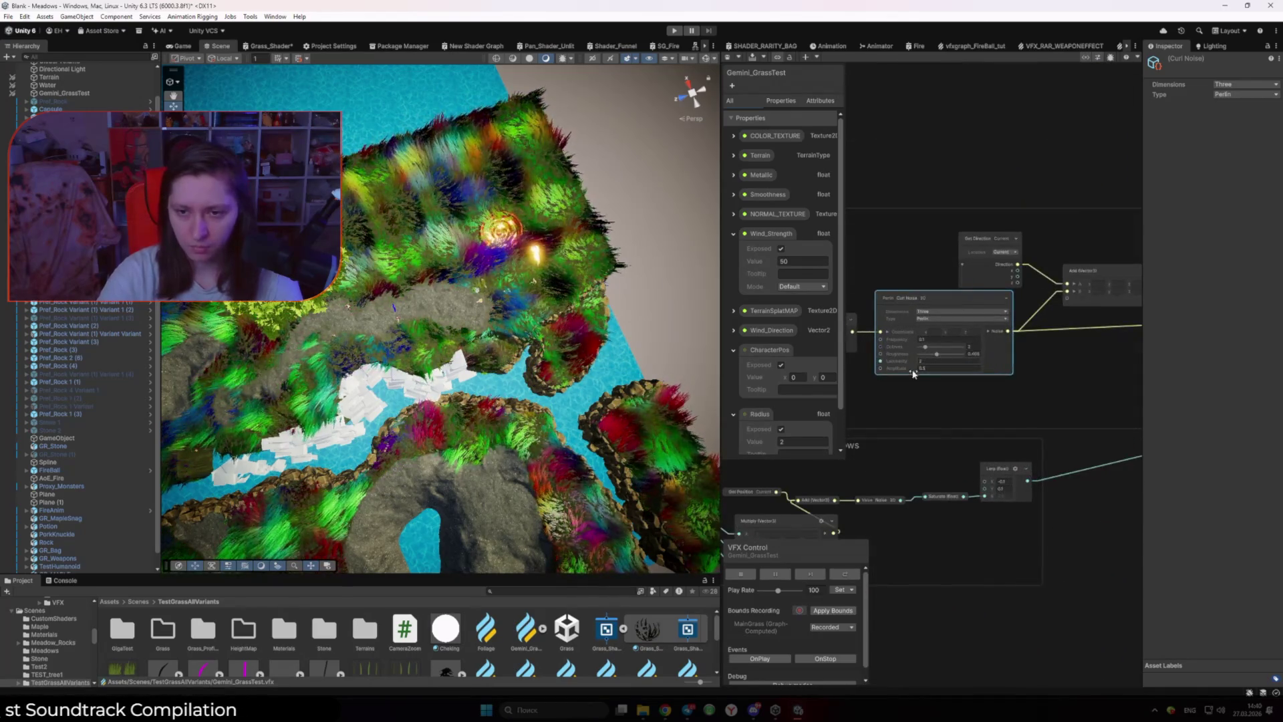
pyautogui.scroll(2, 1034, 374)
pyautogui.moveTo(1049, 381); pyautogui.dragTo(883, 387)
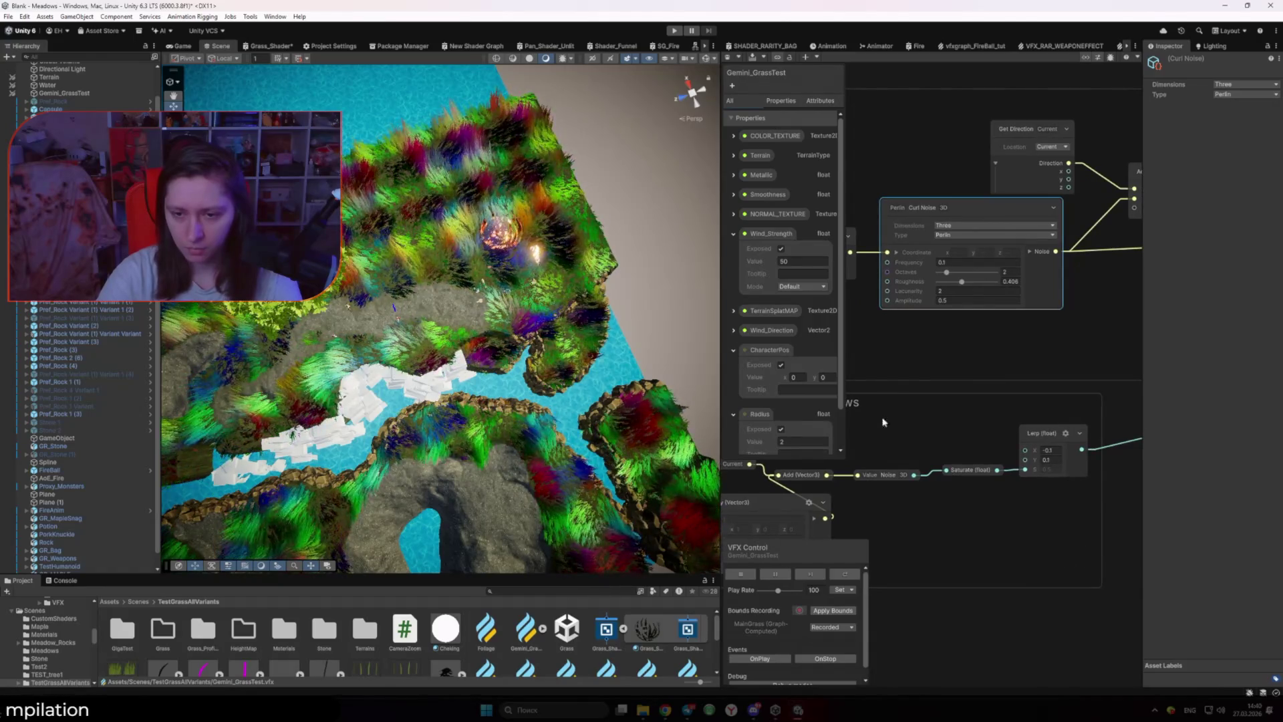
pyautogui.moveTo(881, 477)
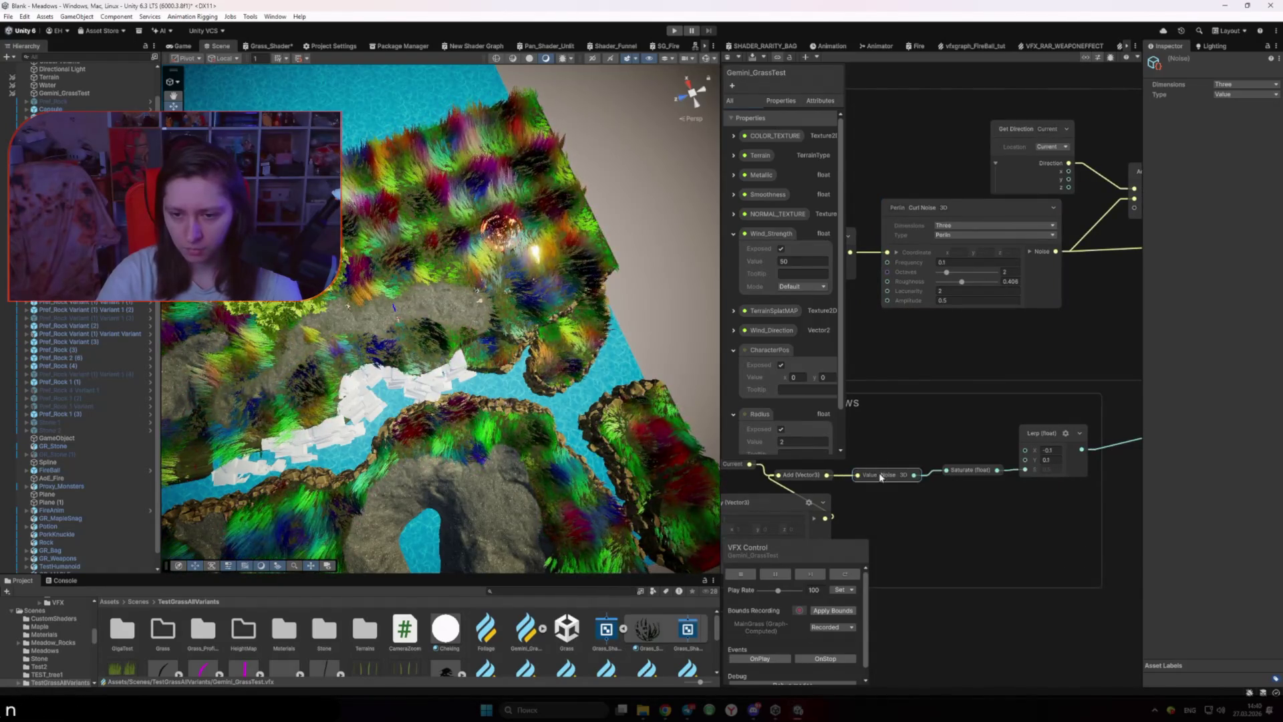
pyautogui.moveTo(935, 344); pyautogui.dragTo(939, 437)
# Step: Skim the Perlin Curl Noise docs in Chrome and come back to Unity
pyautogui.hotkey('alt', 'Tab')
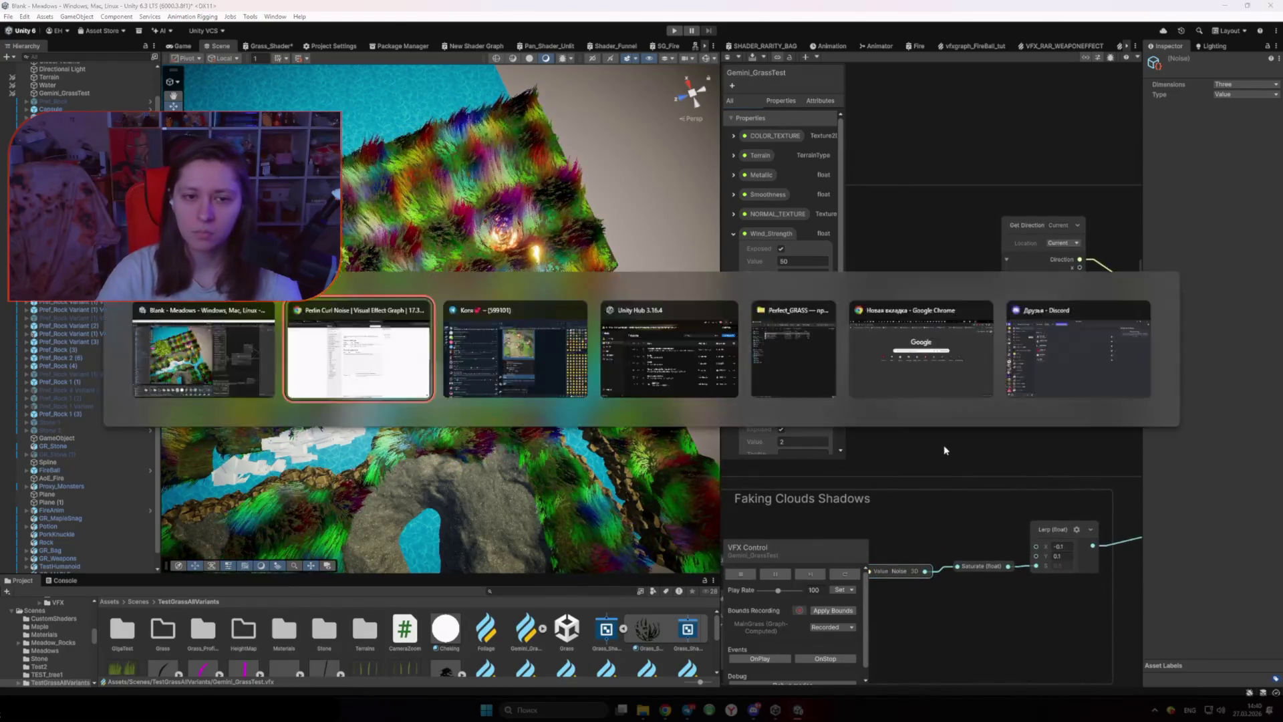
pyautogui.scroll(2, 946, 450)
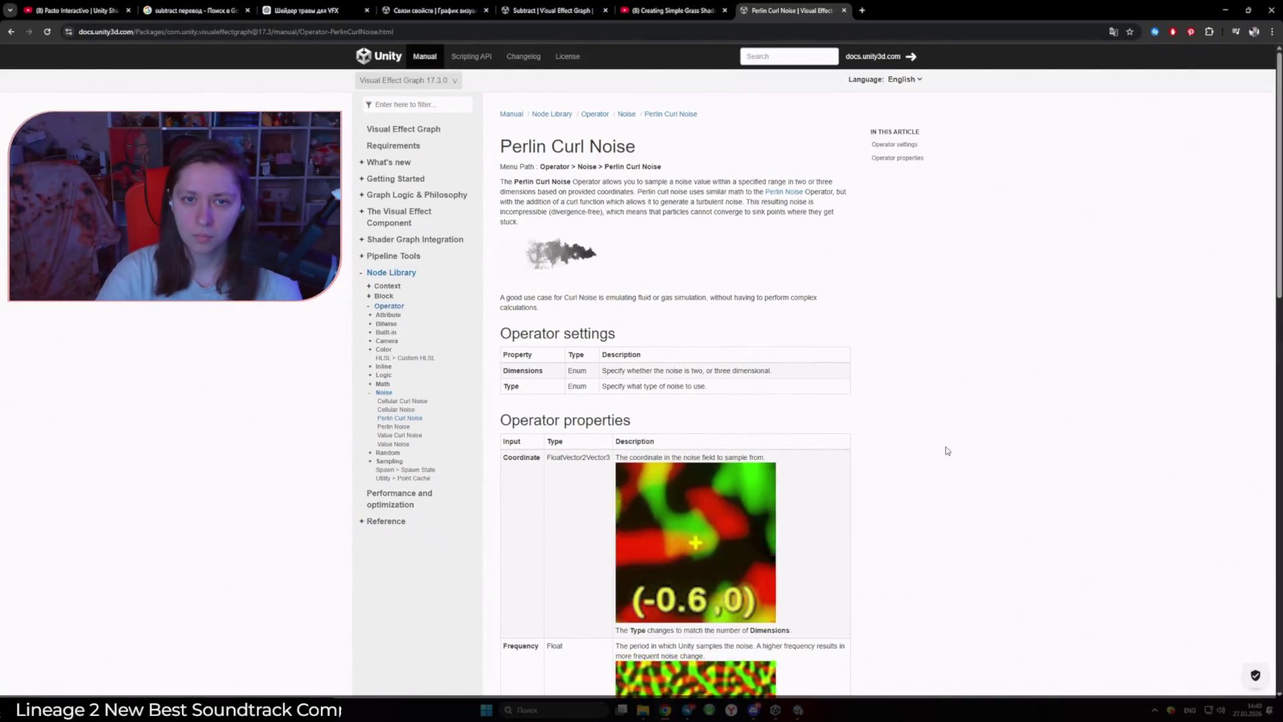
pyautogui.scroll(-4, 946, 451)
pyautogui.scroll(-2, 946, 451)
pyautogui.hotkey('alt', 'Tab')
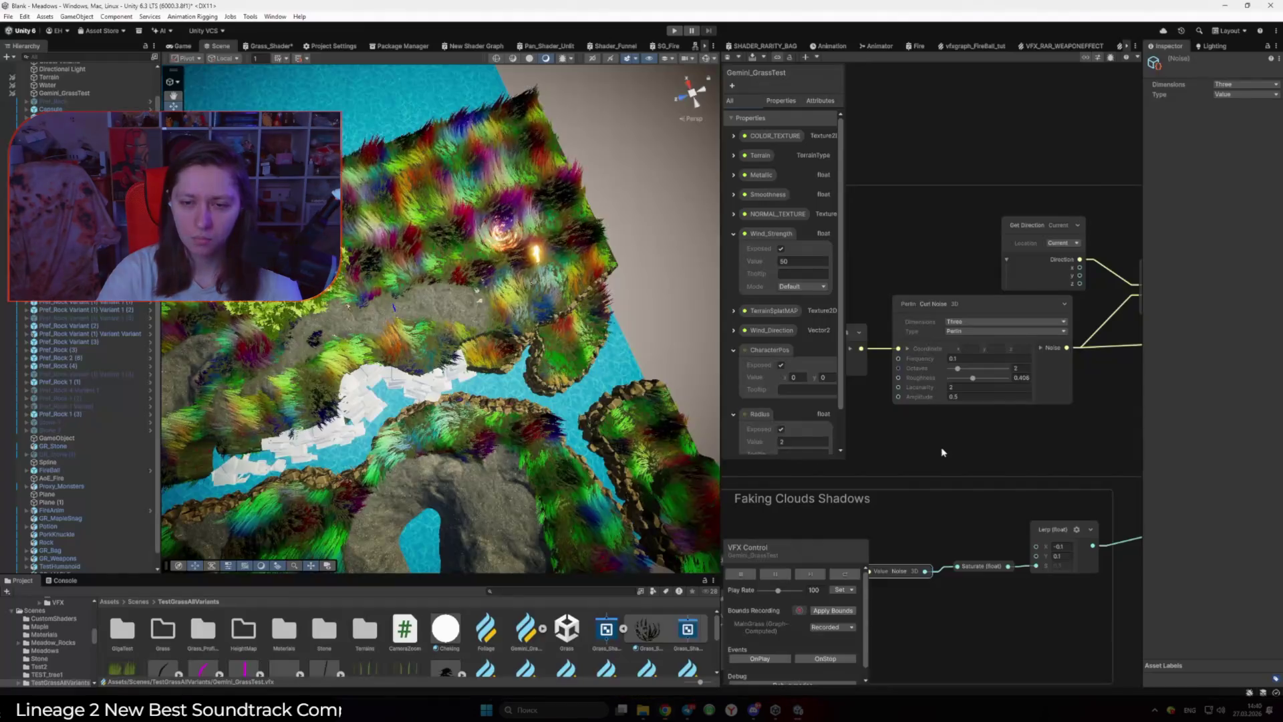
# Step: Drop the Perlin Curl Noise octaves from 2 to 1 and set its frequency to 0.1
pyautogui.scroll(3, 942, 452)
pyautogui.moveTo(960, 342); pyautogui.dragTo(943, 348)
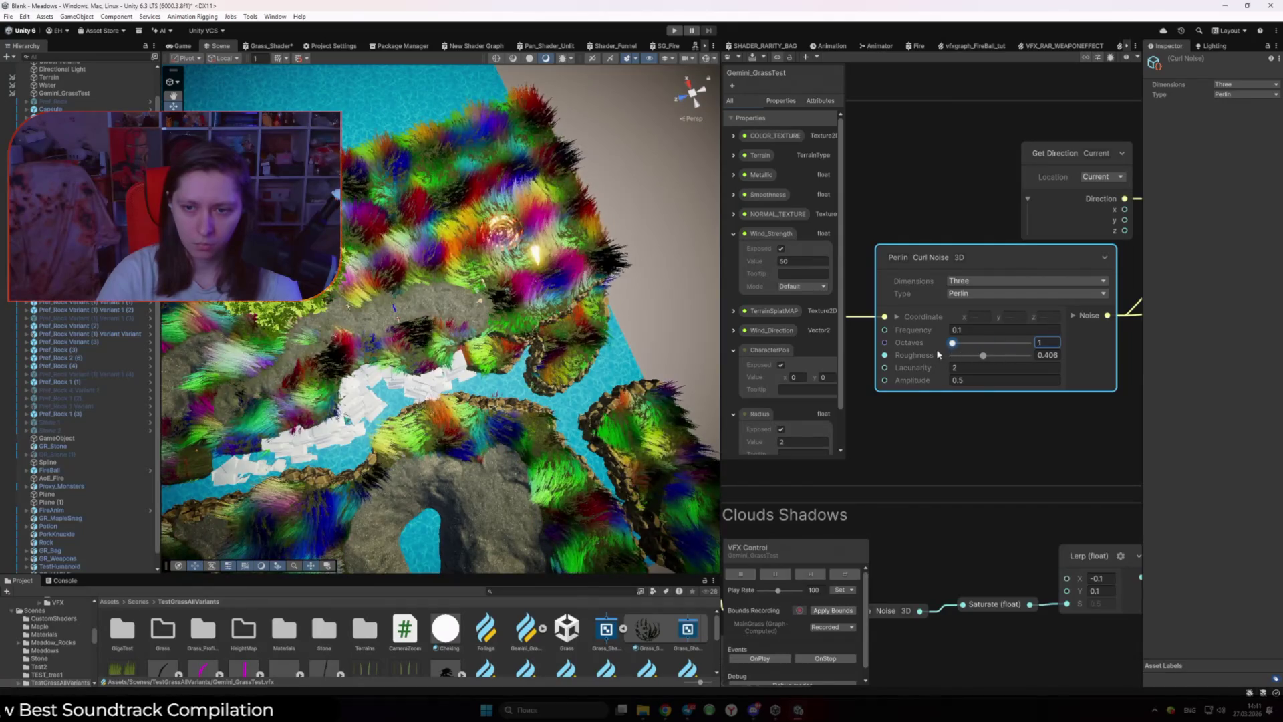
pyautogui.moveTo(952, 330); pyautogui.dragTo(948, 374)
pyautogui.click(971, 433)
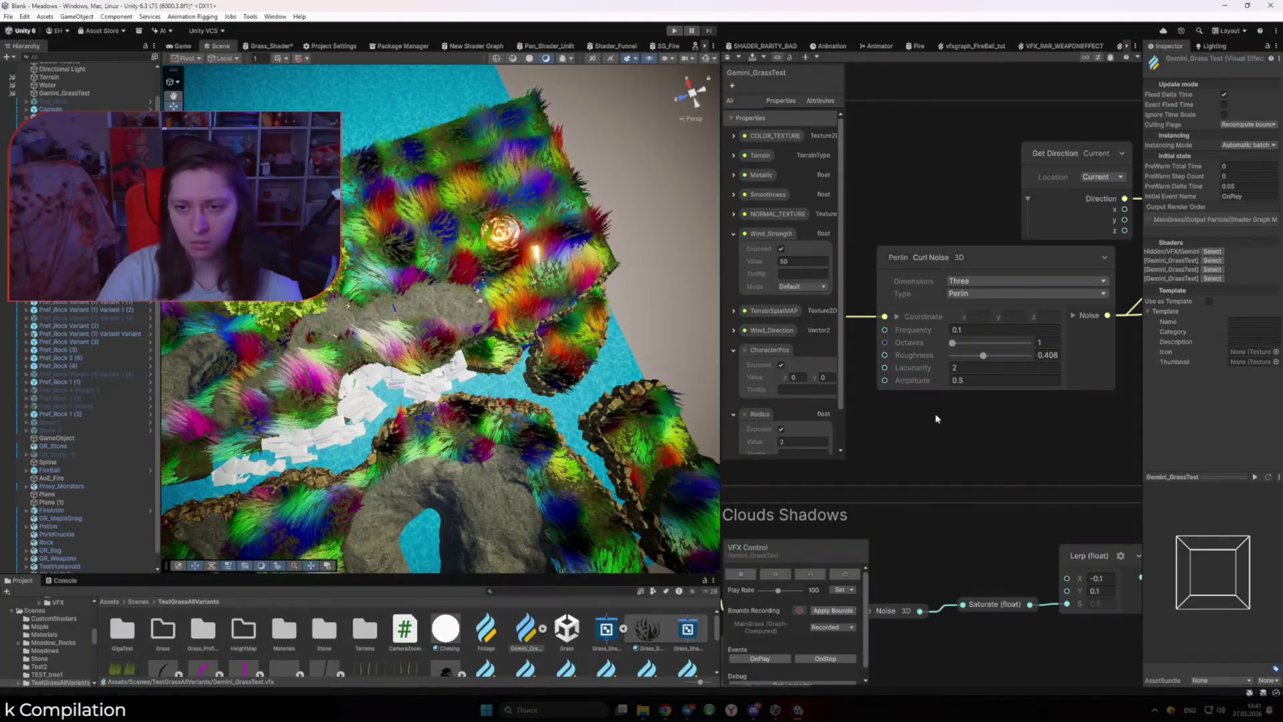
pyautogui.scroll(-3, 935, 419)
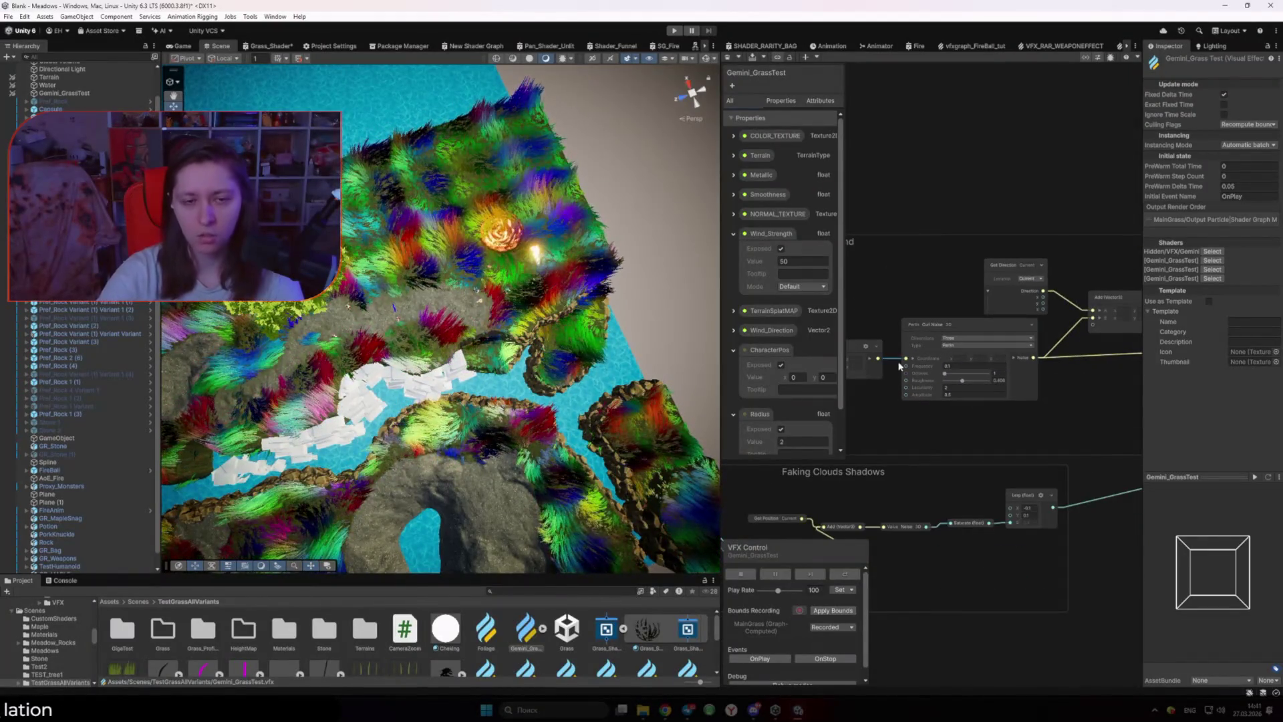
pyautogui.scroll(3, 900, 365)
pyautogui.click(1004, 353)
# Step: Try Perlin Curl Noise Coordinate values x 1 and y 9.41 while viewing the terrain from above
pyautogui.write('1')
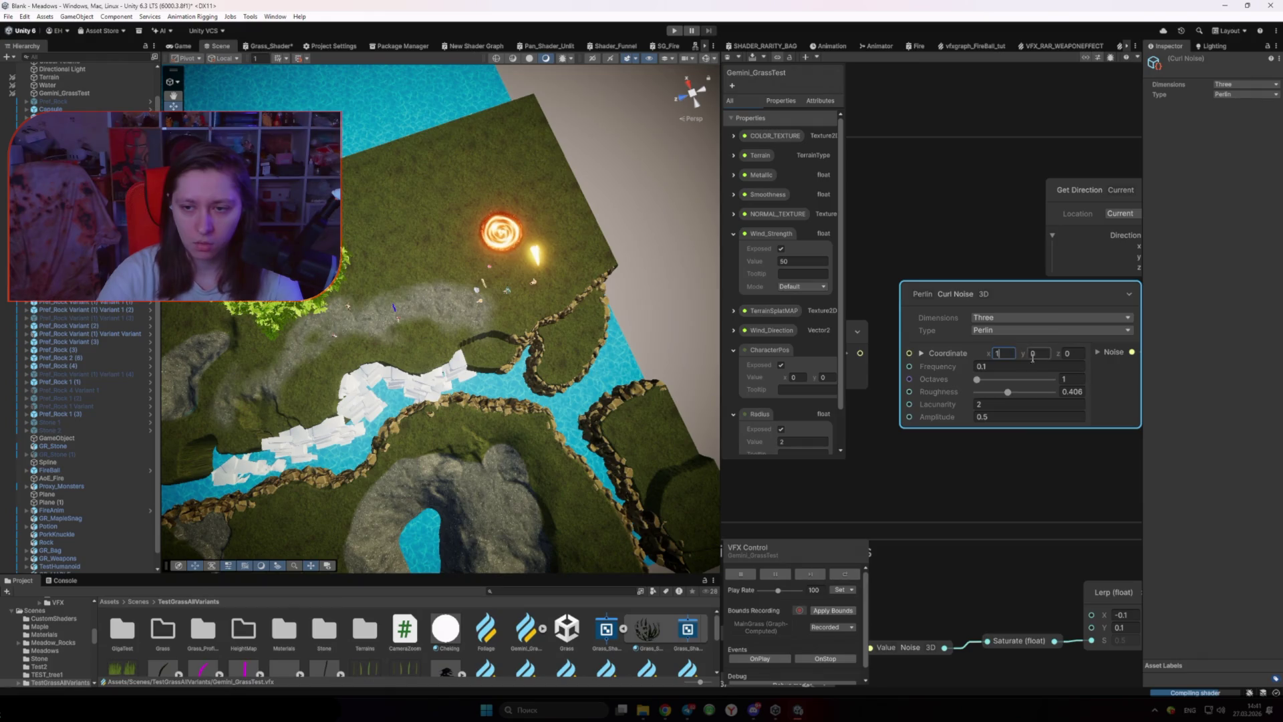
pyautogui.click(1067, 488)
pyautogui.moveTo(575, 375); pyautogui.dragTo(592, 395)
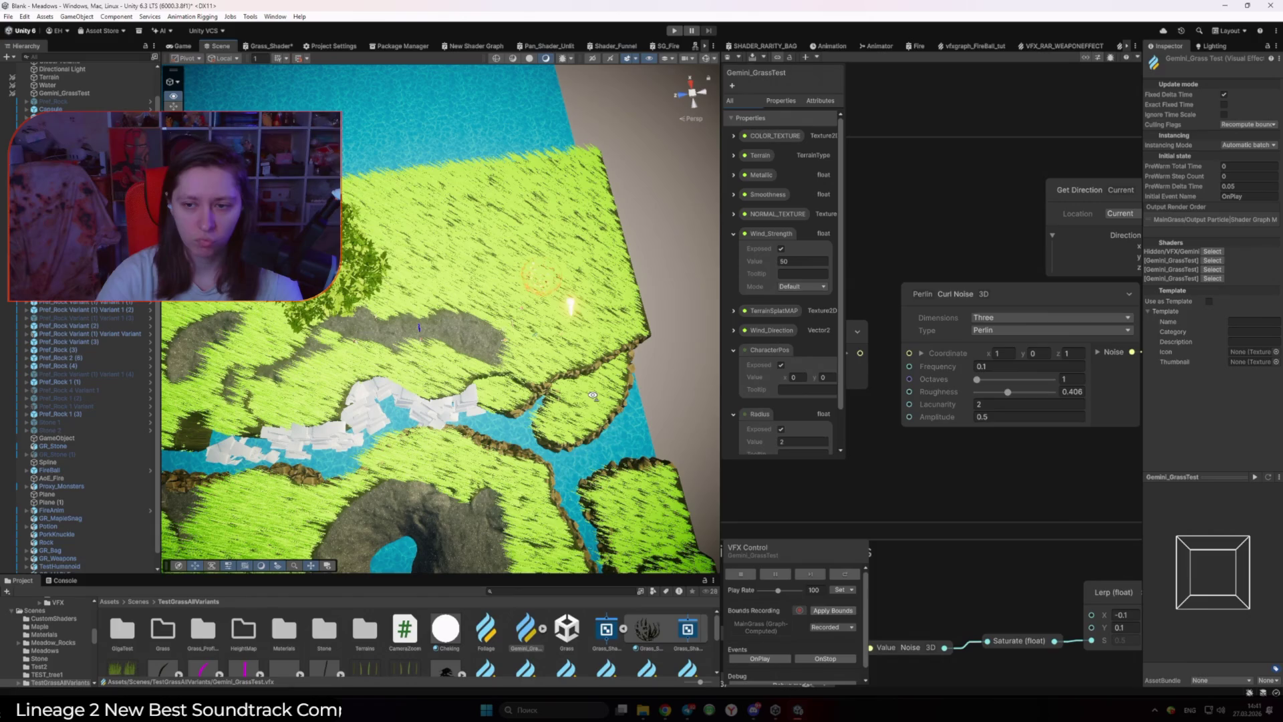
pyautogui.write('9.41')
pyautogui.press('Return')
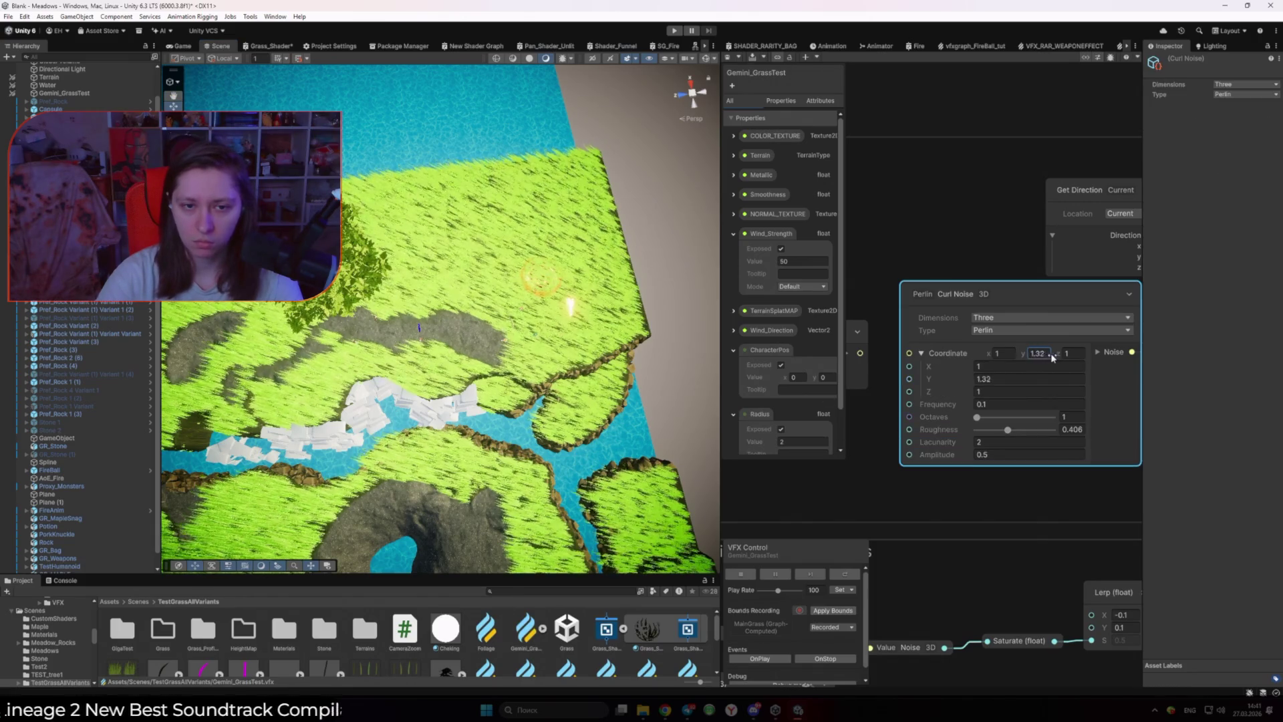
# Step: Re-enter the Coordinate fields, testing 0, 2.47, 0 and then y 1.98
pyautogui.click(999, 352)
pyautogui.write('0')
pyautogui.press('Tab')
pyautogui.write('2.47')
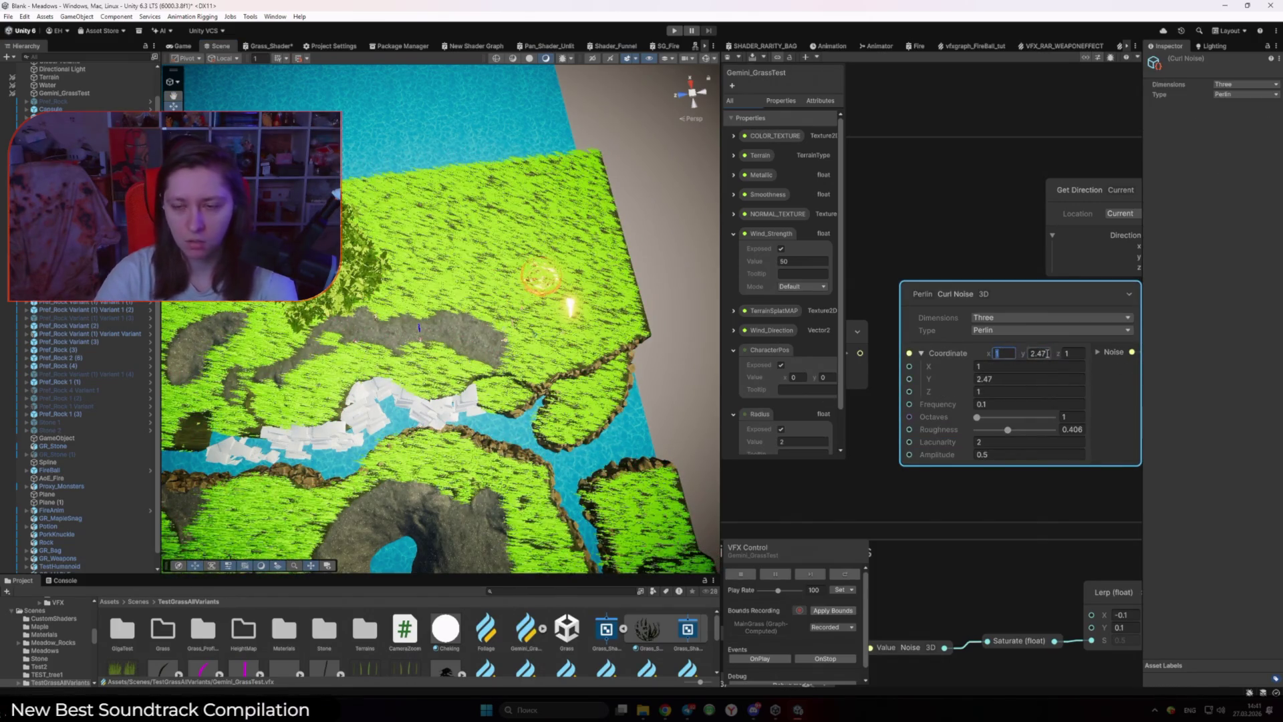
pyautogui.press('Tab')
pyautogui.write('0')
pyautogui.click(1037, 353)
pyautogui.write('1.98')
pyautogui.press('Return')
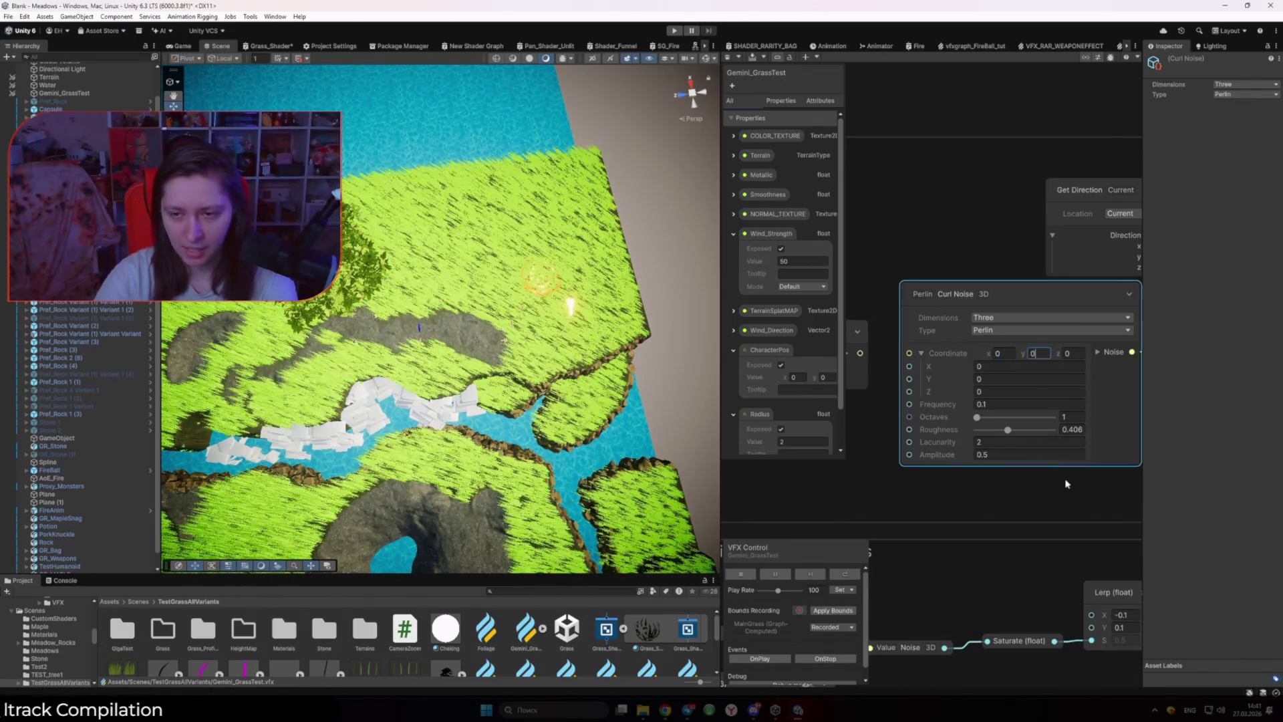
# Step: Check the Curl Noise documentation in Chrome, then reselect the Perlin Curl Noise node
pyautogui.hotkey('alt', 'Tab')
pyautogui.scroll(8, 977, 428)
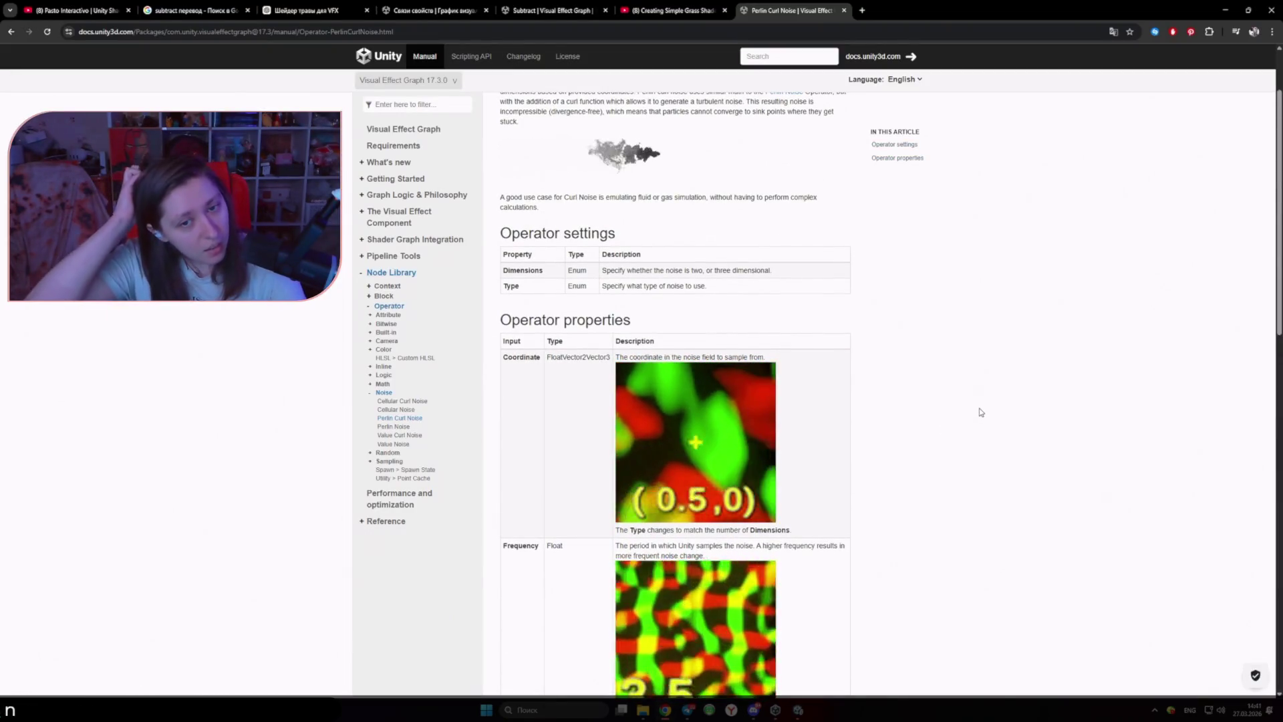
pyautogui.scroll(2, 968, 408)
pyautogui.hotkey('alt', 'Tab')
pyautogui.click(1023, 290)
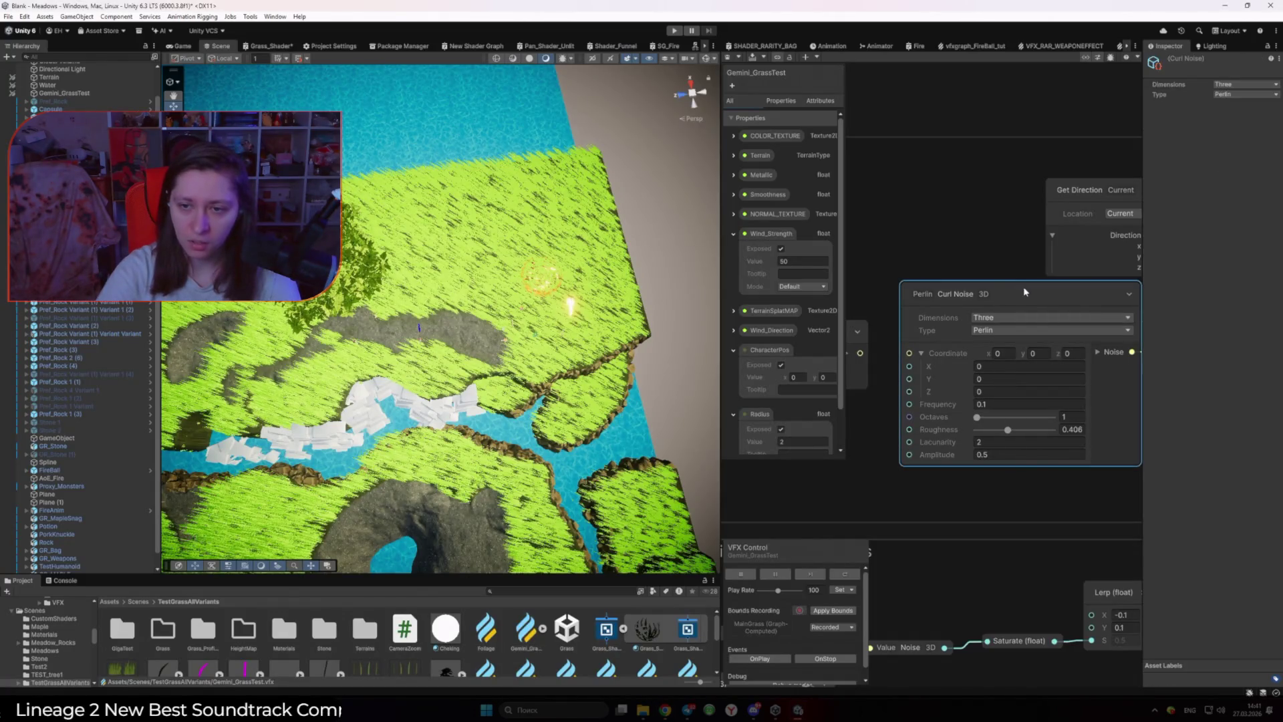
pyautogui.click(1004, 332)
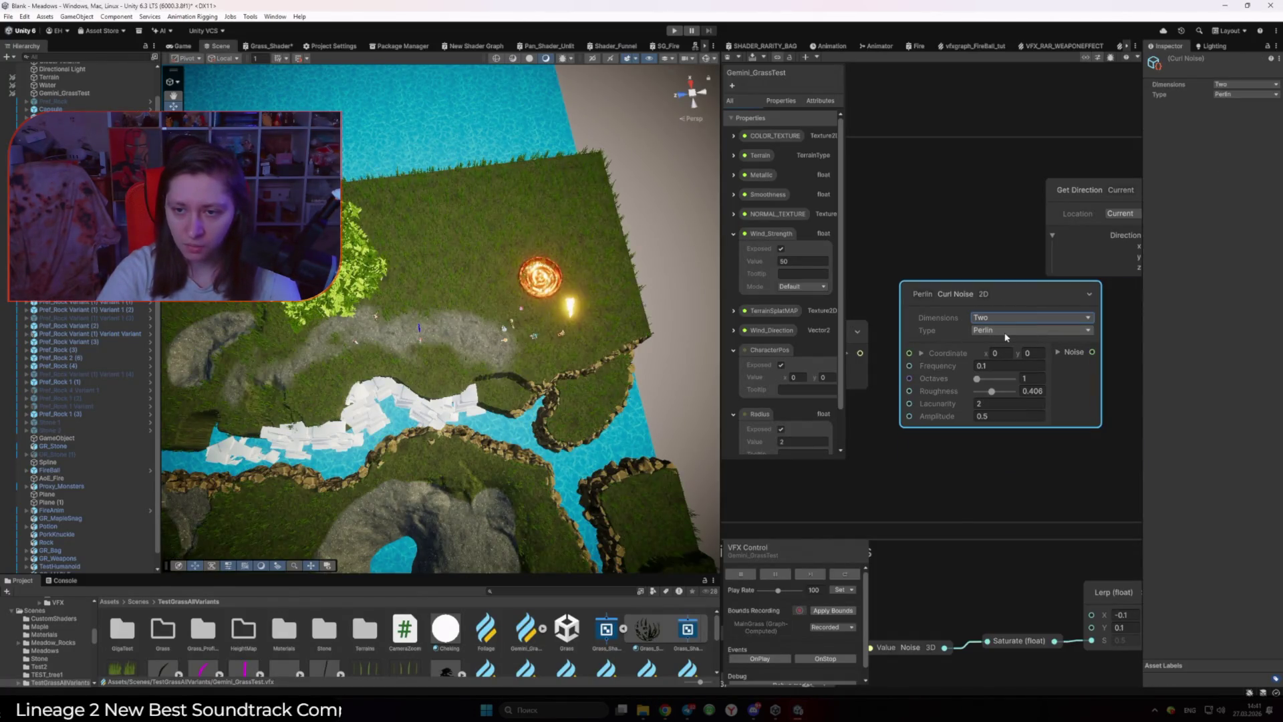
pyautogui.scroll(-4, 1004, 334)
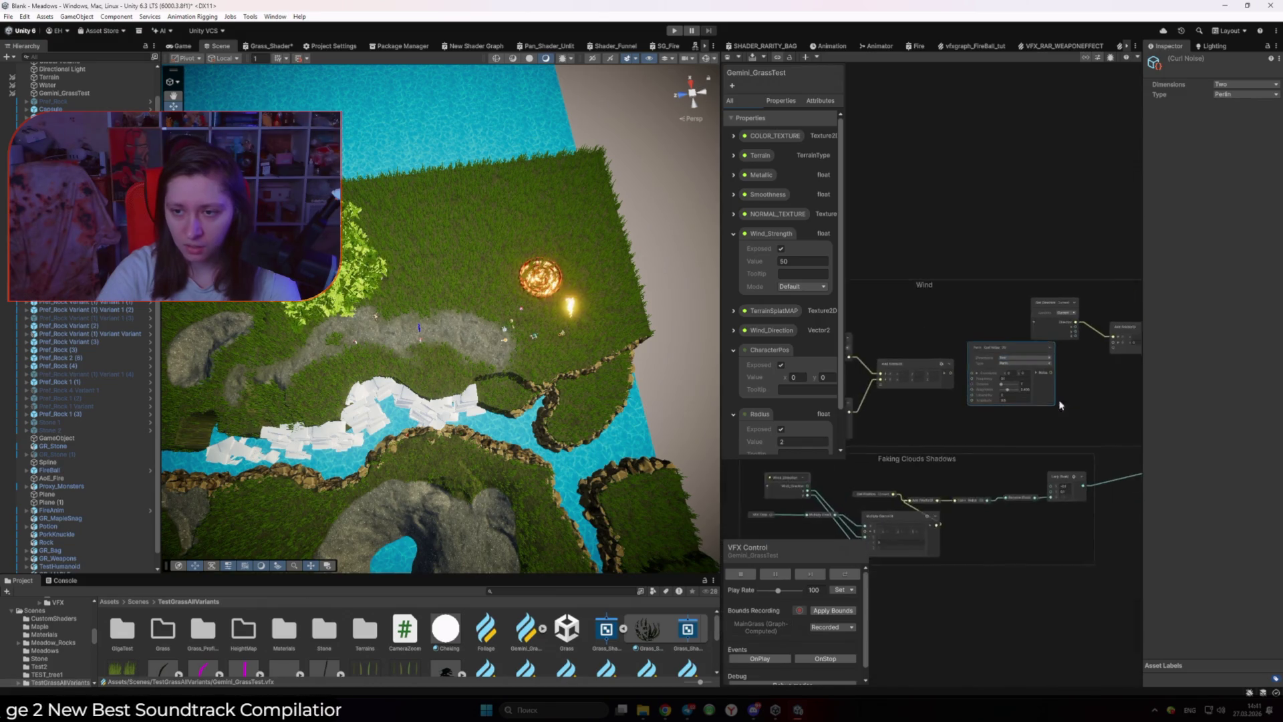
pyautogui.moveTo(1001, 379); pyautogui.dragTo(1050, 374)
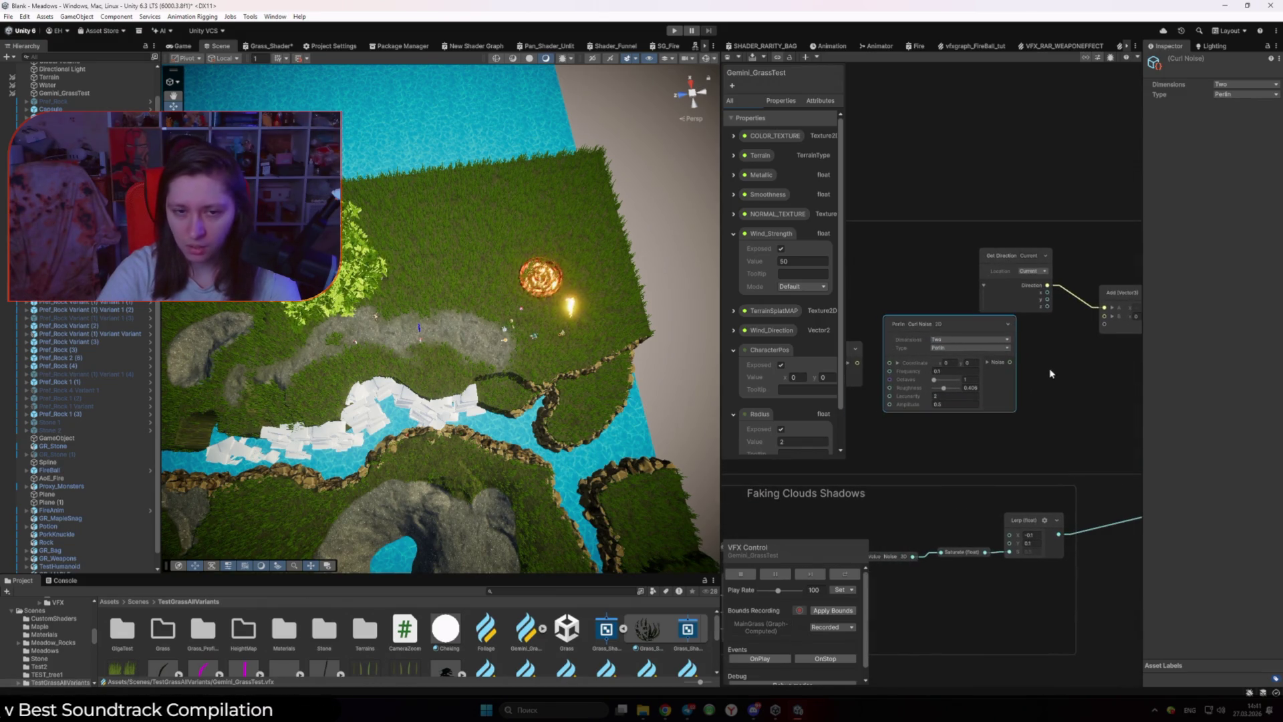
pyautogui.hotkey('ctrl', 'z')
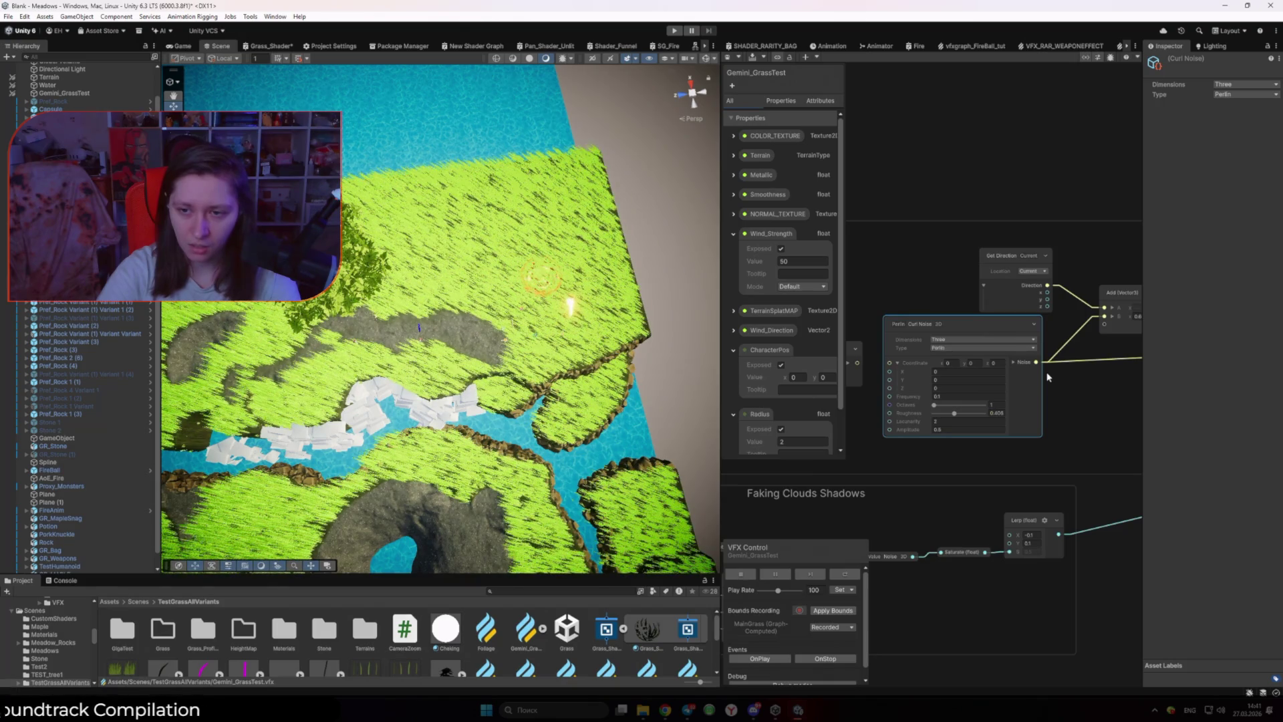
pyautogui.moveTo(938, 455); pyautogui.dragTo(1059, 457)
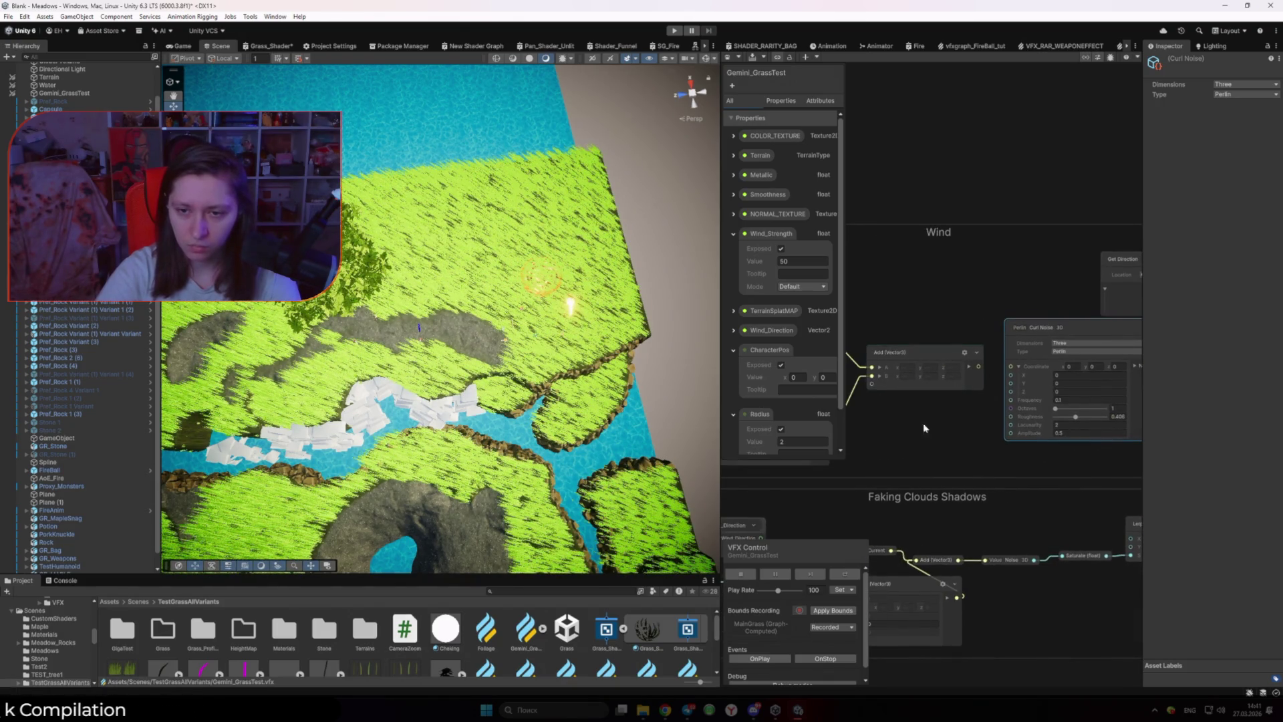
pyautogui.moveTo(914, 427); pyautogui.dragTo(1060, 399)
pyautogui.moveTo(995, 365); pyautogui.dragTo(915, 362)
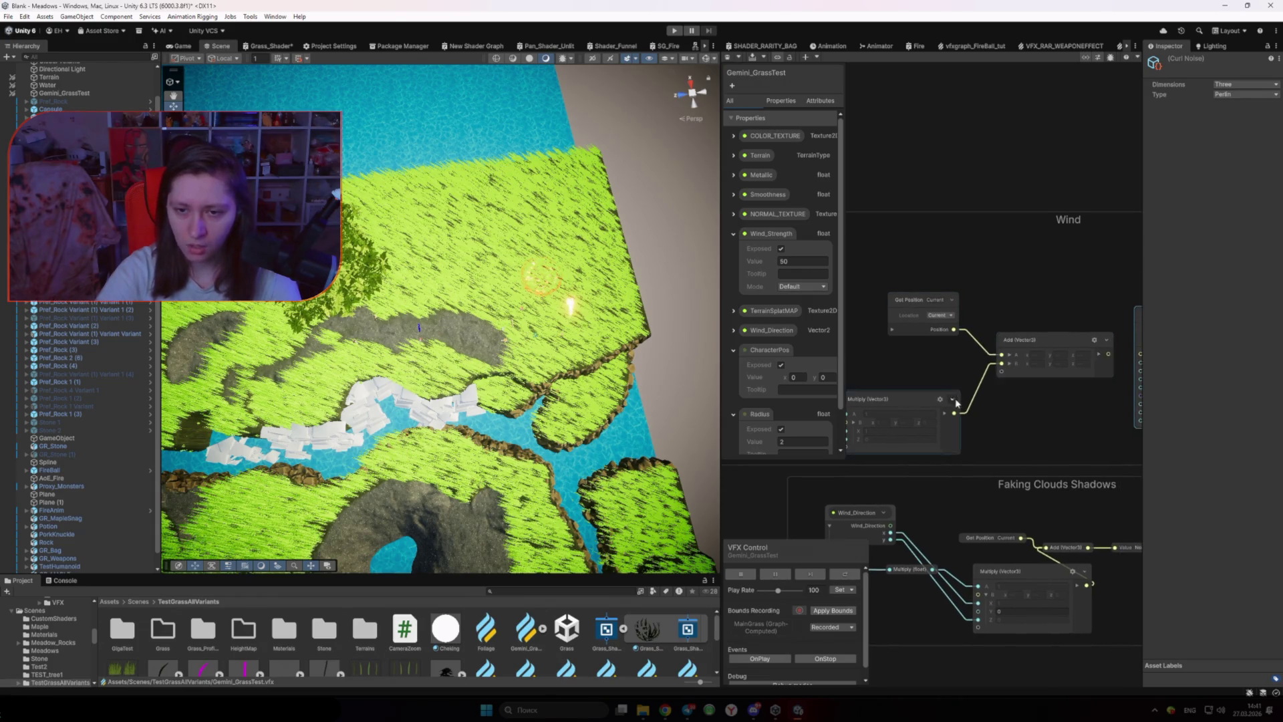
pyautogui.moveTo(953, 406); pyautogui.dragTo(1049, 354)
# Step: Unlink the Multiply (Vector3) B input and scroll the graph over to the Add (Vector3) node
pyautogui.click(932, 382)
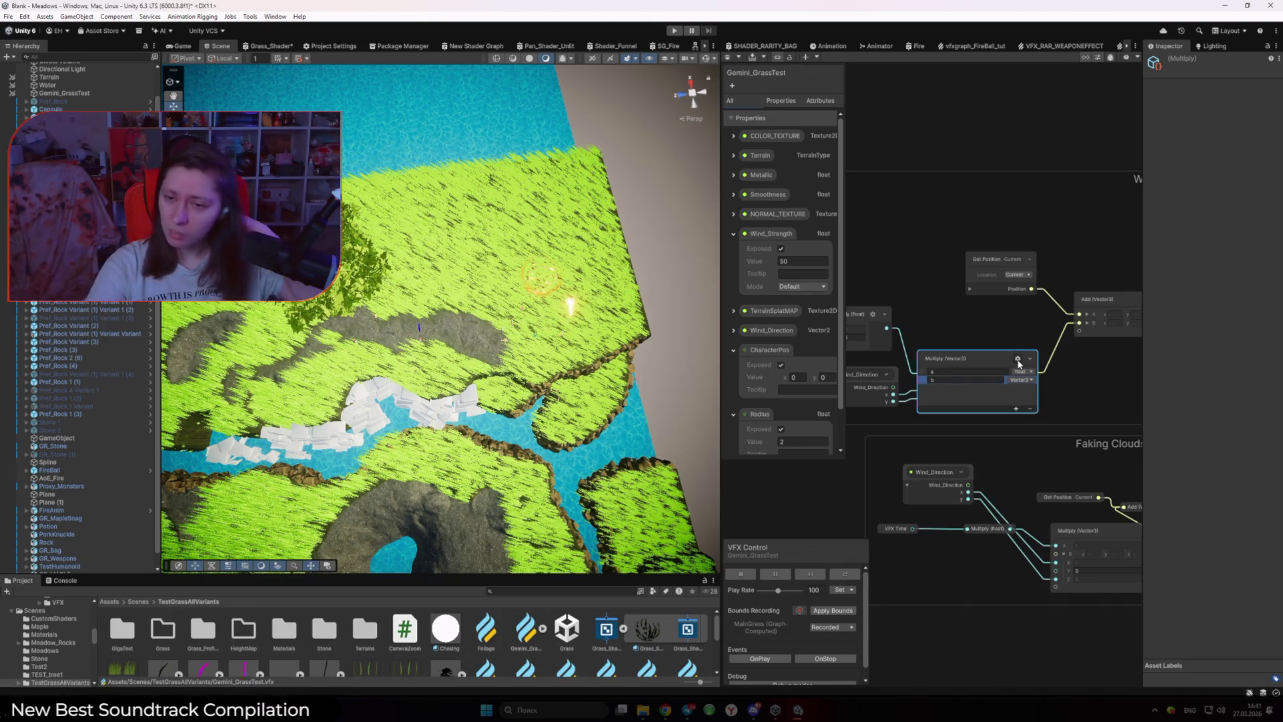
pyautogui.click(1071, 400)
pyautogui.scroll(3, 1047, 398)
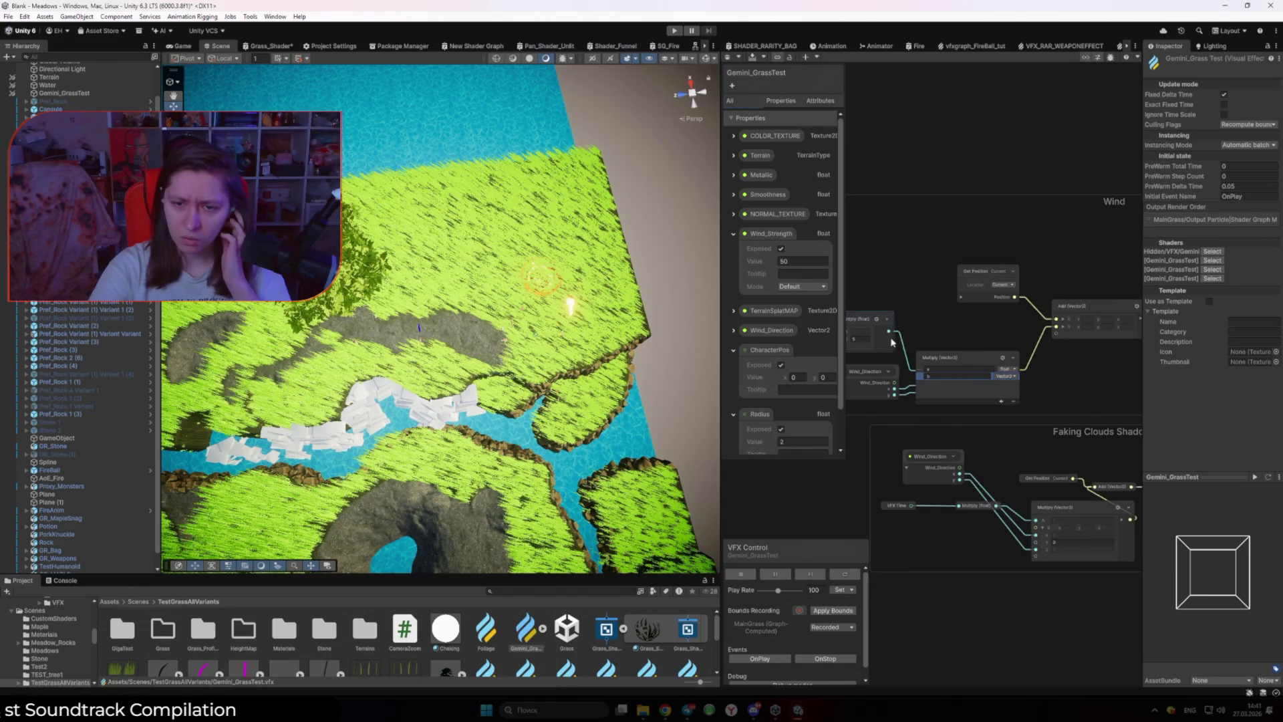
pyautogui.hscroll(2, 989, 292)
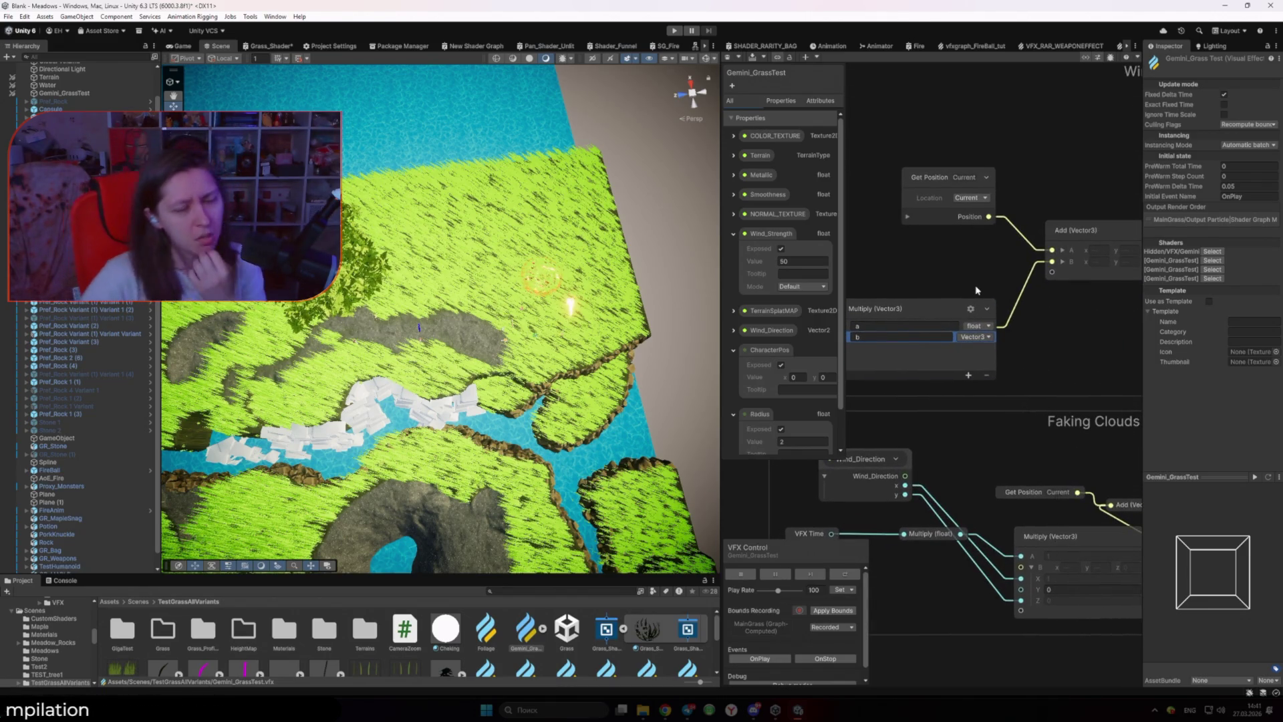
pyautogui.scroll(-3, 1025, 308)
pyautogui.hscroll(3, 955, 302)
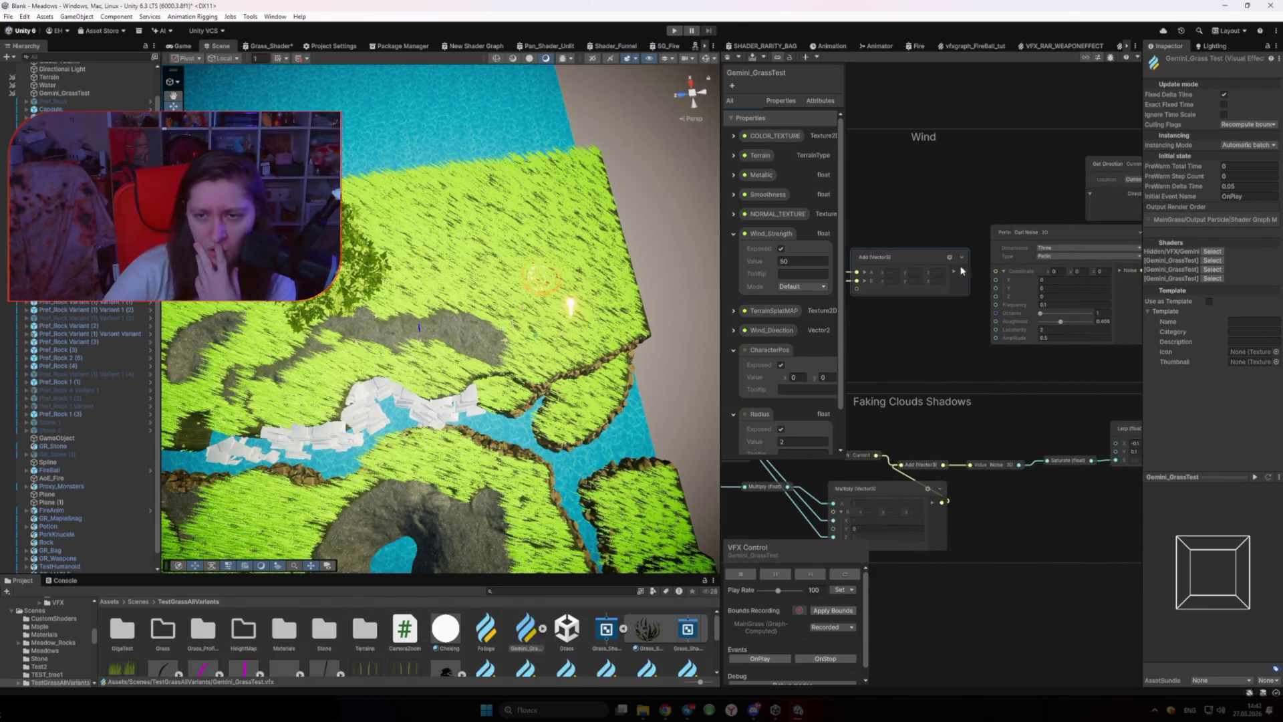
pyautogui.scroll(2, 984, 303)
# Step: Wire the Add (Vector3) output and its y port into the Perlin Curl Noise Coordinate
pyautogui.moveTo(1001, 267); pyautogui.dragTo(964, 276)
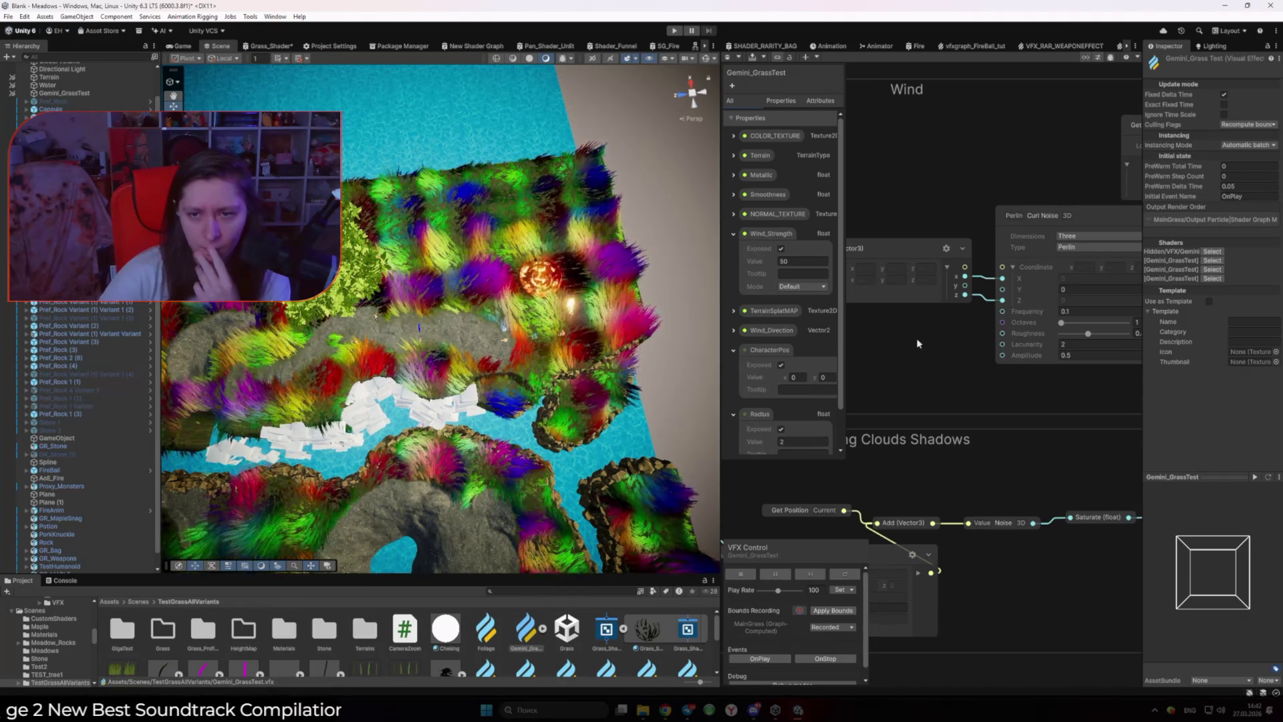
pyautogui.moveTo(964, 285); pyautogui.dragTo(1001, 289)
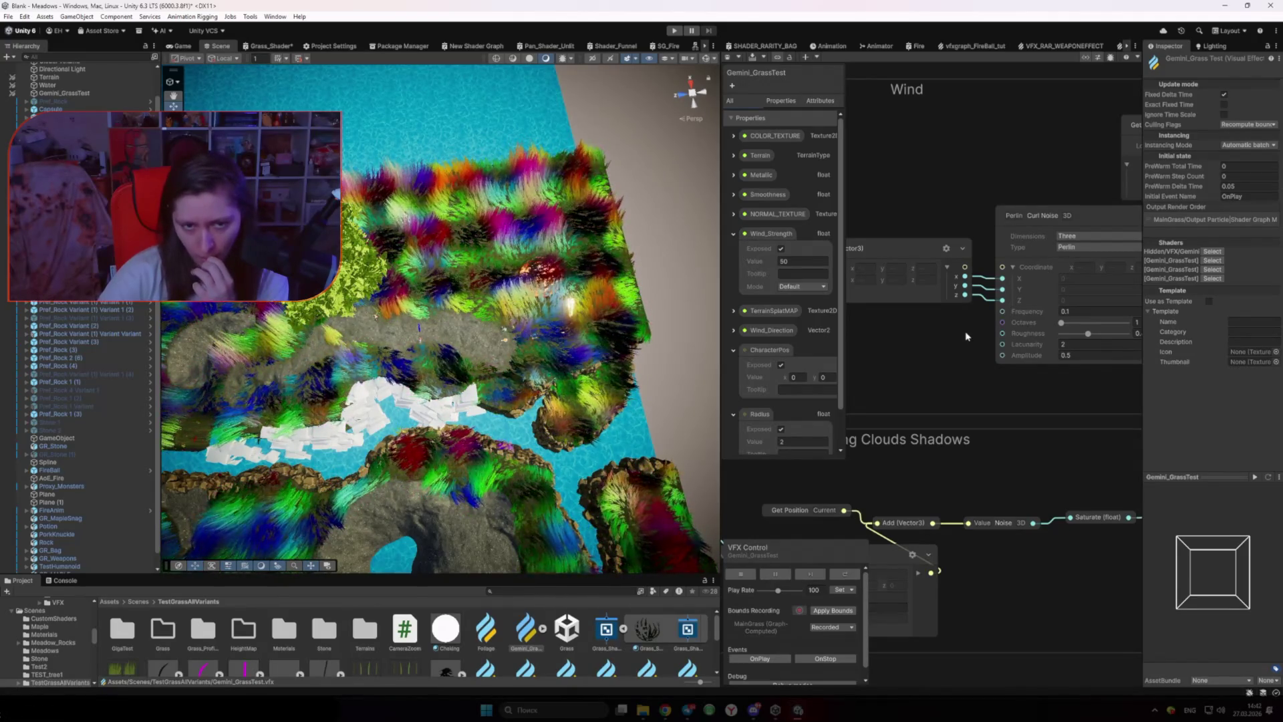
pyautogui.moveTo(966, 342); pyautogui.dragTo(921, 361)
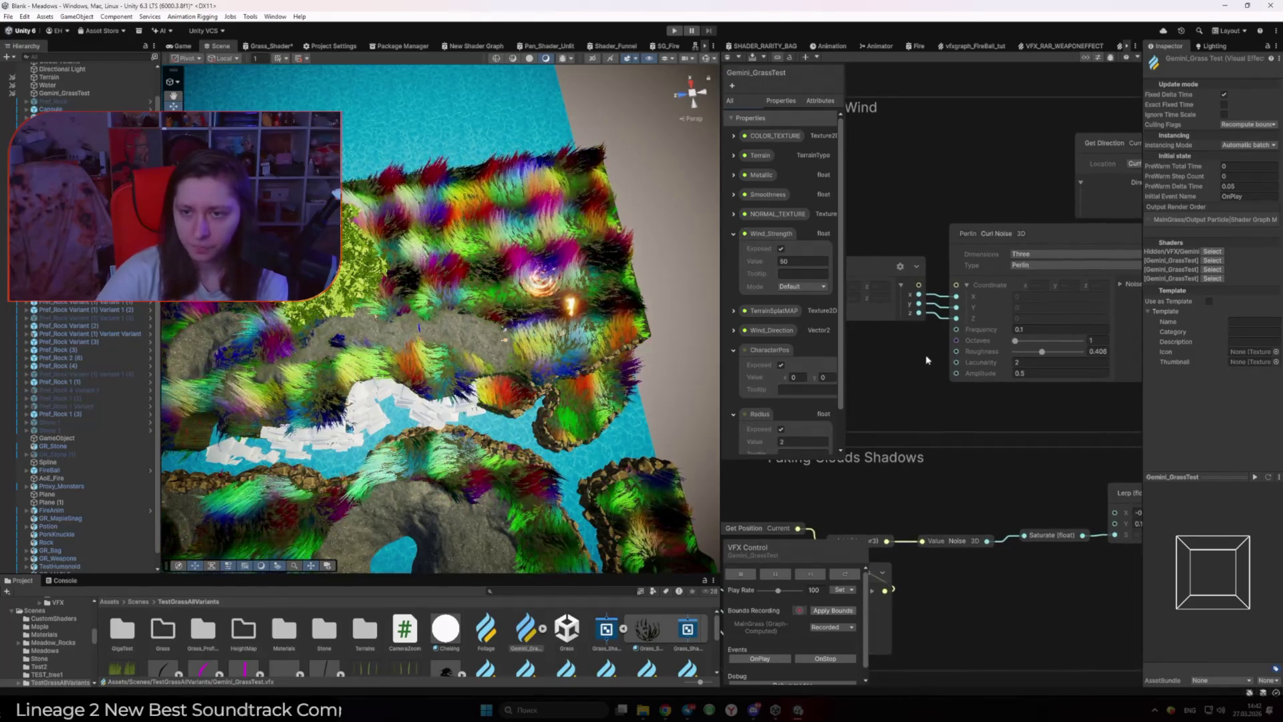
# Step: Lower the Perlin Curl Noise frequency to 0.02, adjust its octaves, and view the Game camera
pyautogui.click(1029, 330)
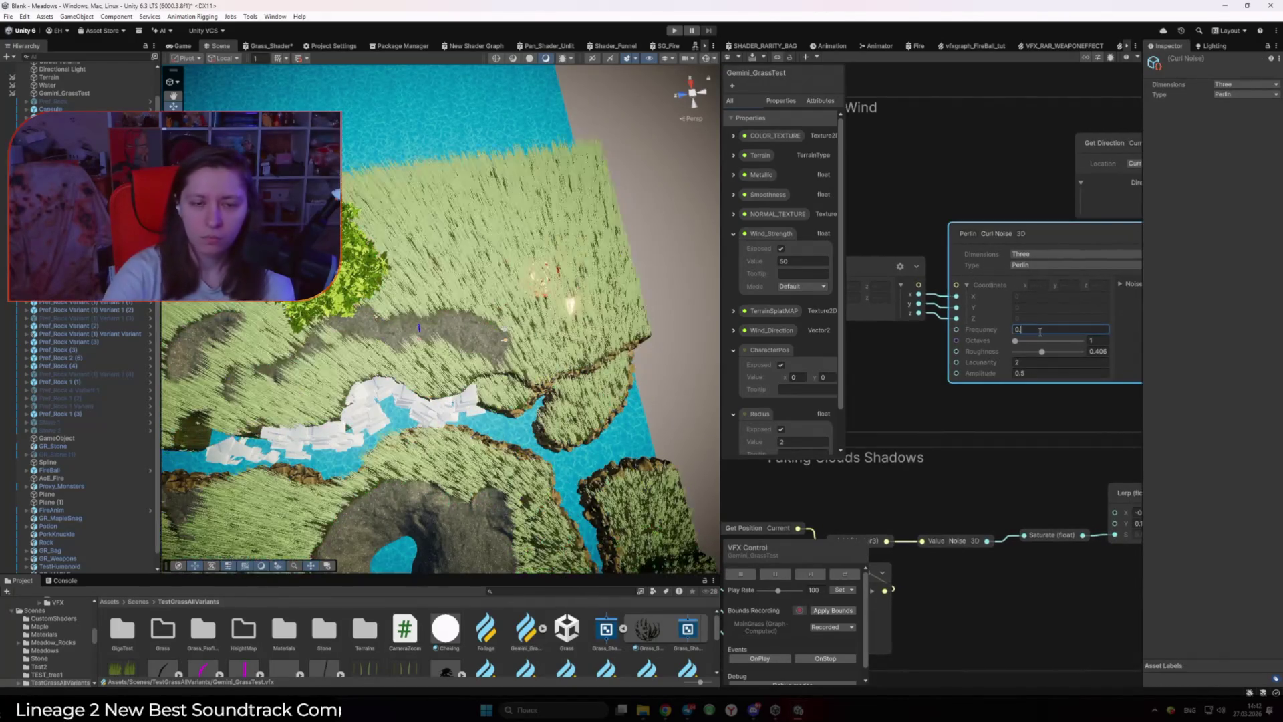
pyautogui.write('01')
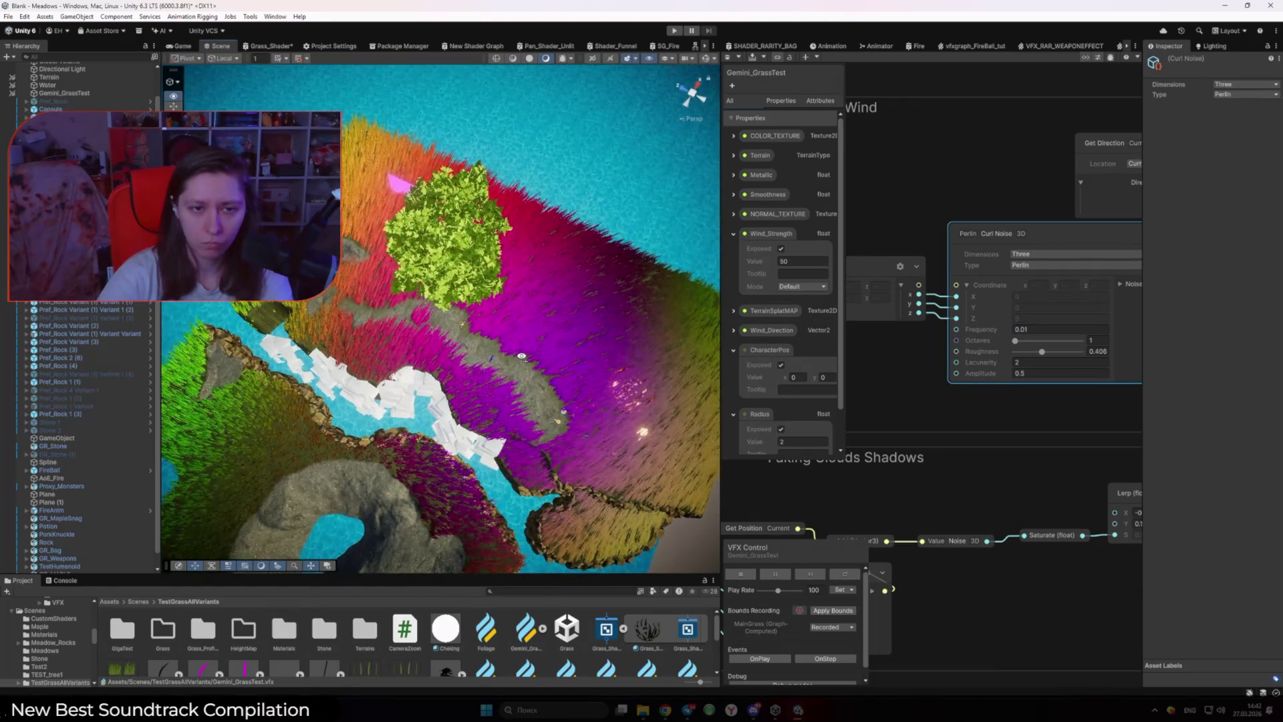
pyautogui.click(1013, 341)
pyautogui.moveTo(1013, 342)
pyautogui.mouseDown()
pyautogui.moveTo(1077, 347)
pyautogui.moveTo(1037, 344)
pyautogui.mouseUp()
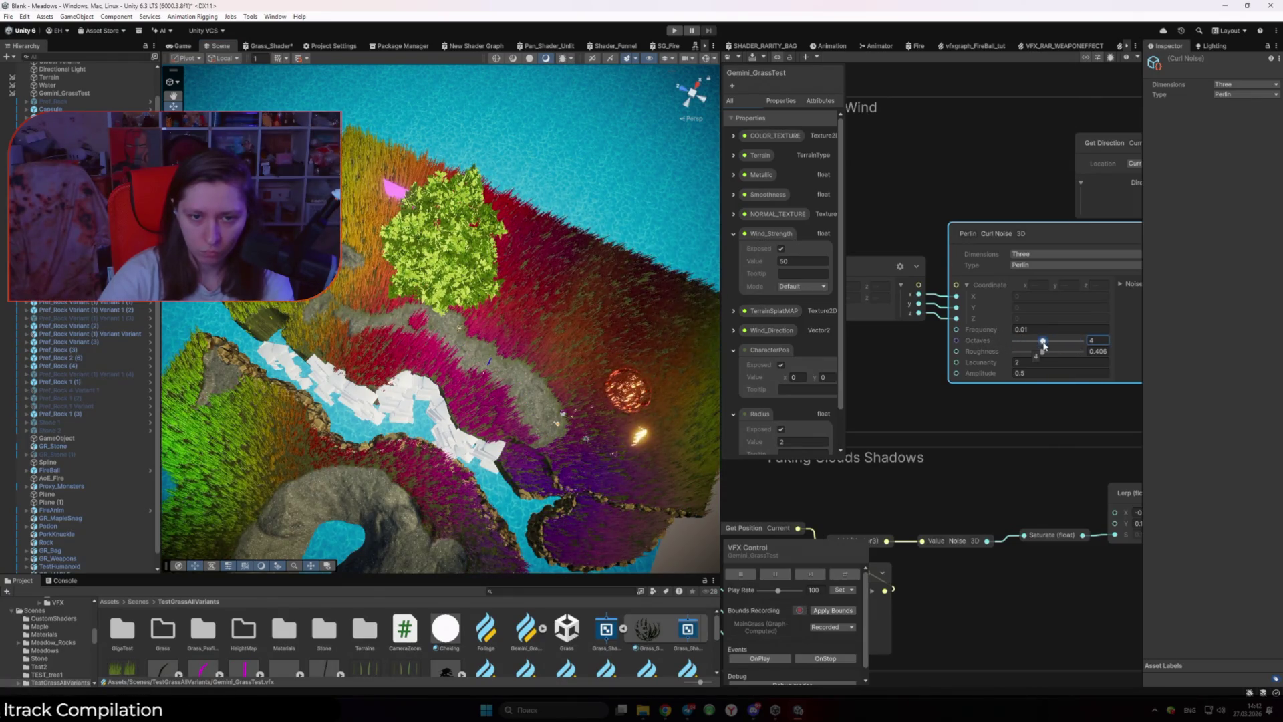
pyautogui.moveTo(399, 334); pyautogui.dragTo(421, 331)
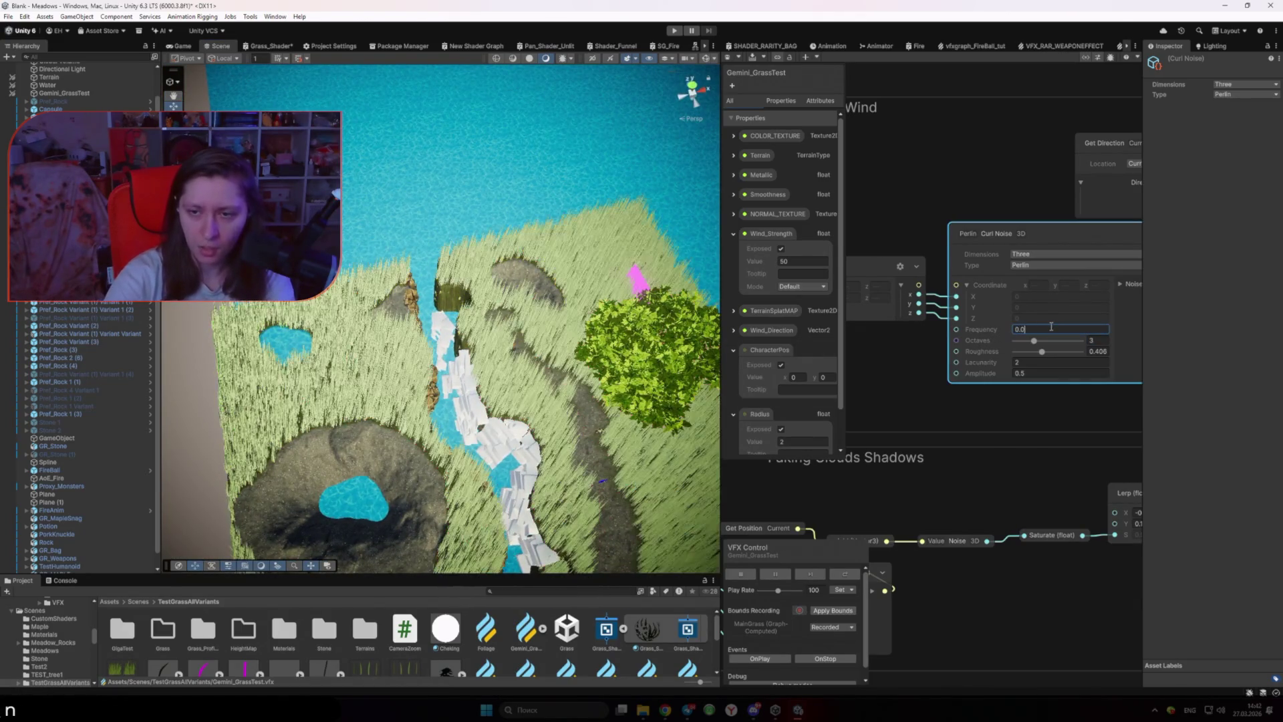
pyautogui.write('5')
pyautogui.press('BackSpace')
pyautogui.write('2')
pyautogui.moveTo(548, 134); pyautogui.dragTo(538, 106)
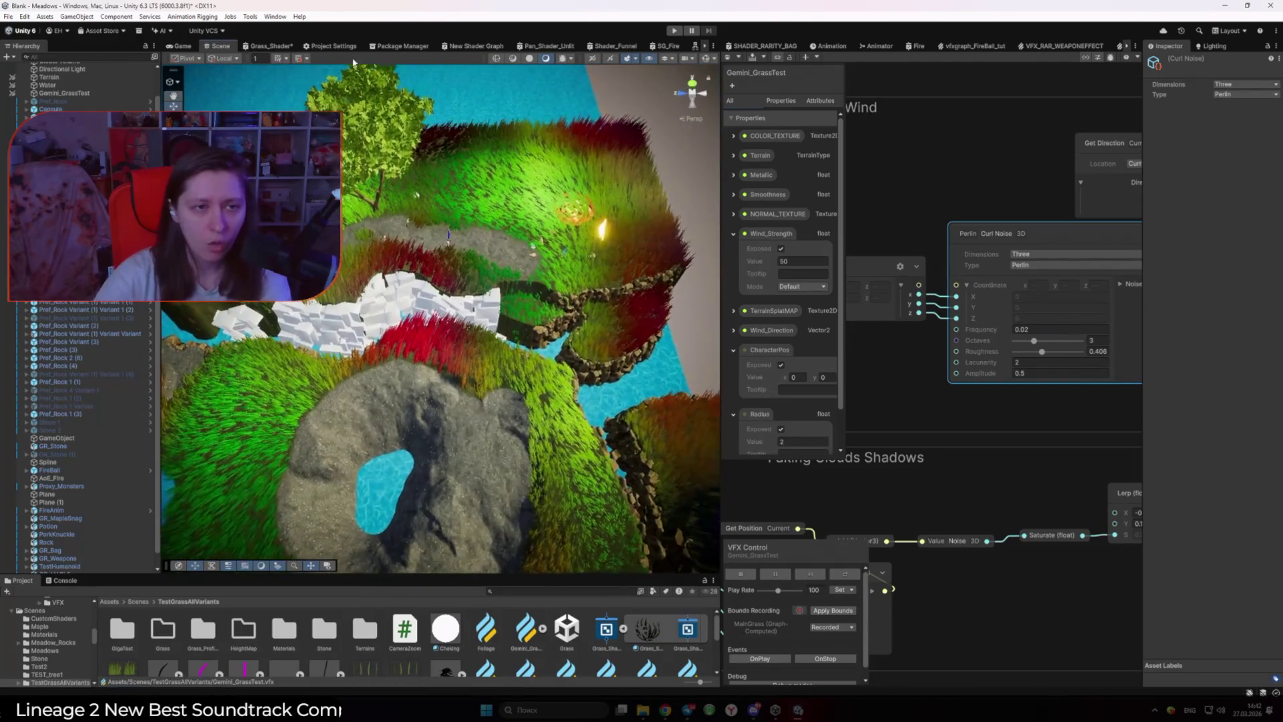
pyautogui.click(181, 46)
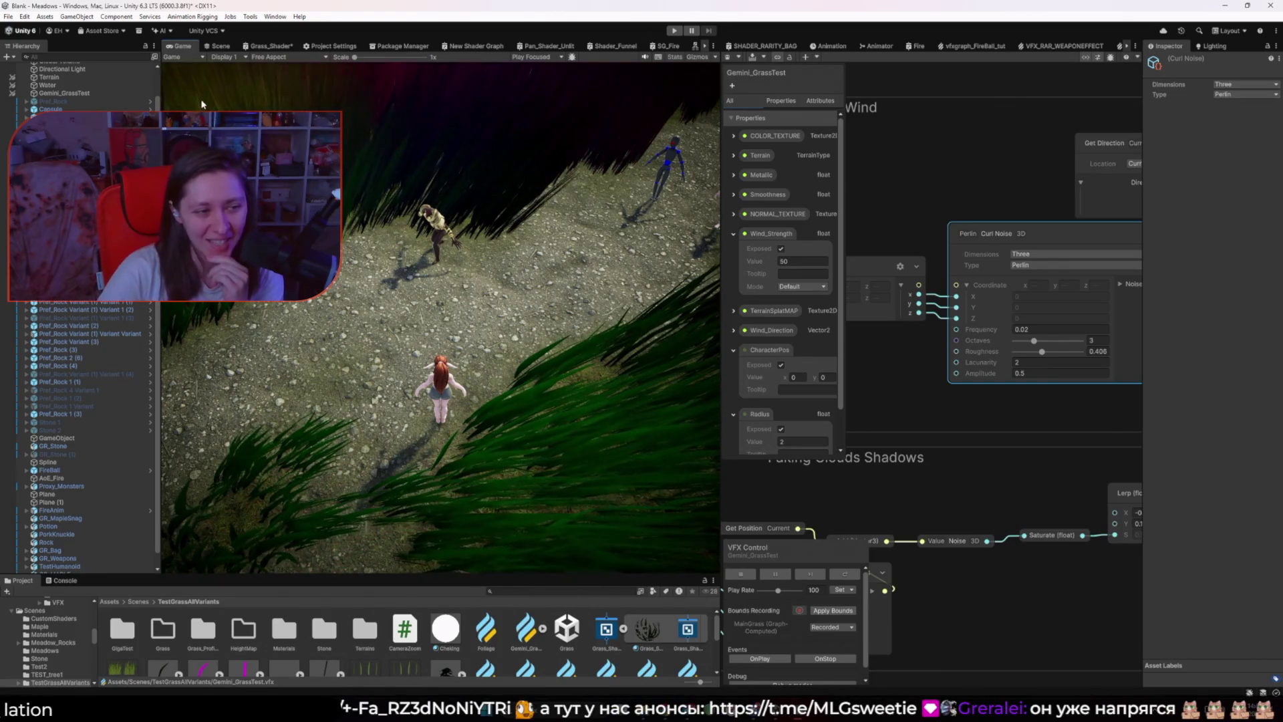
# Step: Return to the Scene view of the colourful meadow and select the Wind_Strength property
pyautogui.click(212, 50)
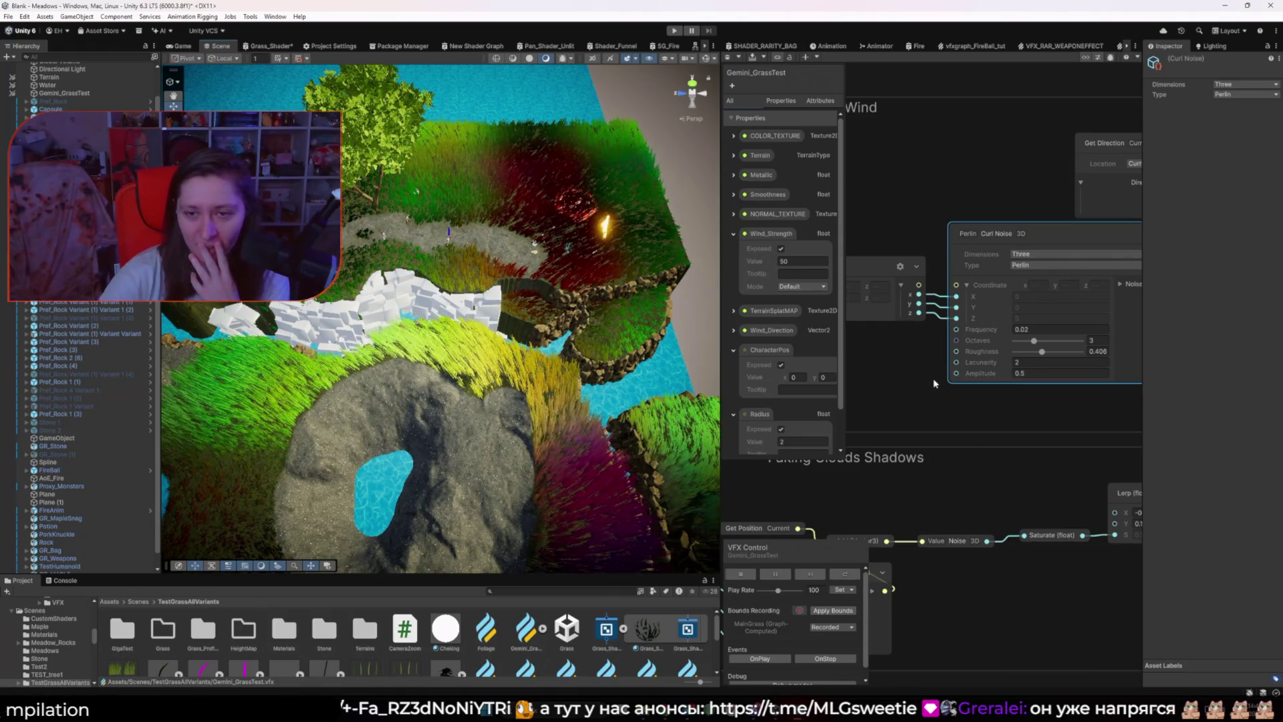
pyautogui.scroll(-3, 934, 382)
pyautogui.click(766, 233)
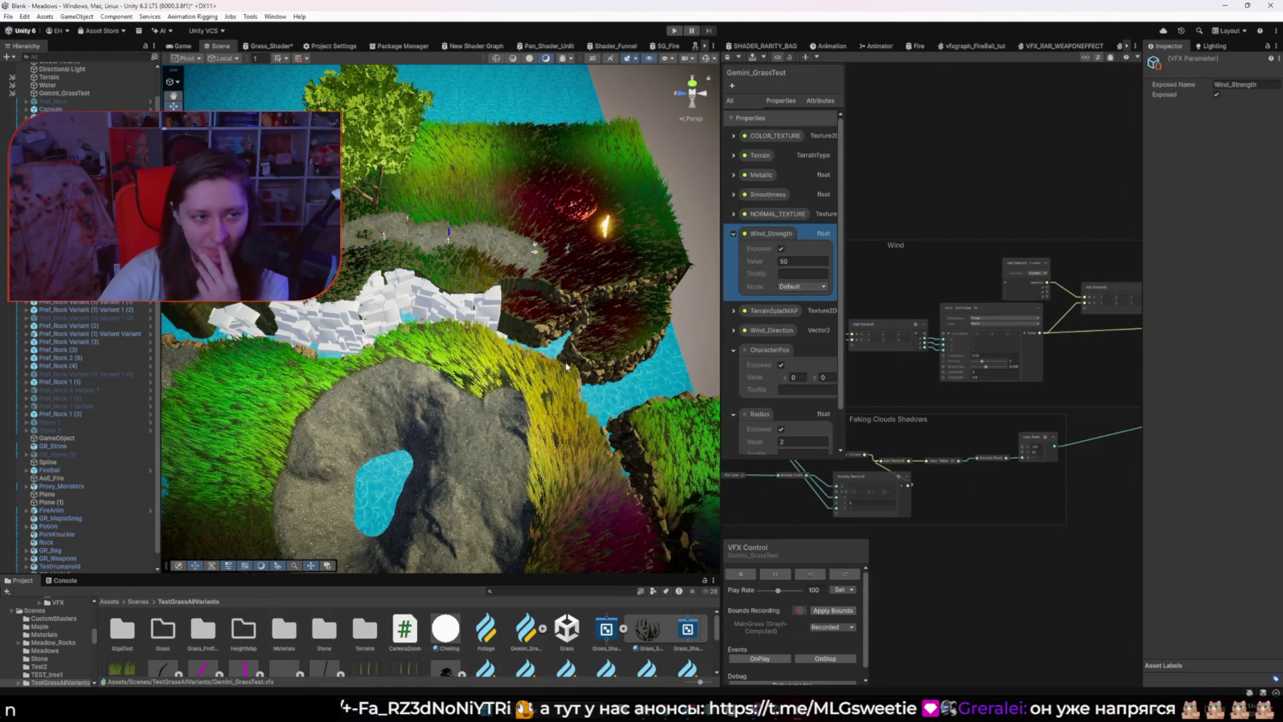
# Step: Set Gemini_GrassTest's Wind_Strength to 20 and compare Game and Scene views, ending on Game
pyautogui.click(72, 93)
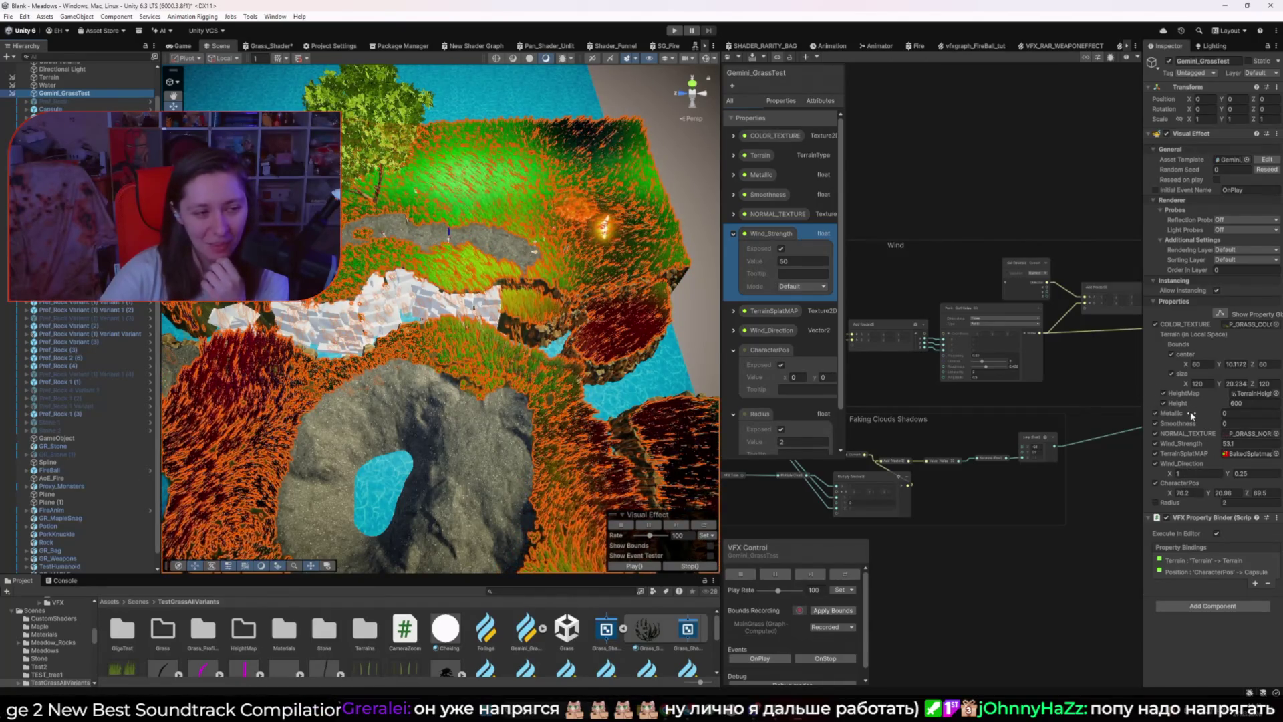
pyautogui.click(1235, 442)
pyautogui.write('20')
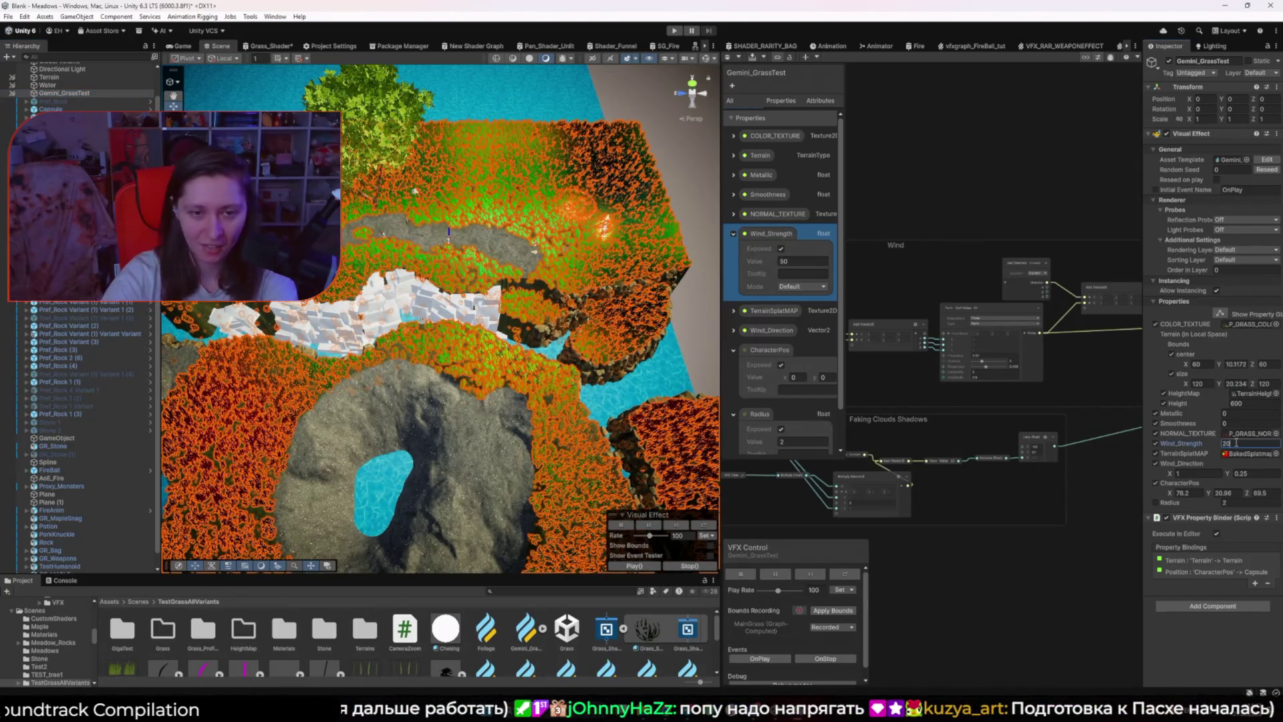
pyautogui.click(626, 116)
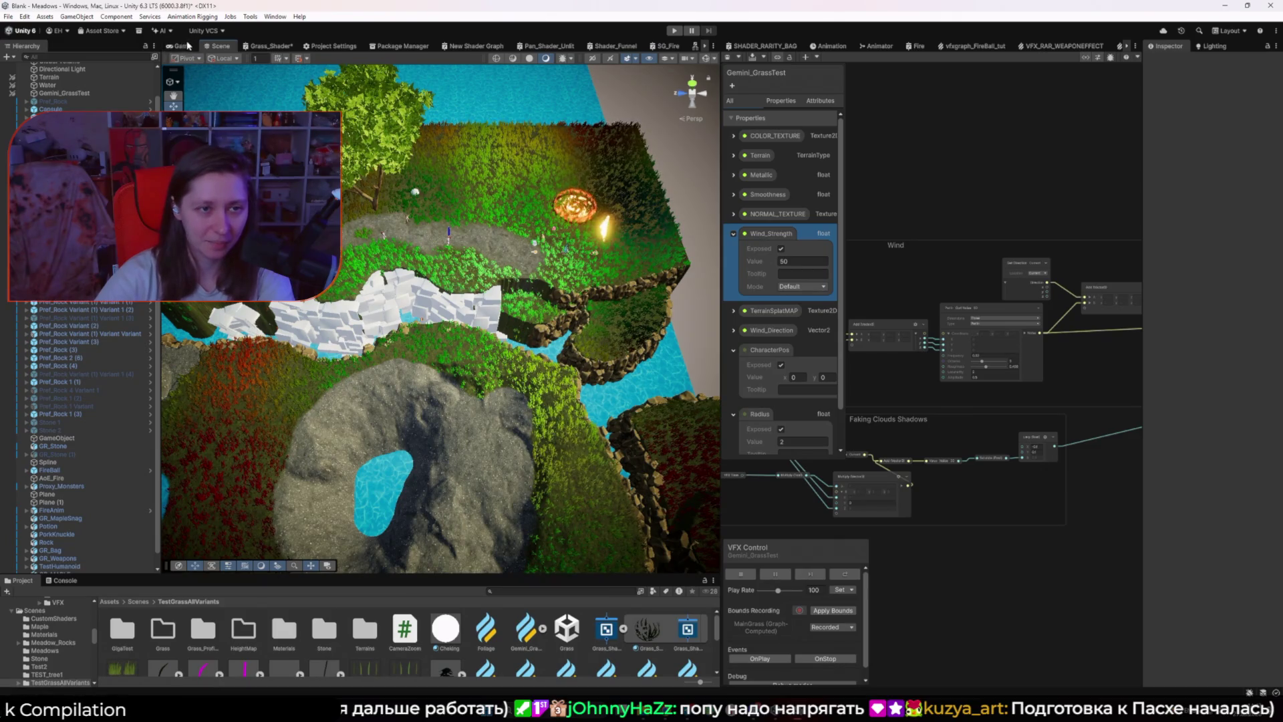
pyautogui.click(188, 45)
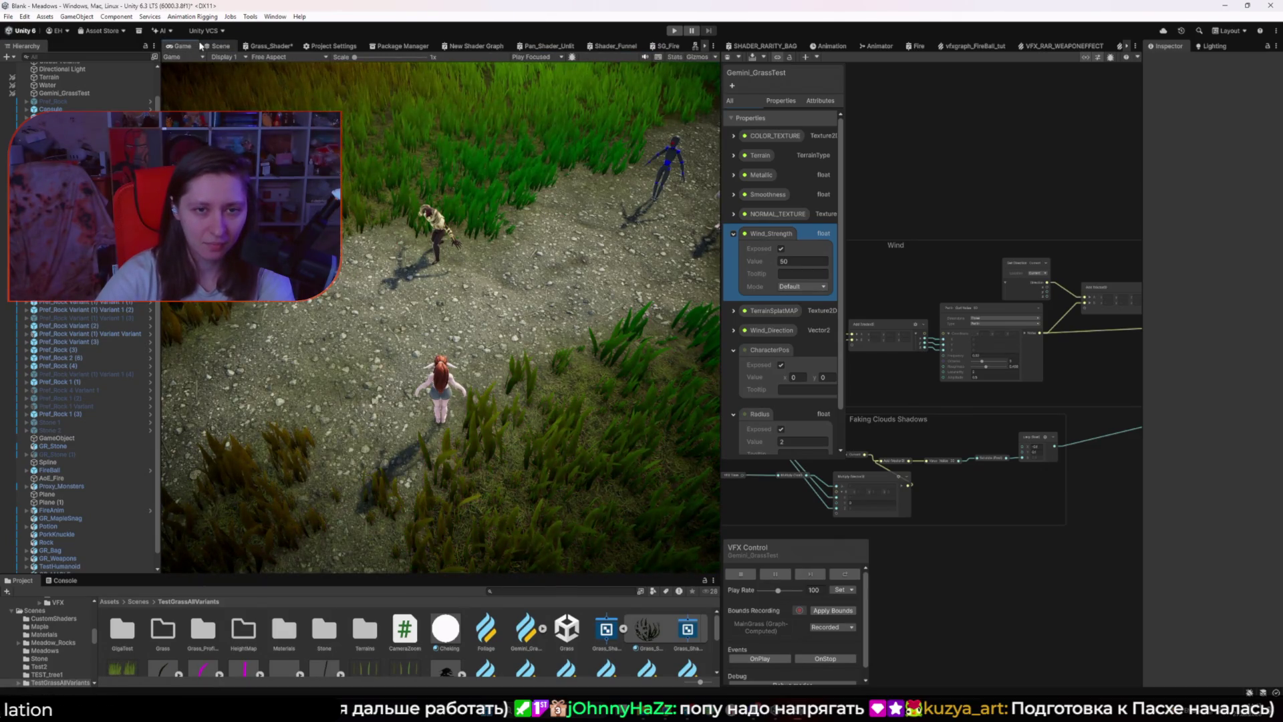
pyautogui.click(214, 46)
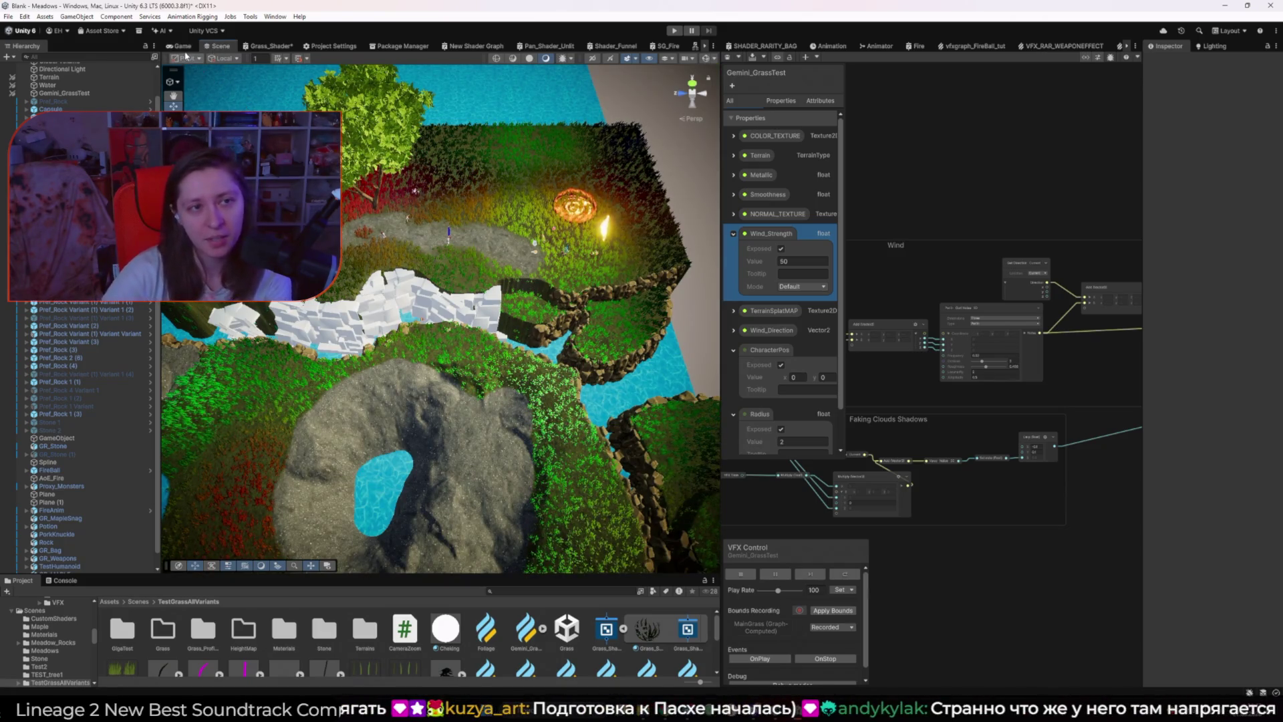
pyautogui.click(182, 46)
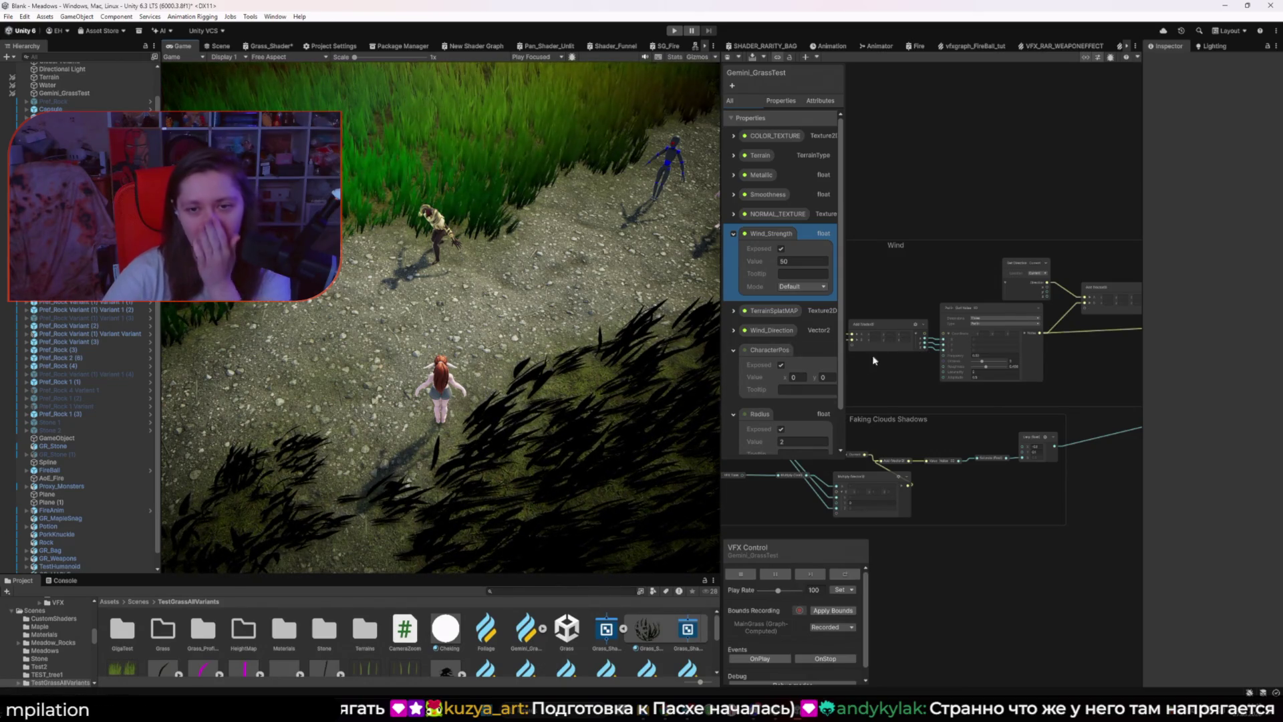
# Step: Enter 0.08 in the Curl Noise node's Frequency field and commit the value
pyautogui.scroll(4, 941, 336)
pyautogui.click(1000, 342)
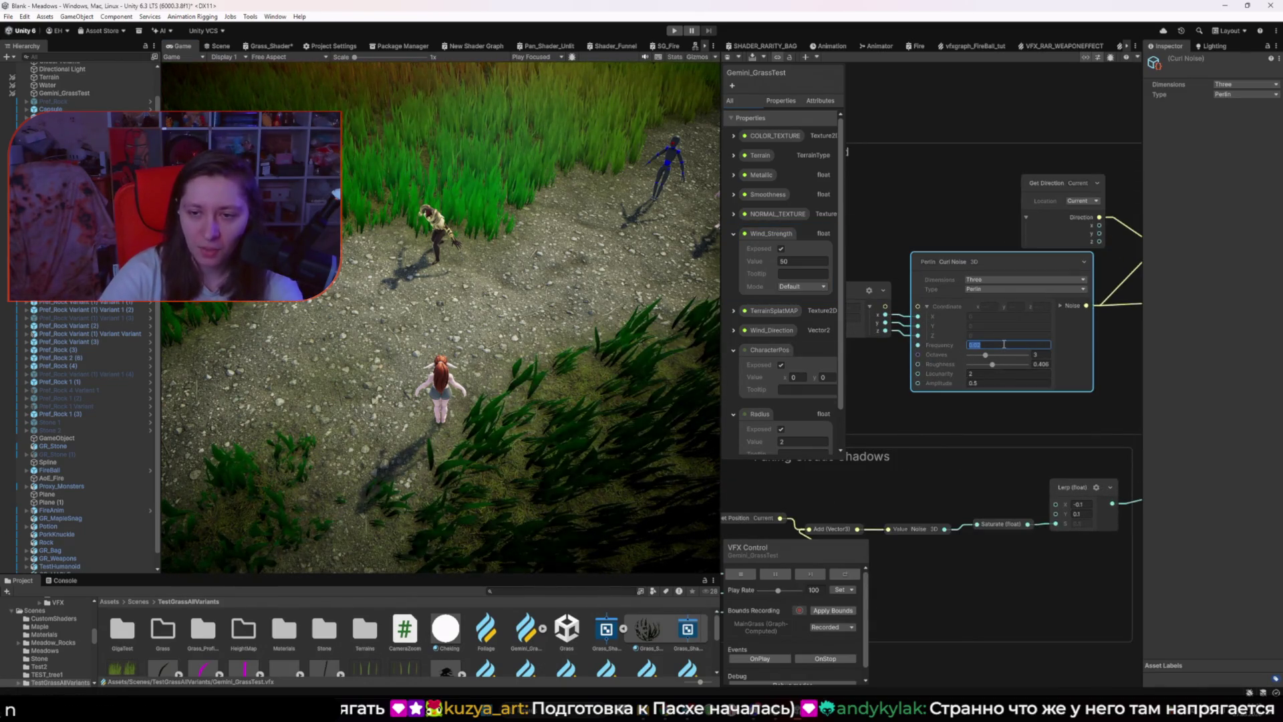
pyautogui.write('0')
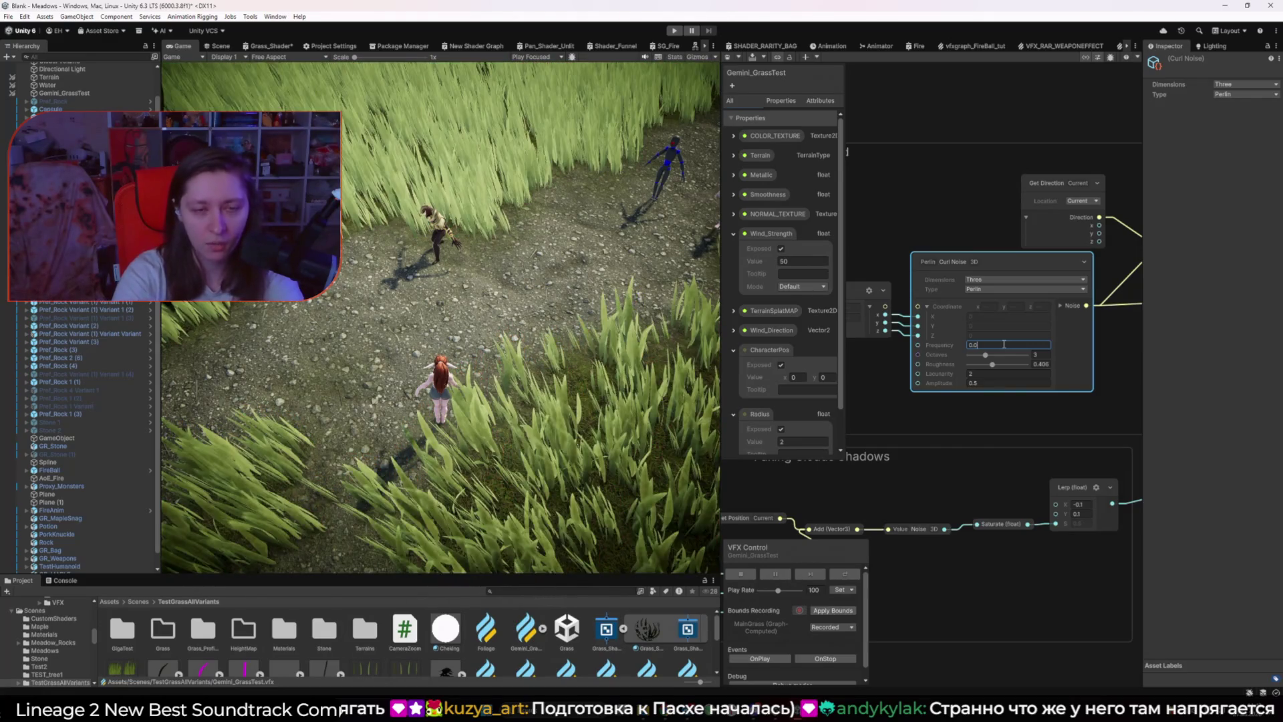
pyautogui.write('.10.08')
pyautogui.click(1057, 410)
pyautogui.moveTo(1057, 409); pyautogui.dragTo(779, 452)
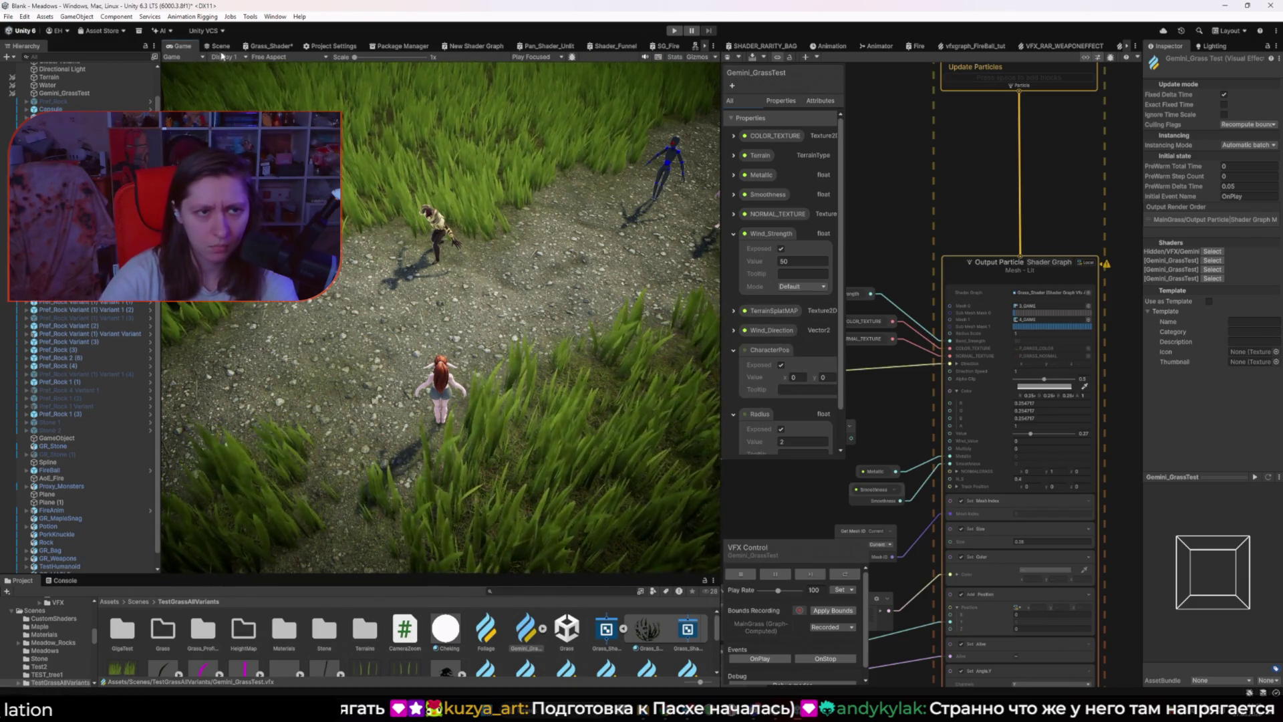
# Step: Compare the Scene and Game views, then orbit the Scene camera higher over the white rocks
pyautogui.click(219, 45)
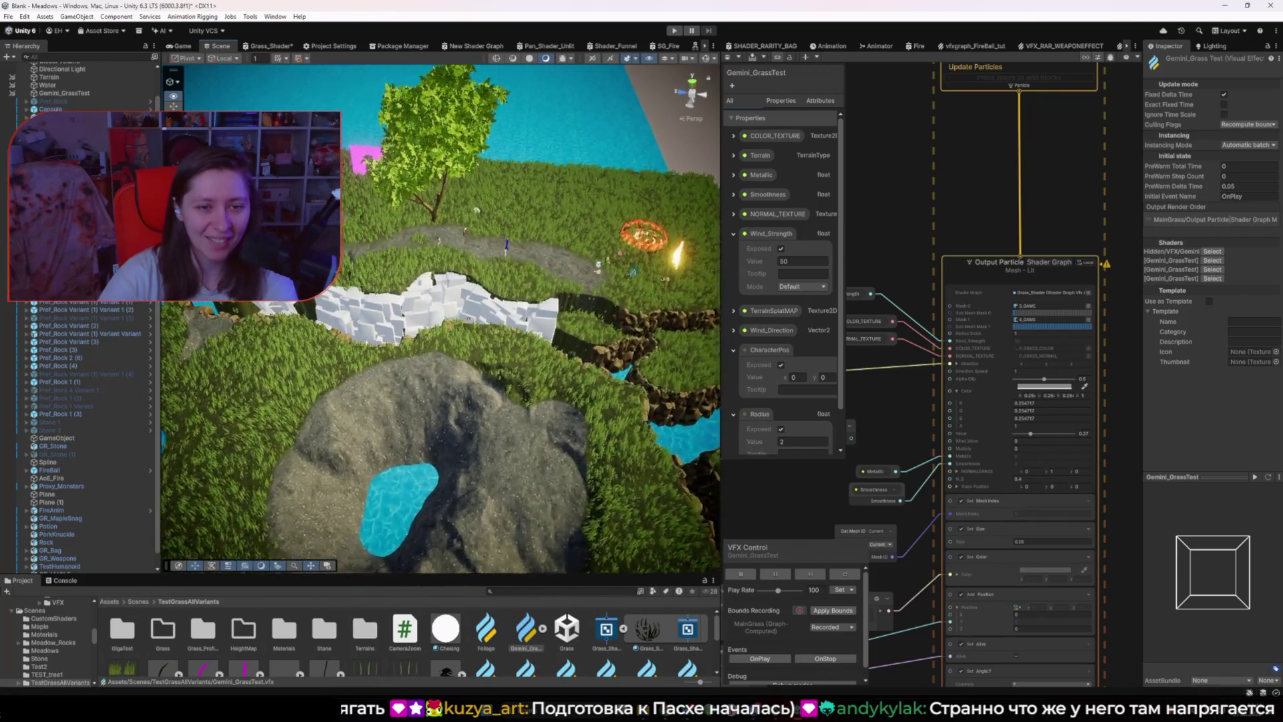
pyautogui.click(180, 46)
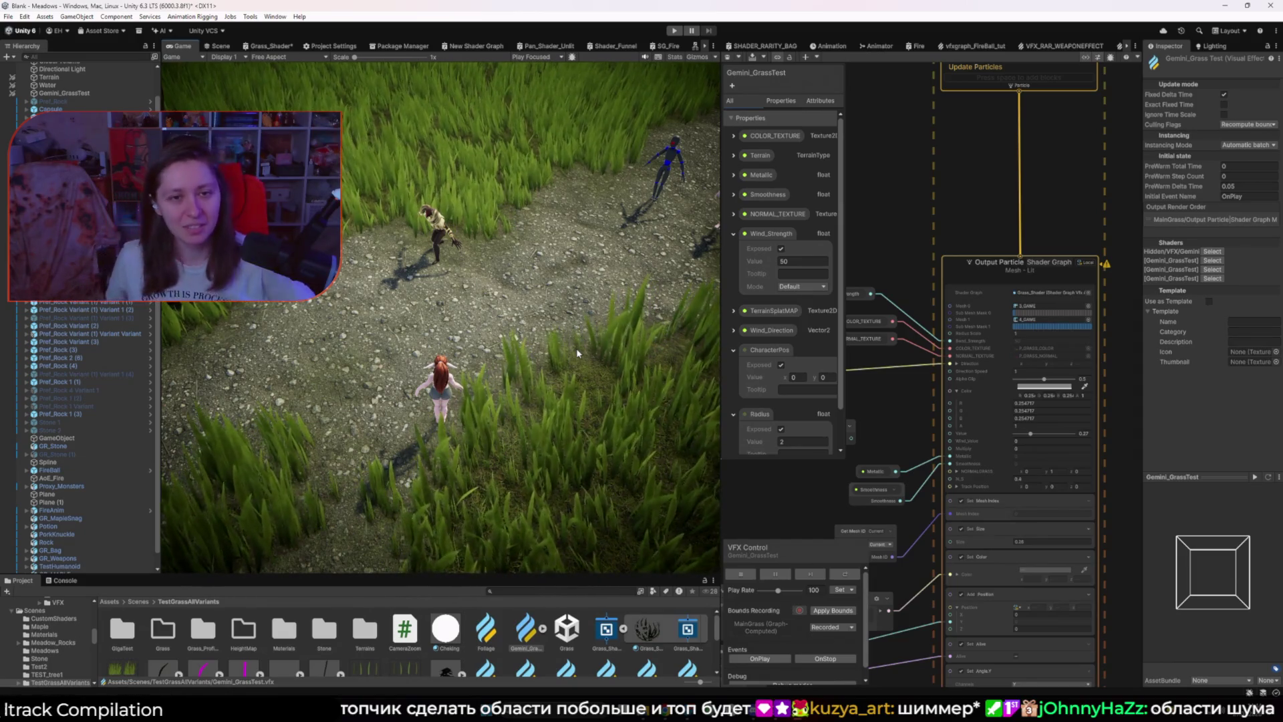
pyautogui.click(209, 47)
pyautogui.moveTo(431, 215)
pyautogui.mouseDown()
pyautogui.moveTo(971, 423)
pyautogui.moveTo(929, 405)
pyautogui.moveTo(954, 375)
pyautogui.moveTo(1095, 327)
pyautogui.moveTo(1084, 332)
pyautogui.mouseUp()
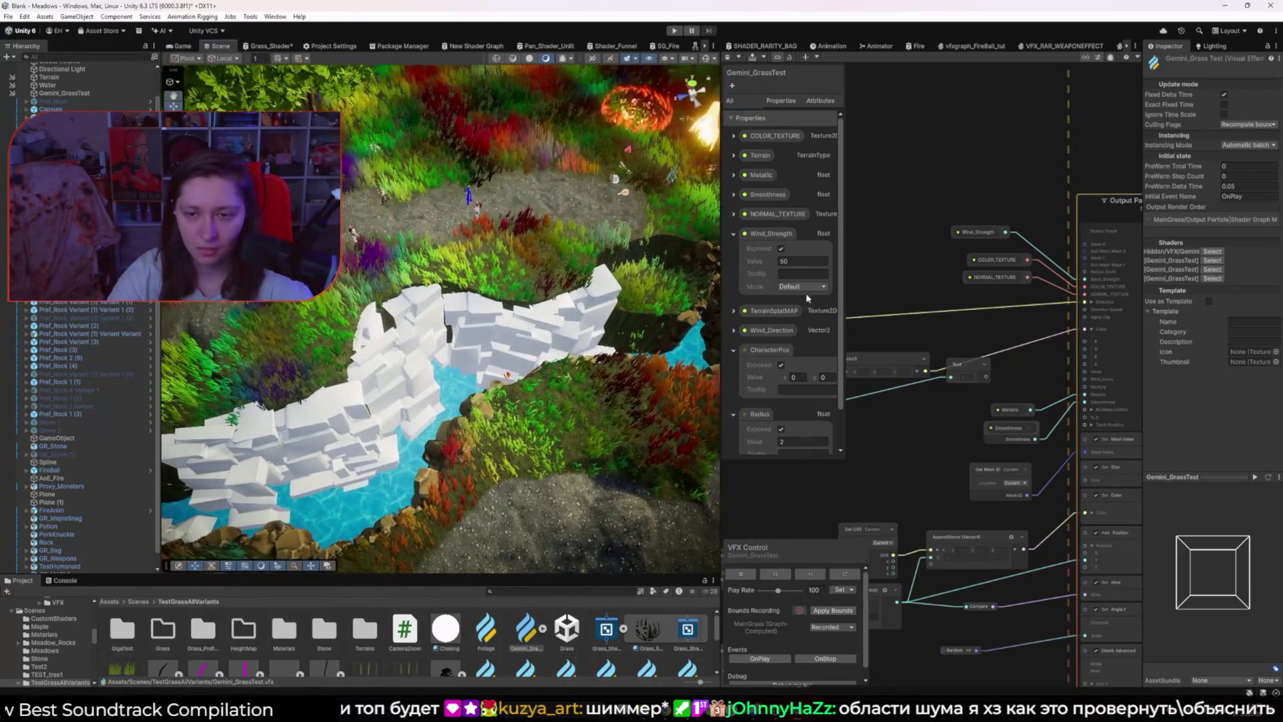
# Step: Try a Curl Noise Frequency of 0.01
pyautogui.scroll(-2, 901, 411)
pyautogui.moveTo(901, 410); pyautogui.dragTo(977, 416)
pyautogui.scroll(10, 1002, 376)
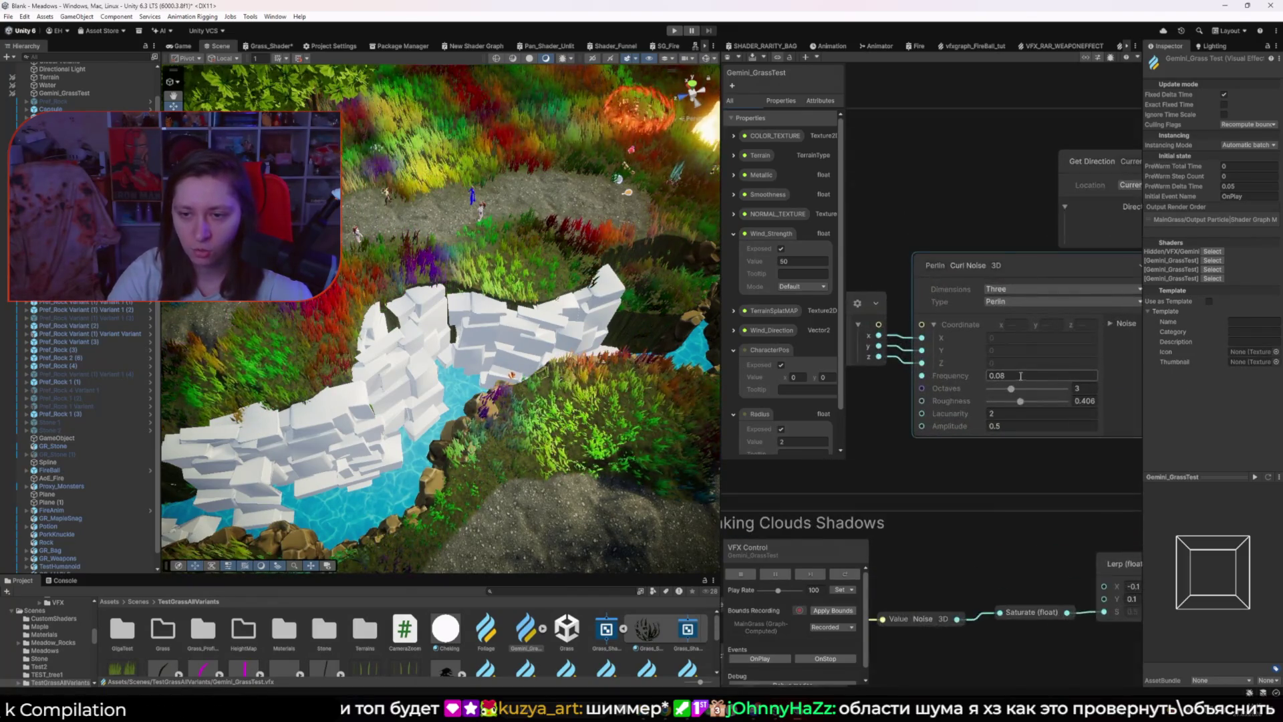
pyautogui.click(1015, 374)
pyautogui.write('0.01')
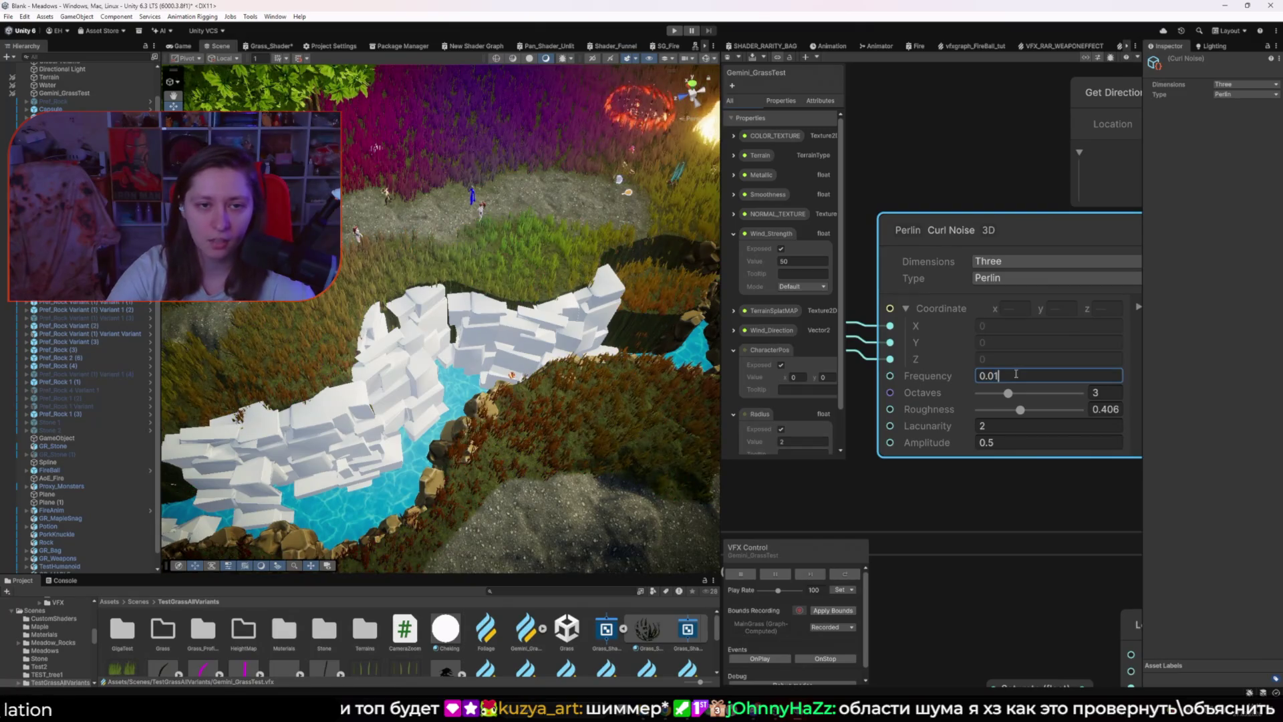
pyautogui.press('Return')
# Step: Settle on a Curl Noise Frequency of 0.03 and preview the broader patches in the Game view
pyautogui.scroll(-5, 576, 357)
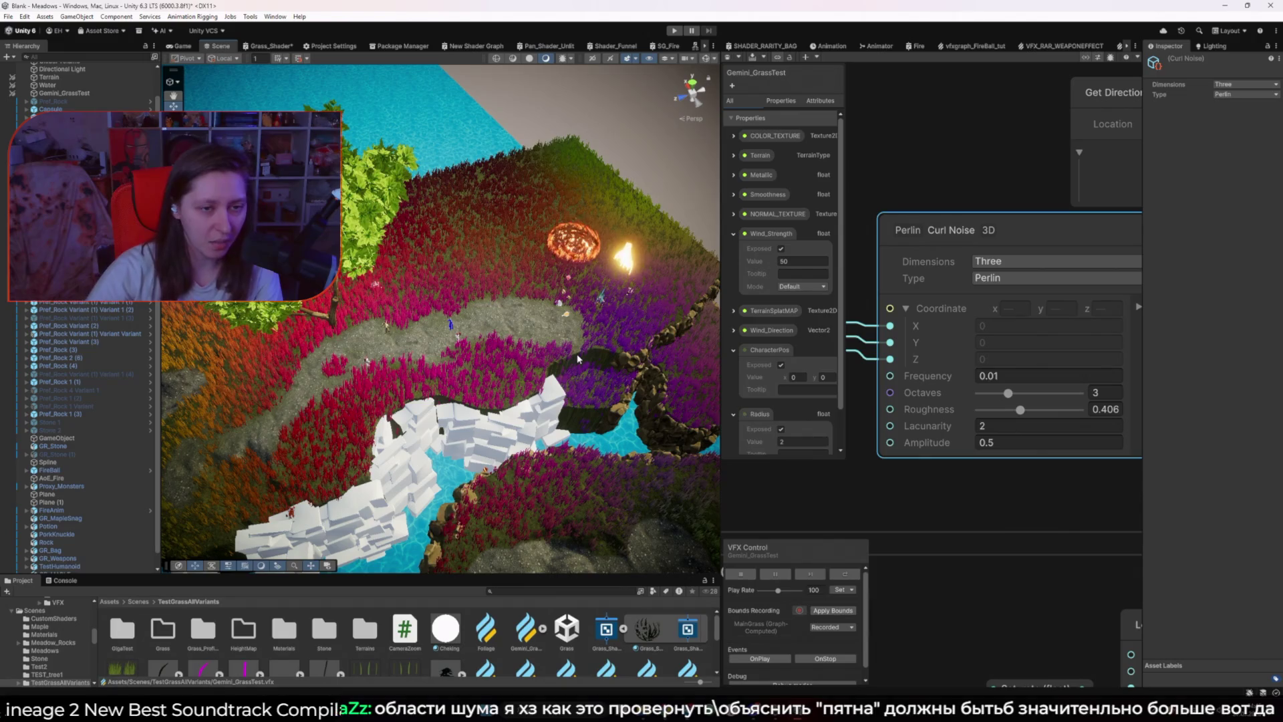
pyautogui.click(1012, 378)
pyautogui.write('0.0')
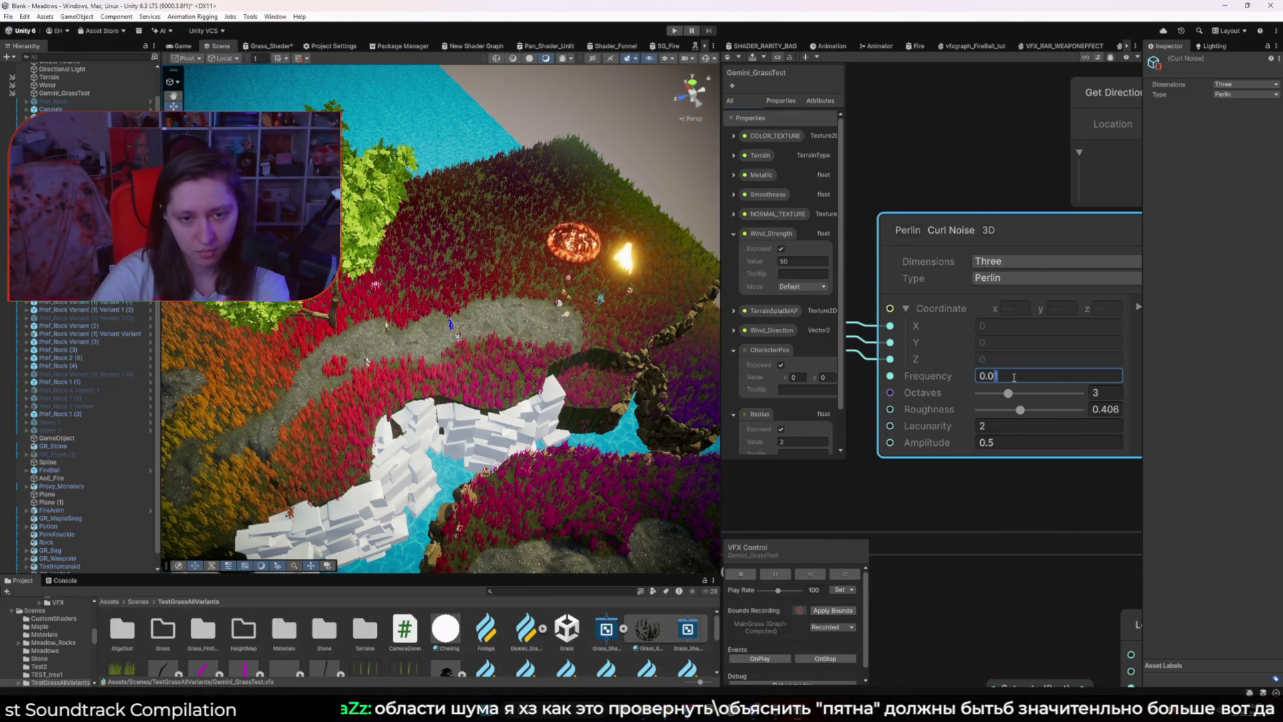
pyautogui.write('3')
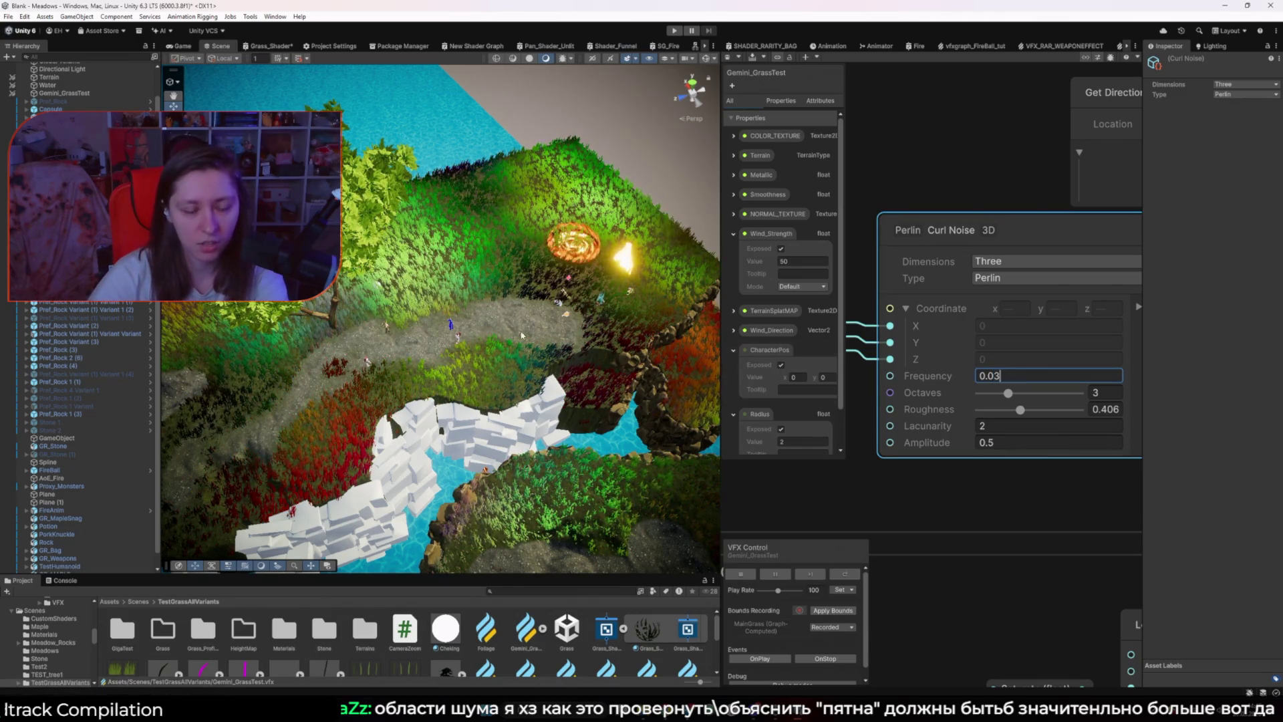
pyautogui.click(180, 46)
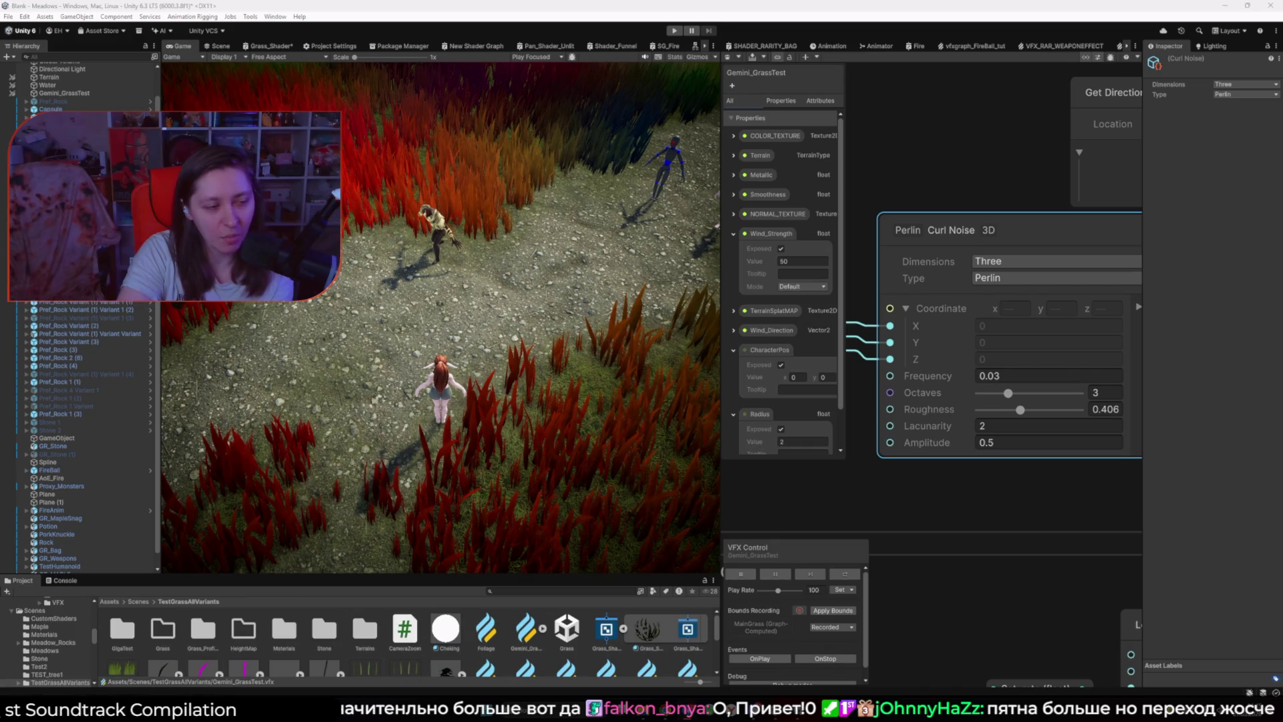
# Step: Drop the Curl Noise Octaves from 3 to 1 and compare the grass in the Game and Scene views
pyautogui.click(219, 46)
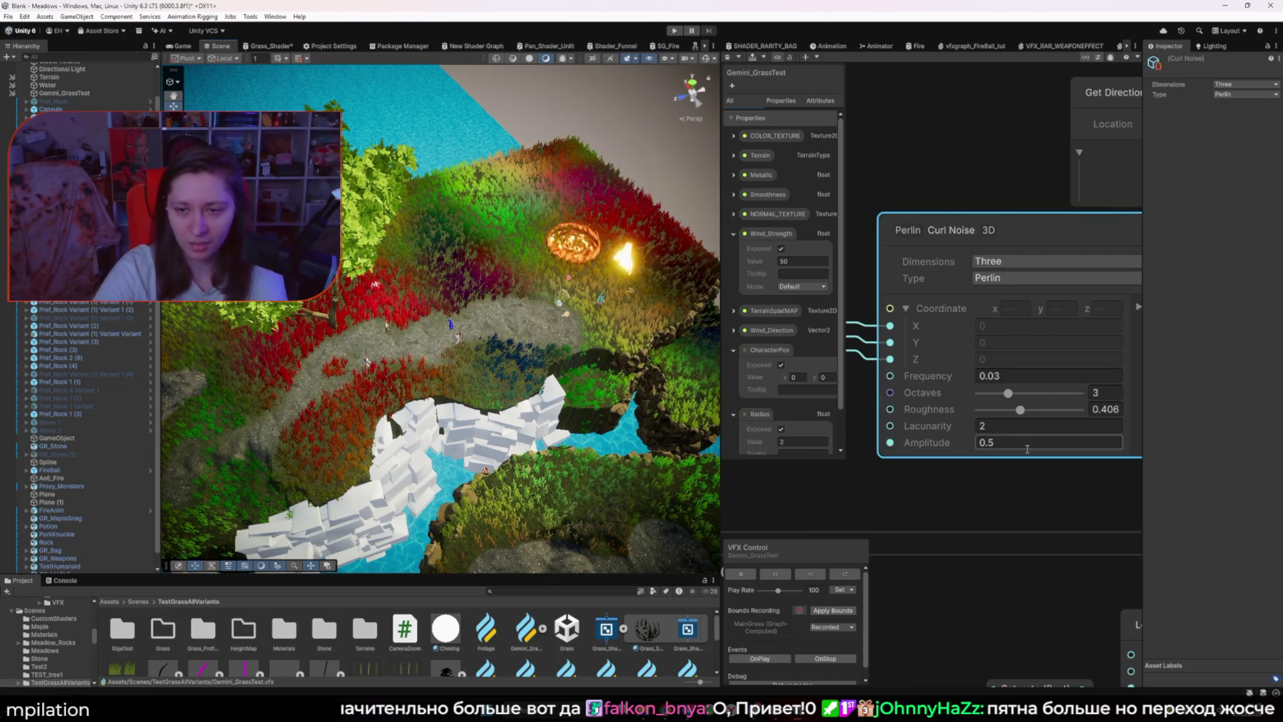
pyautogui.moveTo(1007, 393); pyautogui.dragTo(968, 391)
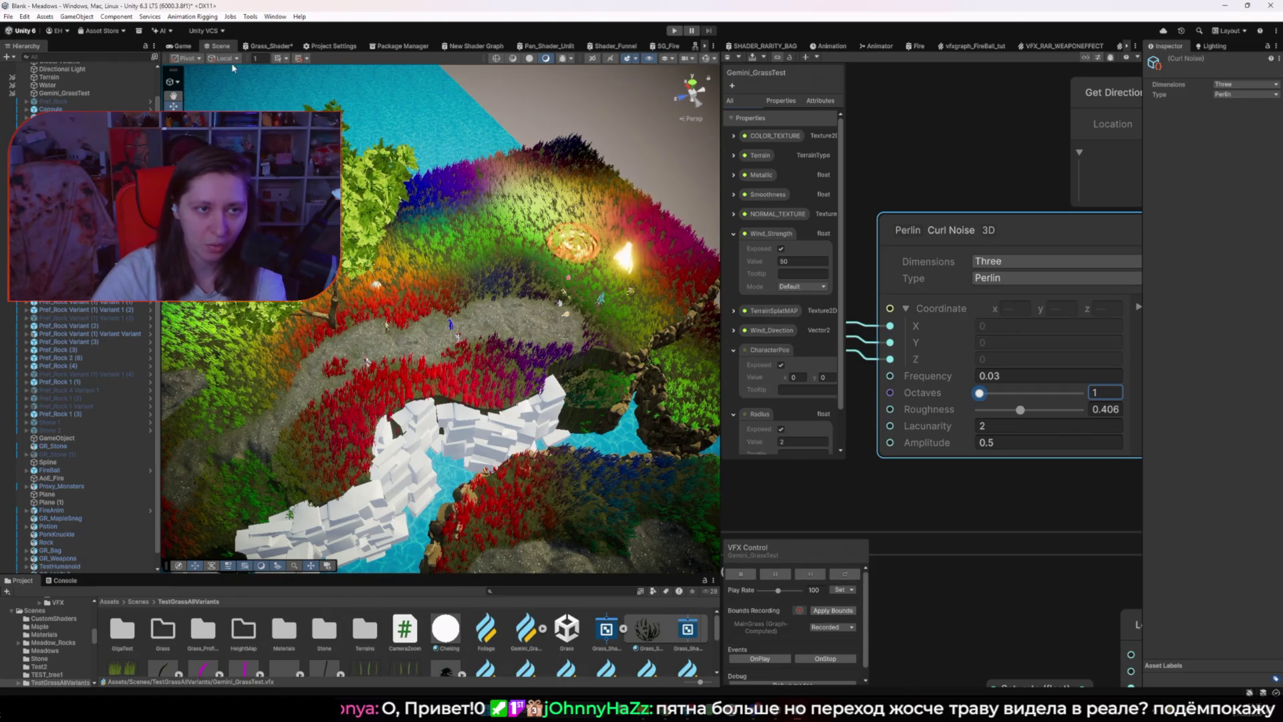
pyautogui.click(179, 46)
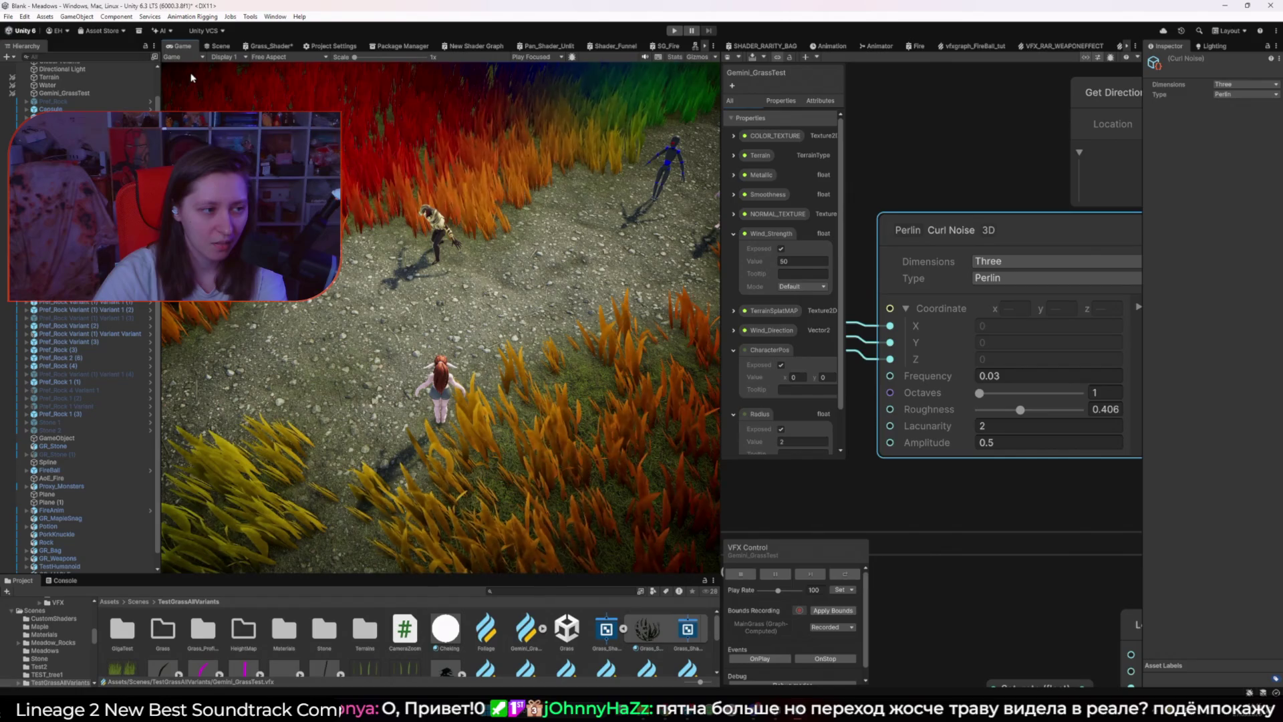
pyautogui.click(221, 46)
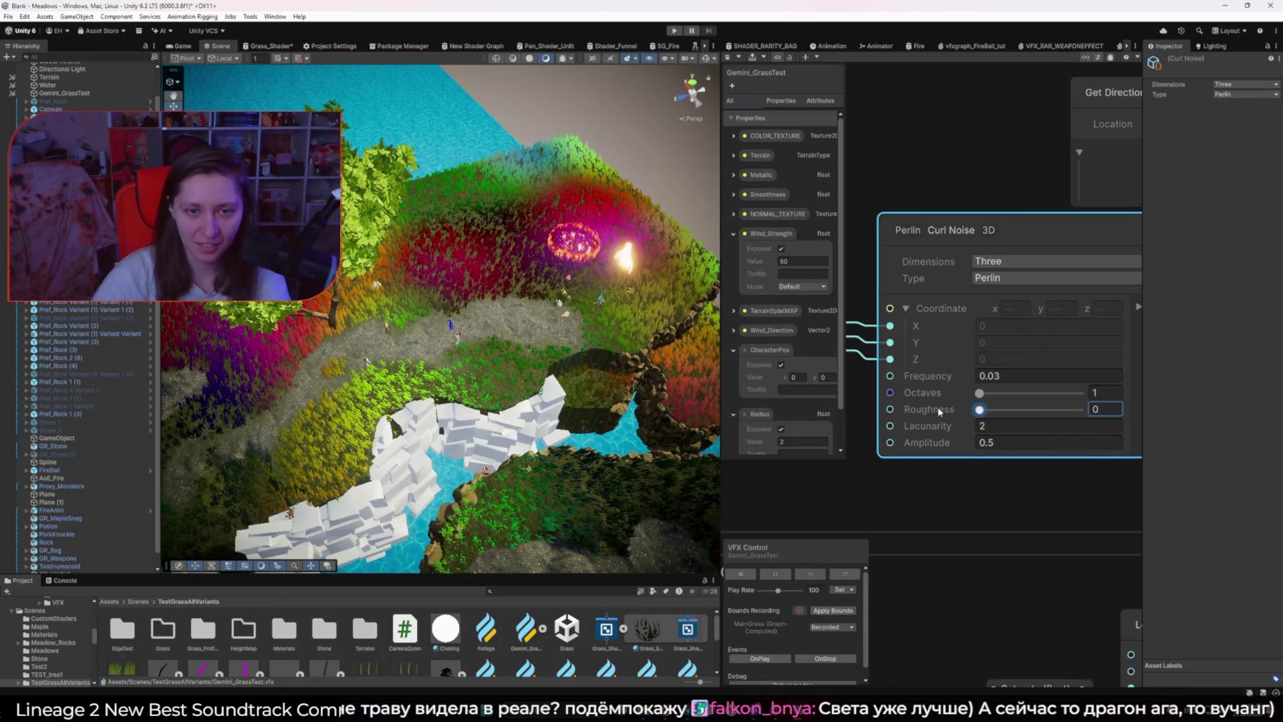
# Step: Undo the trial Roughness, Lacunarity and Amplitude changes on the Curl Noise node
pyautogui.click(1051, 481)
pyautogui.hotkey('ctrl', 'z')
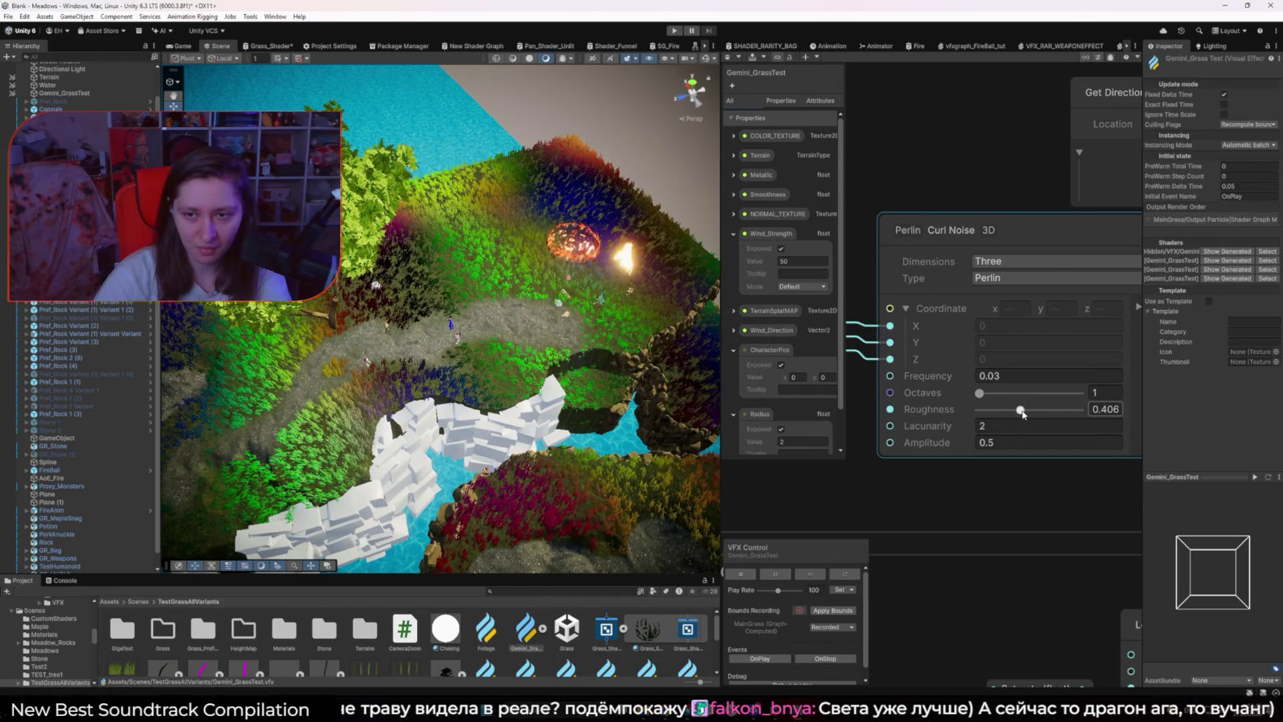
pyautogui.moveTo(954, 426)
pyautogui.mouseDown()
pyautogui.moveTo(876, 419)
pyautogui.moveTo(989, 441)
pyautogui.moveTo(960, 453)
pyautogui.mouseUp()
pyautogui.hotkey('ctrl', 'z')
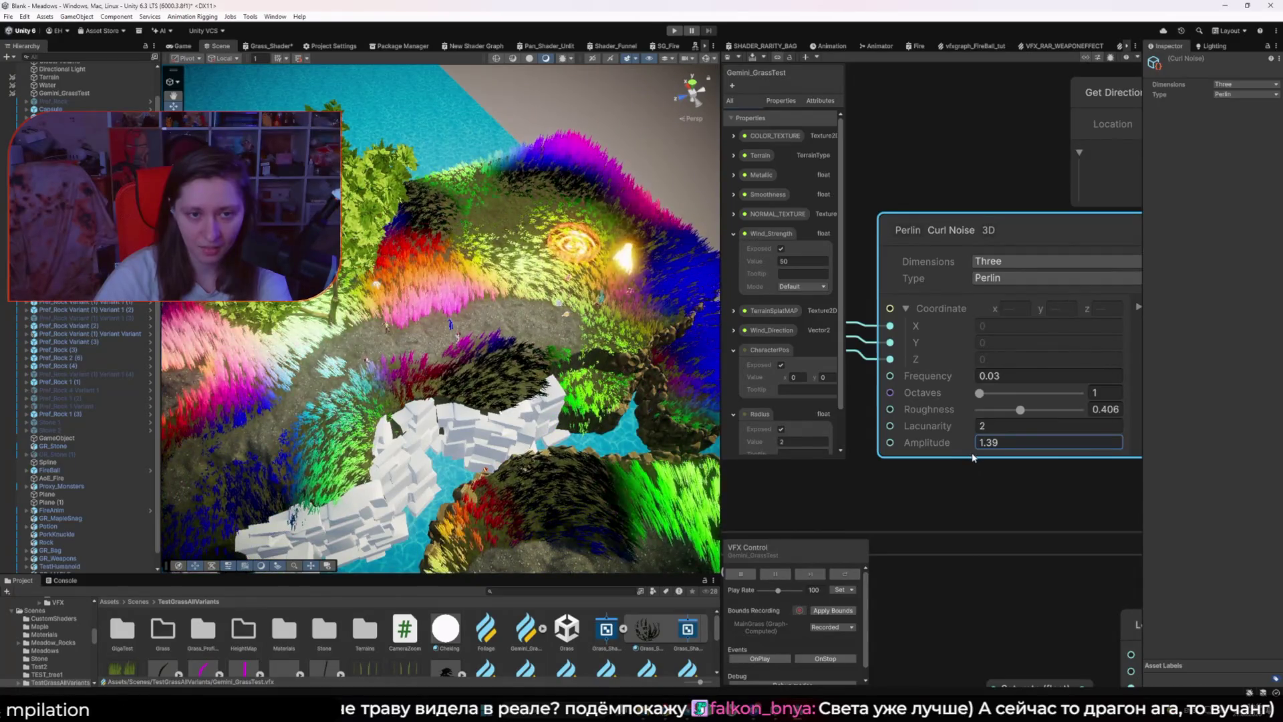
pyautogui.hotkey('ctrl', 'z')
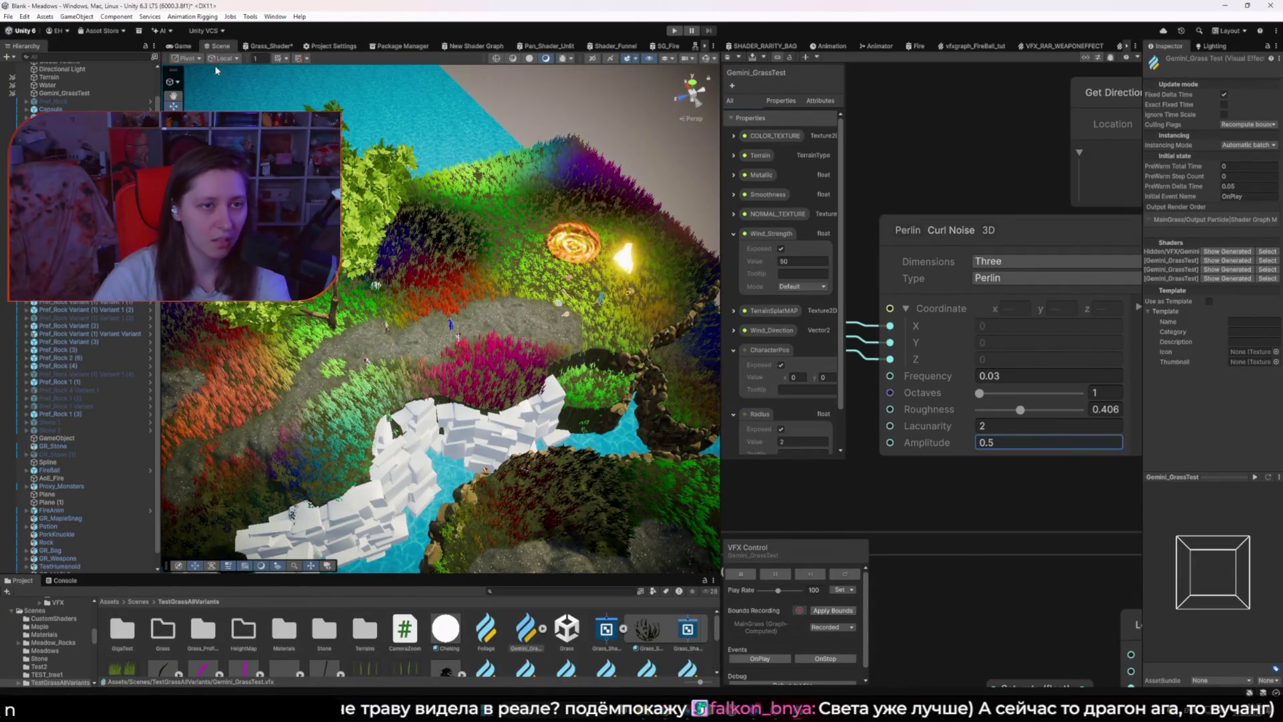
# Step: Set the Curl Noise Frequency to 0.1 and view the recoloured grass through the game camera
pyautogui.click(1013, 377)
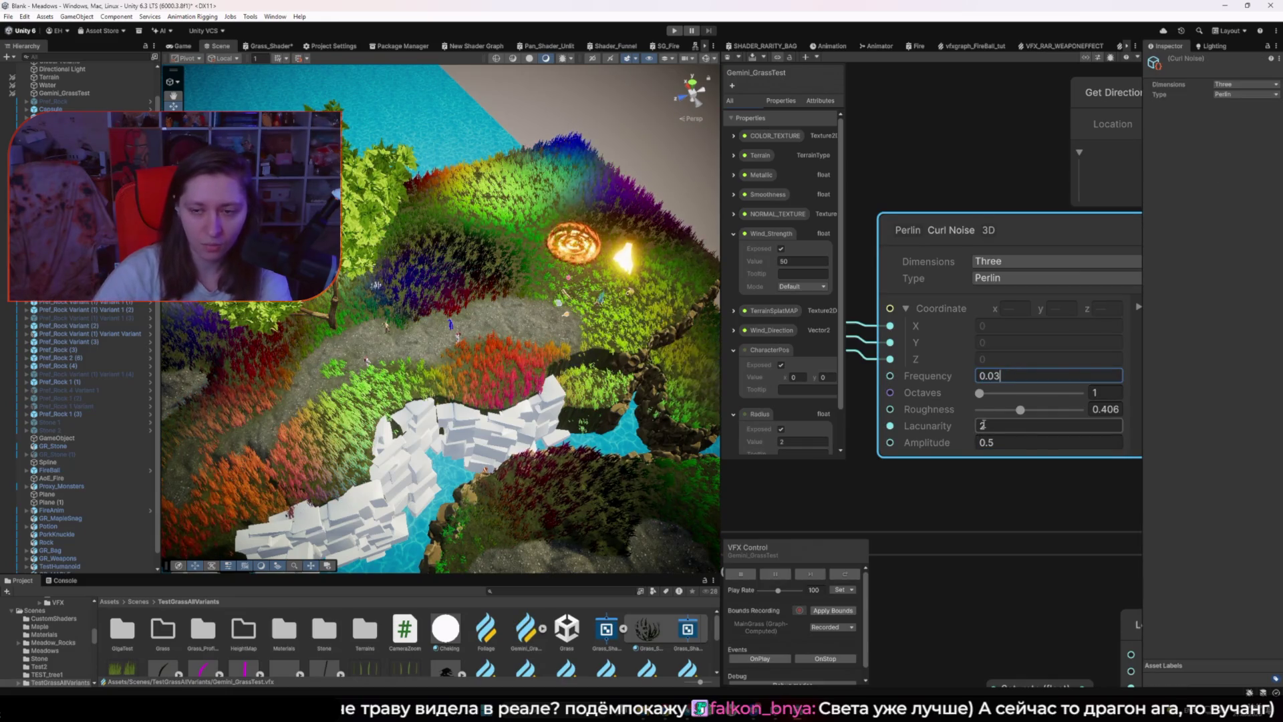
pyautogui.write('1')
pyautogui.press('Tab')
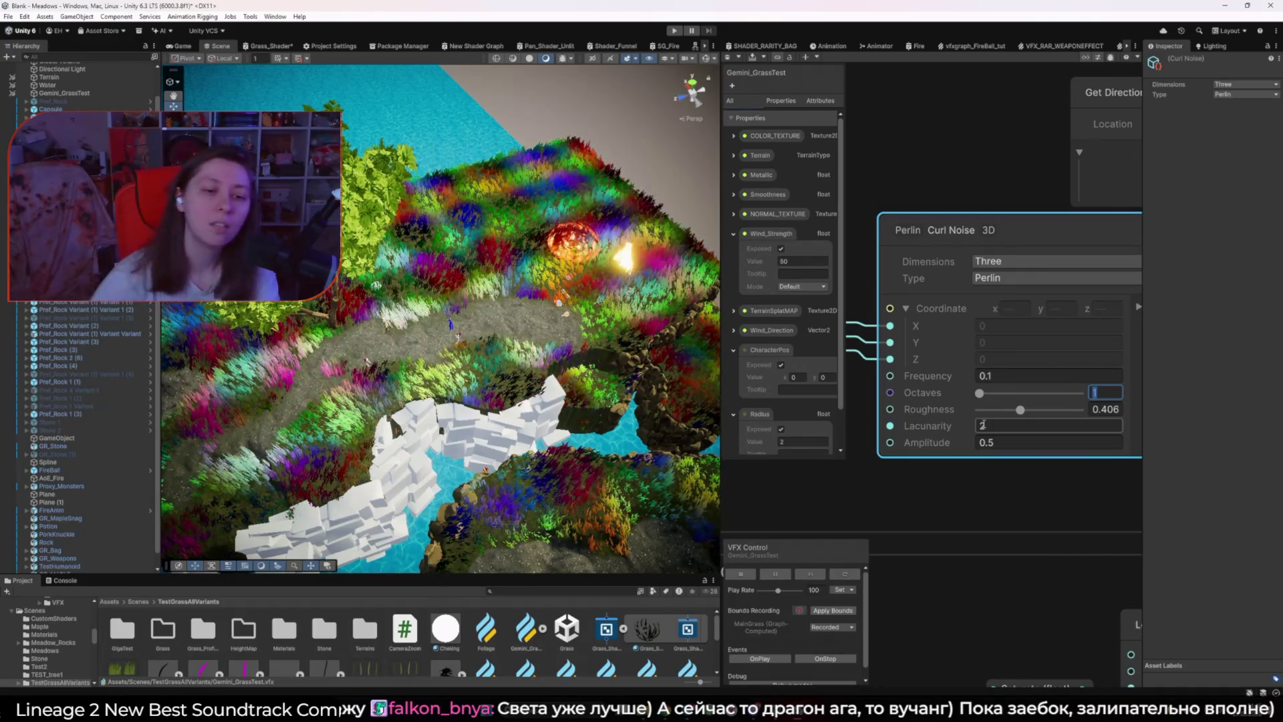
pyautogui.click(179, 45)
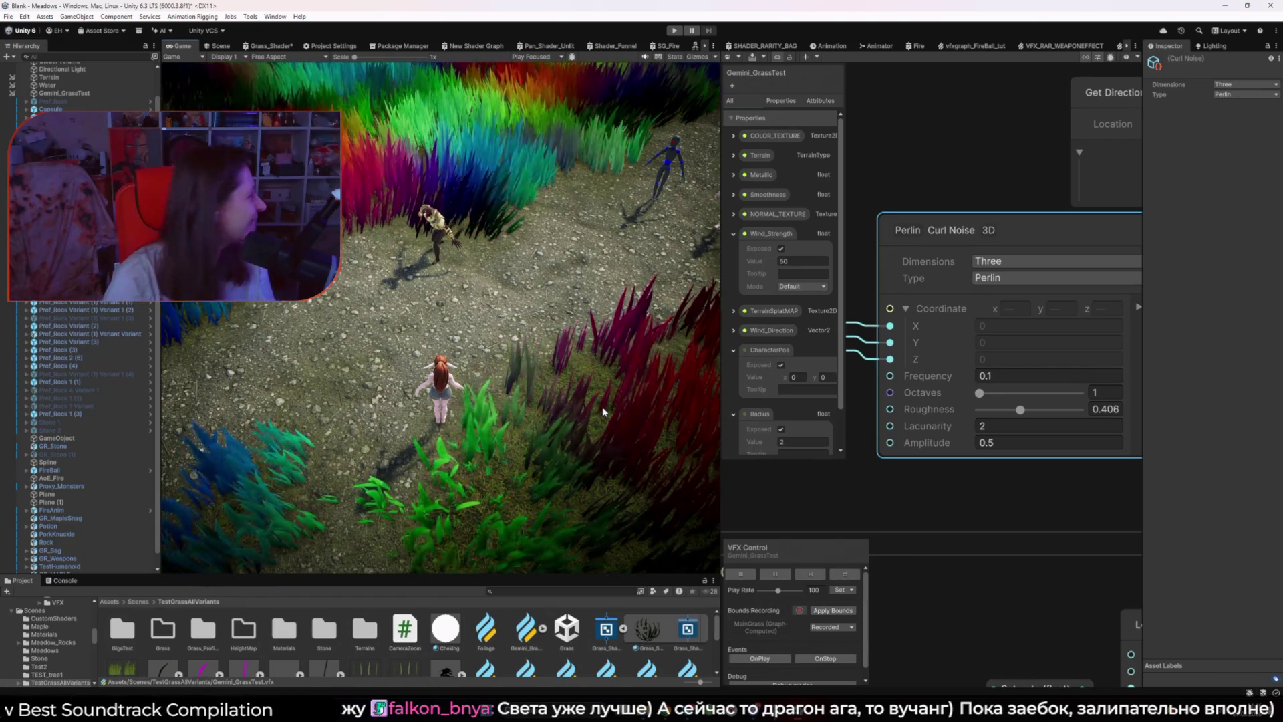
# Step: Deselect the Curl Noise node and box-select nodes near the Output Particle context
pyautogui.scroll(-5, 976, 433)
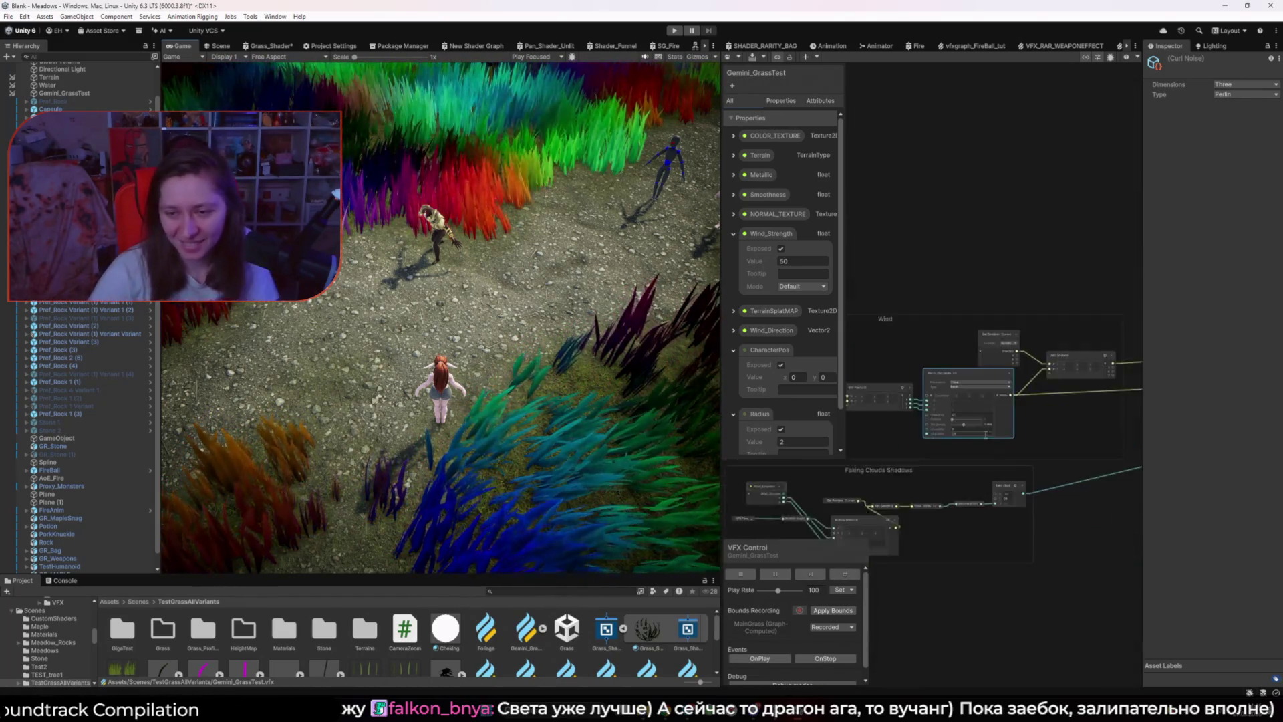
pyautogui.scroll(5, 904, 435)
pyautogui.click(1044, 373)
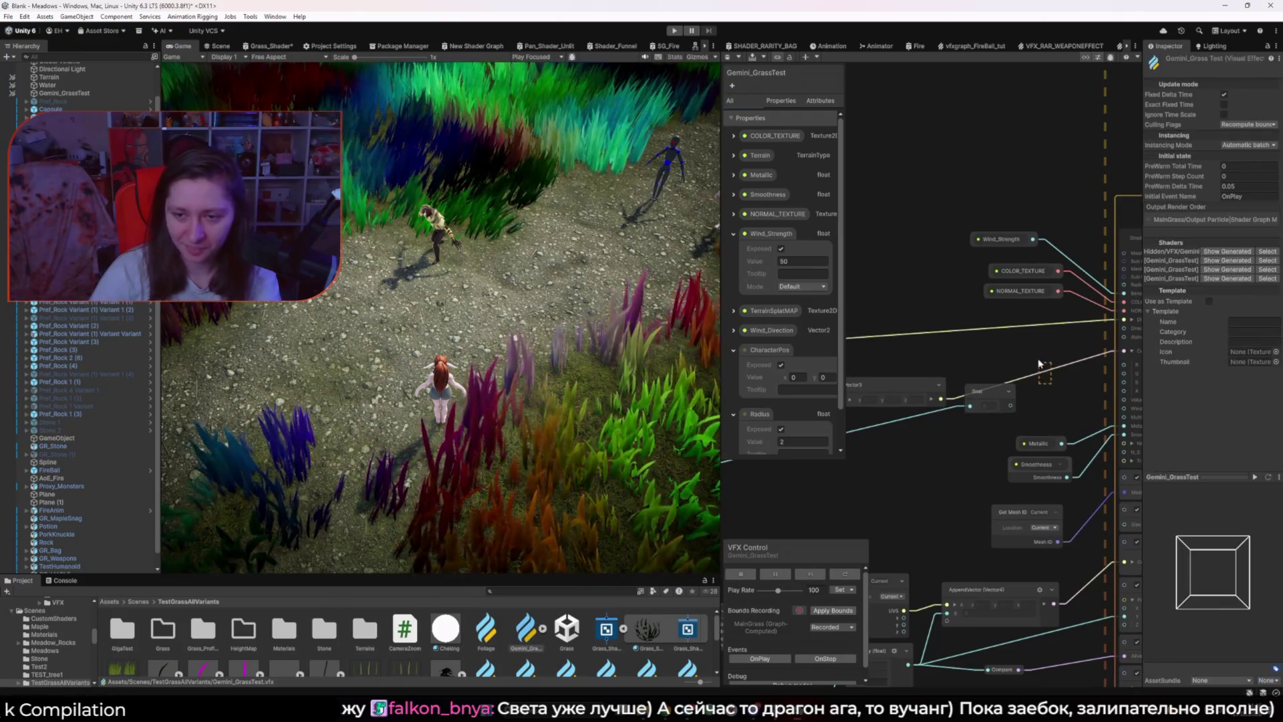
pyautogui.moveTo(1040, 364); pyautogui.dragTo(1034, 361)
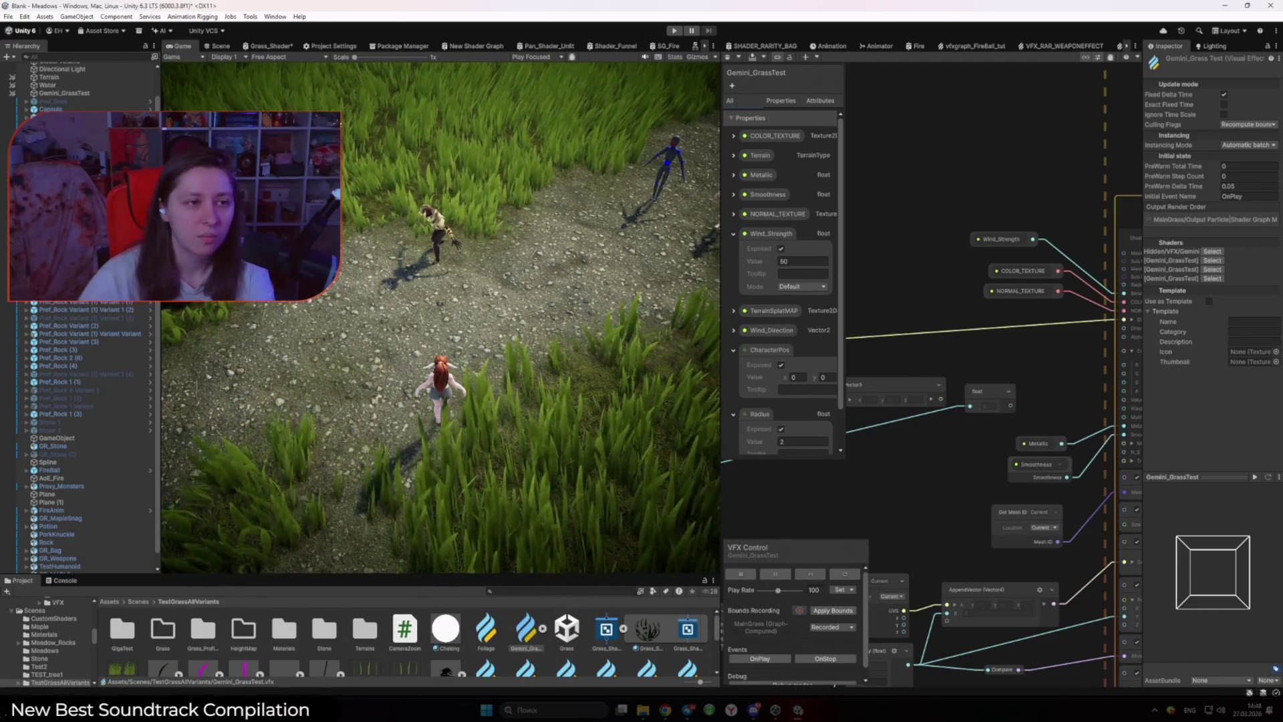
# Step: Select Gemini_GrassTest in the Hierarchy to show its Transform and Visual Effect components
pyautogui.click(72, 94)
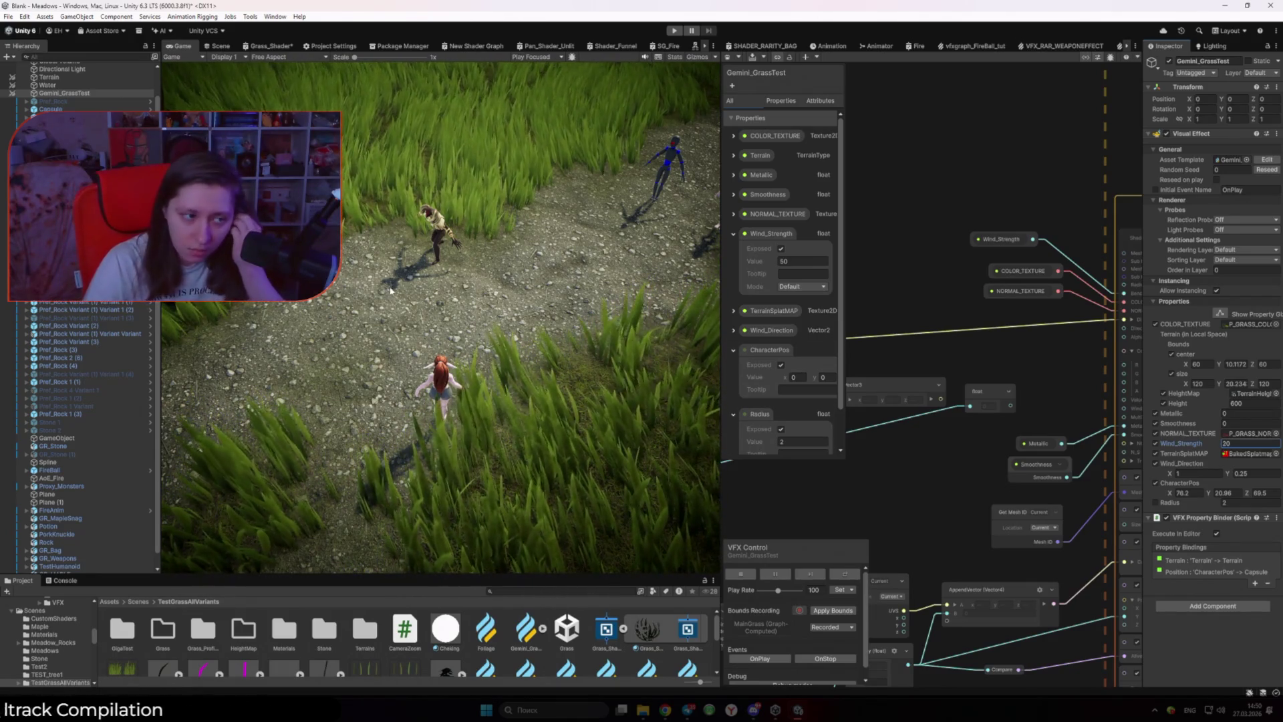
# Step: Deselect the grass object and flip between Scene and Game views to compare the grass
pyautogui.click(211, 46)
pyautogui.click(557, 121)
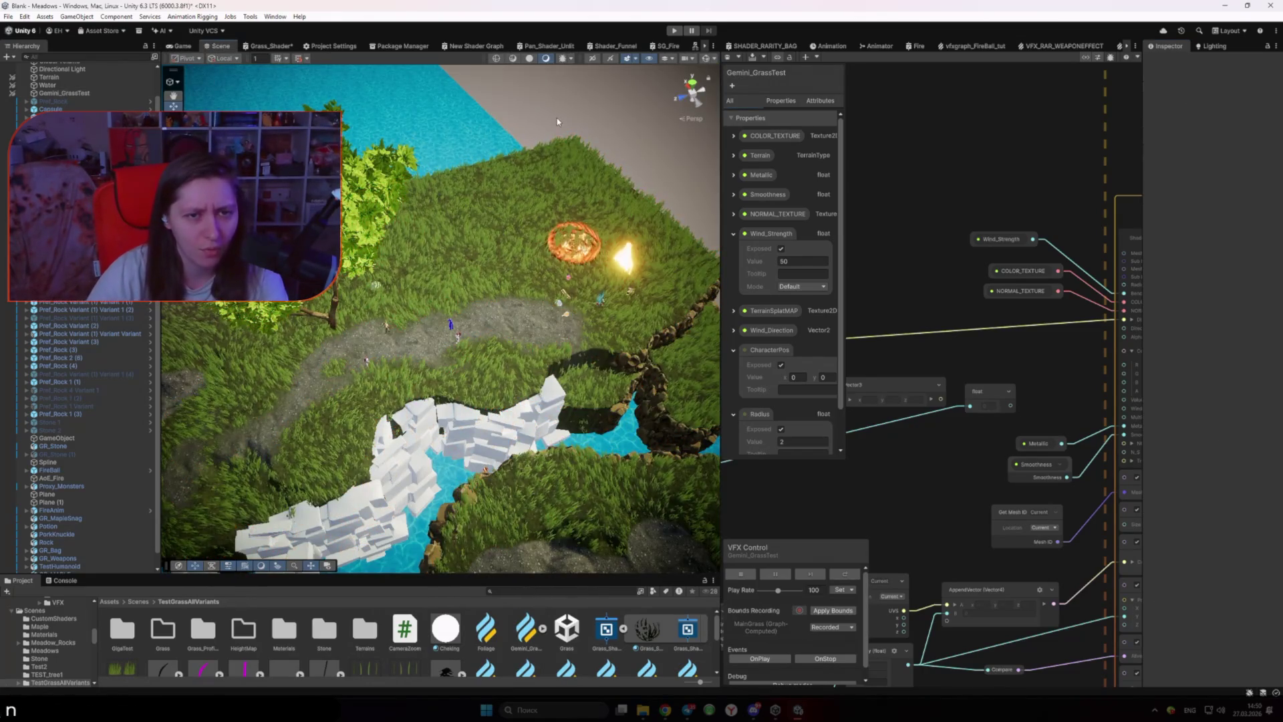
pyautogui.click(180, 46)
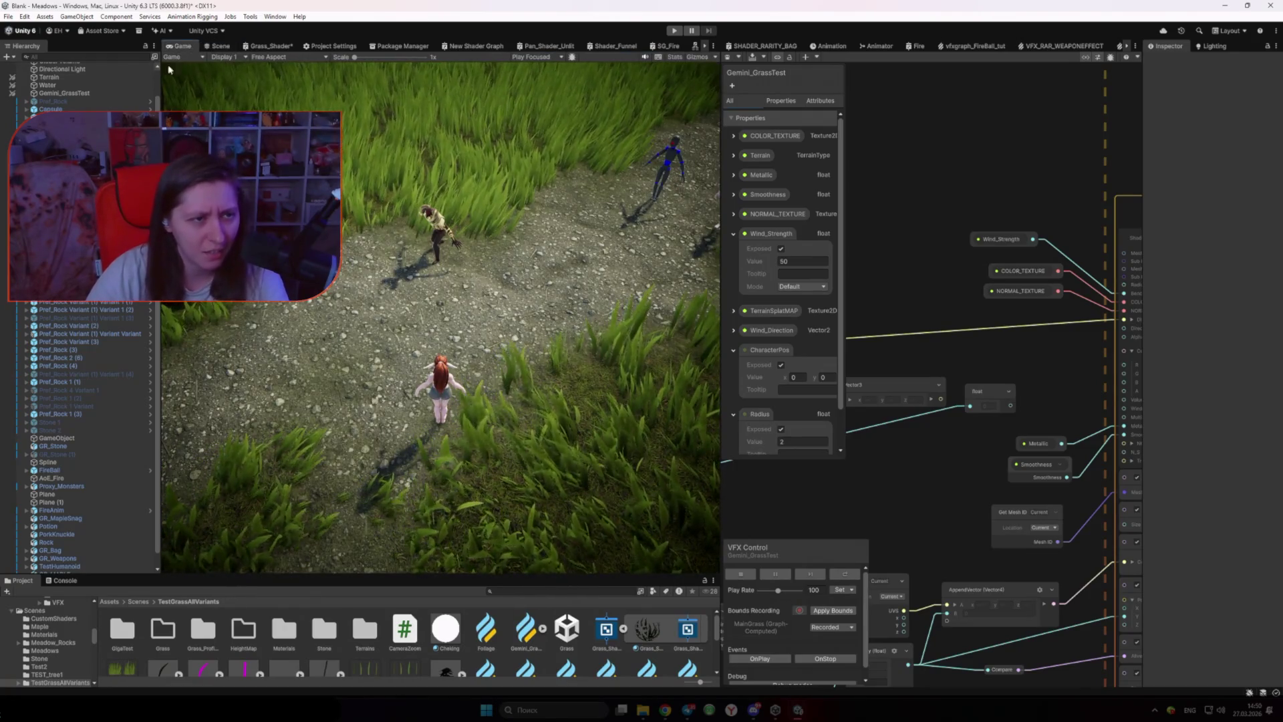
pyautogui.click(218, 46)
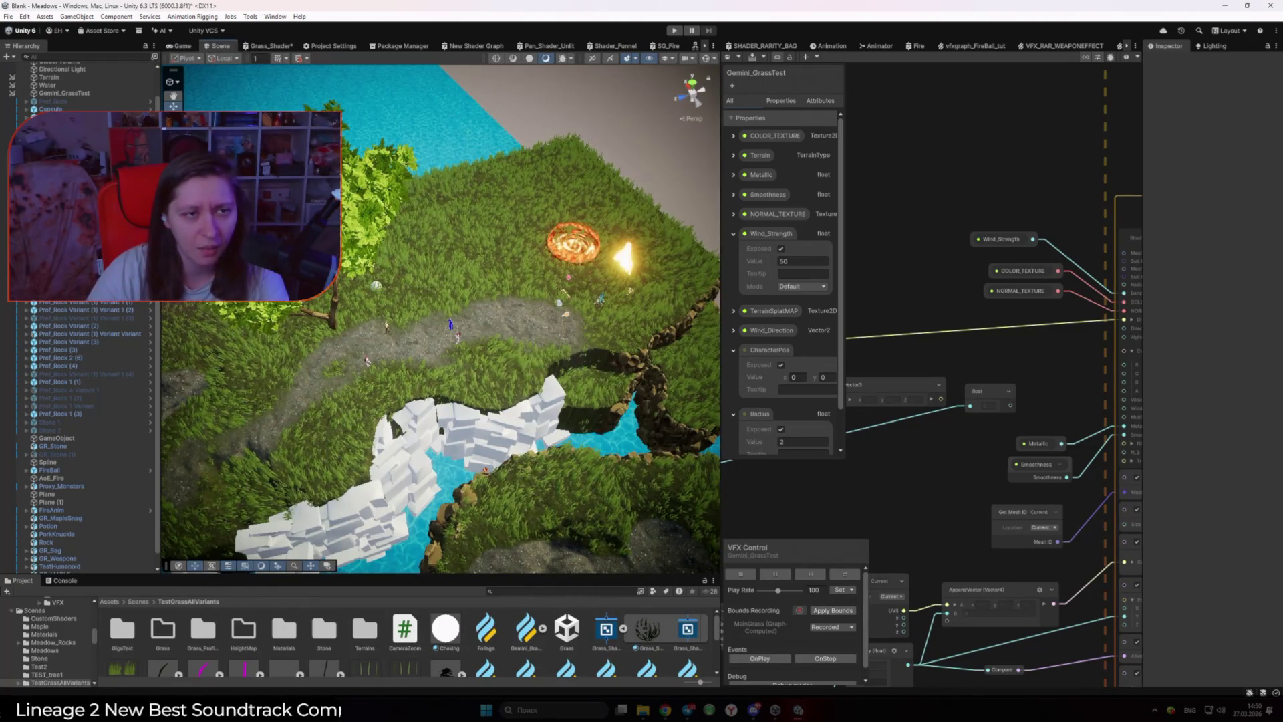
pyautogui.click(180, 46)
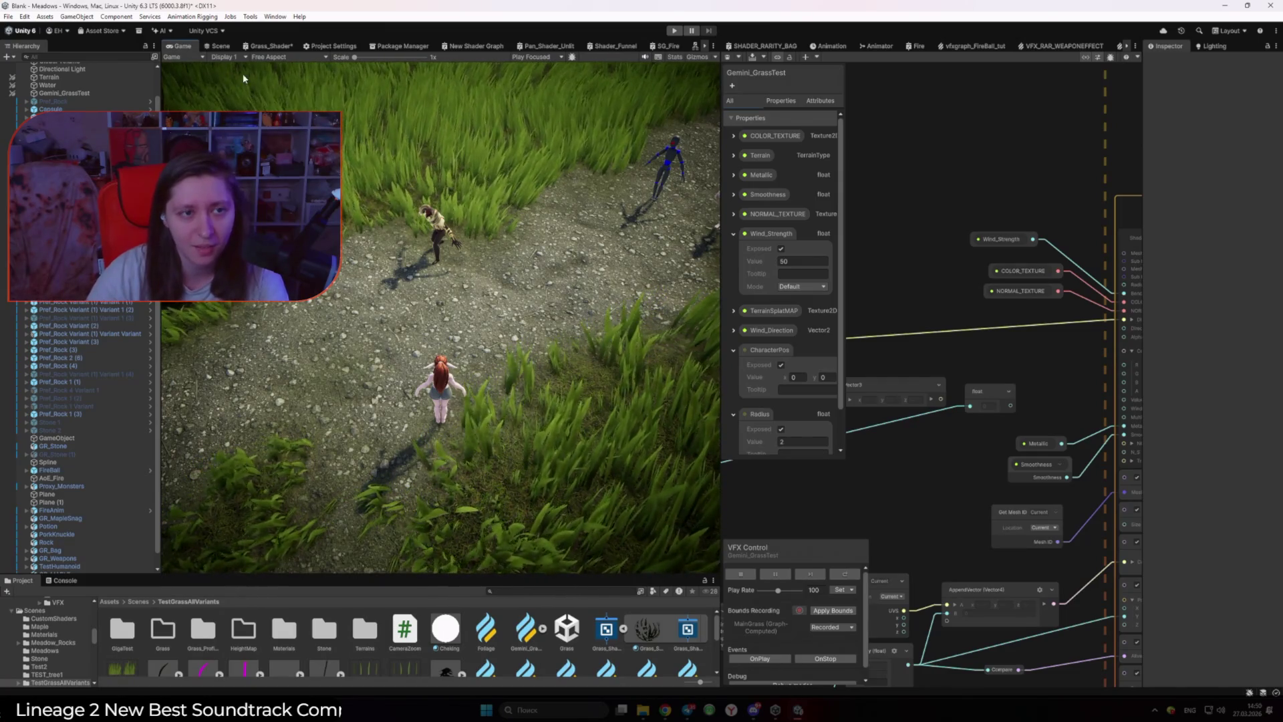
pyautogui.click(220, 46)
# Step: Wire the float node into the Output Particle Color port, delete that link, then reconnect it
pyautogui.scroll(2, 982, 392)
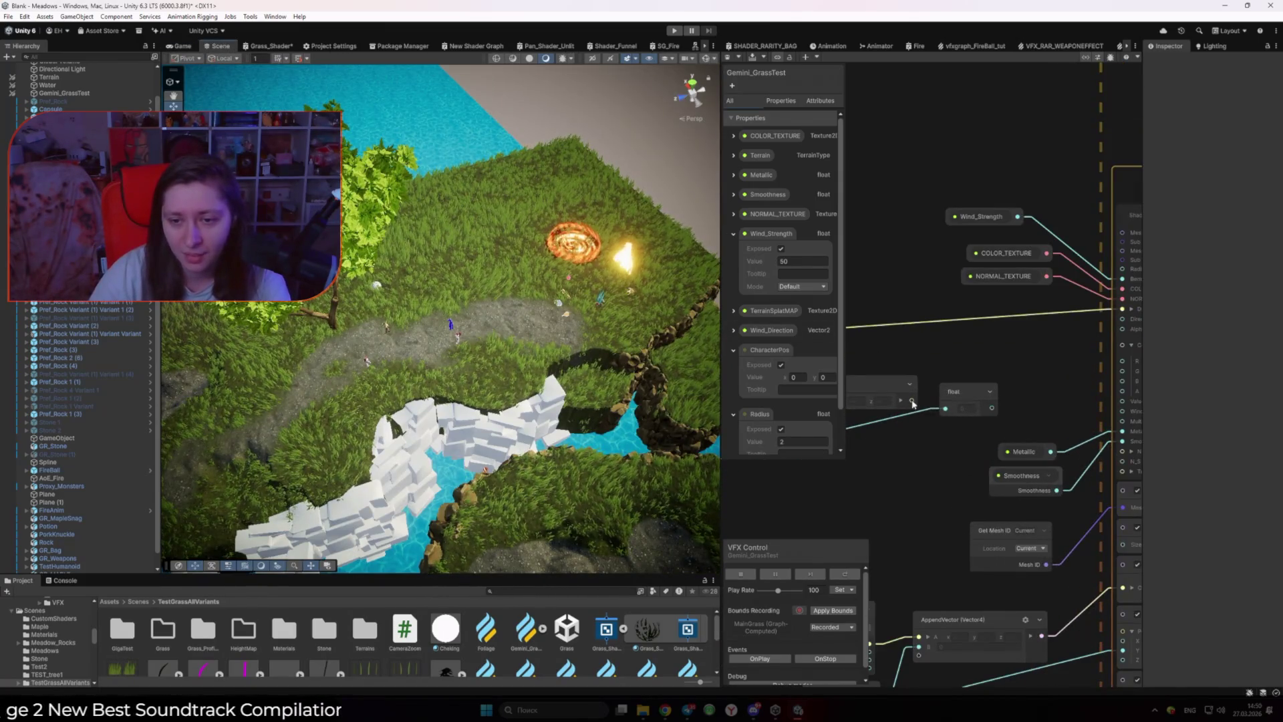
pyautogui.moveTo(981, 392)
pyautogui.mouseDown()
pyautogui.moveTo(1130, 347)
pyautogui.moveTo(1035, 353)
pyautogui.mouseUp()
pyautogui.scroll(-3, 1034, 353)
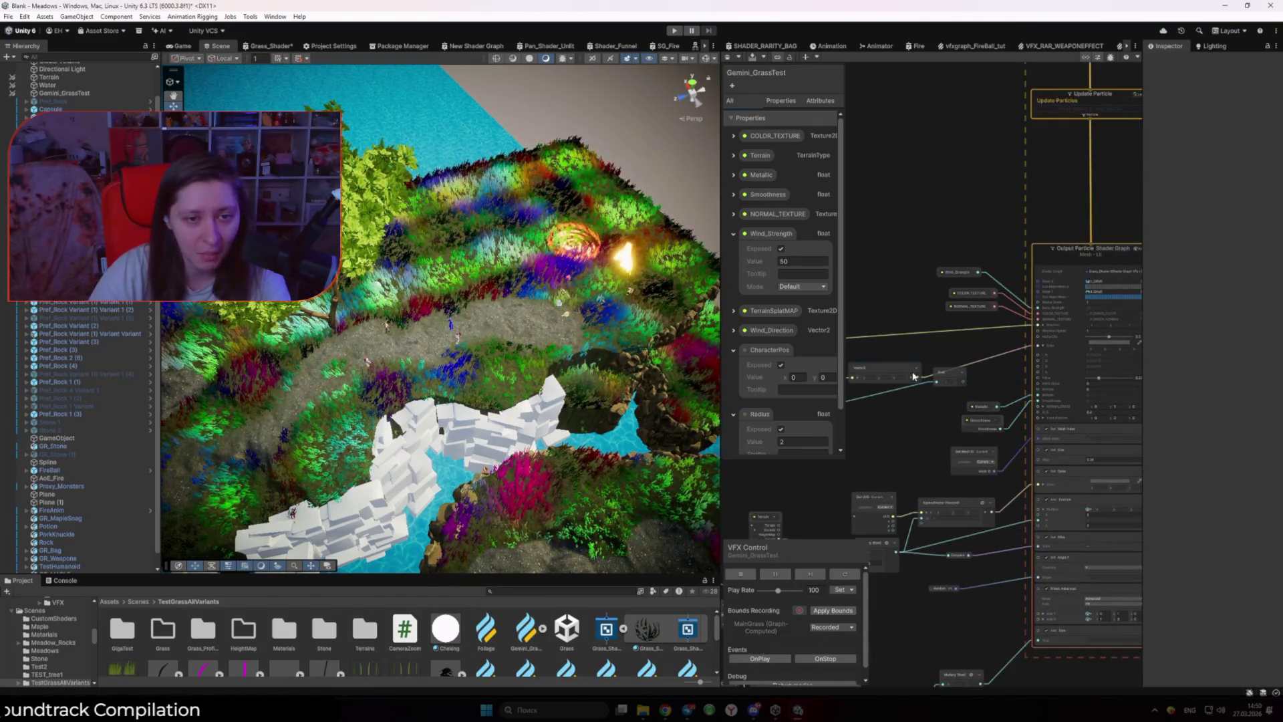
pyautogui.scroll(2, 917, 373)
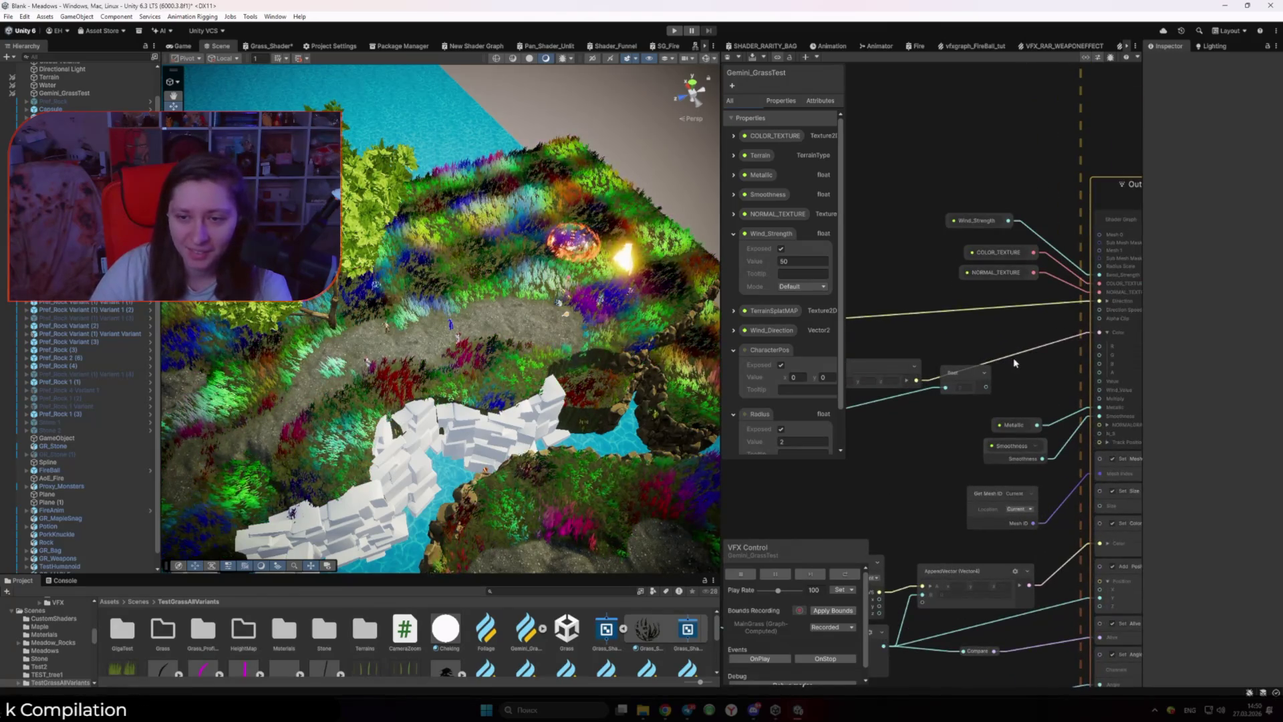
pyautogui.click(1012, 360)
pyautogui.press('Delete')
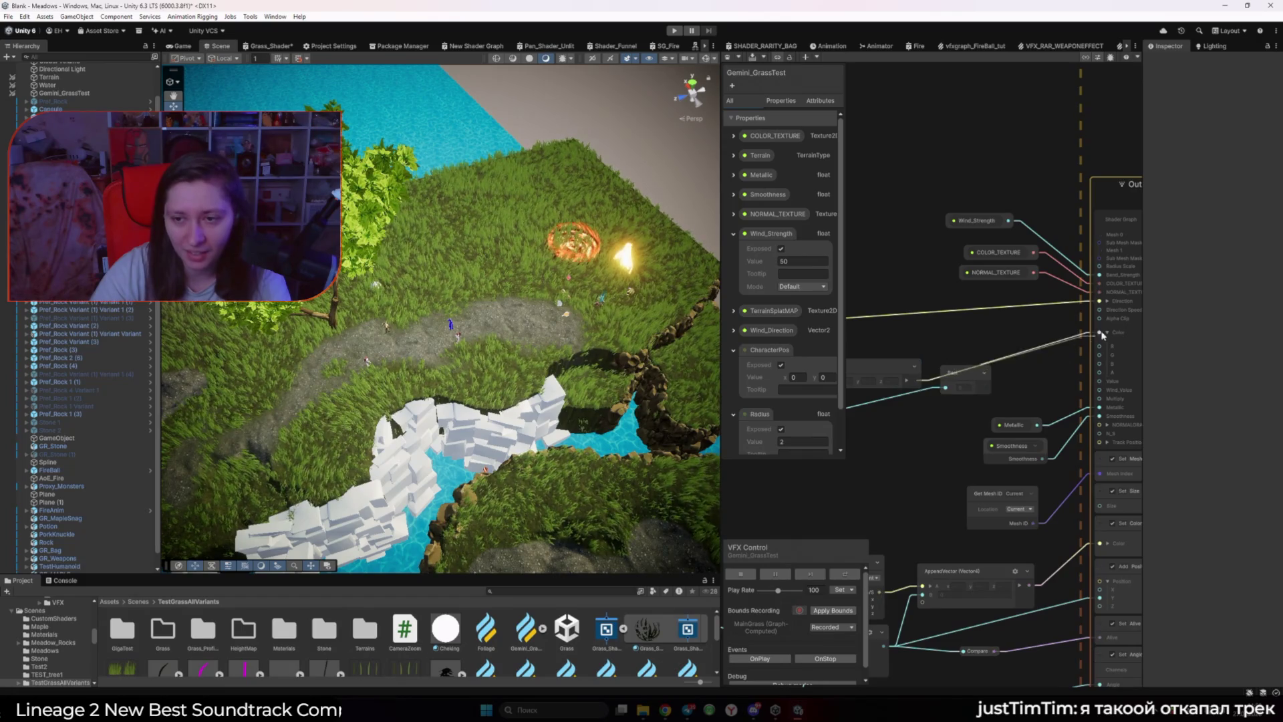
pyautogui.moveTo(1101, 336); pyautogui.dragTo(1087, 334)
pyautogui.scroll(-5, 1063, 341)
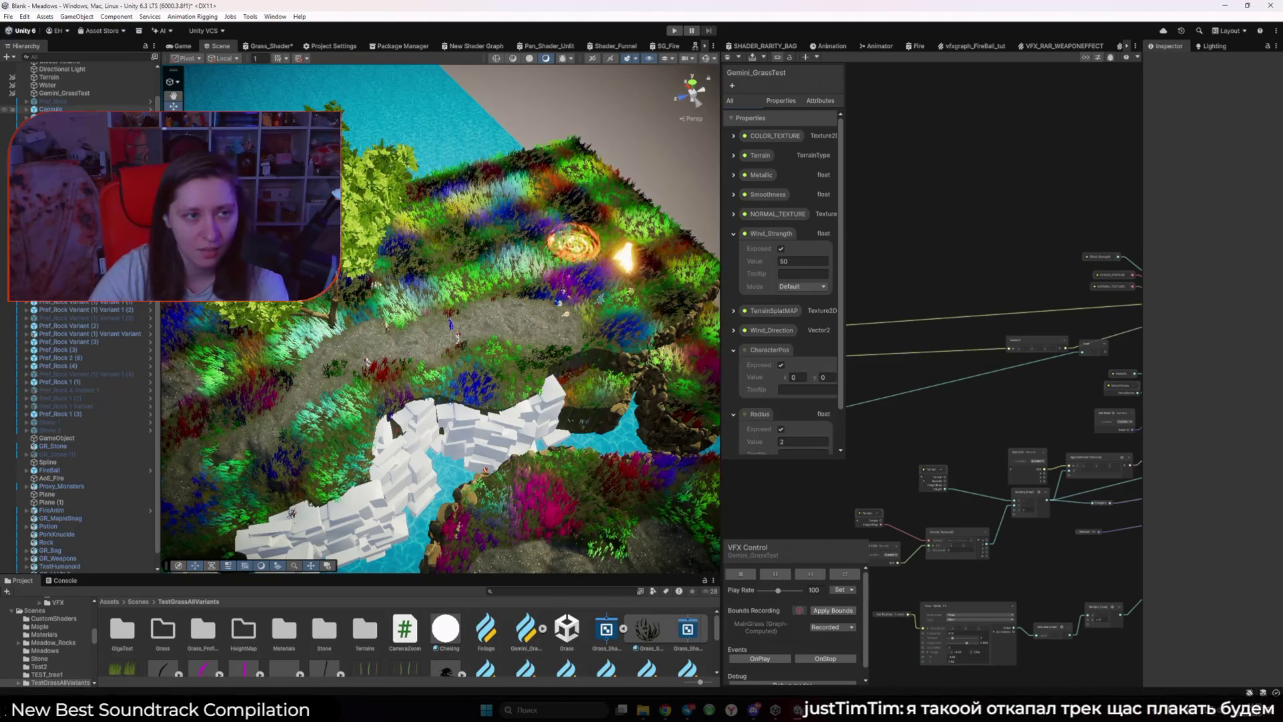
# Step: Check the multicoloured grass from the game camera, then return to the Scene view
pyautogui.click(170, 48)
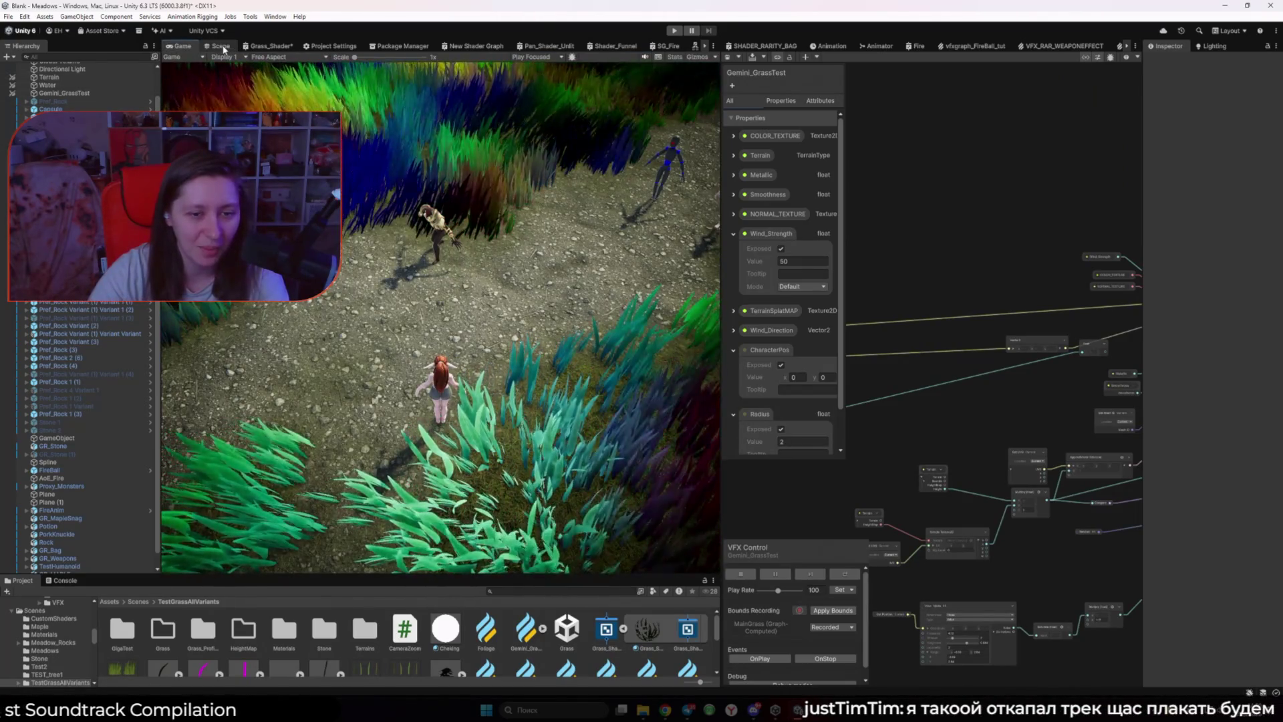
pyautogui.click(221, 47)
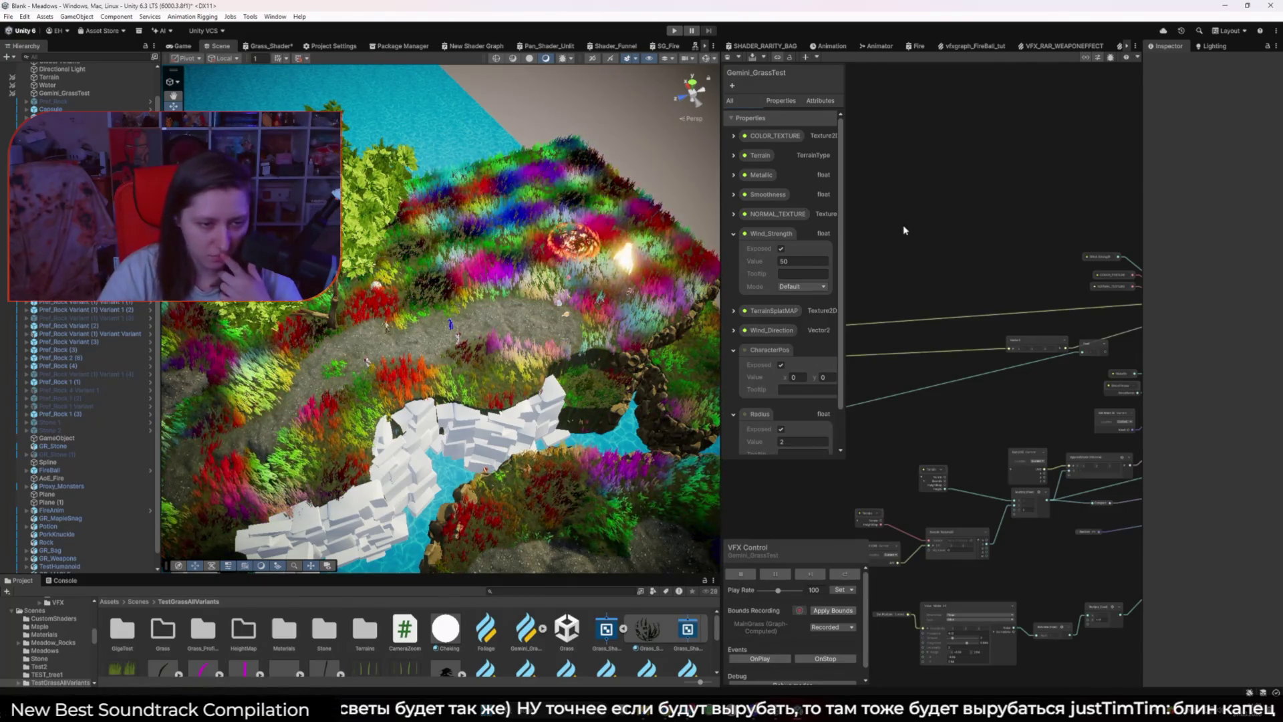
# Step: Change the Curl Noise Frequency from 0.1 to 0.03 and check the grass in the Game view
pyautogui.moveTo(447, 318); pyautogui.dragTo(214, 332)
pyautogui.scroll(1, 1076, 351)
pyautogui.scroll(5, 1075, 351)
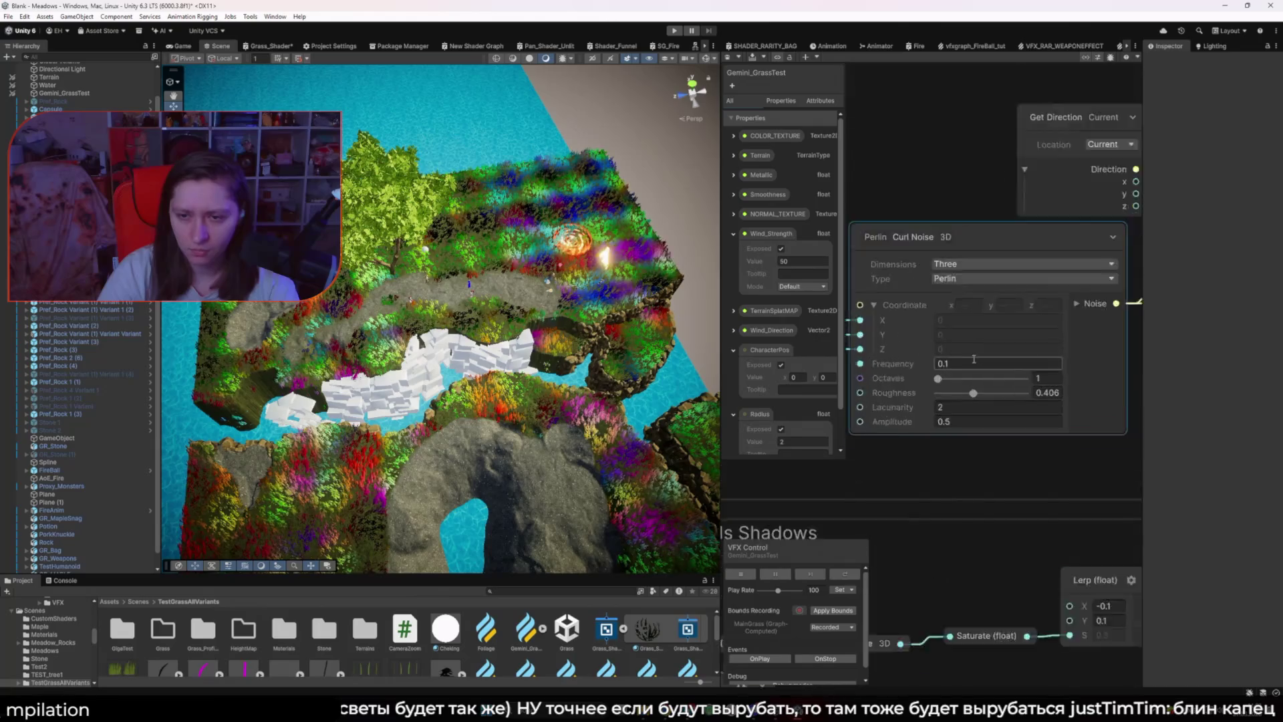
pyautogui.click(974, 362)
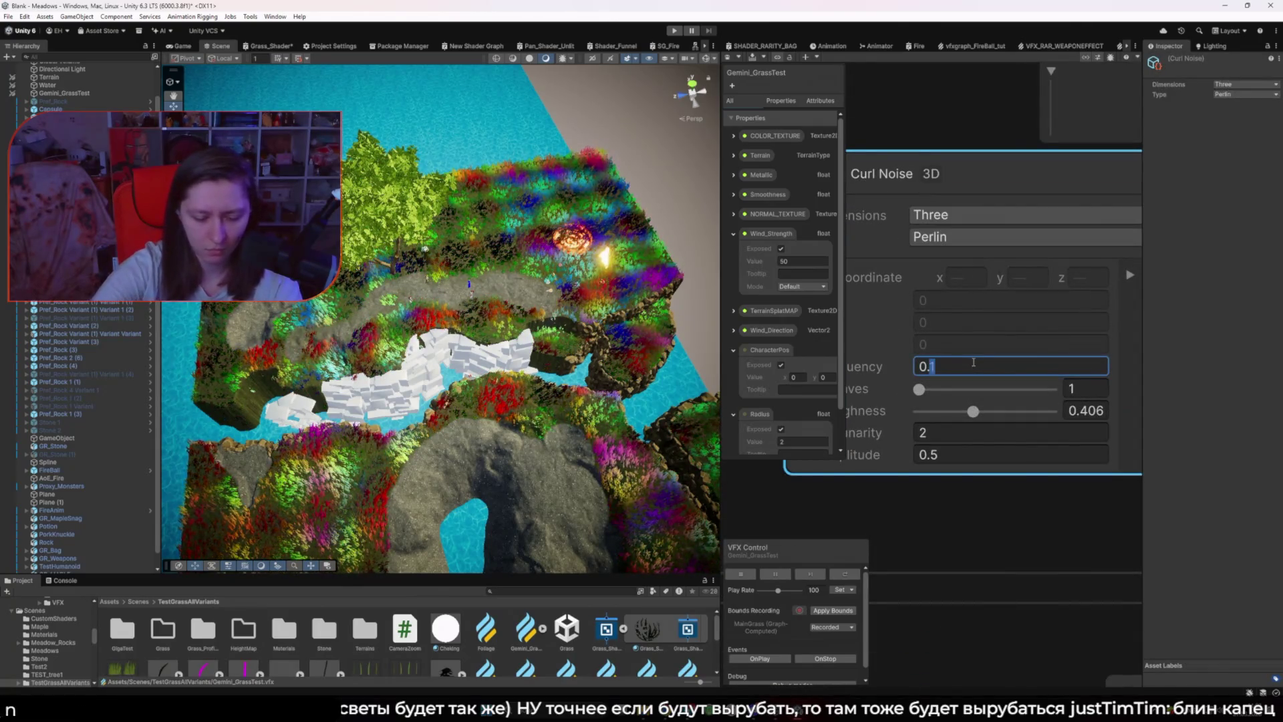
pyautogui.write('05')
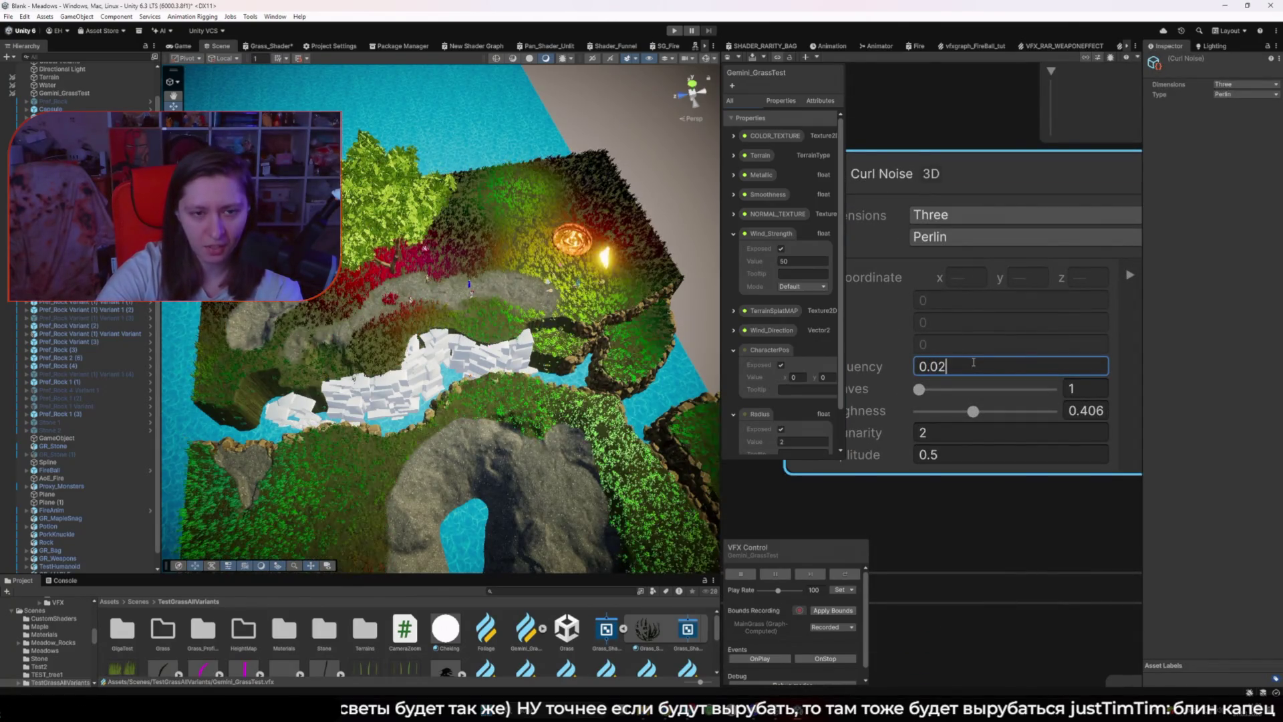
pyautogui.press('BackSpace')
pyautogui.write('3')
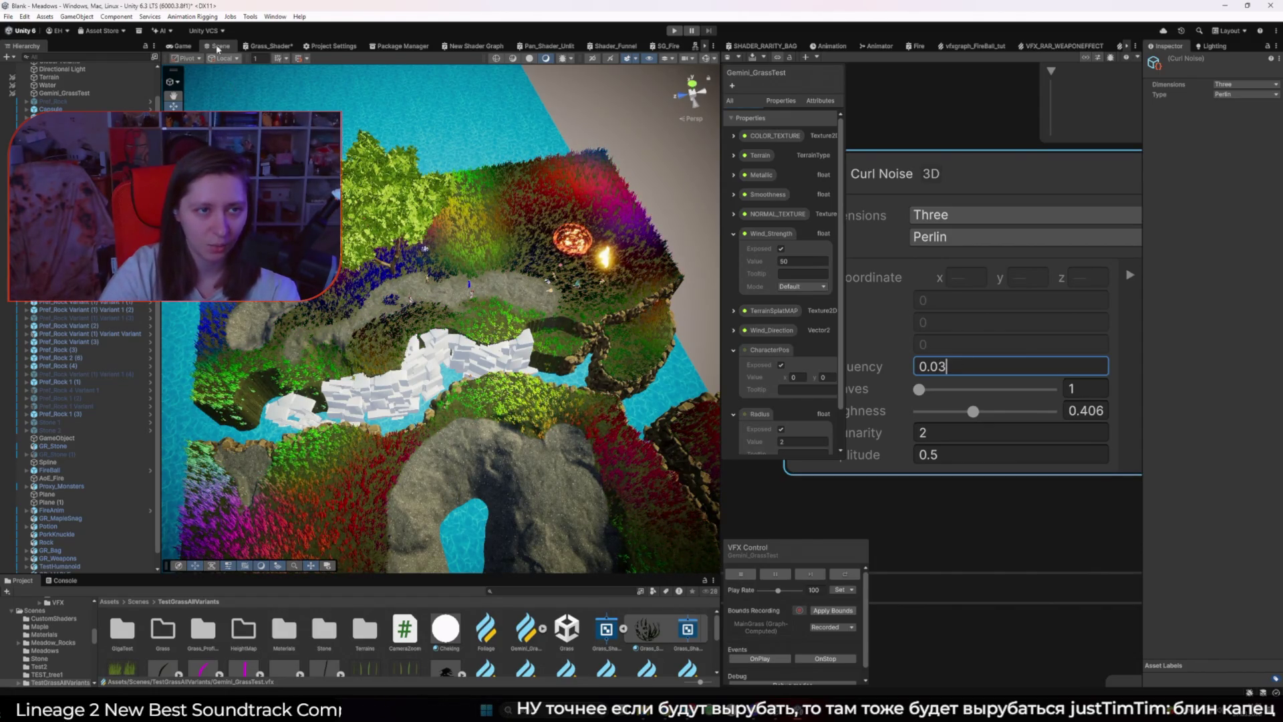
pyautogui.click(184, 47)
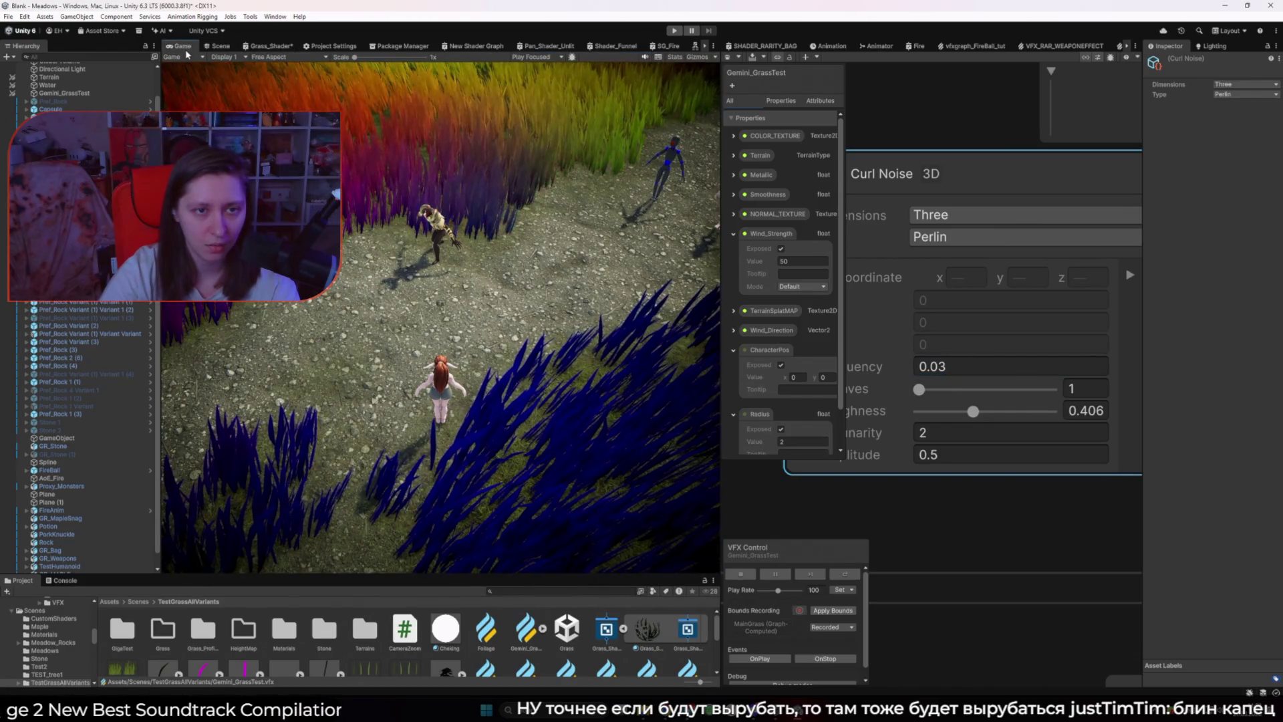